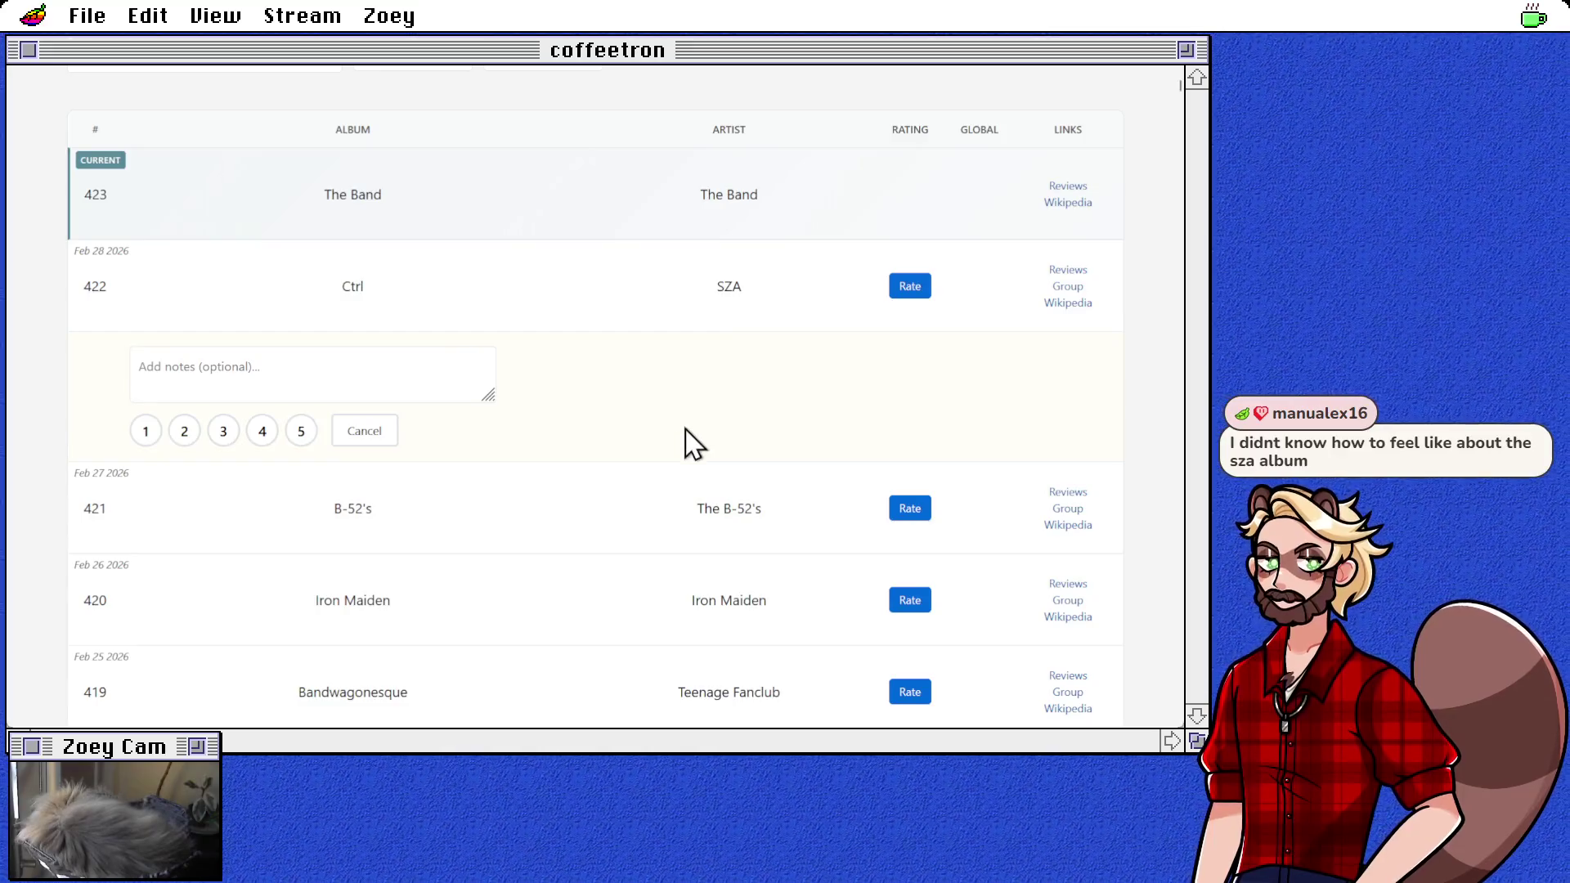
Step: Scroll down the coffeetron album table to the Ctrl entry
scroll(618, 536, "down", 1)
scroll(614, 564, "down", 1)
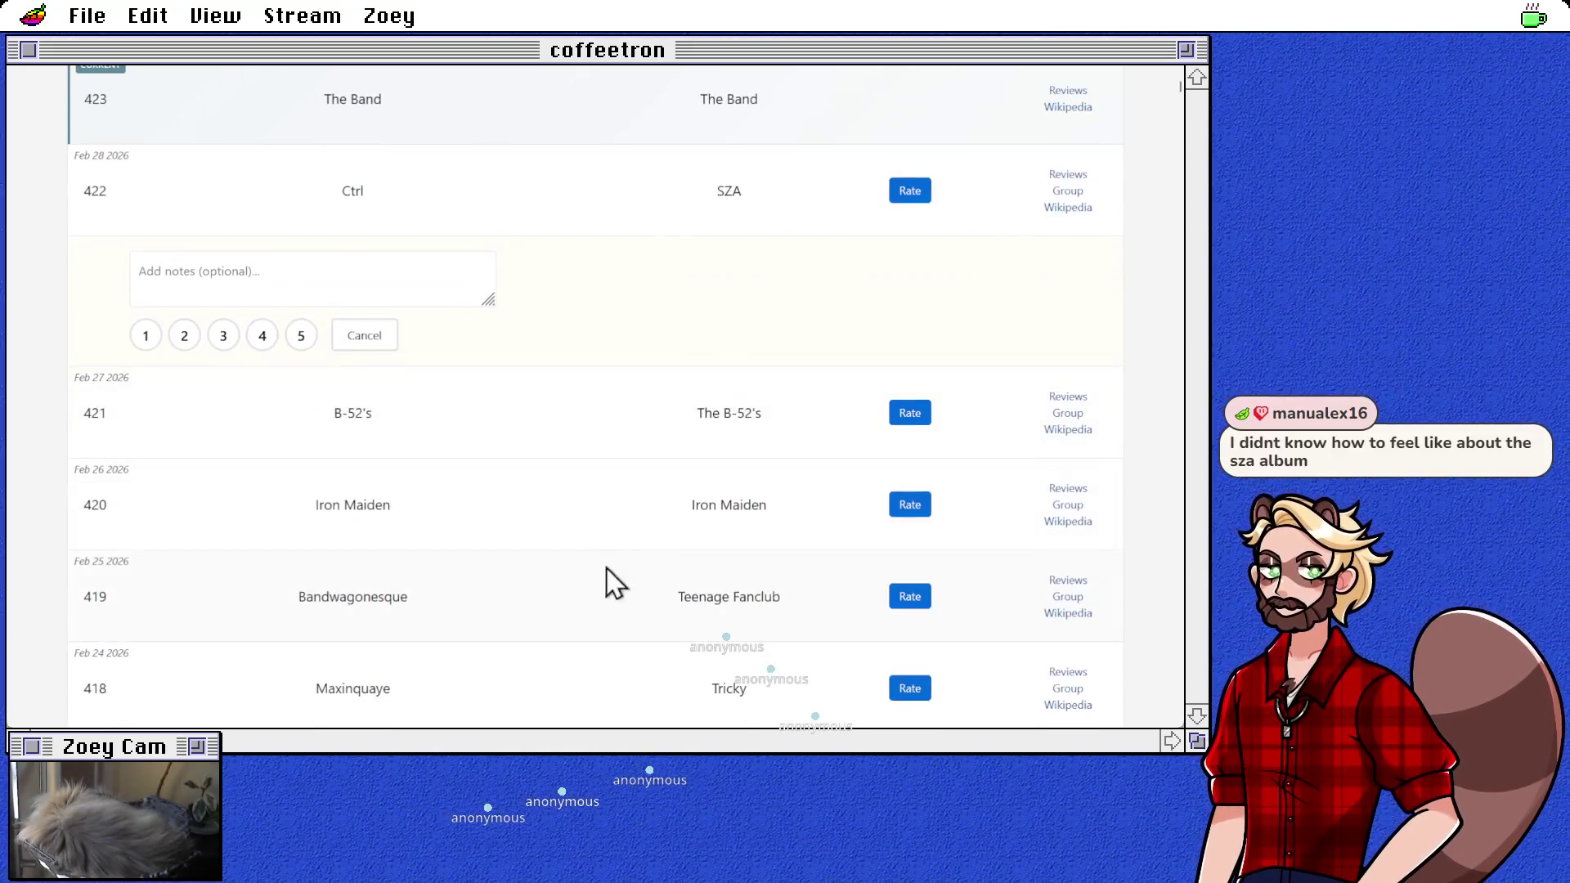
scroll(594, 499, "down", 1)
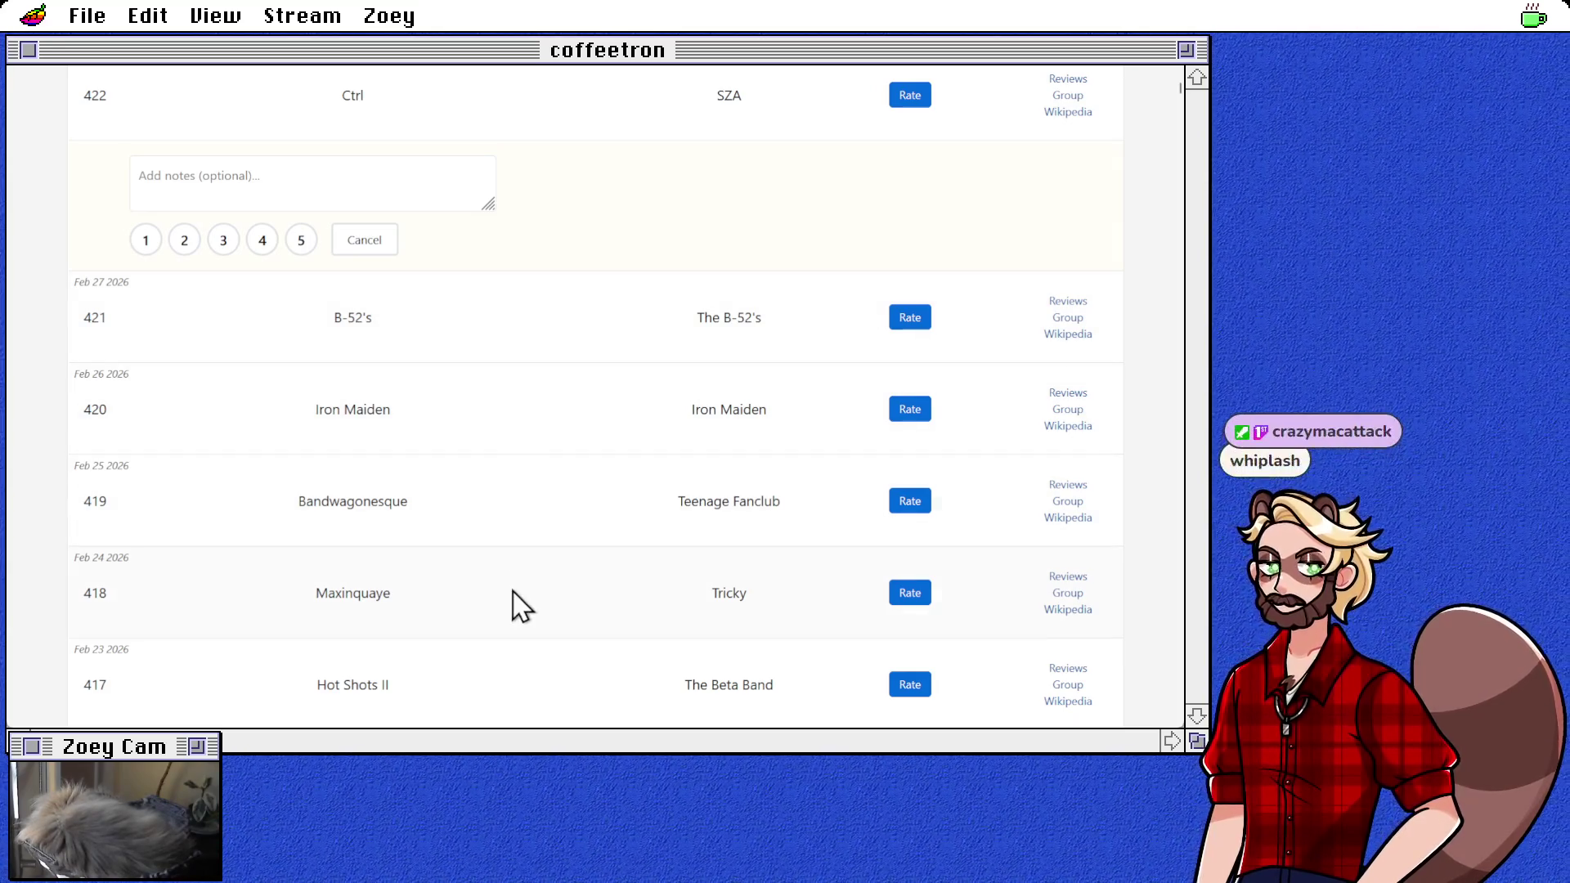
scroll(515, 601, "down", 2)
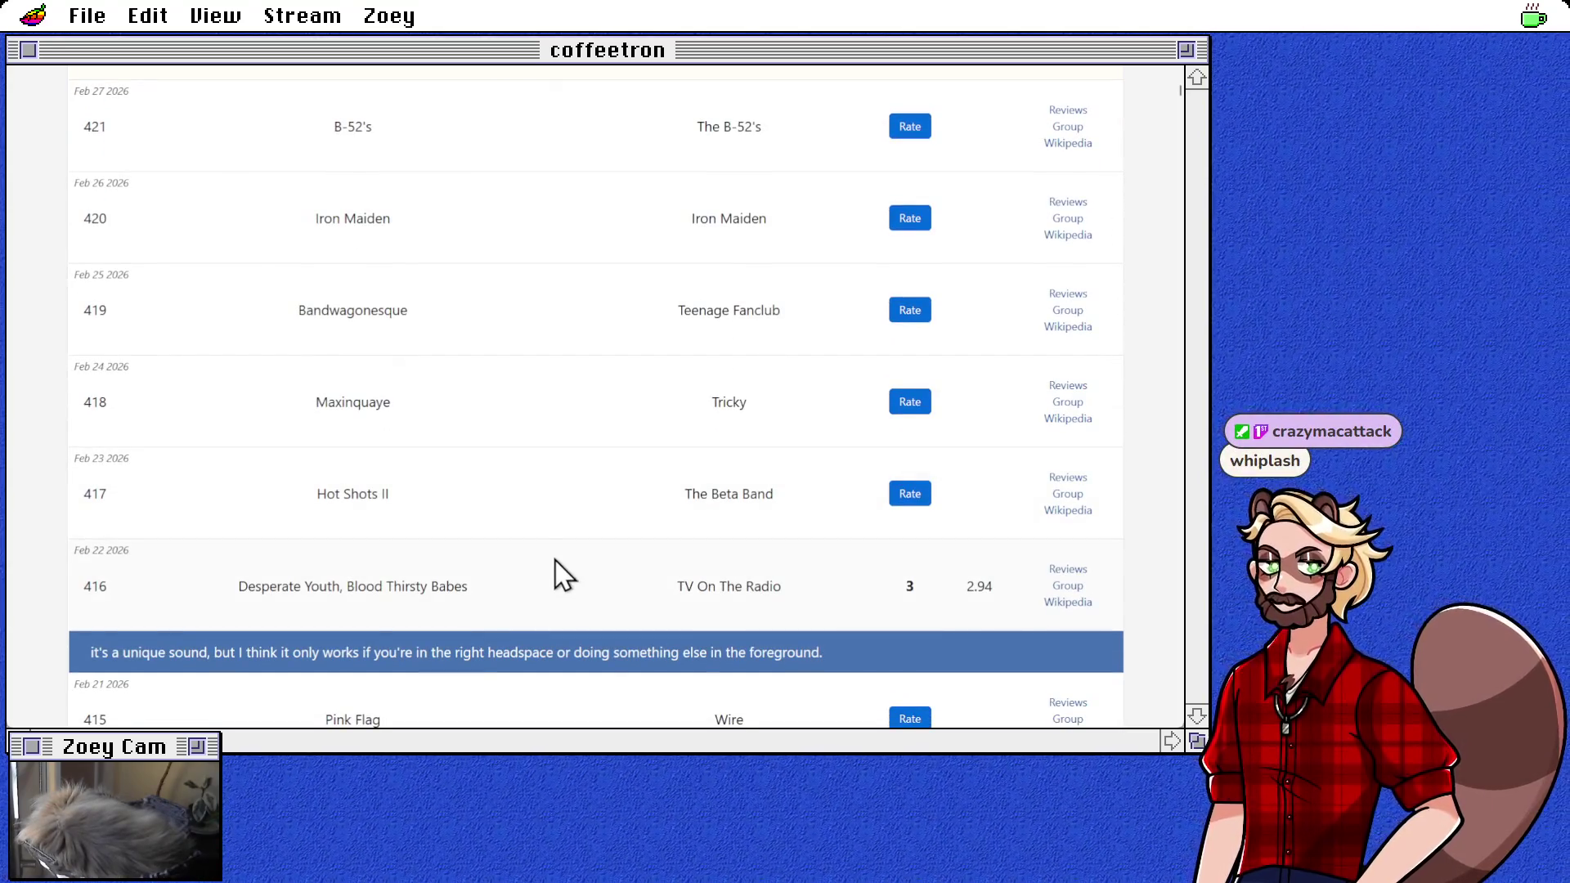
scroll(554, 560, "up", 3)
scroll(553, 567, "down", 1)
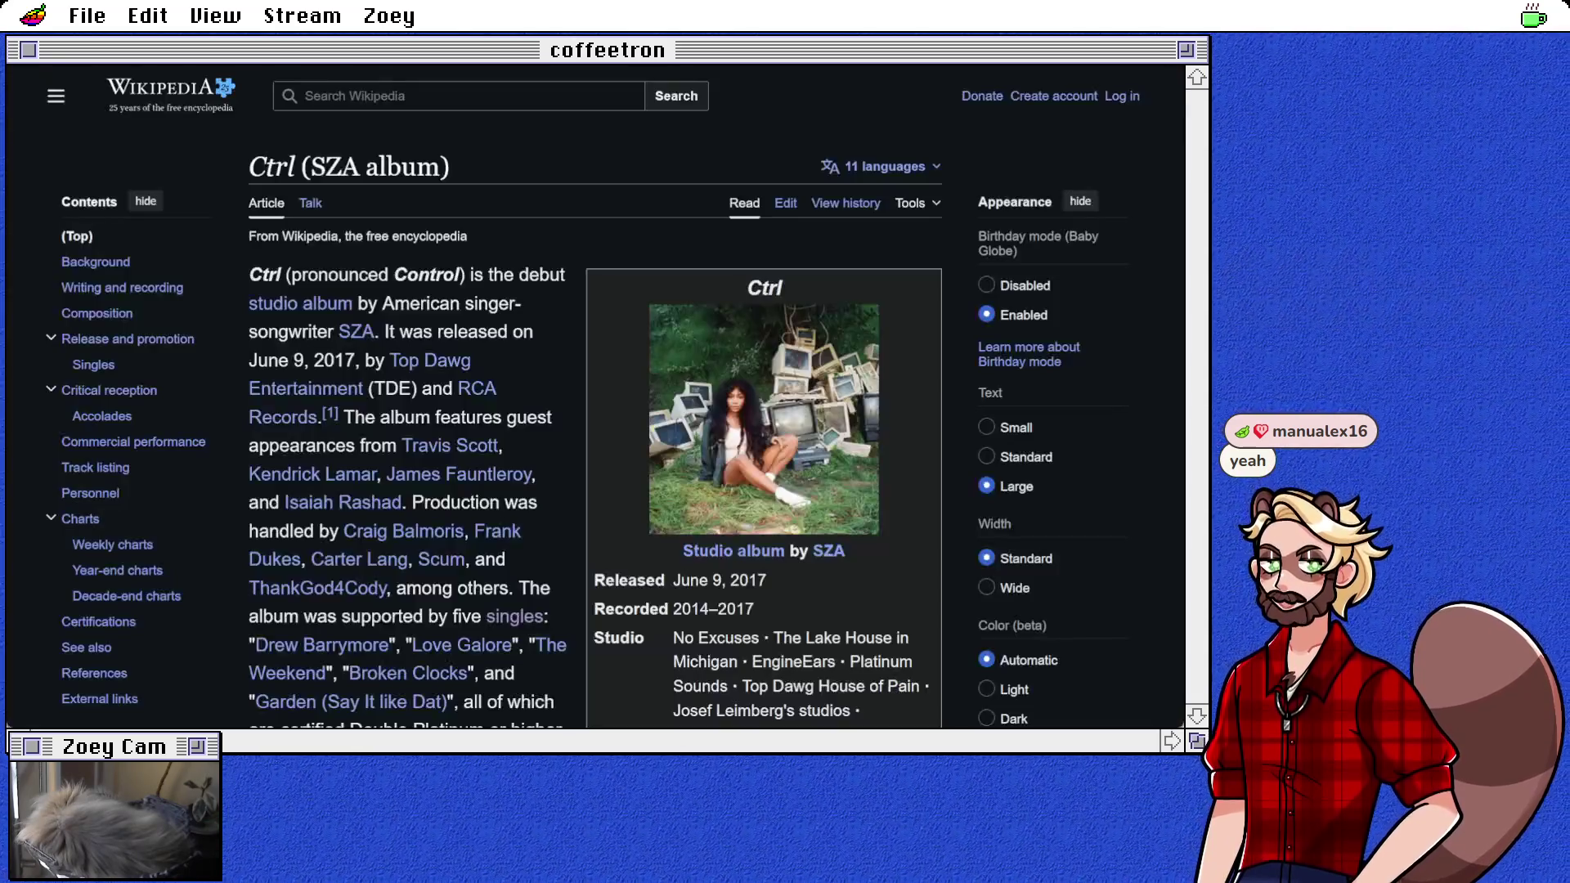
Step: Jump to the Ctrl track listing and open the 'Doves in the Wind' article
left_click(97, 470)
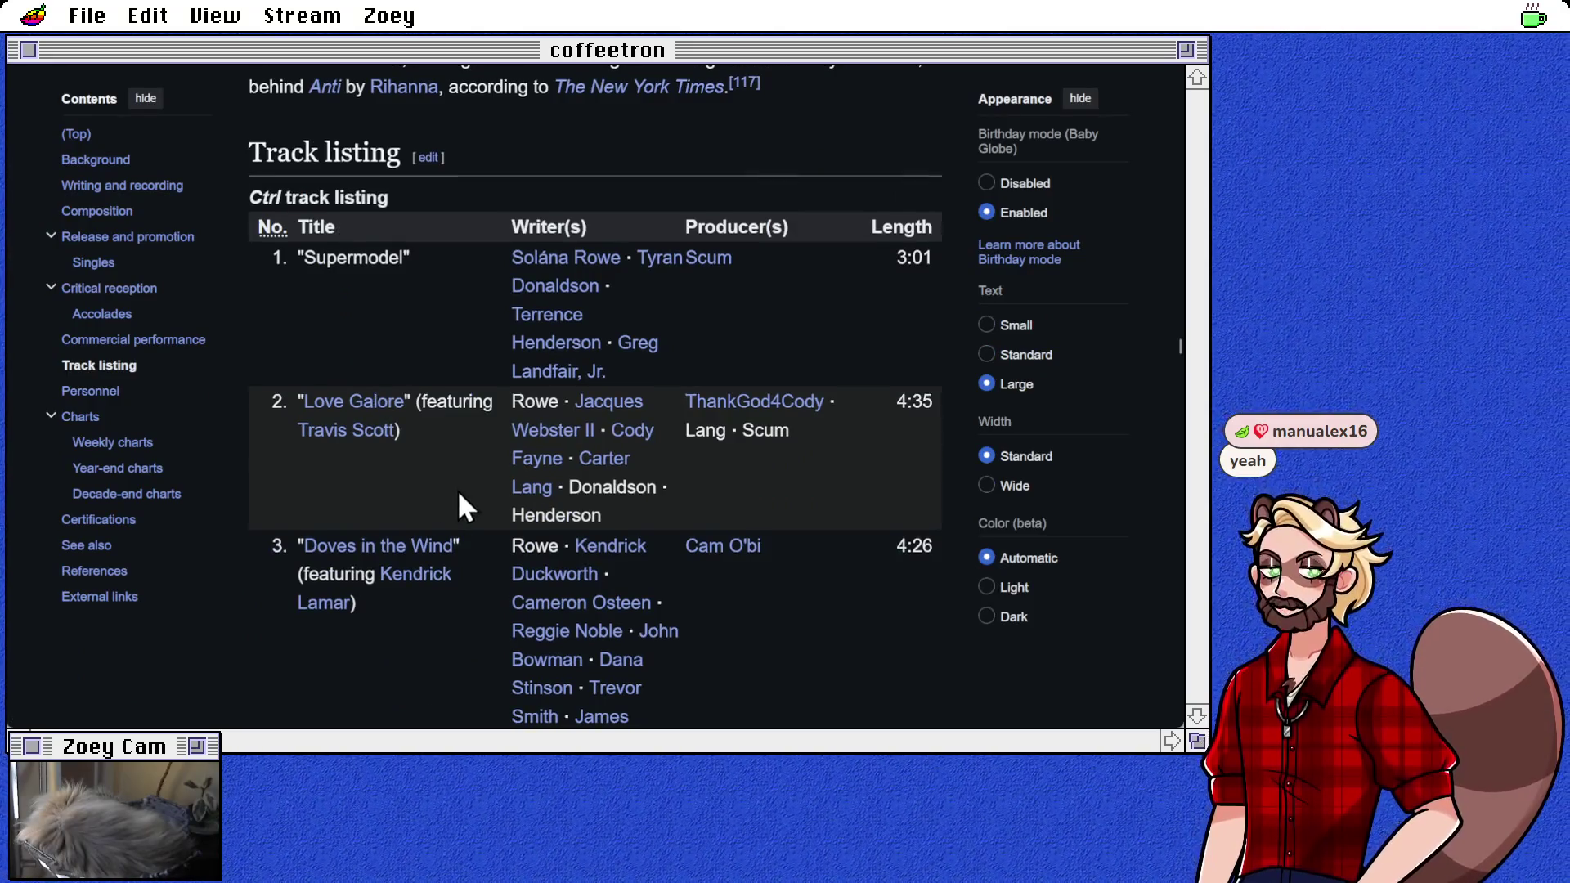
scroll(458, 499, "down", 1)
left_click(407, 455)
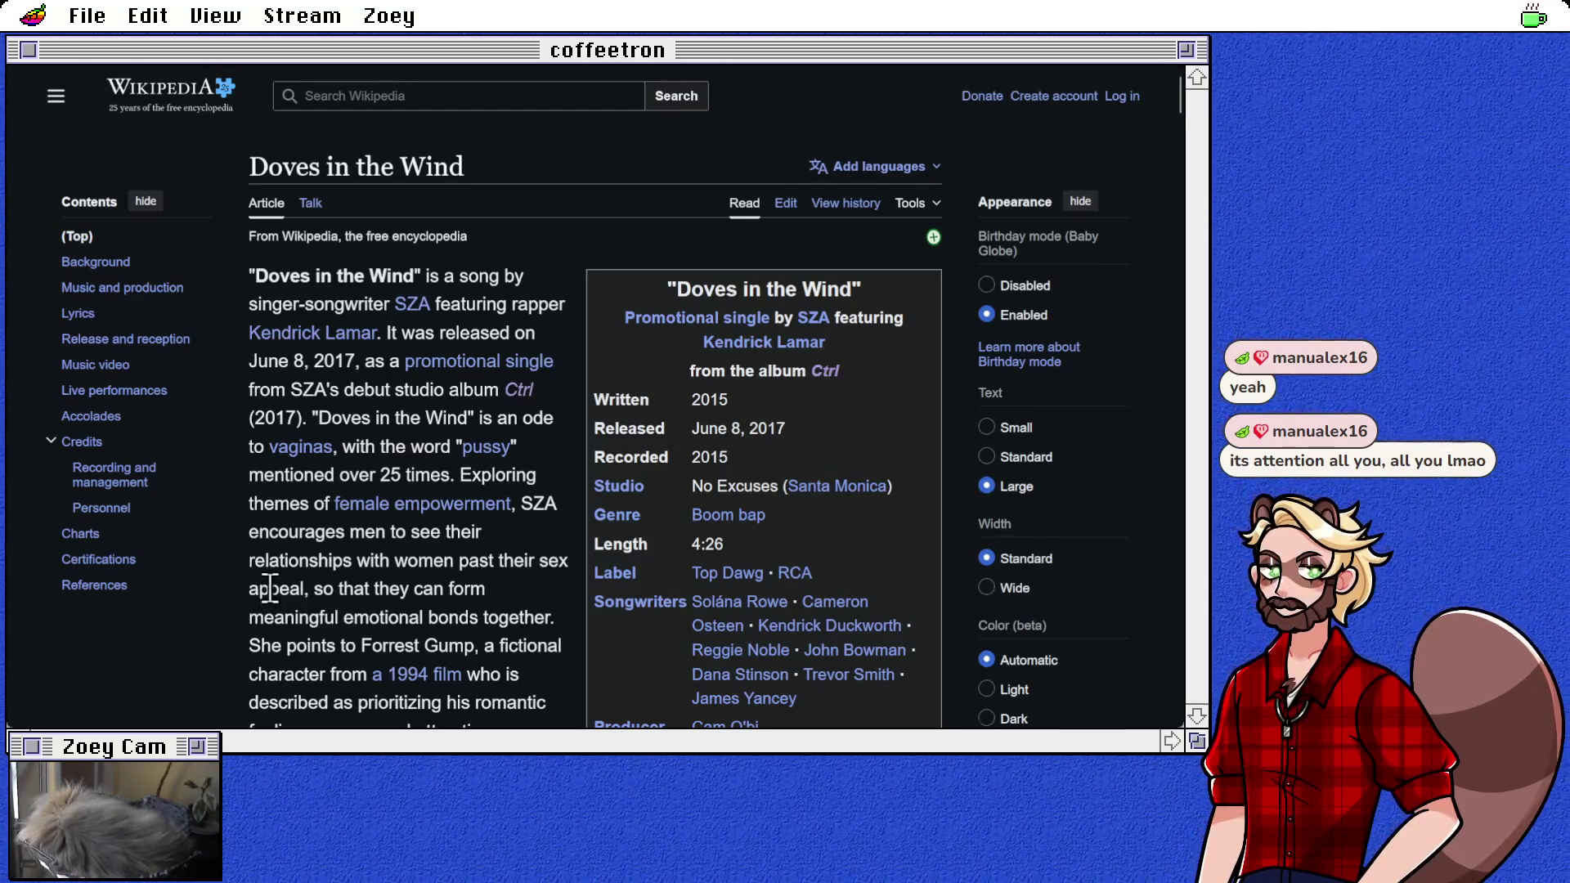
Step: Highlight the sentence describing the song's theme, then clear the selection
scroll(270, 587, "down", 1)
scroll(270, 587, "down", 1)
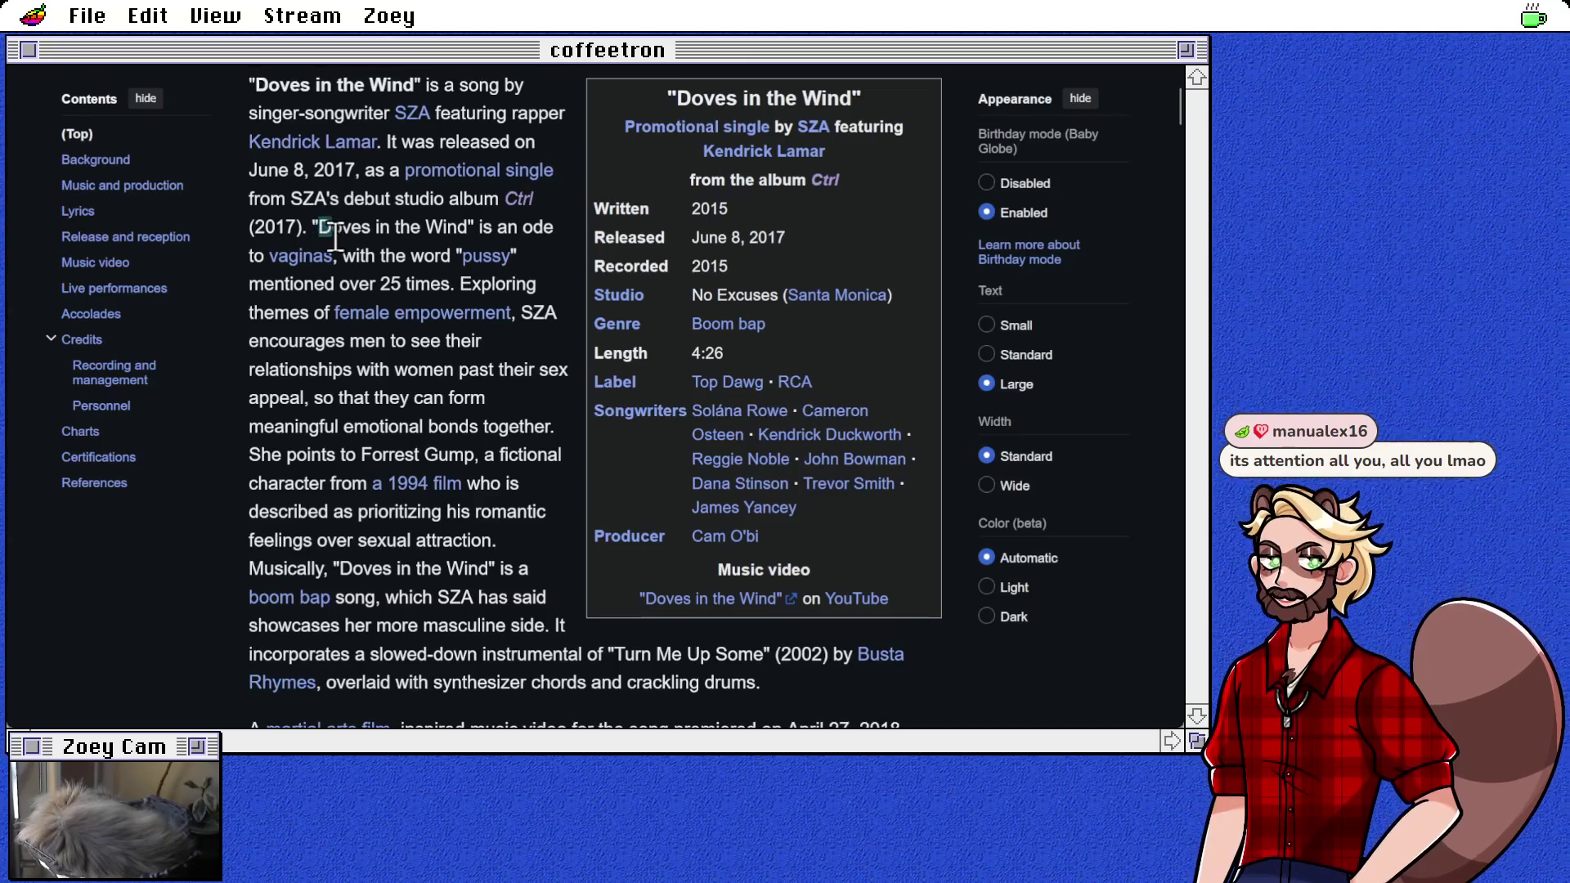
left_click_drag(318, 227, 336, 256)
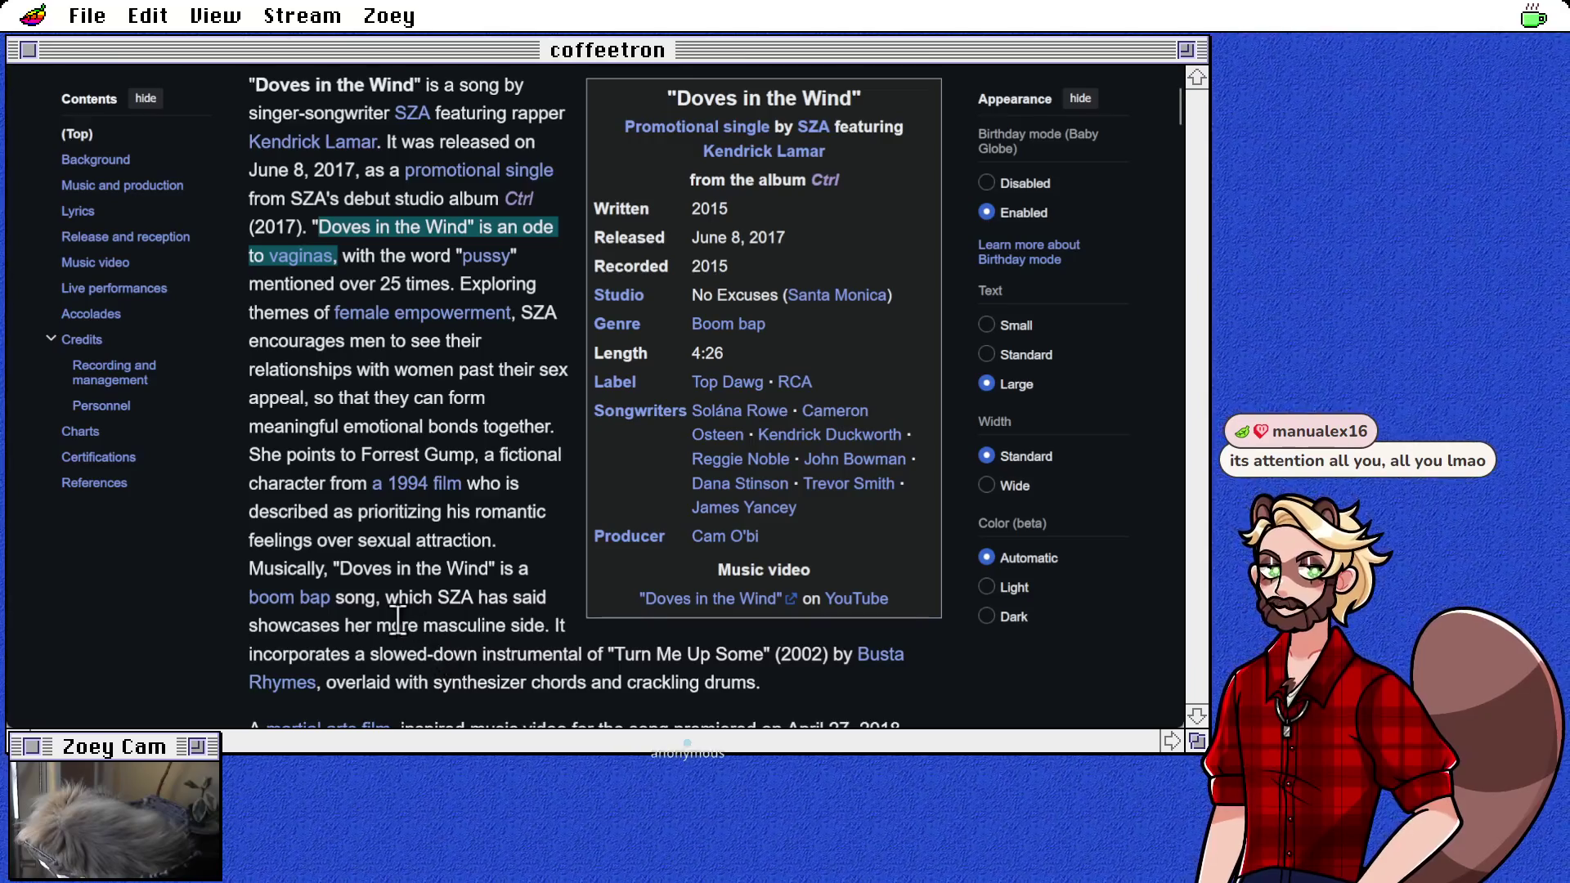
left_click(454, 625)
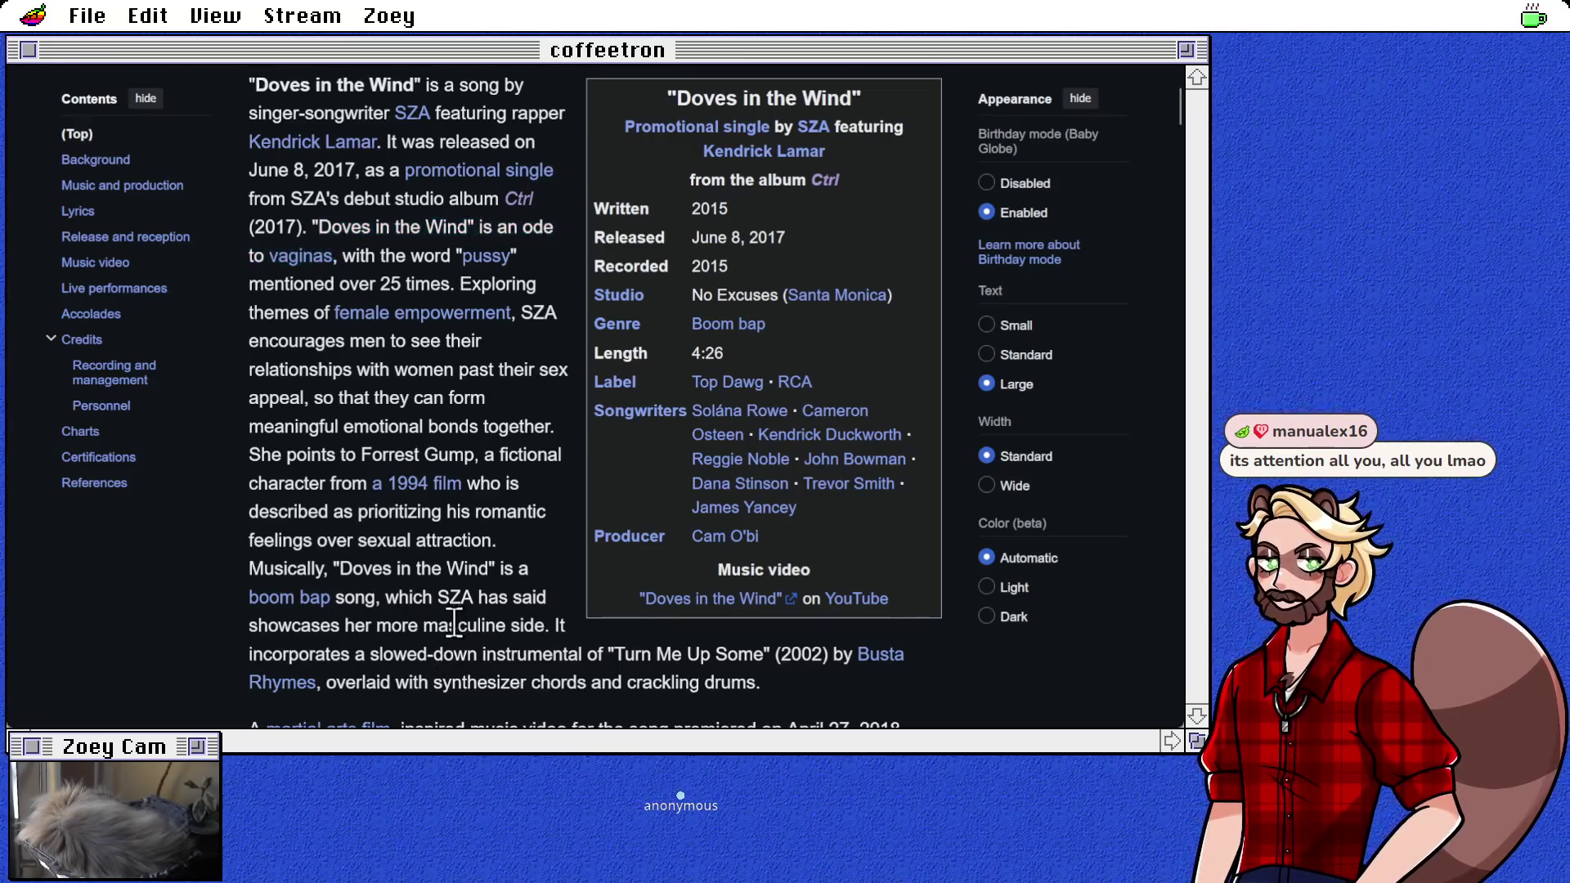
Step: Read down through the 'Doves in the Wind' article's sections and start an in-page search
scroll(399, 613, "down", 3)
scroll(399, 614, "down", 3)
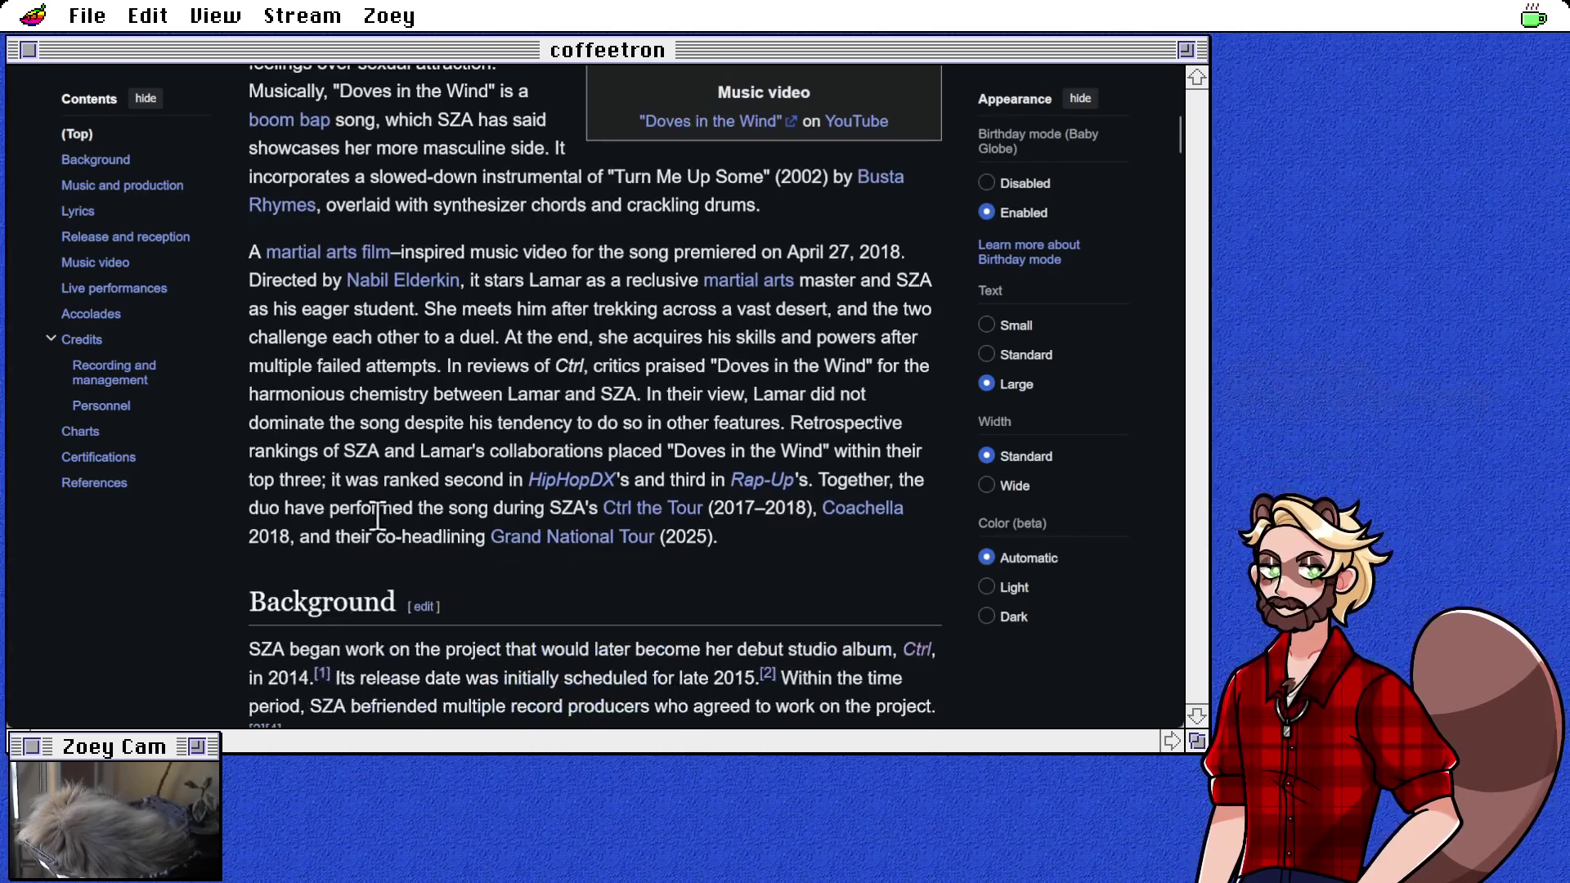
scroll(482, 458, "down", 5)
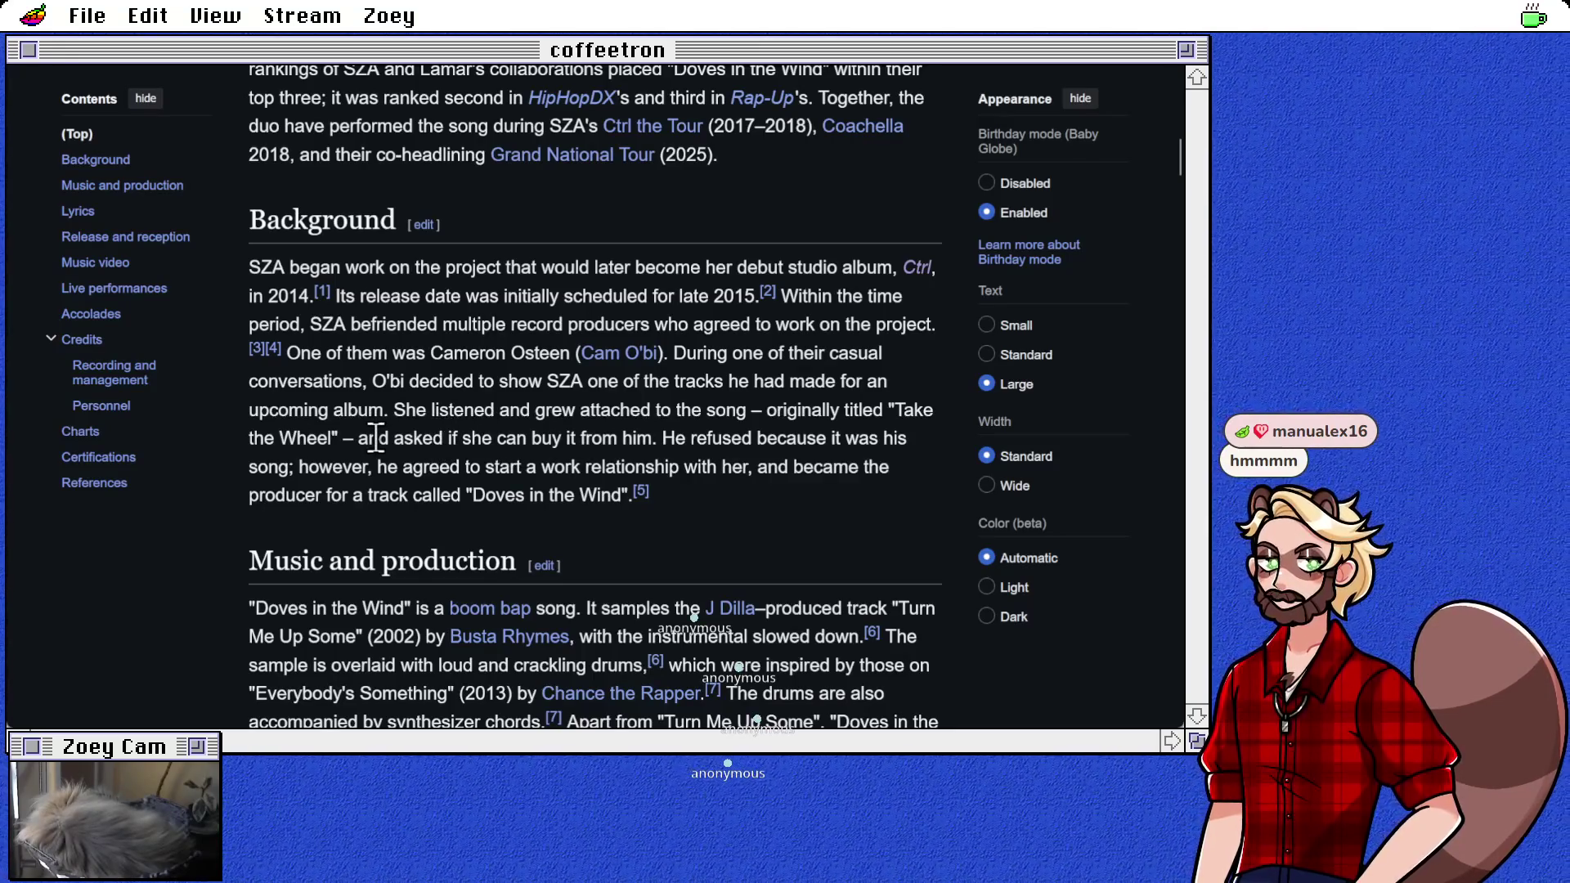
scroll(381, 482, "down", 4)
scroll(464, 476, "up", 3)
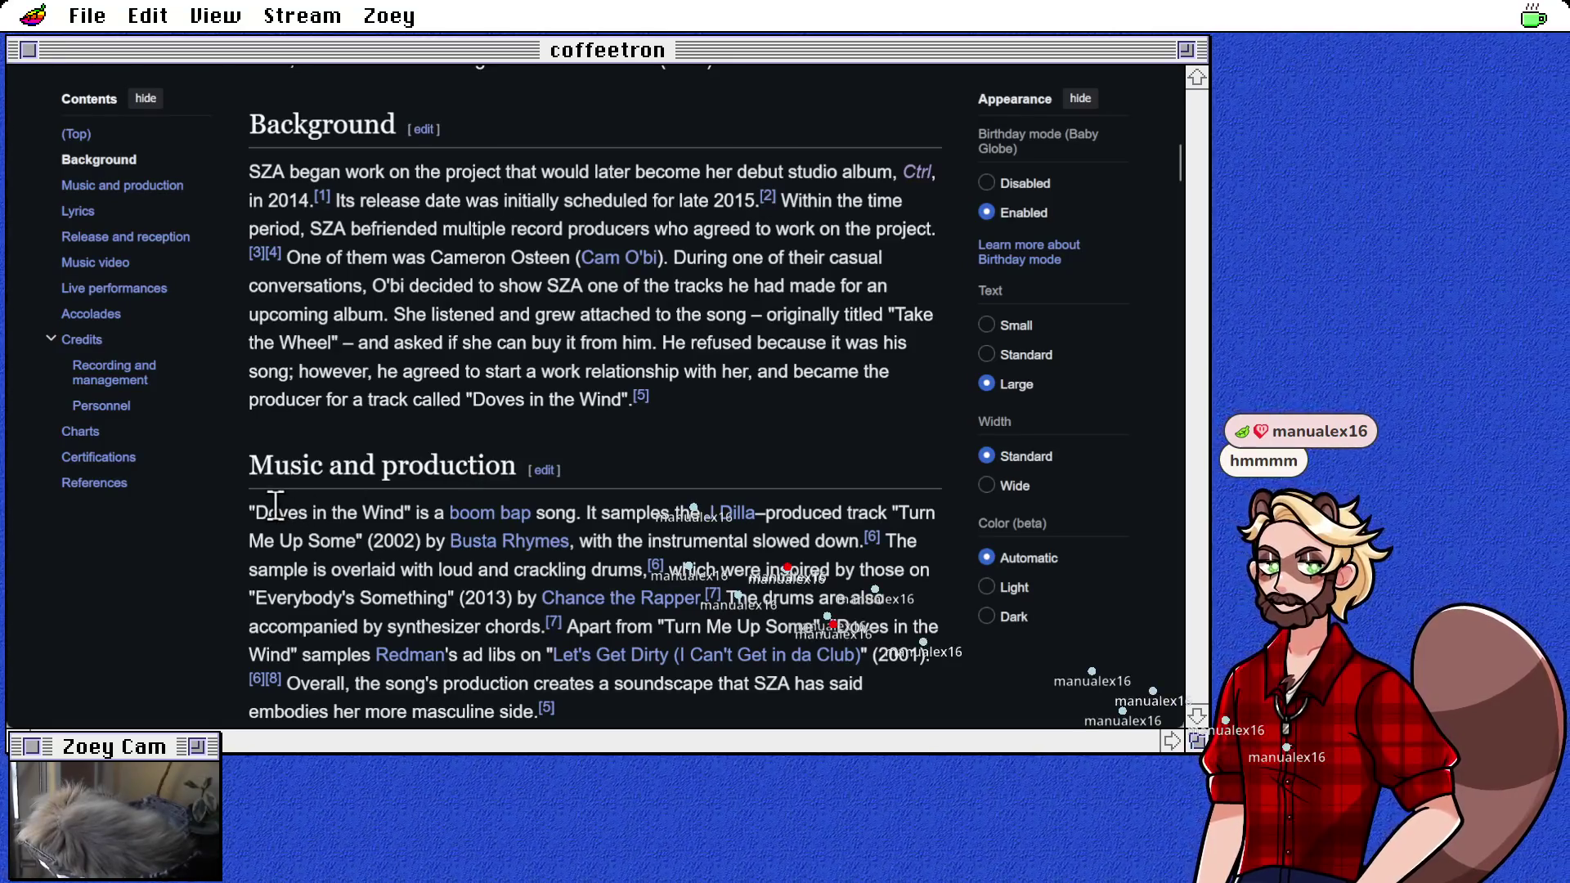
scroll(327, 493, "down", 4)
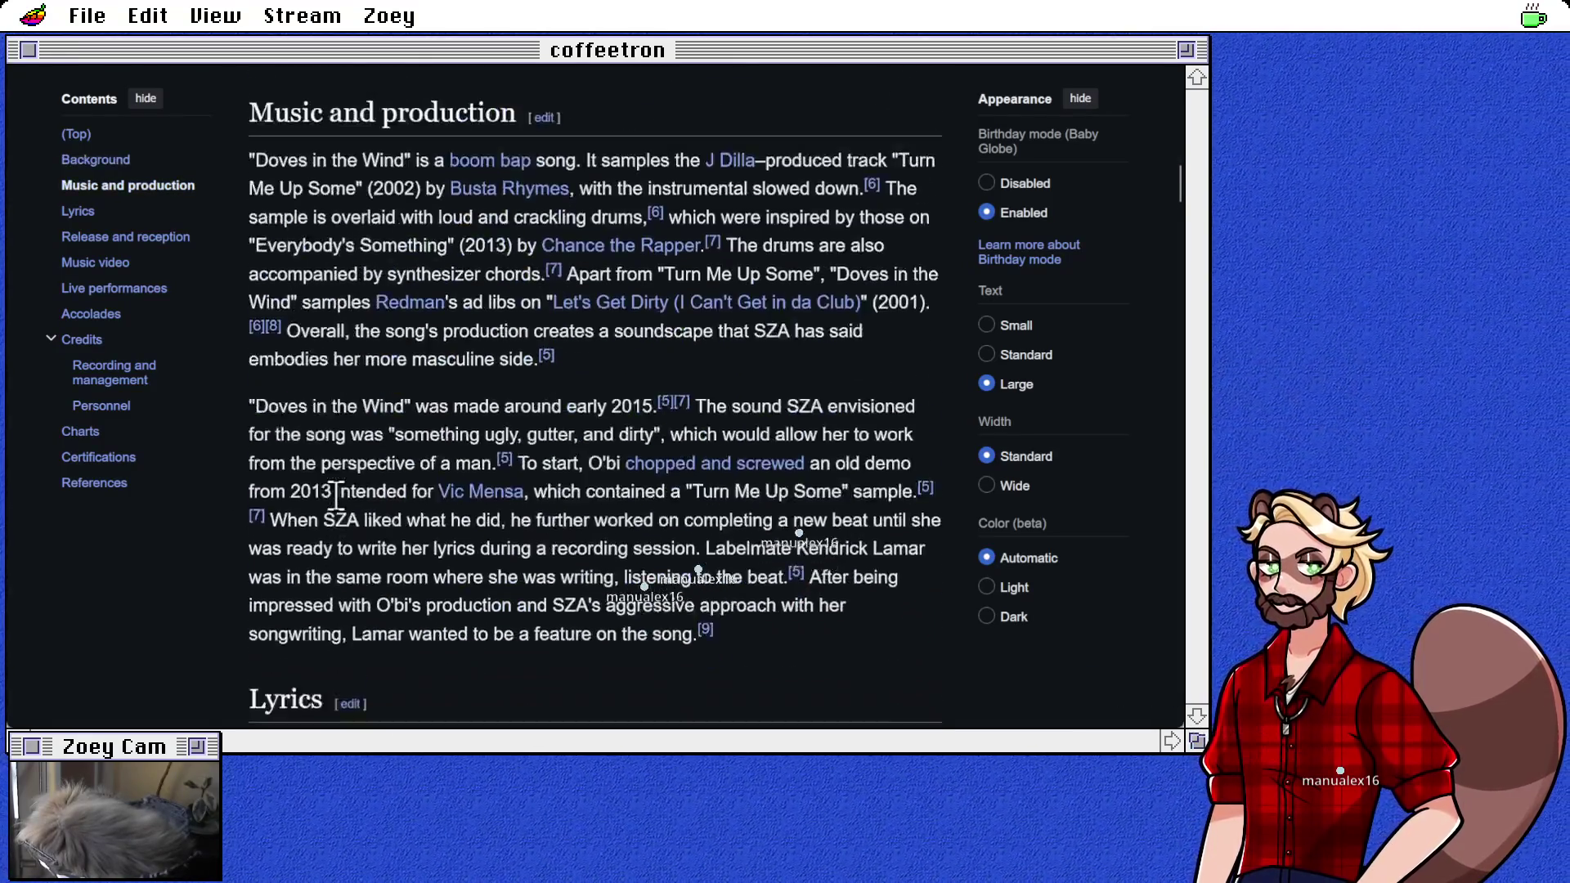
scroll(335, 496, "down", 8)
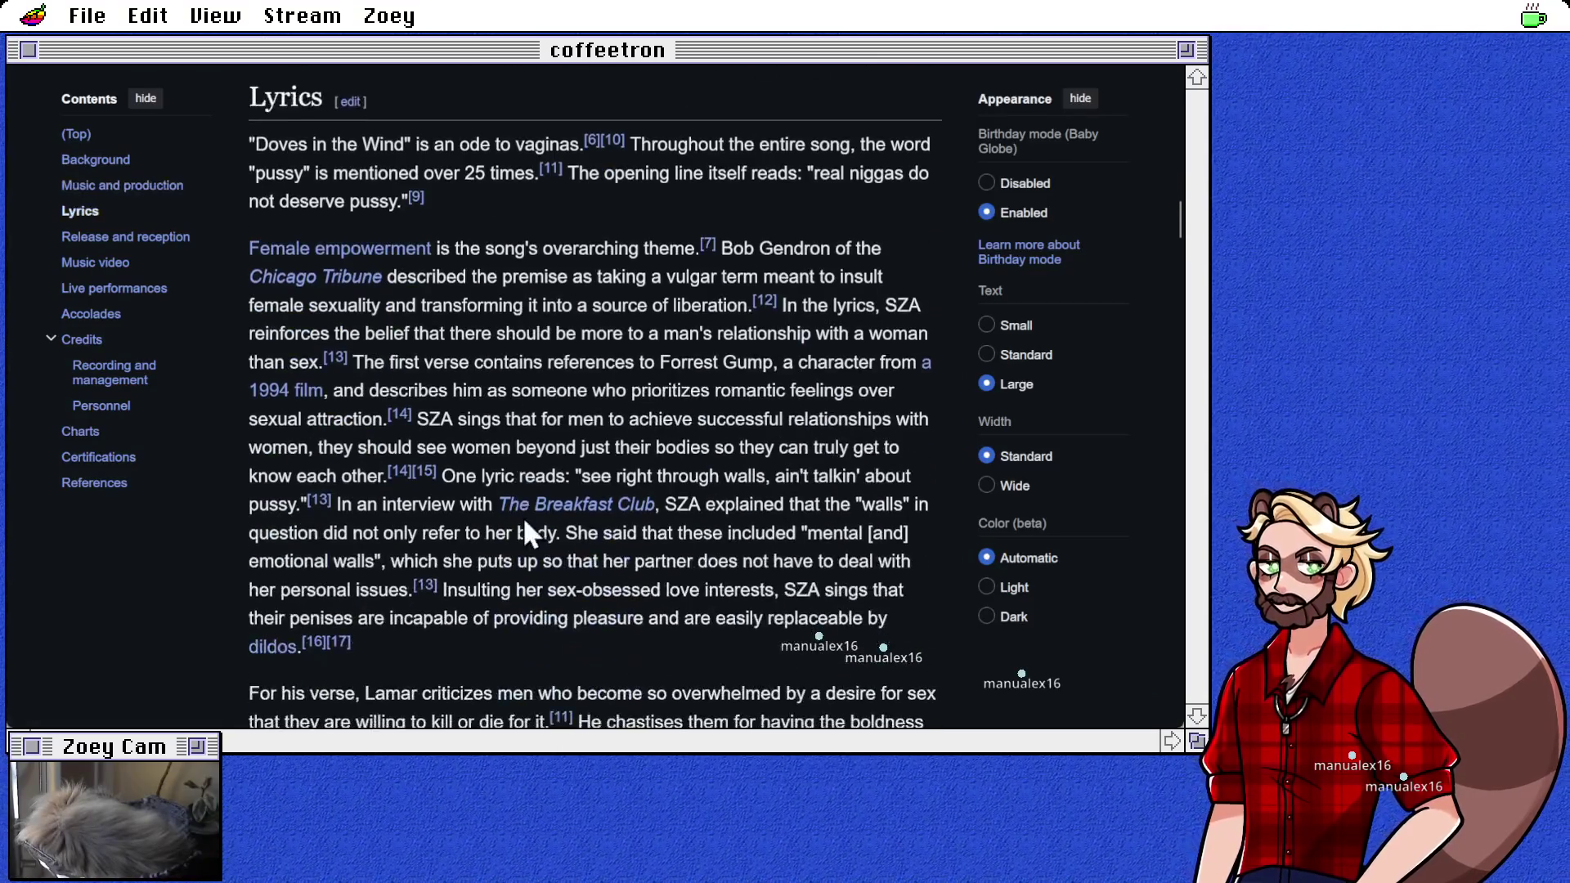
scroll(528, 532, "down", 2)
scroll(518, 499, "down", 2)
scroll(519, 498, "down", 7)
scroll(366, 501, "down", 8)
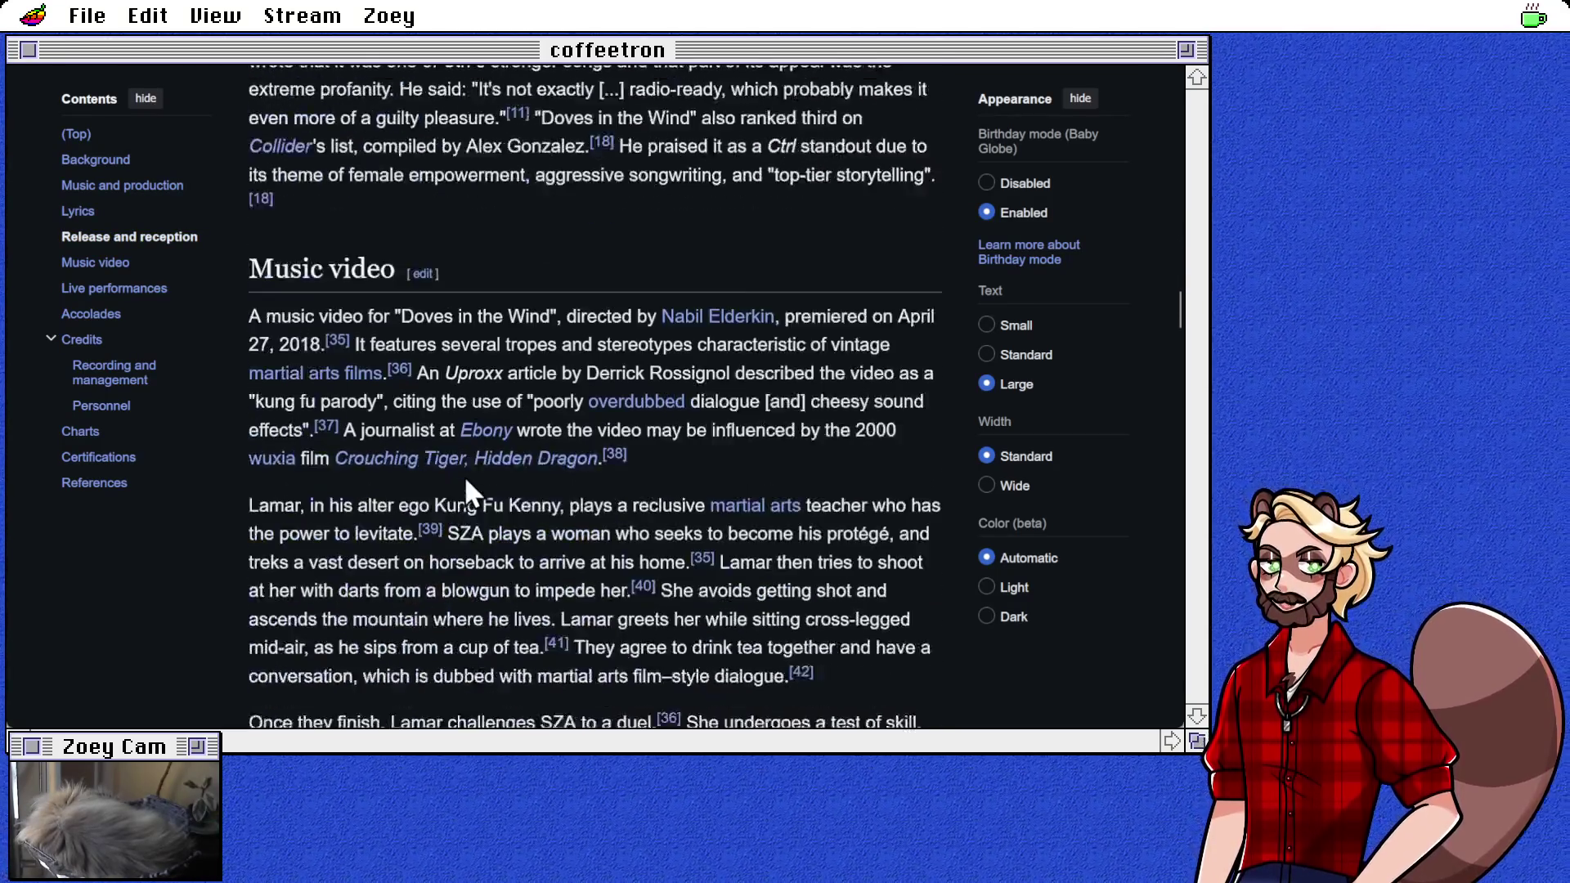
scroll(463, 474, "down", 10)
scroll(448, 468, "down", 12)
scroll(616, 448, "down", 4)
scroll(617, 448, "up", 8)
scroll(617, 448, "up", 9)
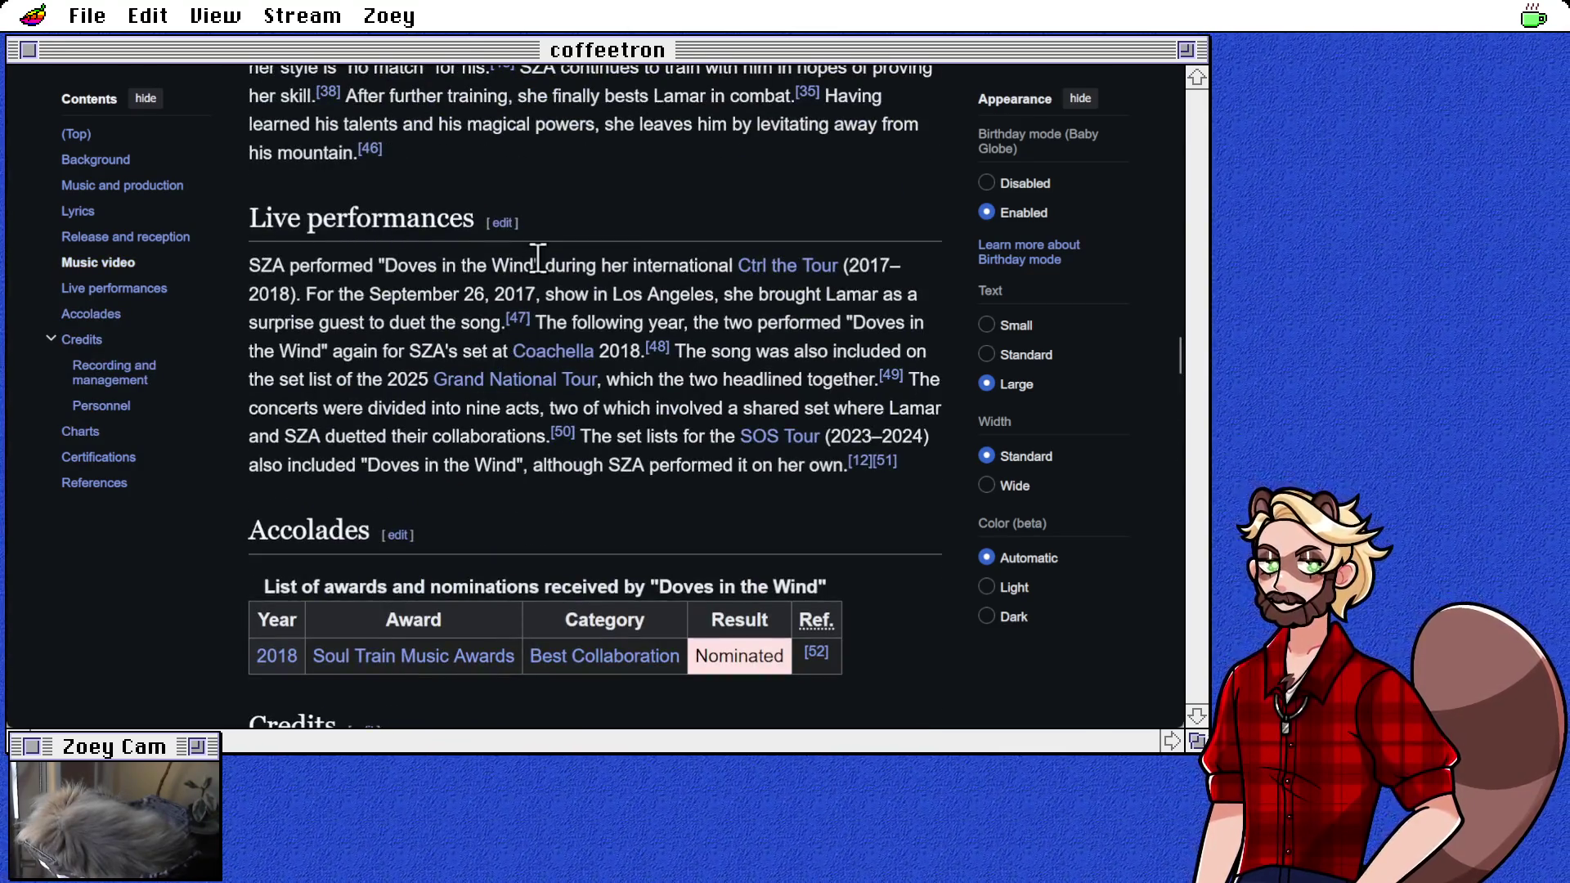
key("ctrl+f")
Step: Search the page for the cited author's name, clear the query, and scroll back to the lead
type("tony ha")
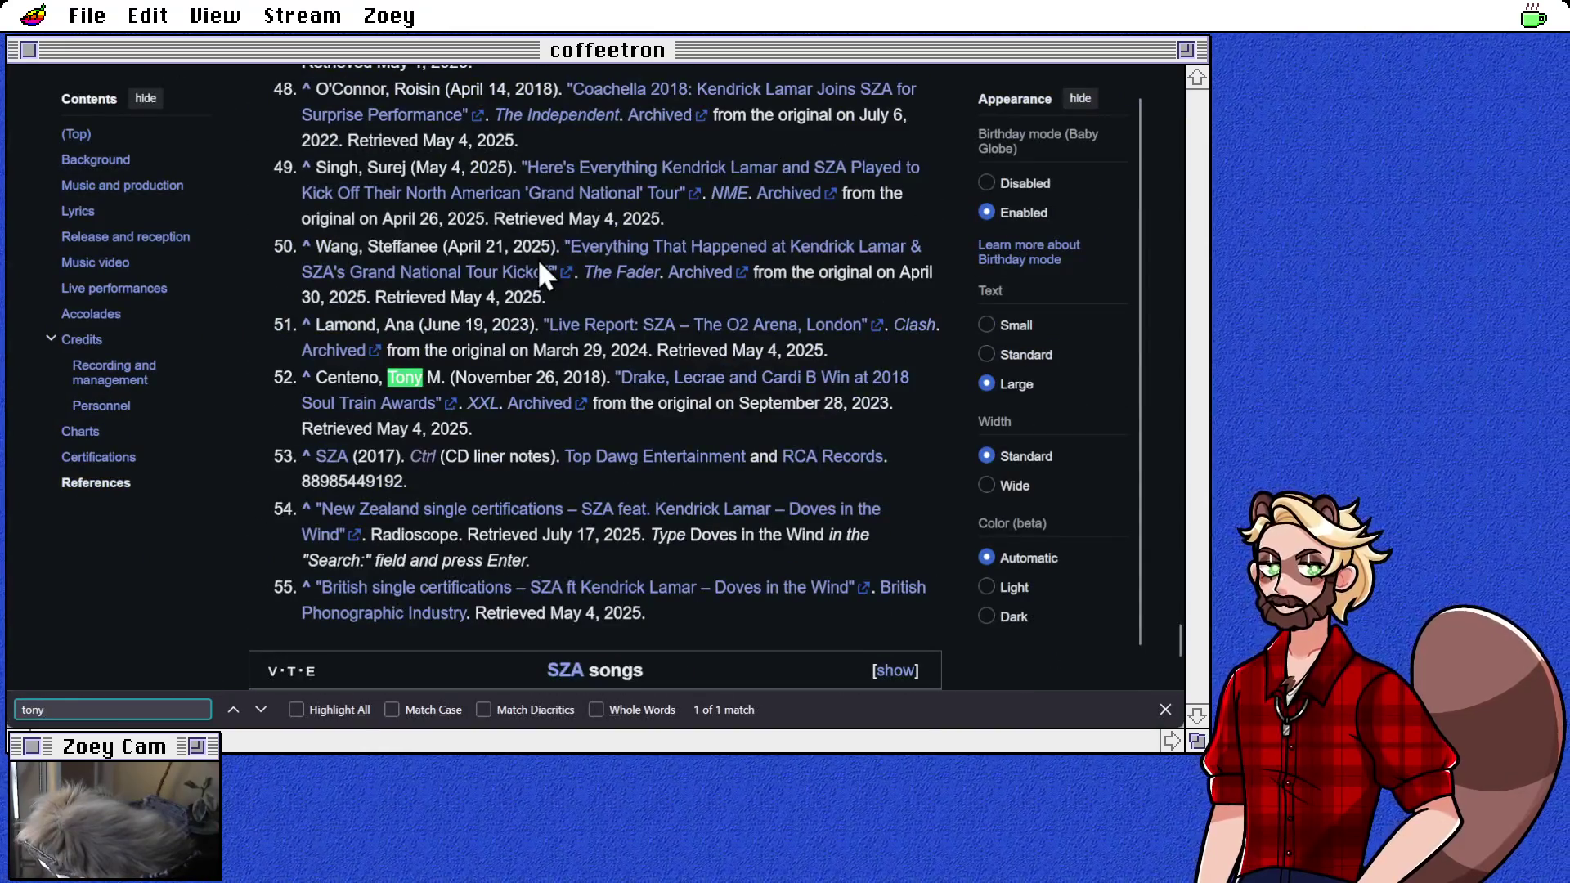
key("BackSpace")
key("BackSpace")
key("BackSpace")
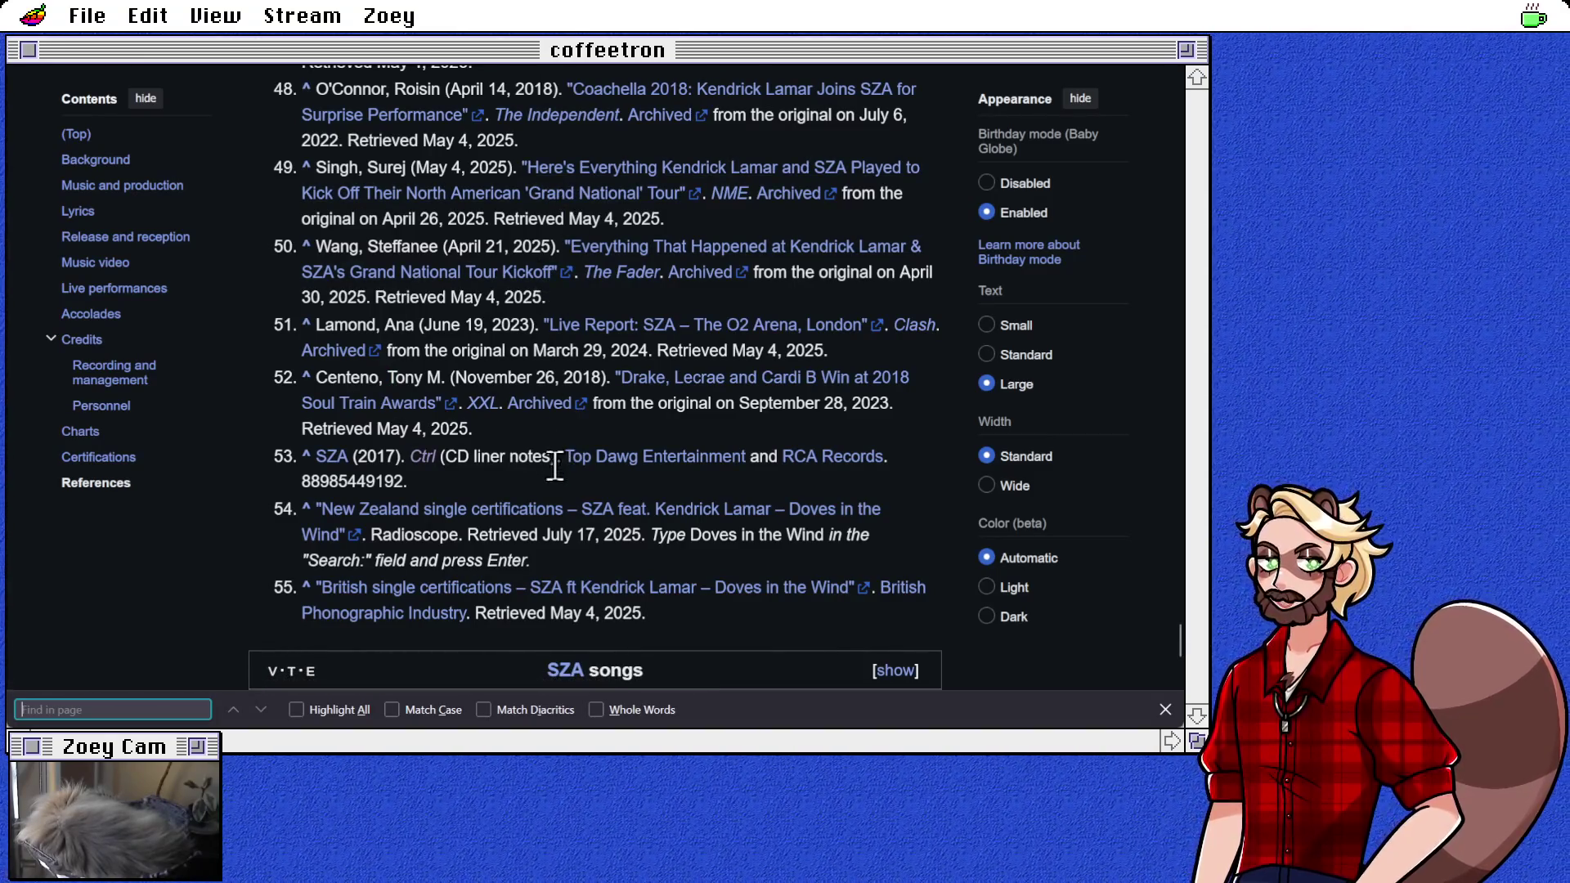
scroll(556, 473, "up", 12)
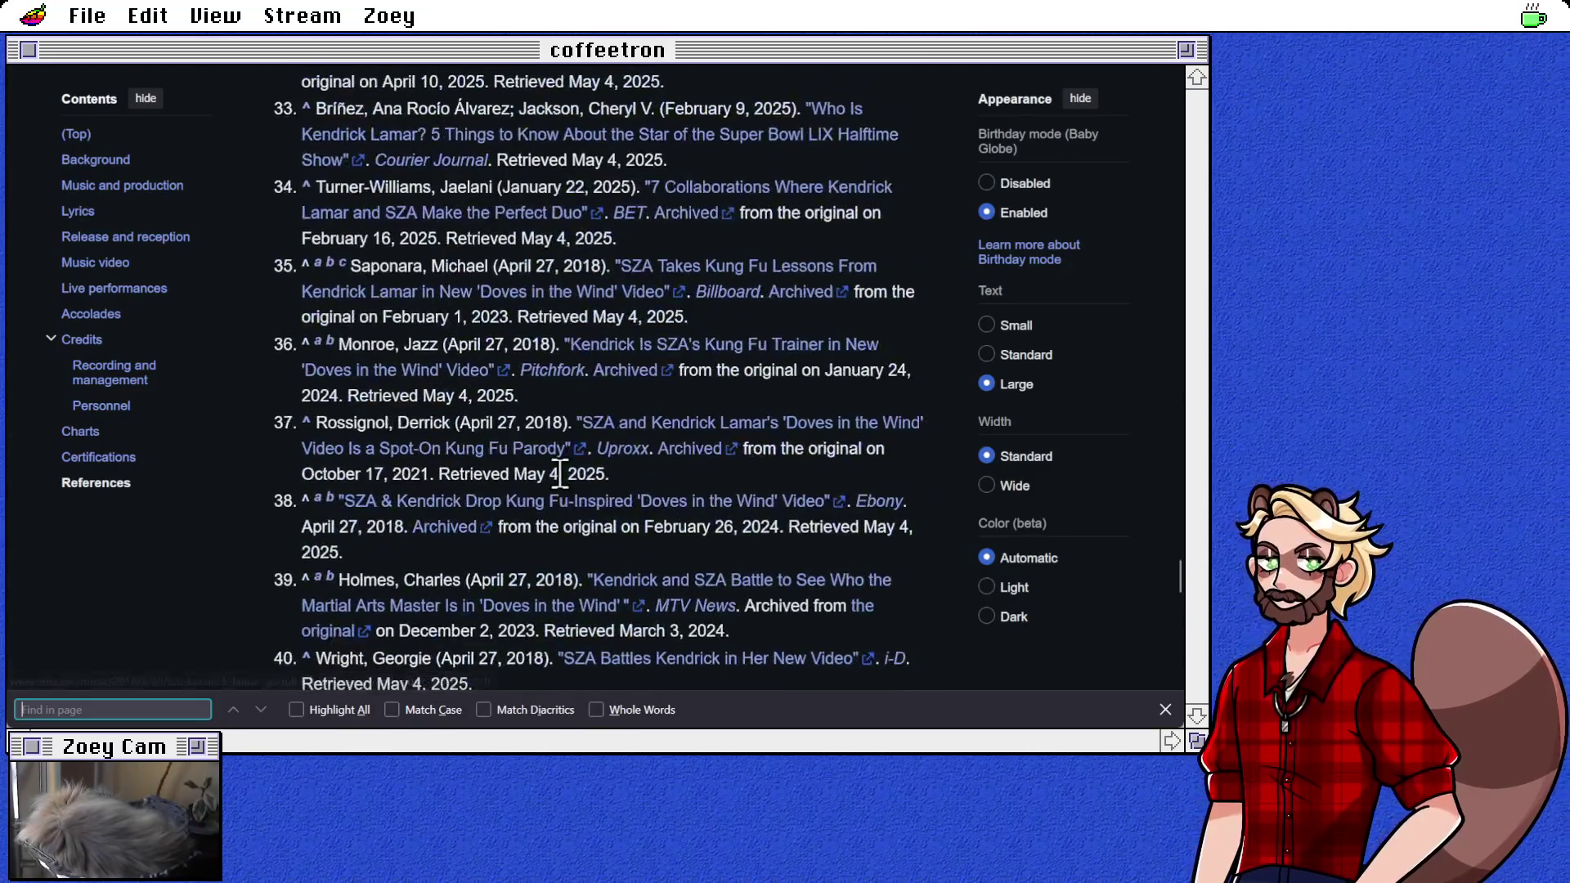
scroll(479, 331, "up", 15)
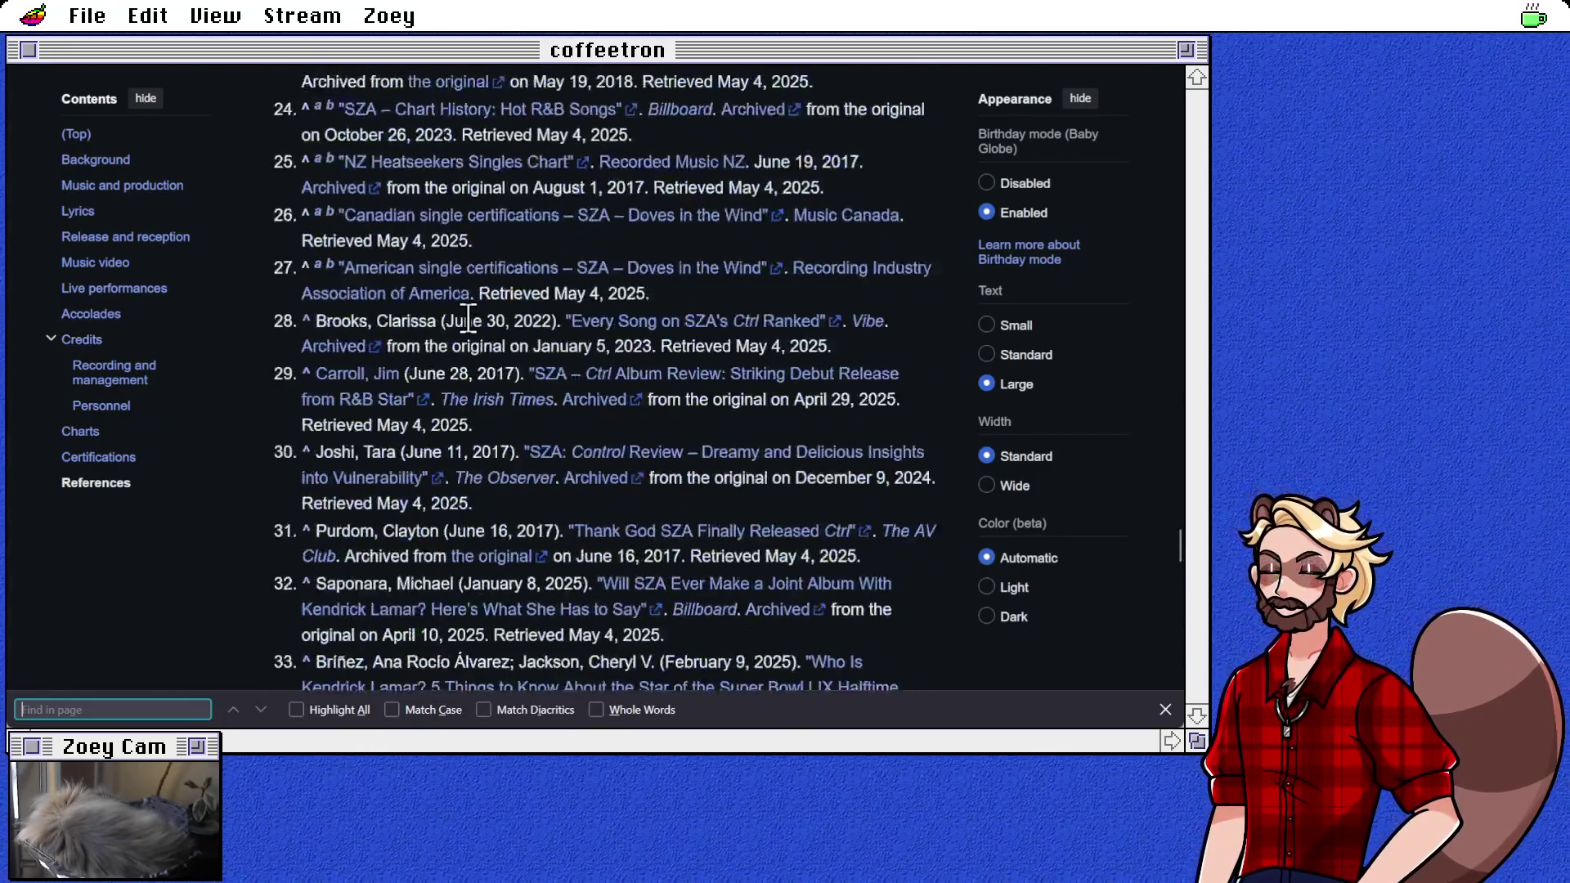
scroll(479, 331, "up", 20)
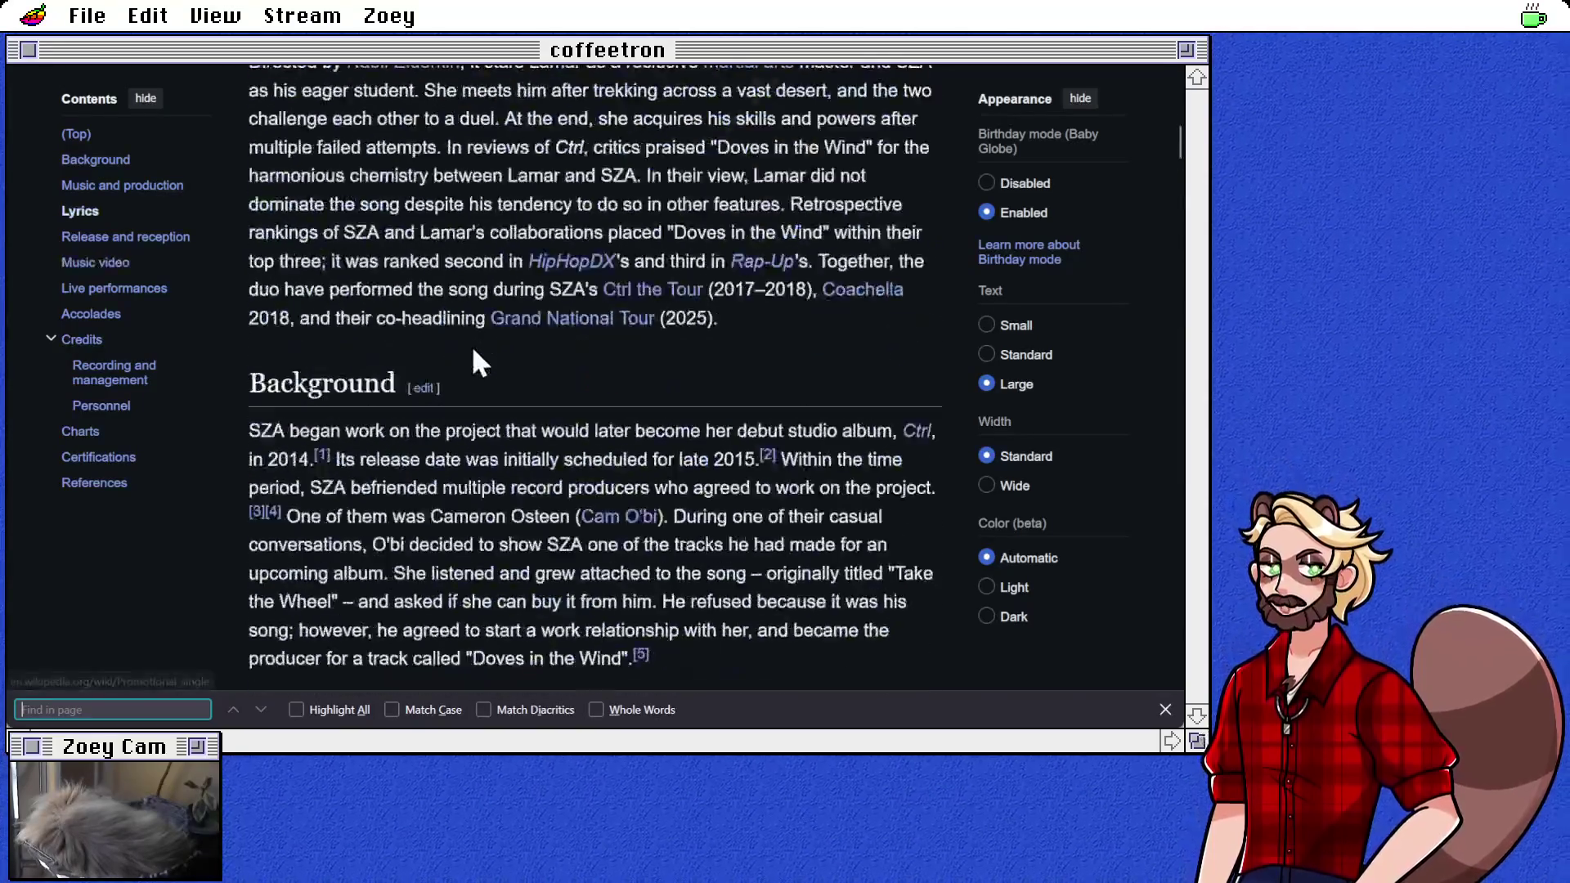
scroll(554, 263, "down", 5)
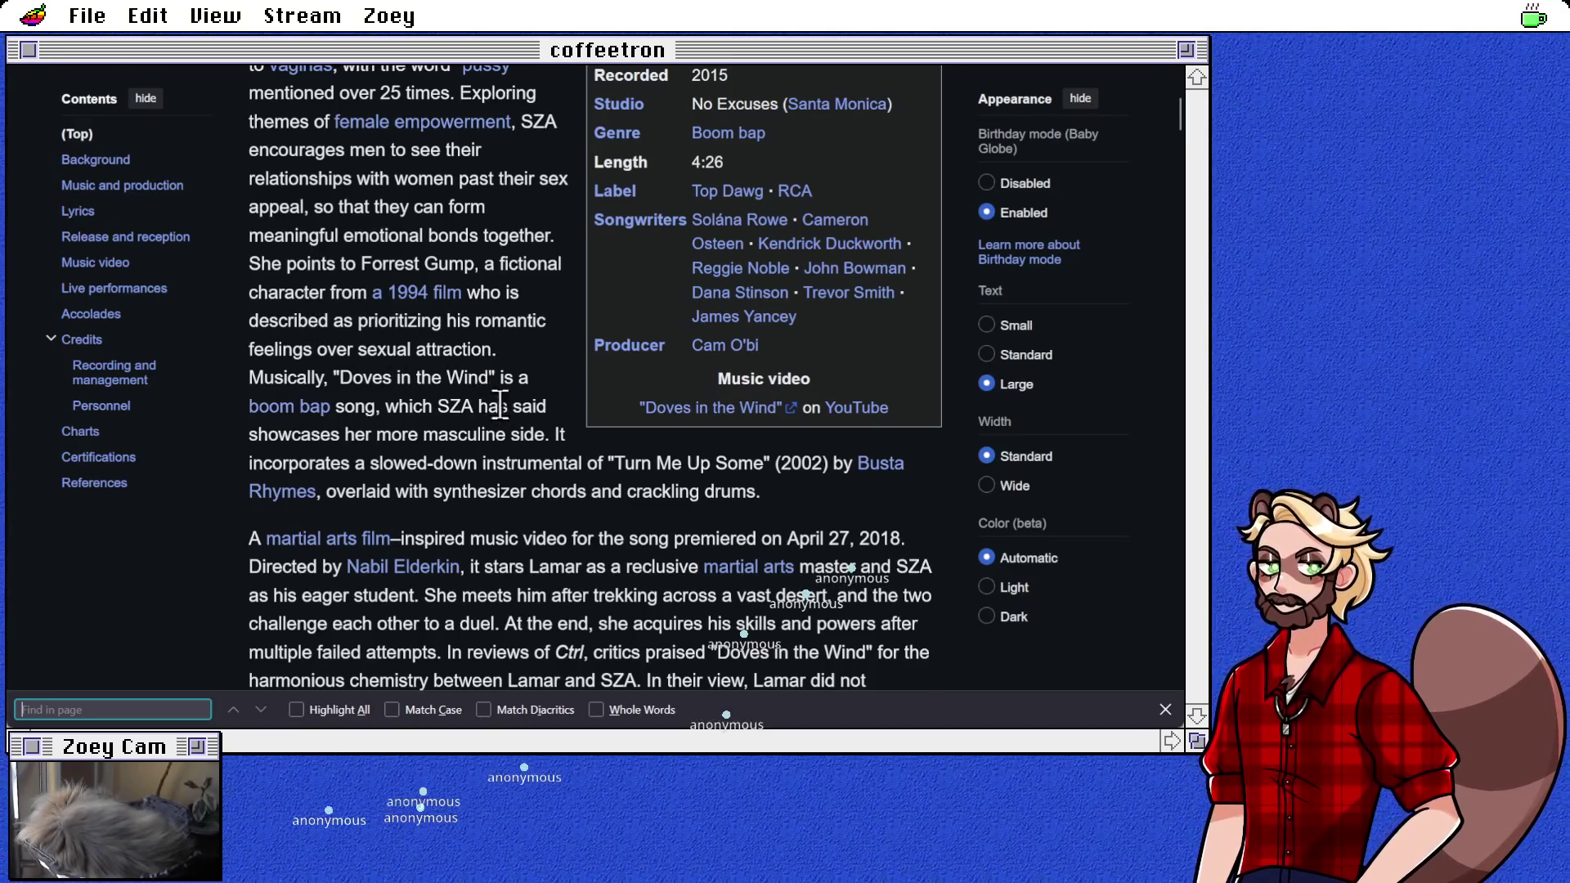
scroll(515, 409, "down", 2)
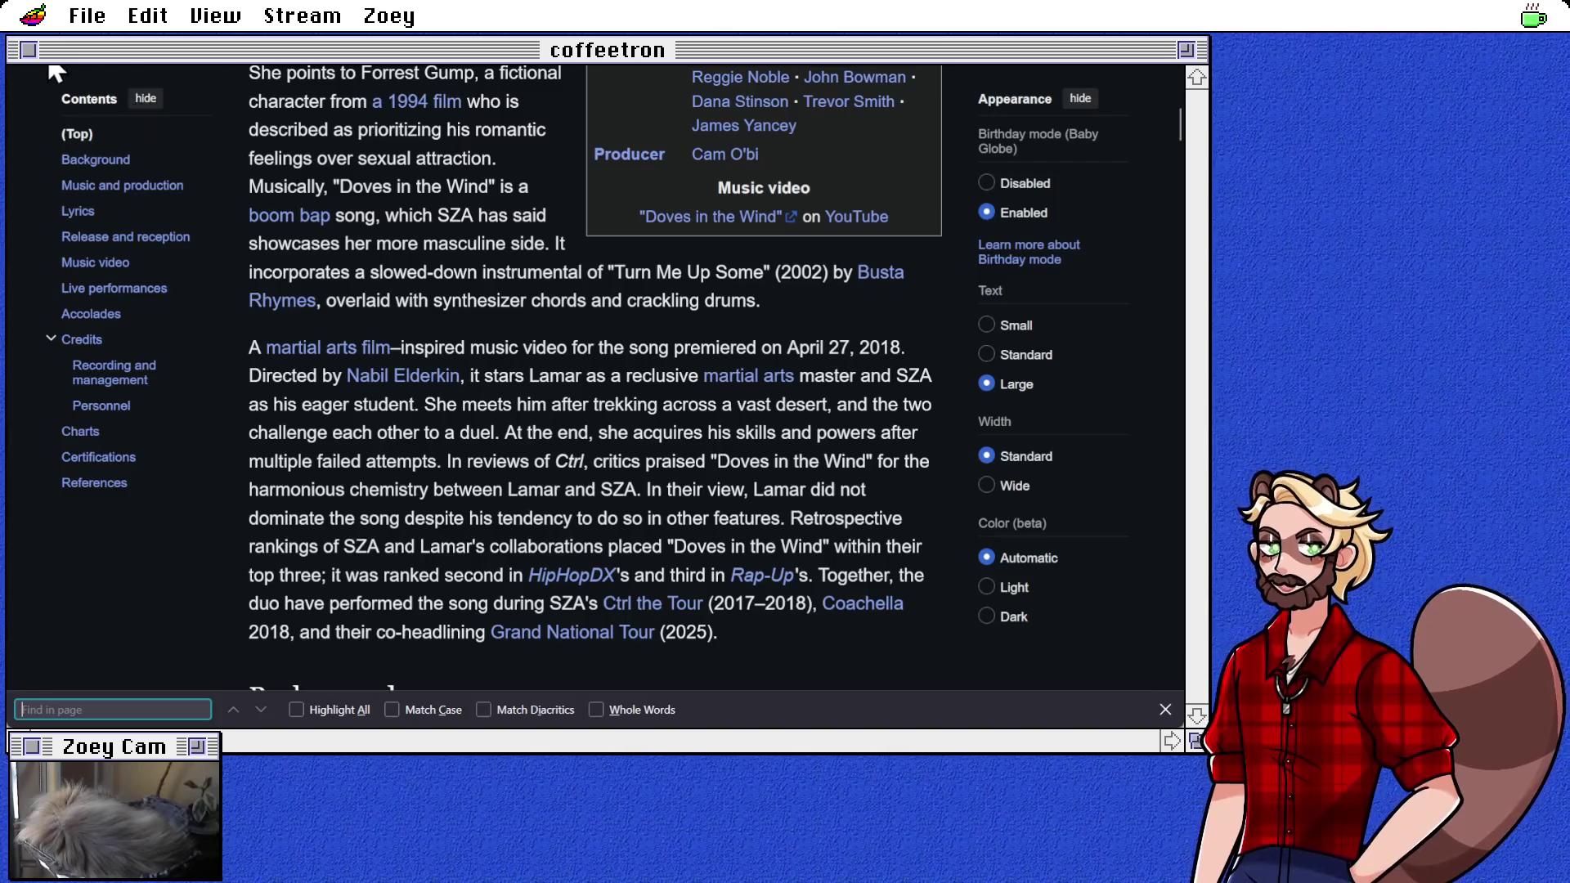
Step: Go back to the Ctrl article and search it for the author's name
key("alt+Left")
left_click(360, 619)
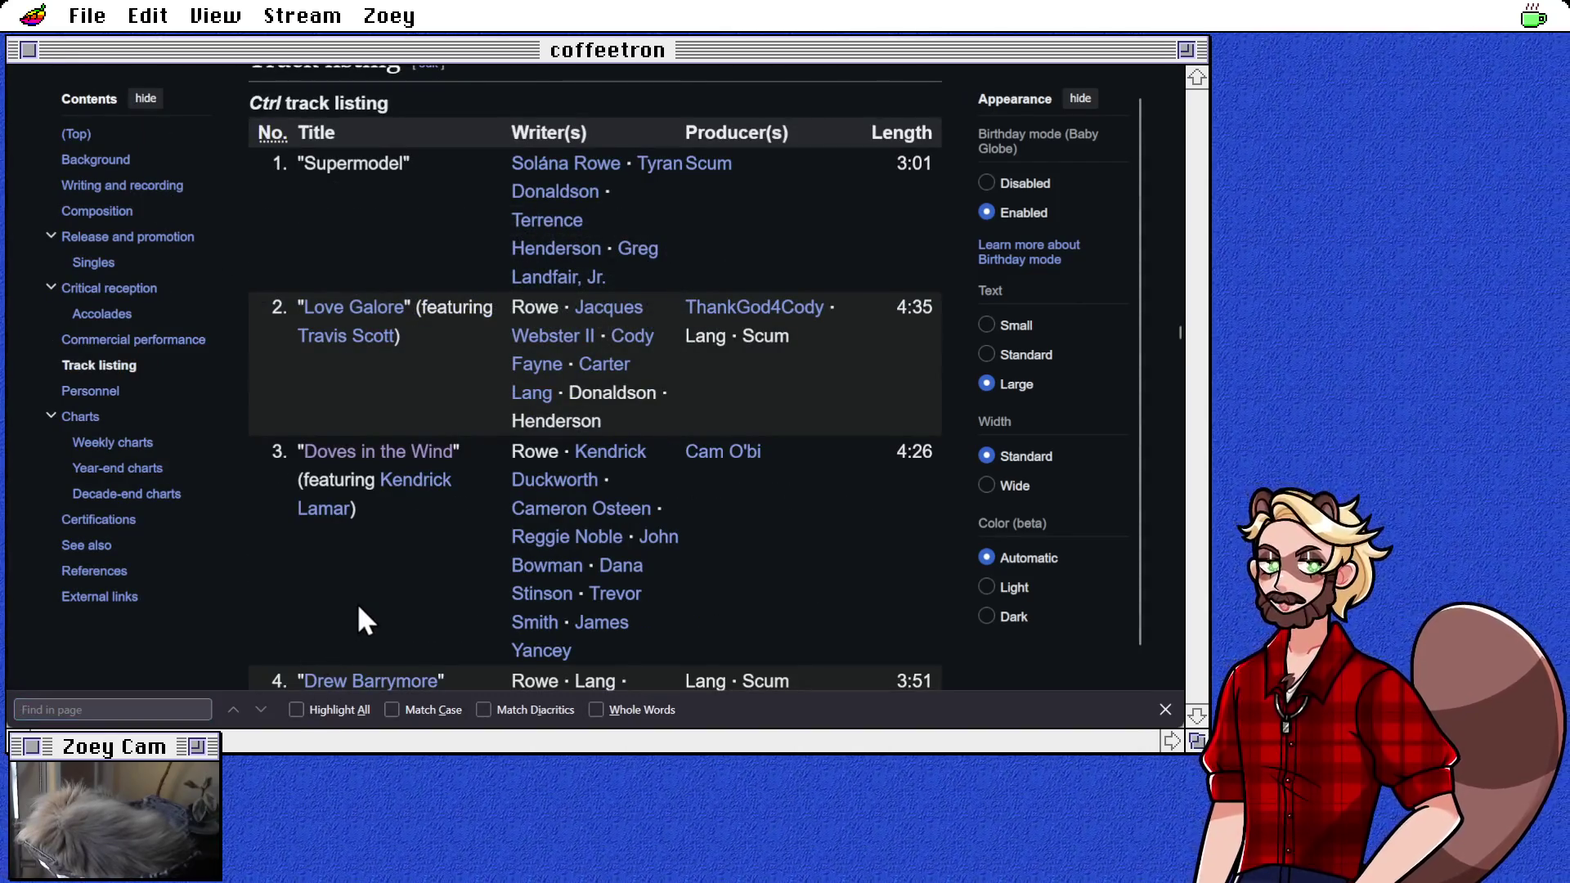
key("ctrl+f")
type("tony")
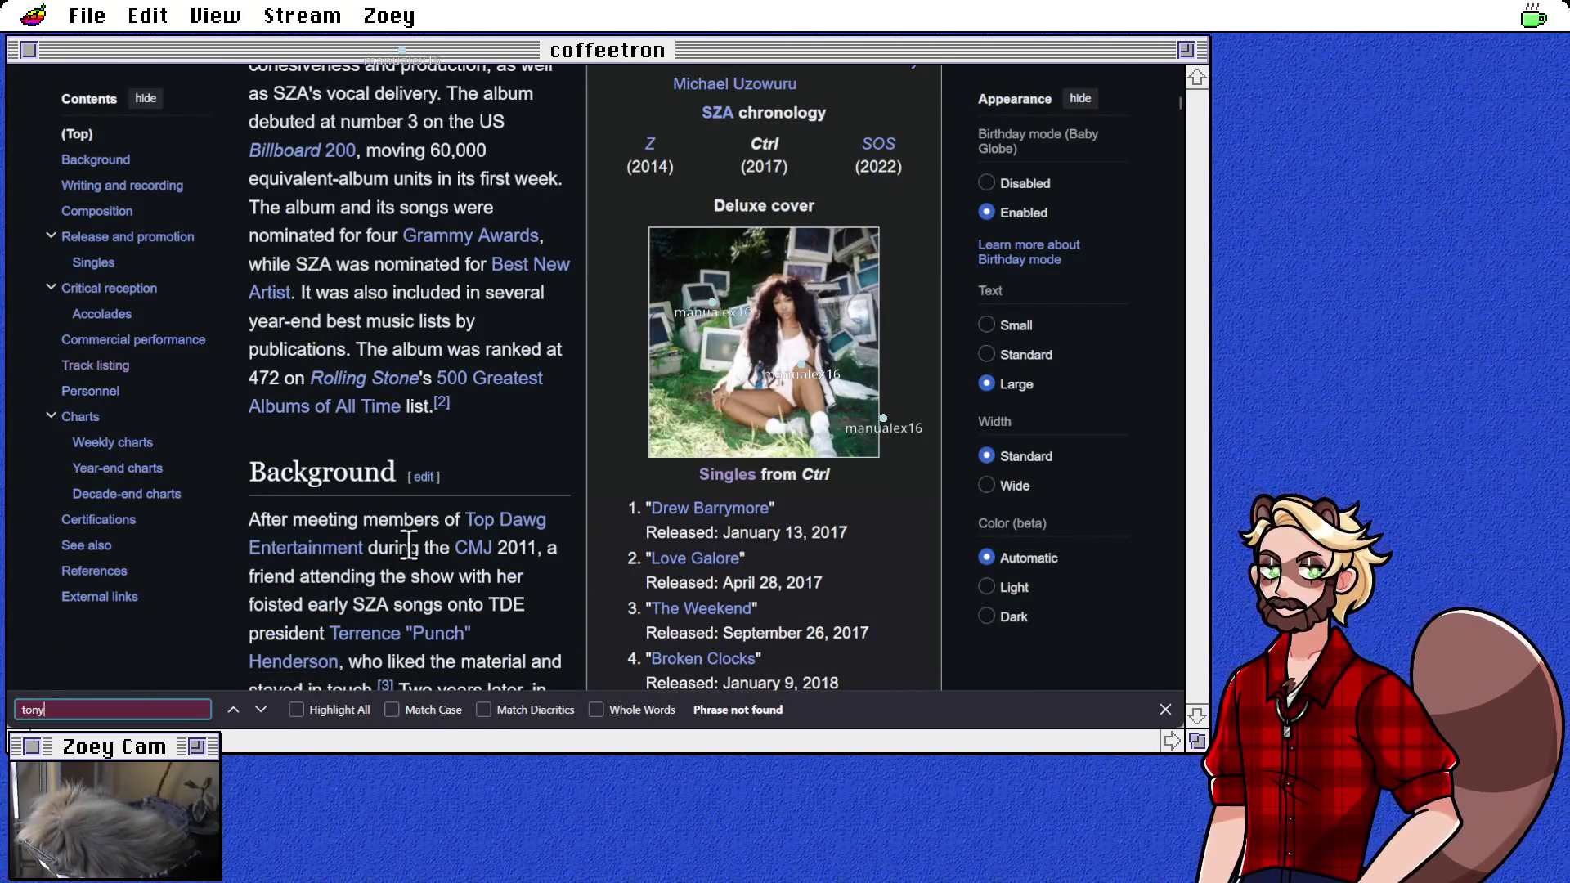
Step: Jump to the Track listing section showing 'Doves in the Wind' as track 3
scroll(245, 605, "down", 5)
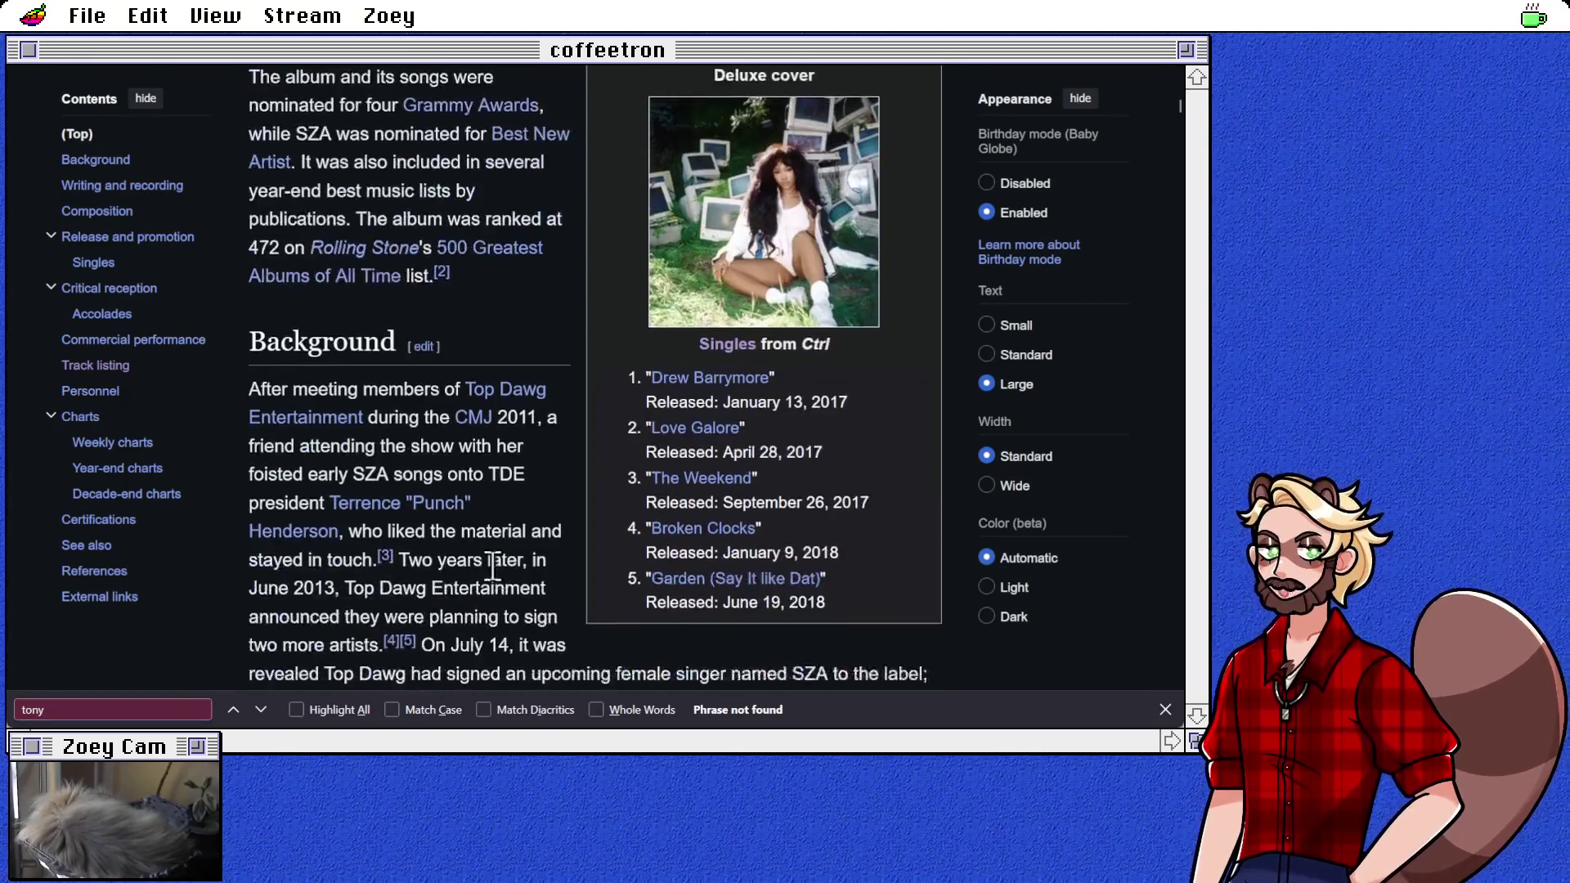
left_click(106, 365)
scroll(473, 590, "down", 4)
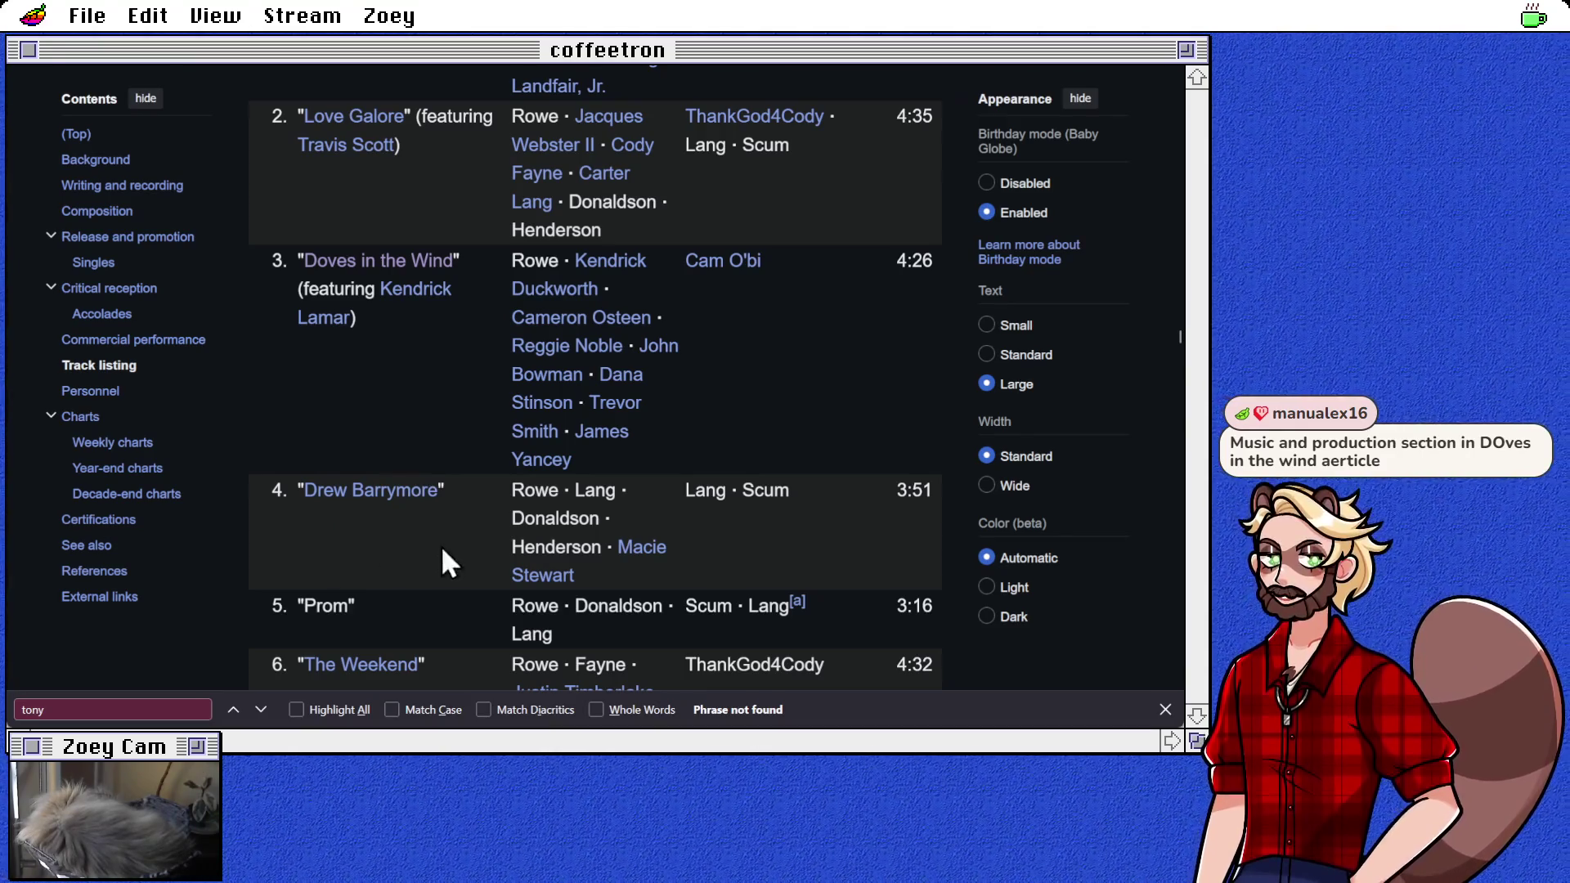
Step: Read the 'Doves in the Wind' Music and production section, then close the tab
left_click(411, 263)
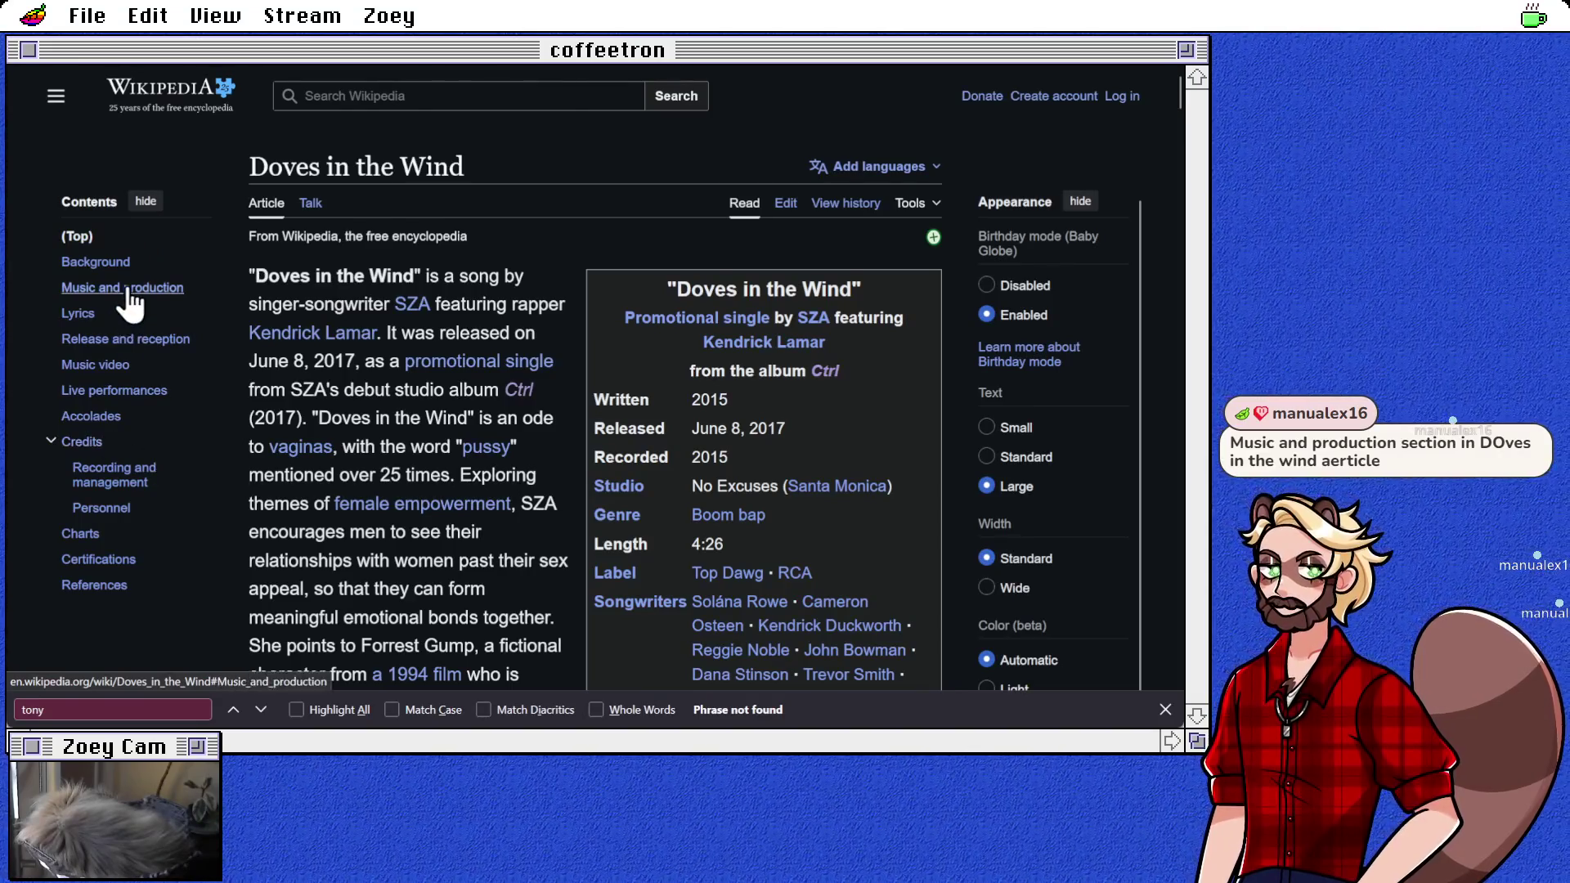
left_click(137, 288)
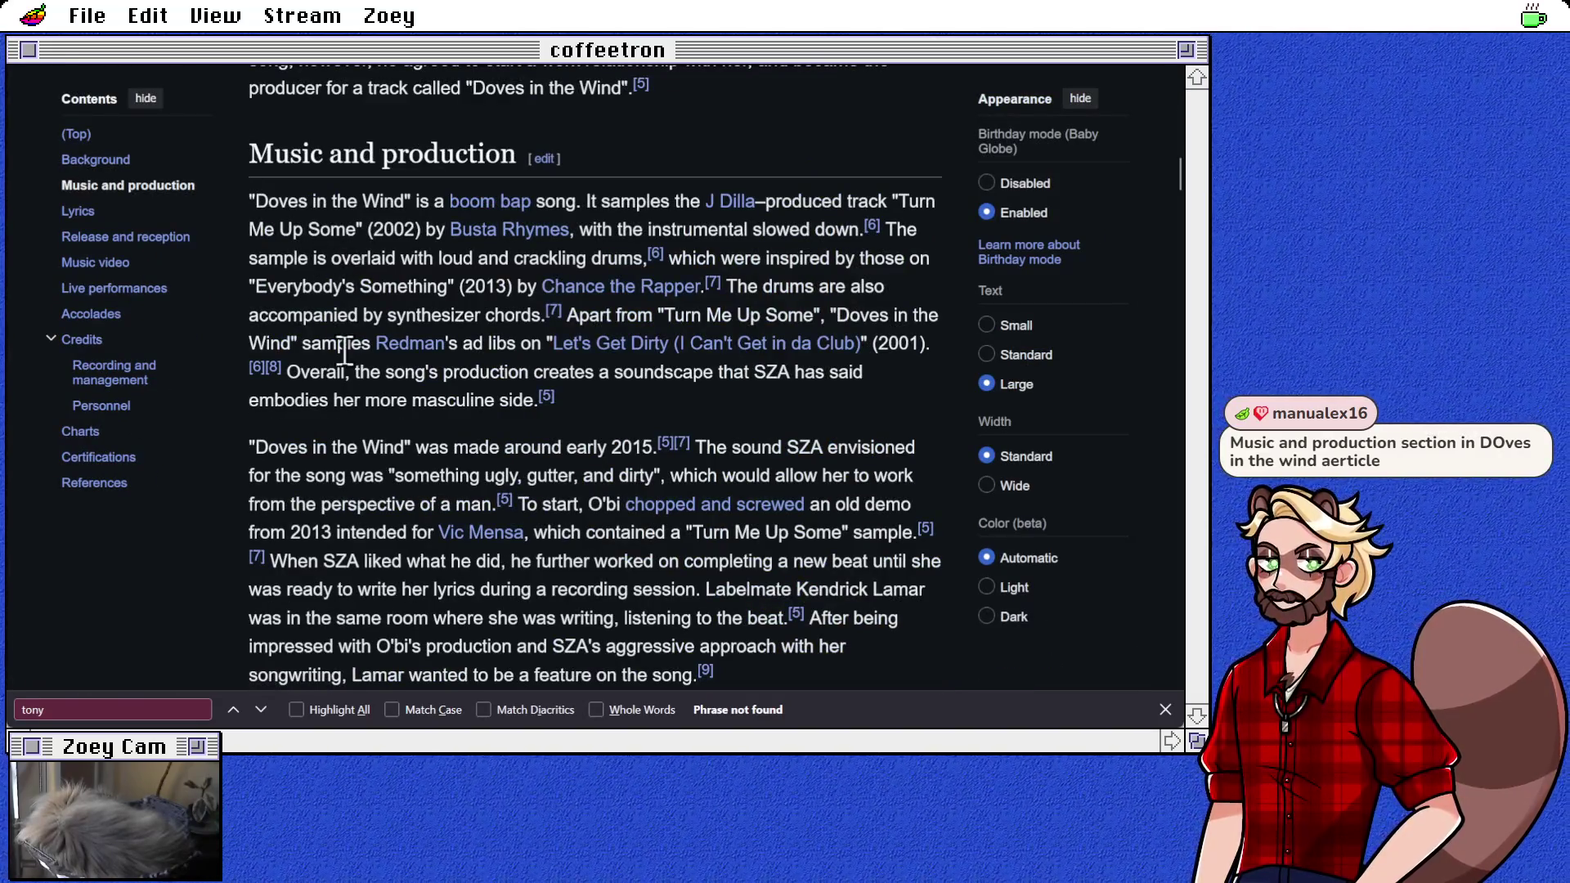
scroll(310, 437, "down", 2)
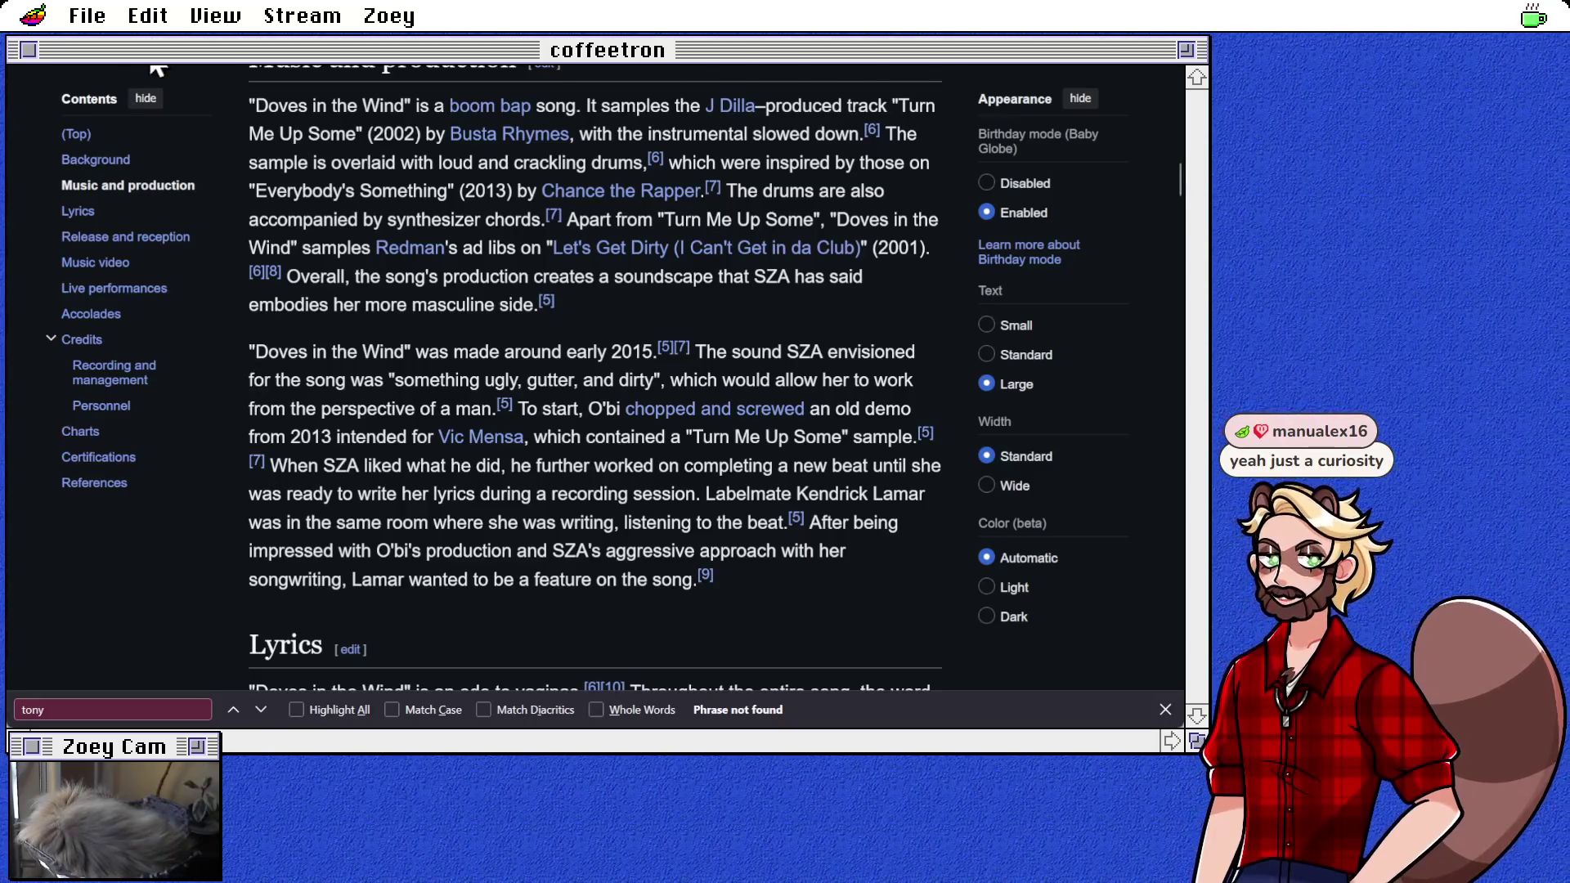
key("ctrl+w")
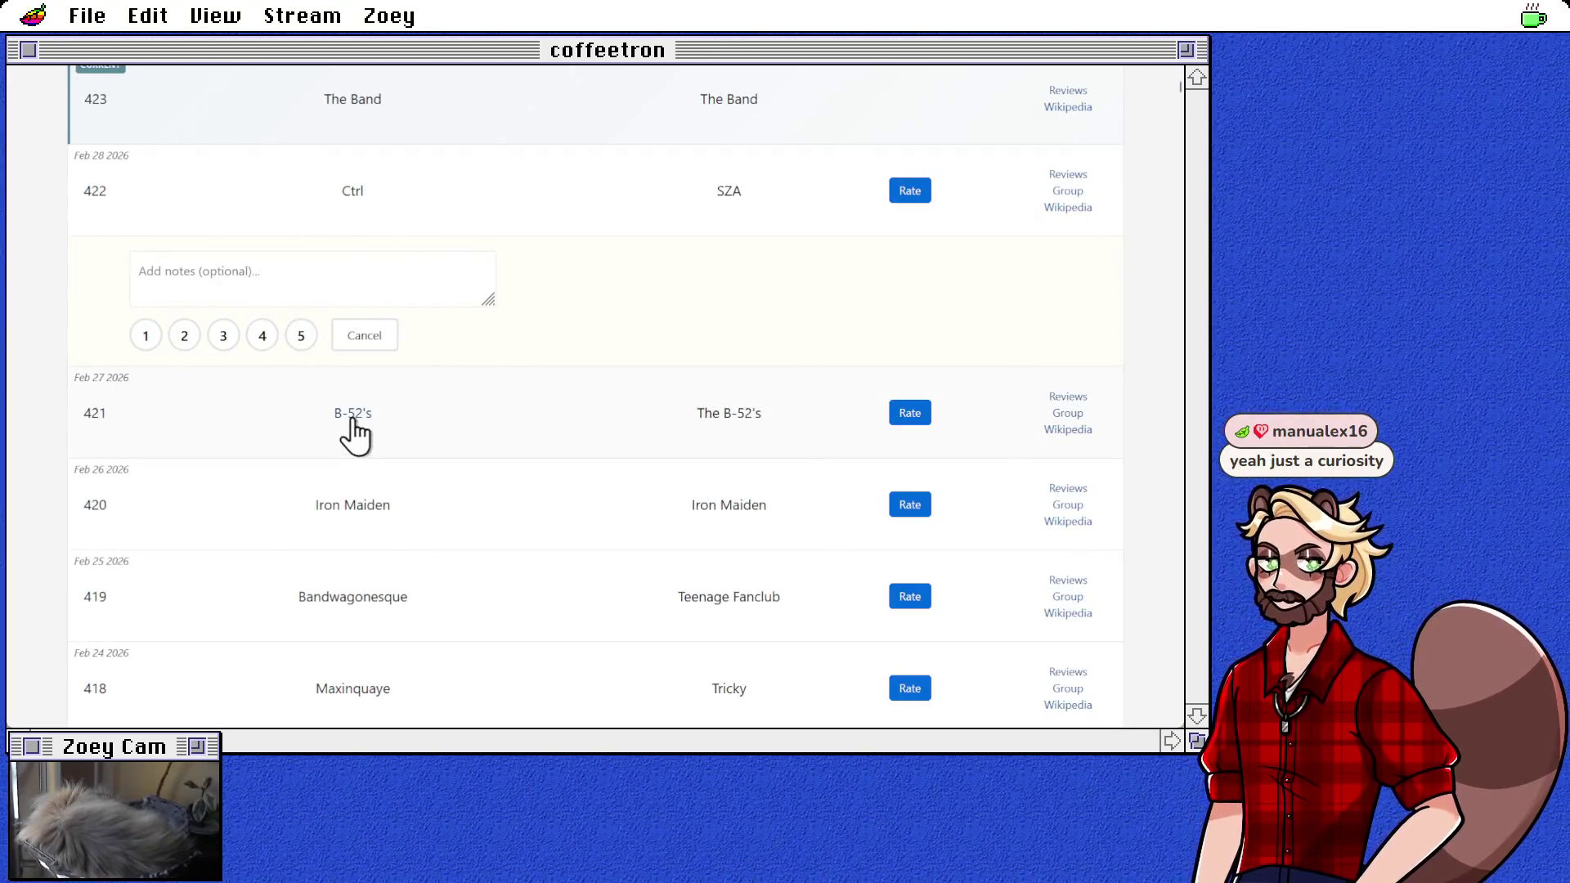
Step: Follow the B-52's album link in the rating list
left_click(350, 416)
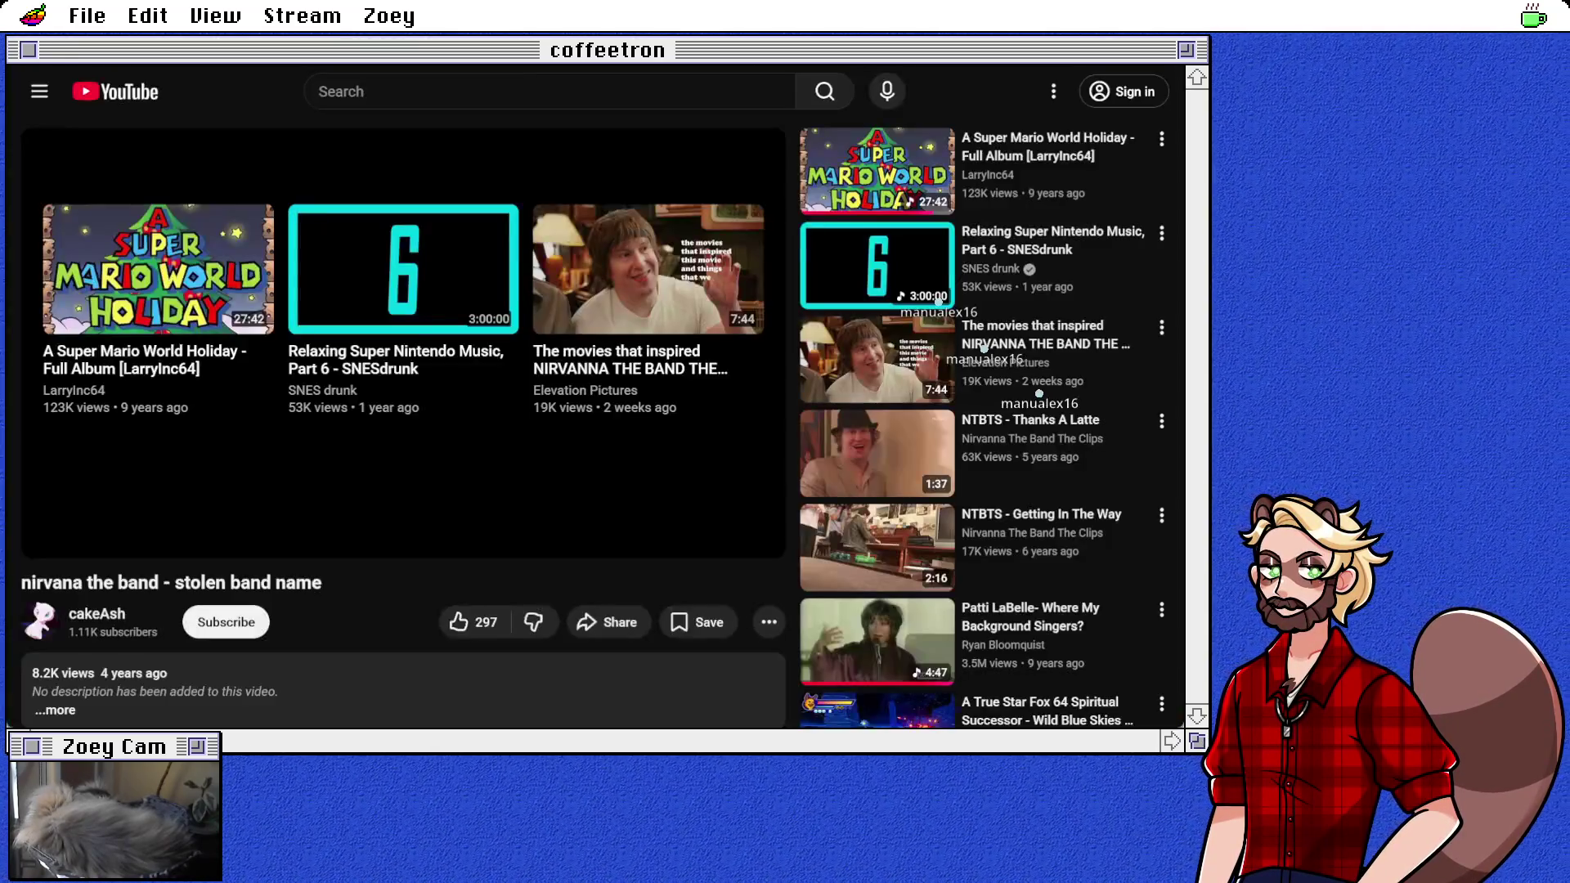
Step: Search YouTube for 'b-52s', then refine the search to 'b-52s album'
left_click(384, 91)
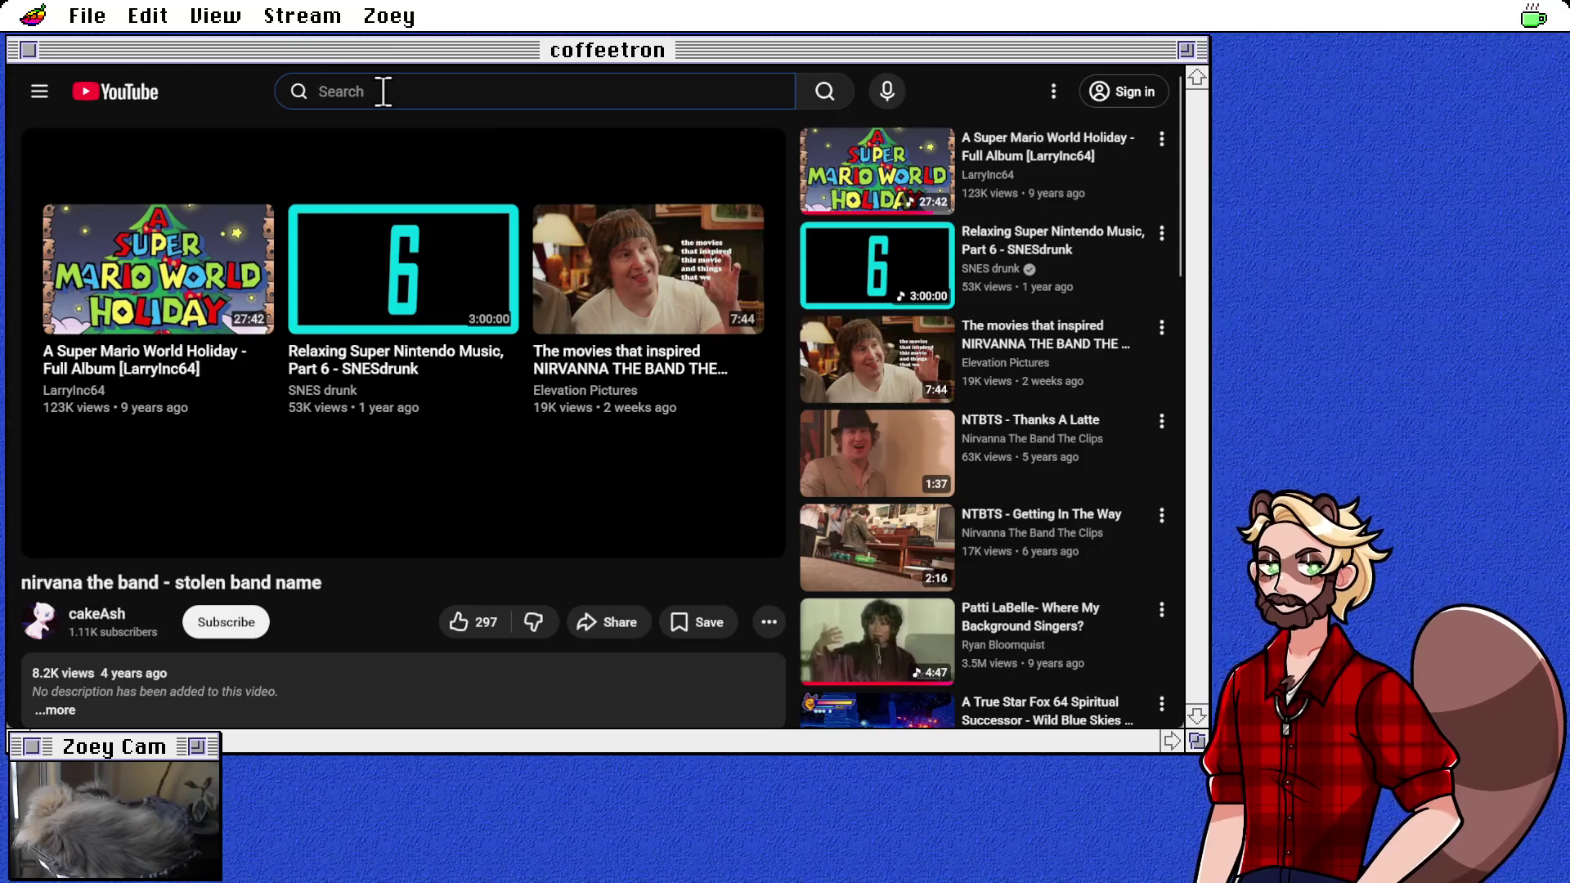
type("b-52s")
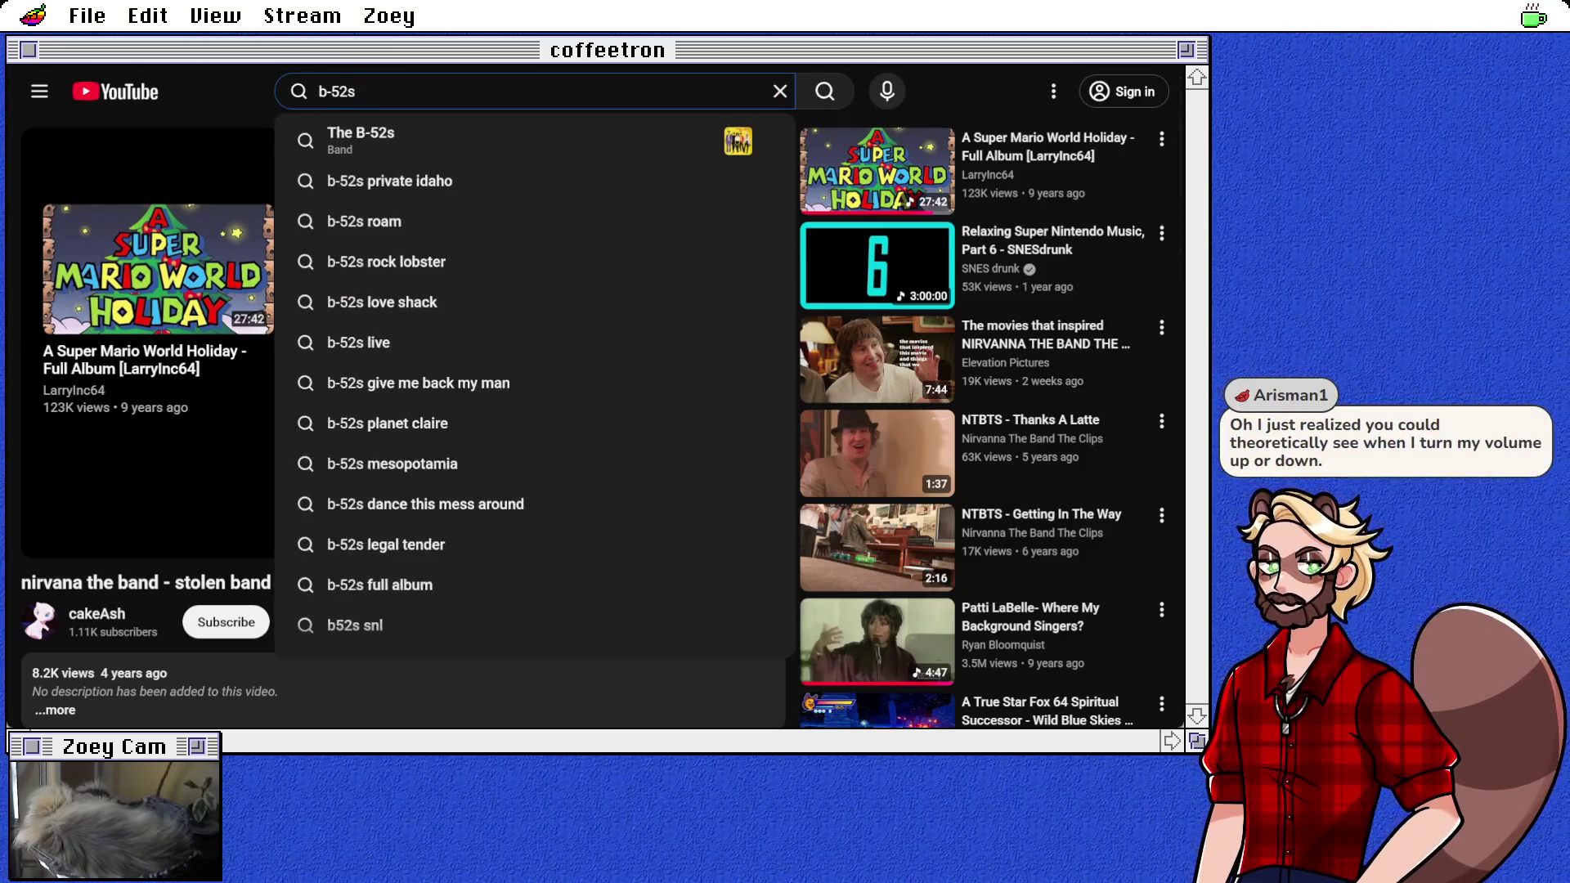
key("Return")
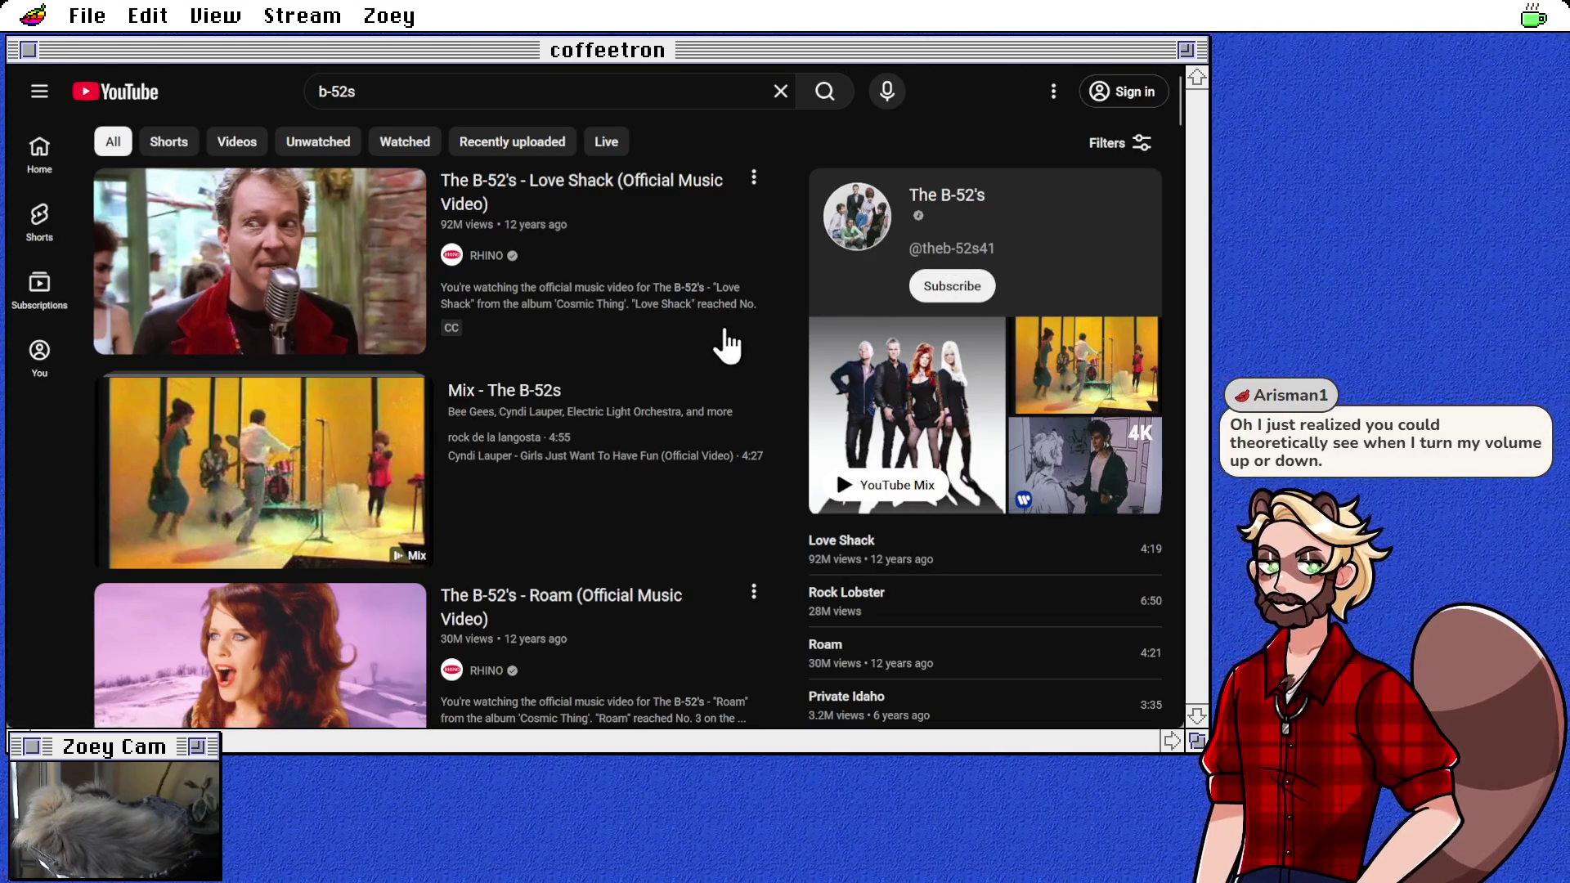
left_click(431, 91)
type("alb")
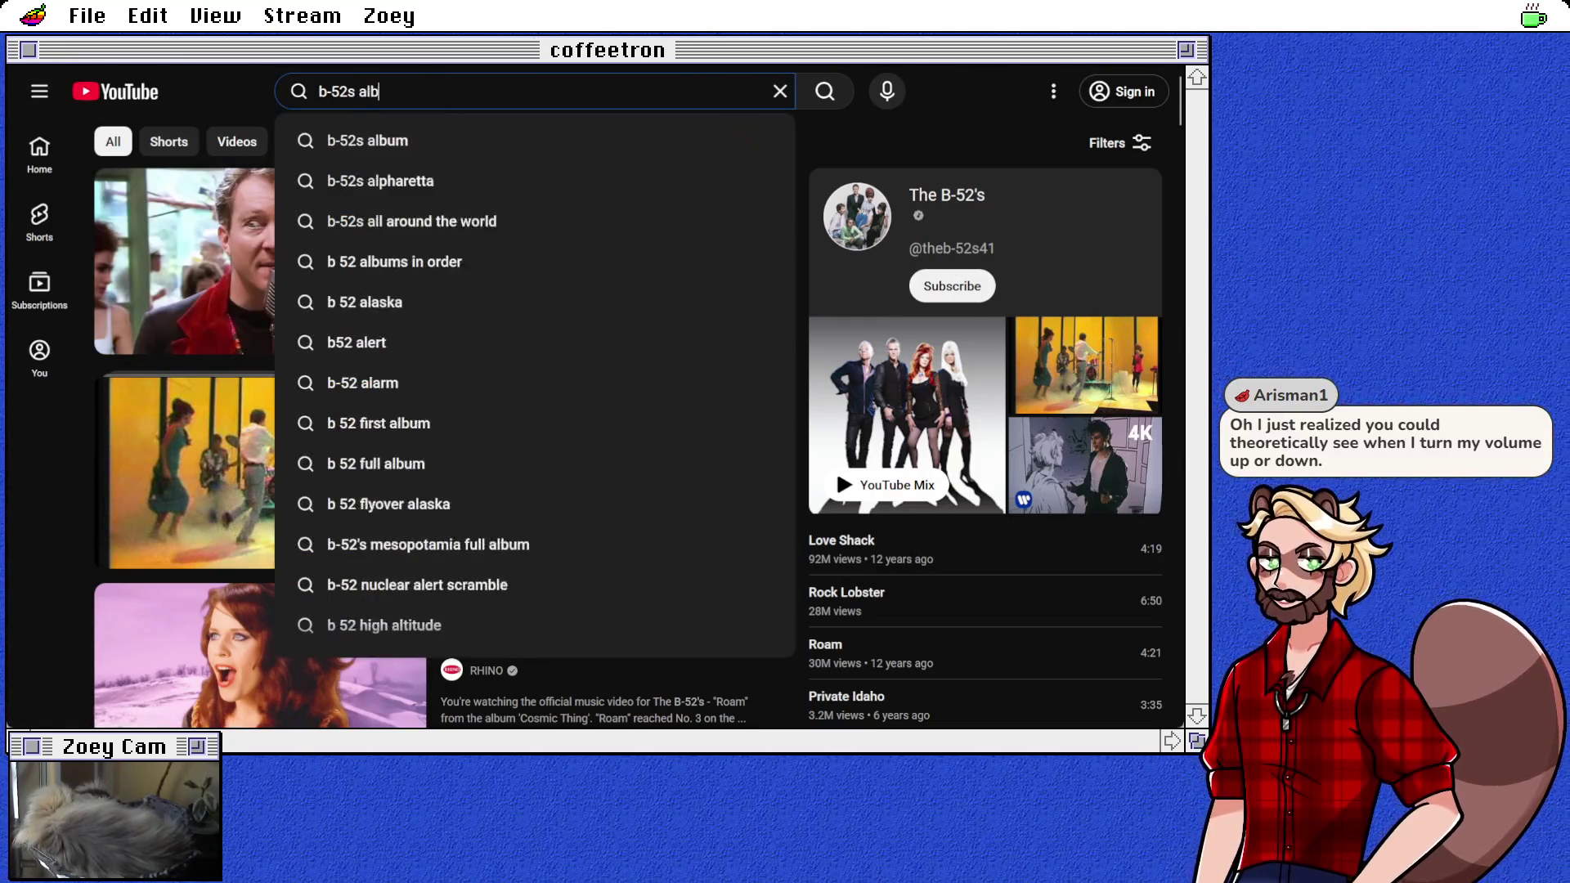
type("um")
key("Return")
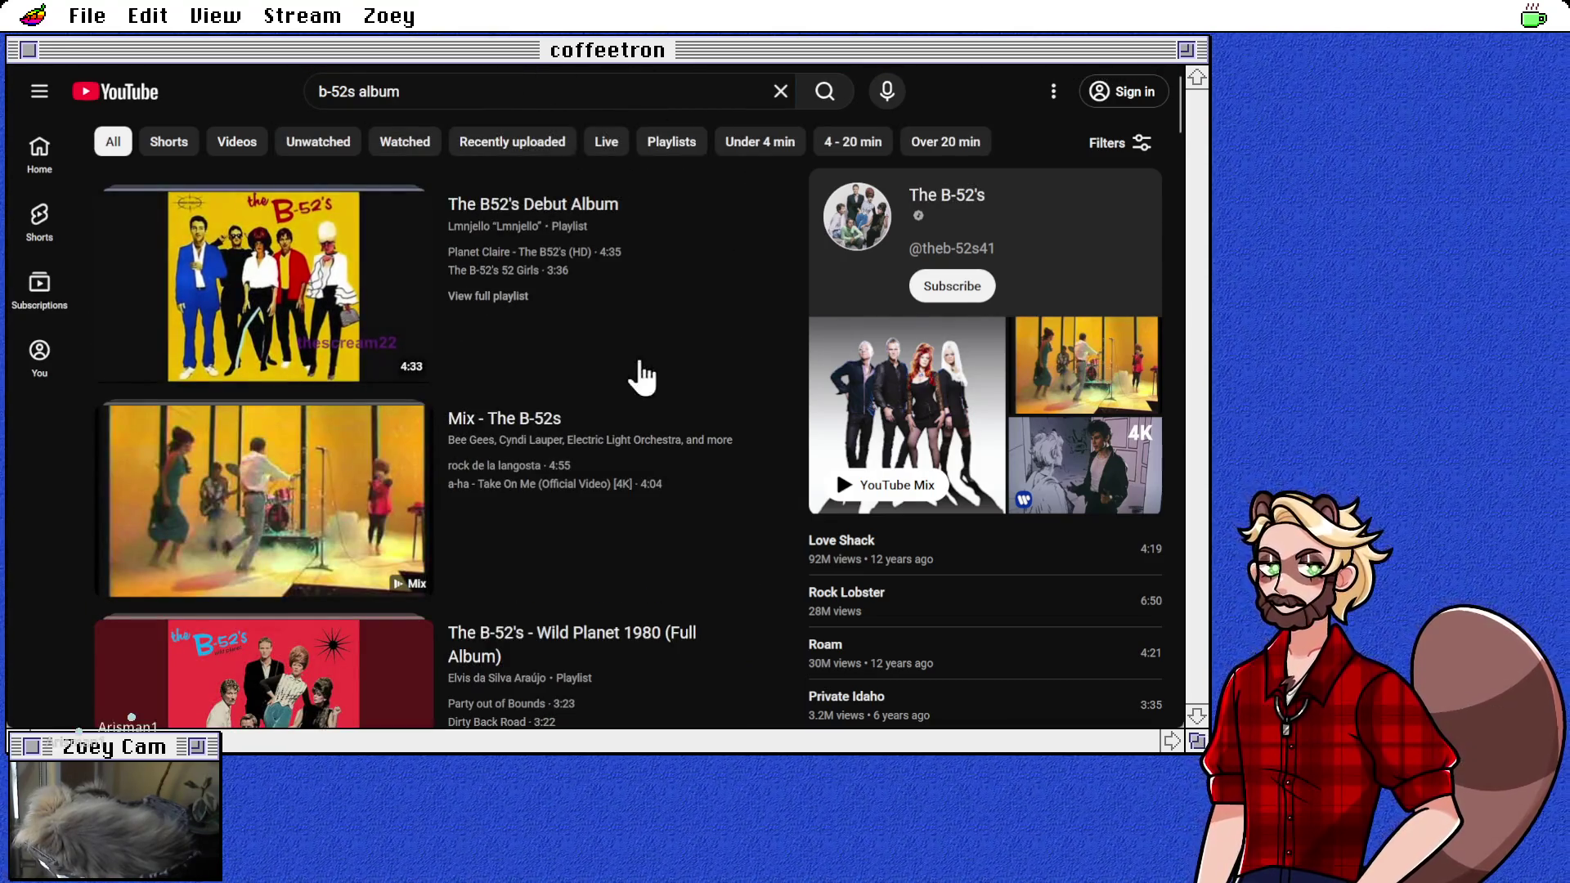
Step: Browse The B52's Debut Album playlist, then return to the search results
left_click(508, 297)
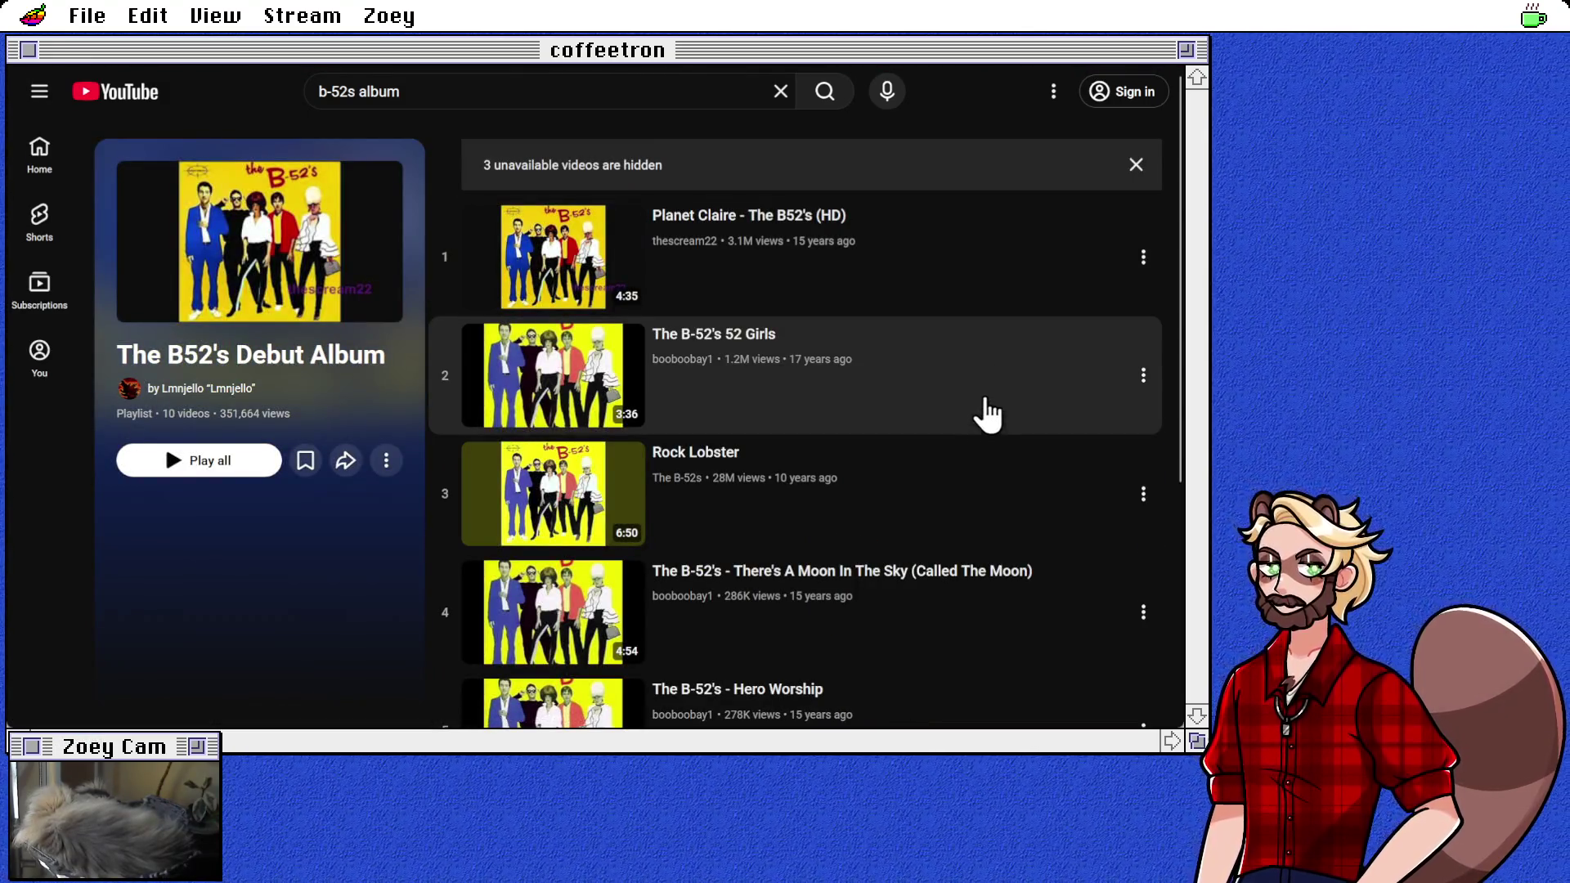
scroll(987, 411, "down", 5)
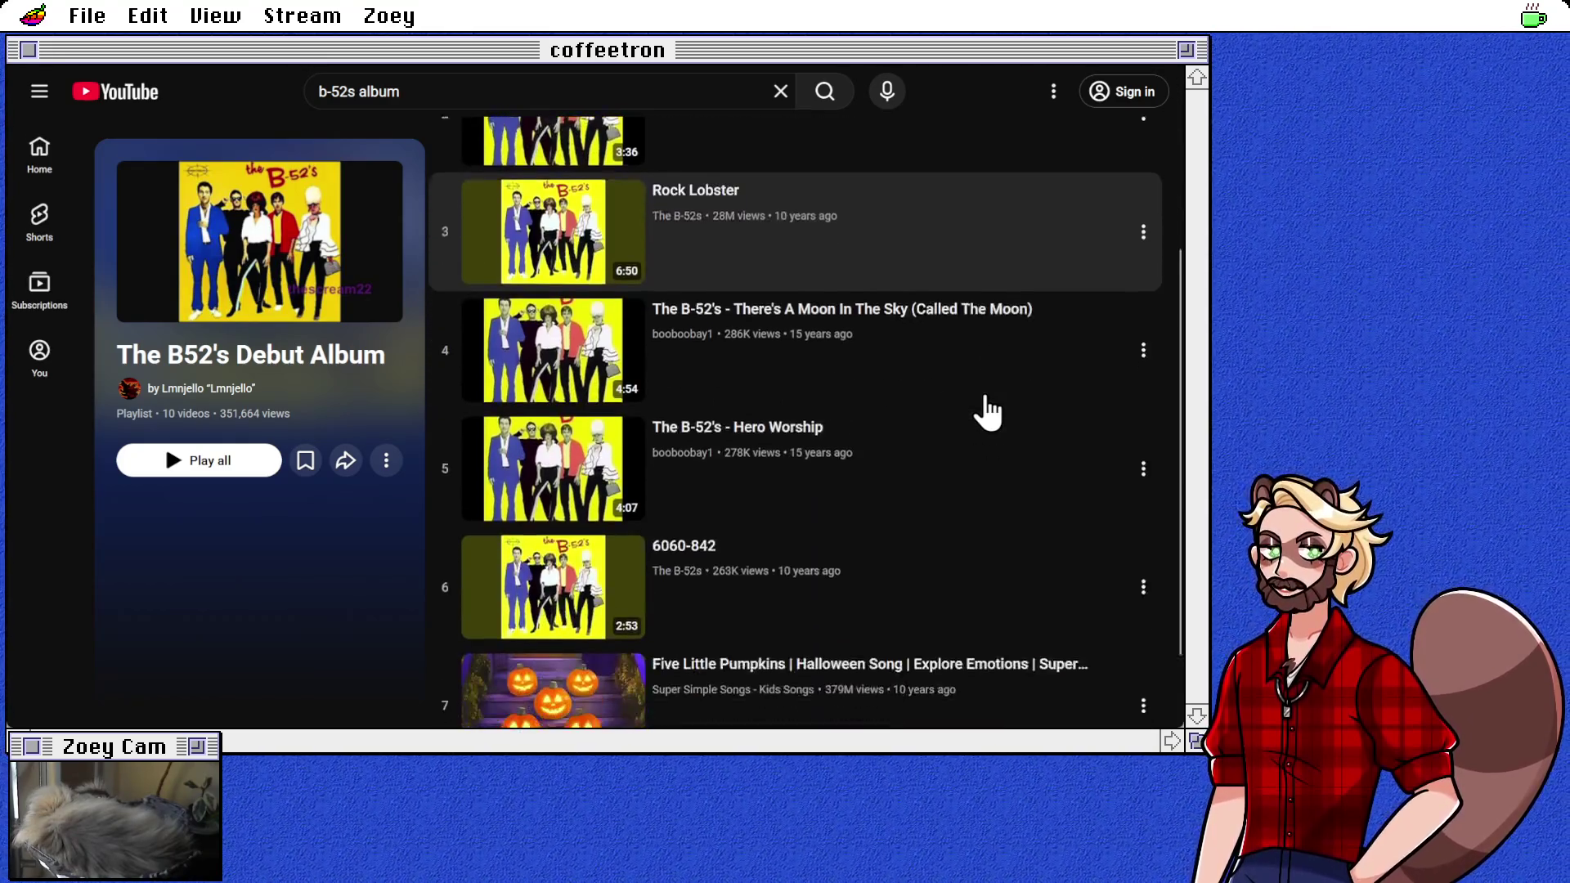
scroll(987, 411, "up", 5)
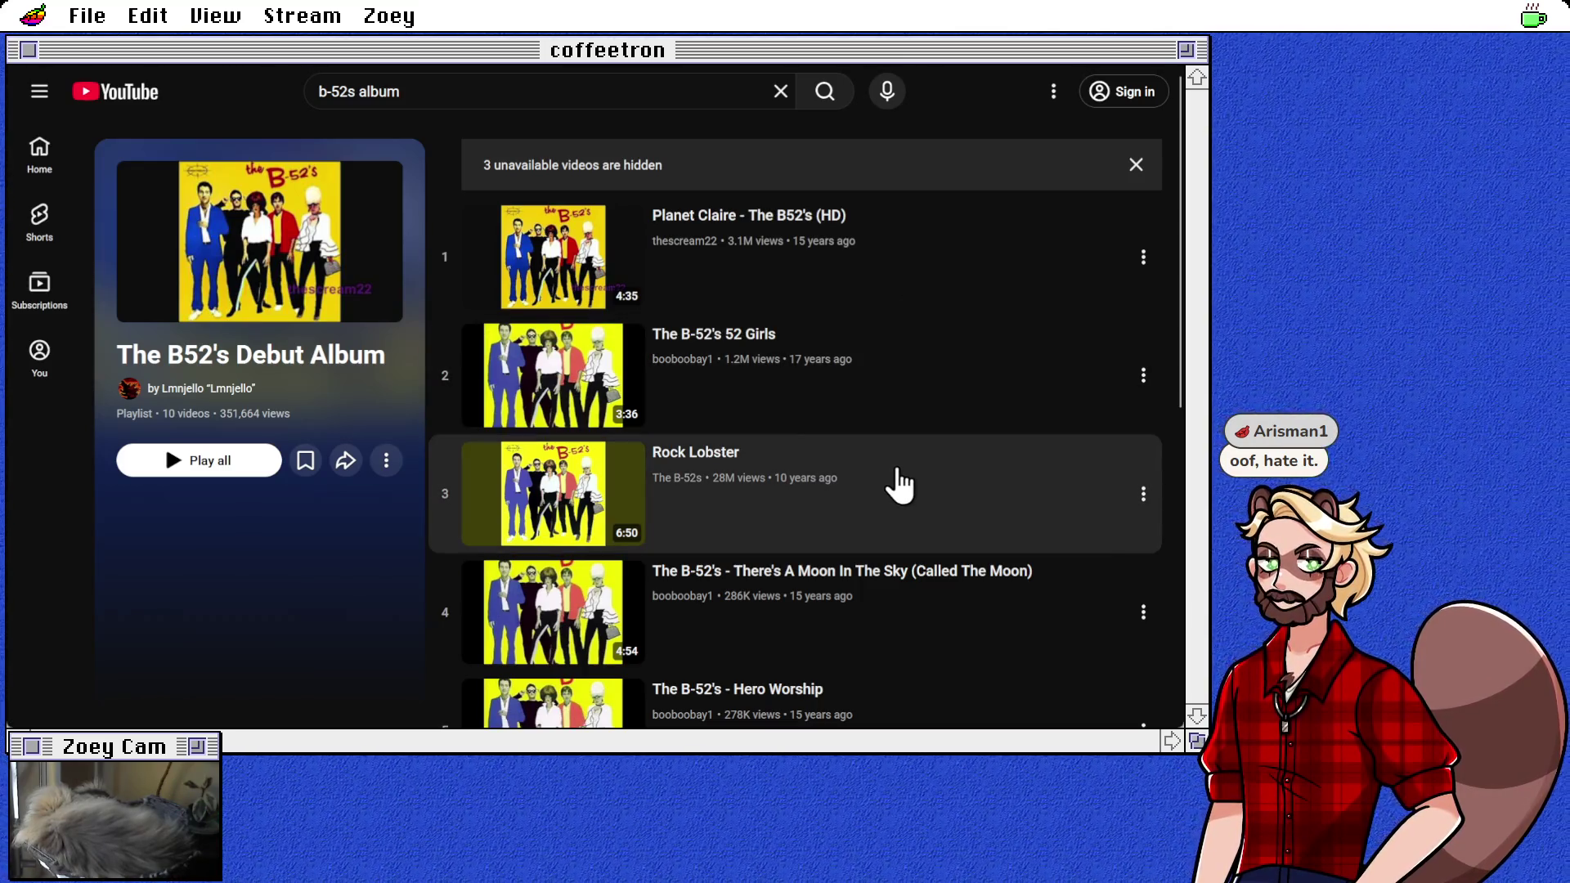
scroll(899, 564, "down", 2)
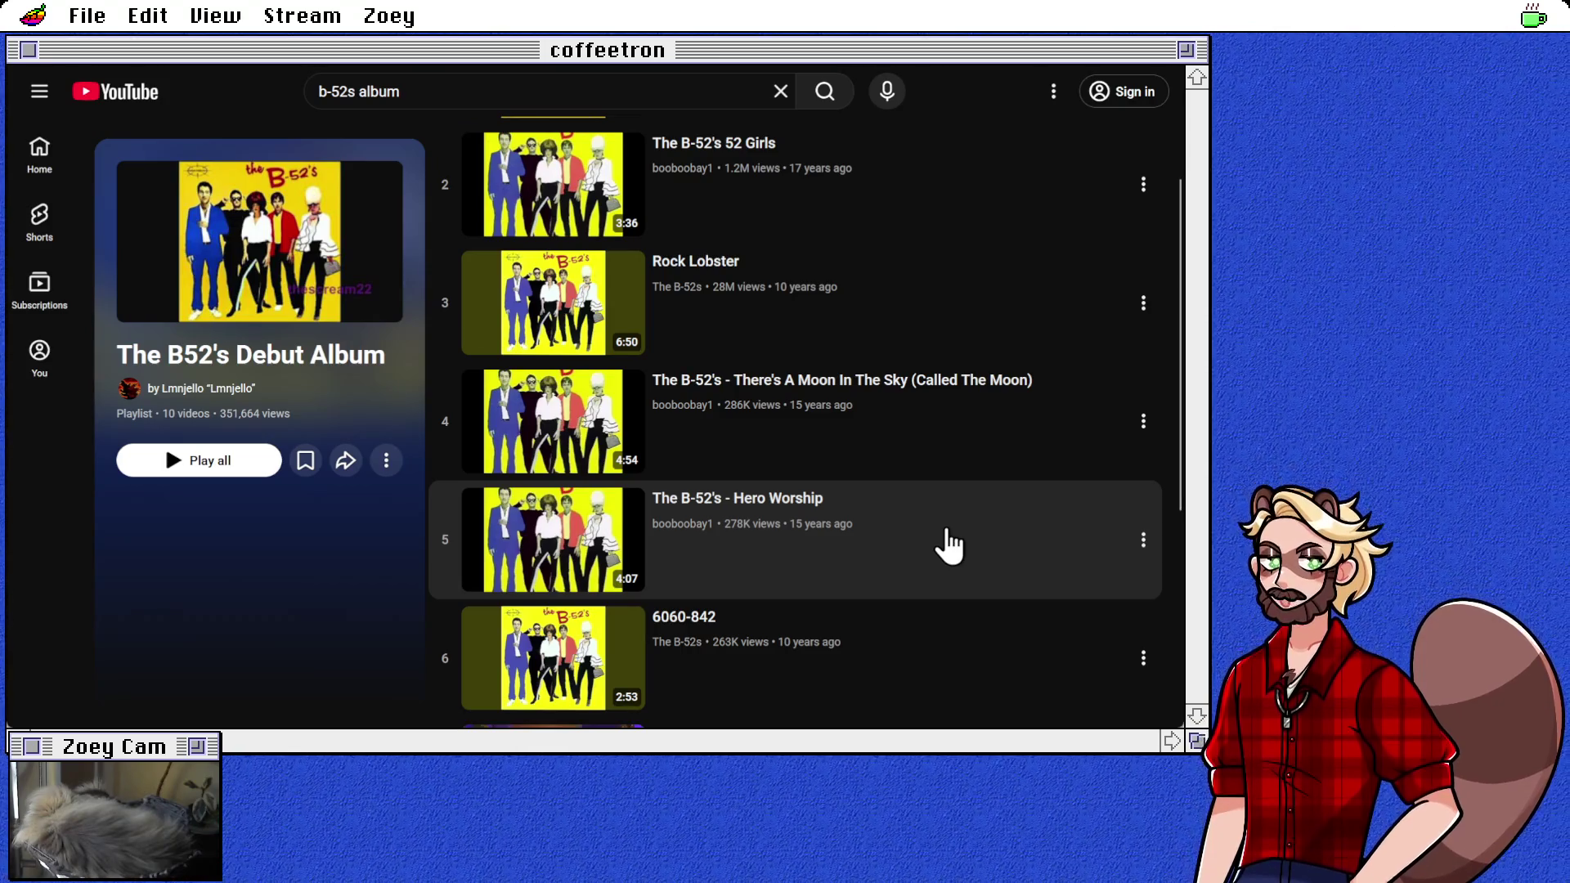
key("alt+Left")
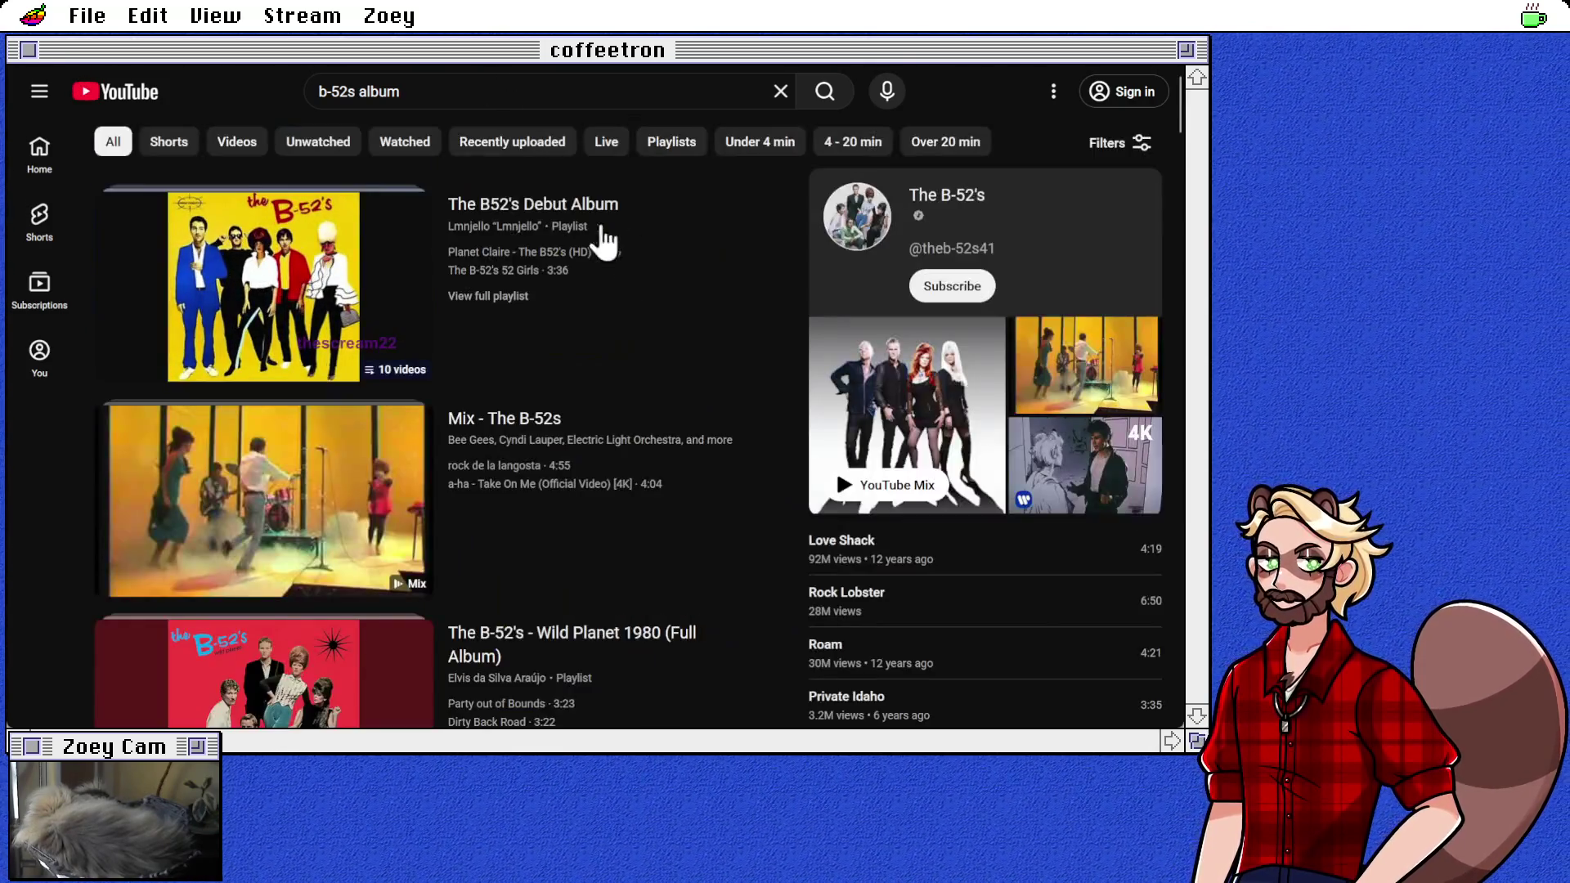
Step: Scroll further through the 'b-52s album' results, then return to the album-rating list
scroll(728, 511, "down", 4)
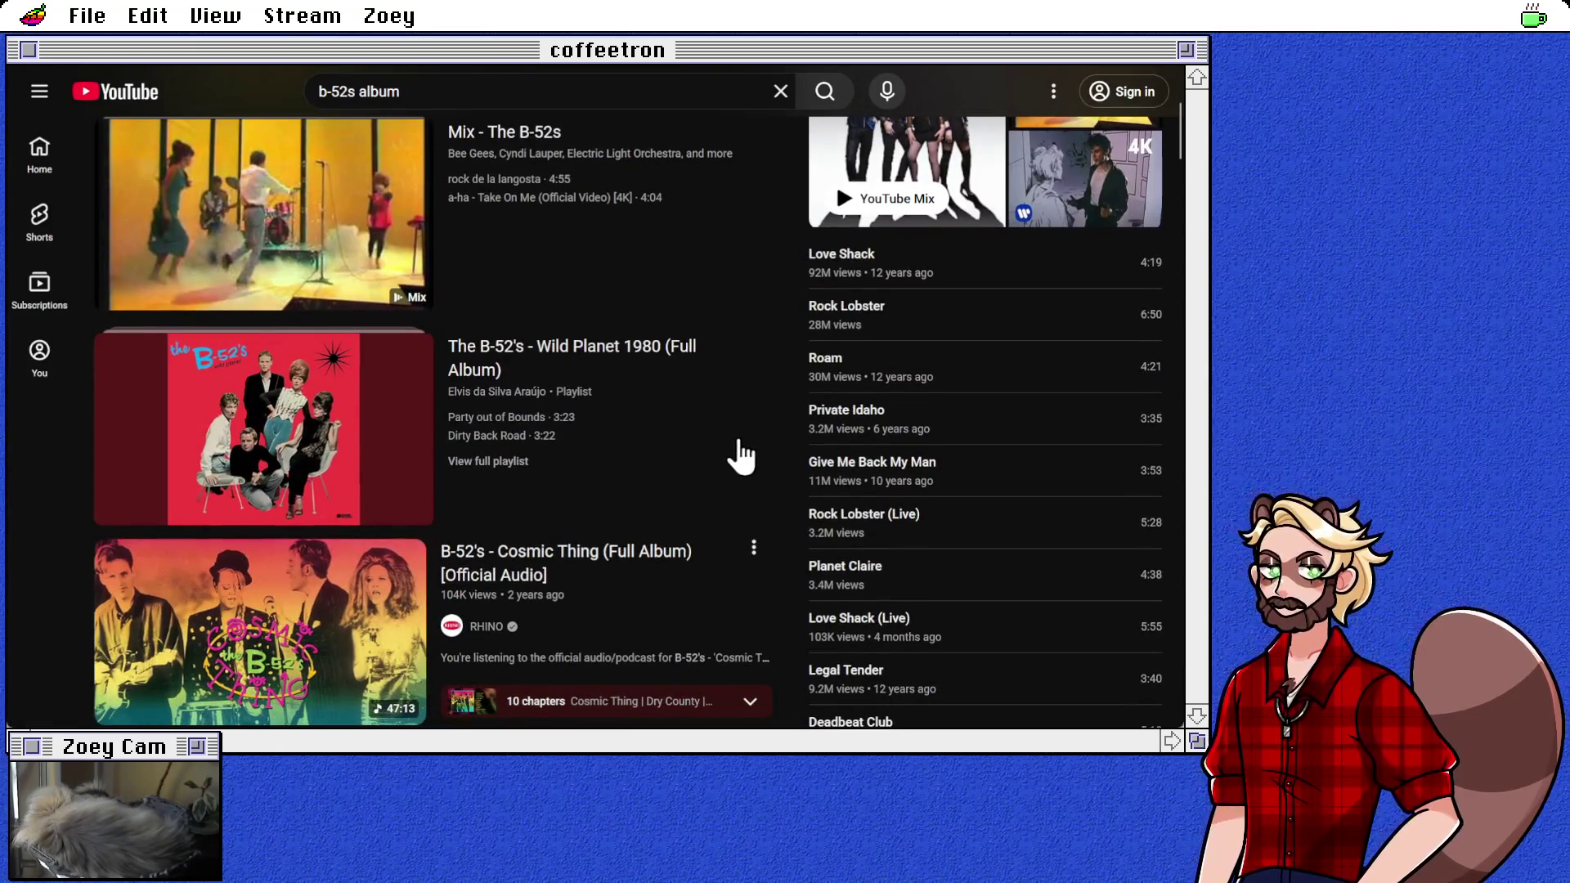
scroll(740, 455, "down", 6)
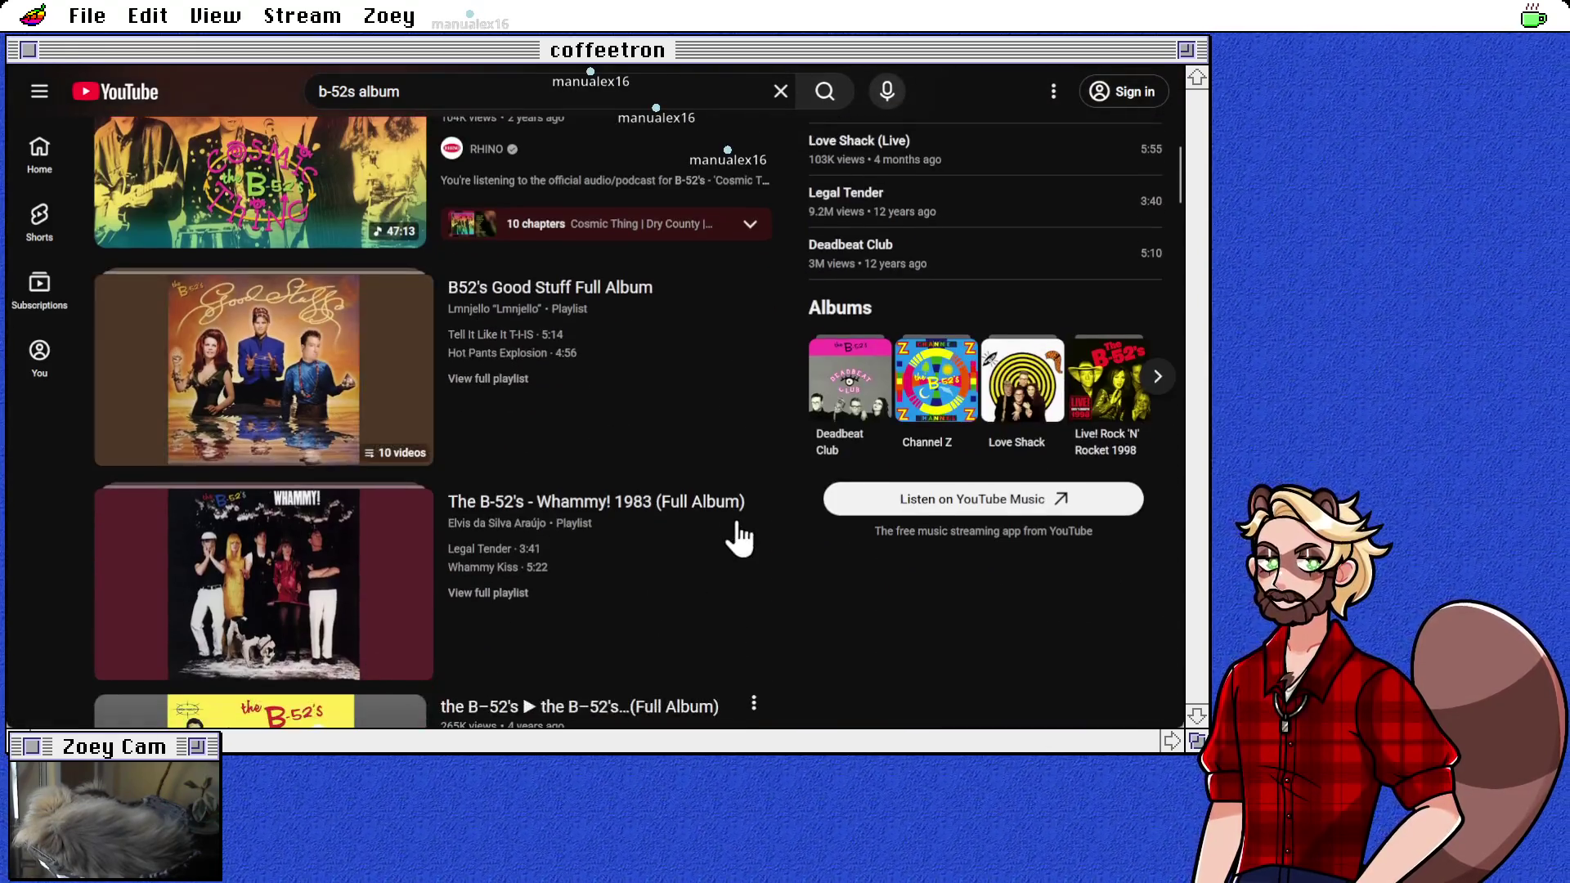
scroll(740, 537, "down", 5)
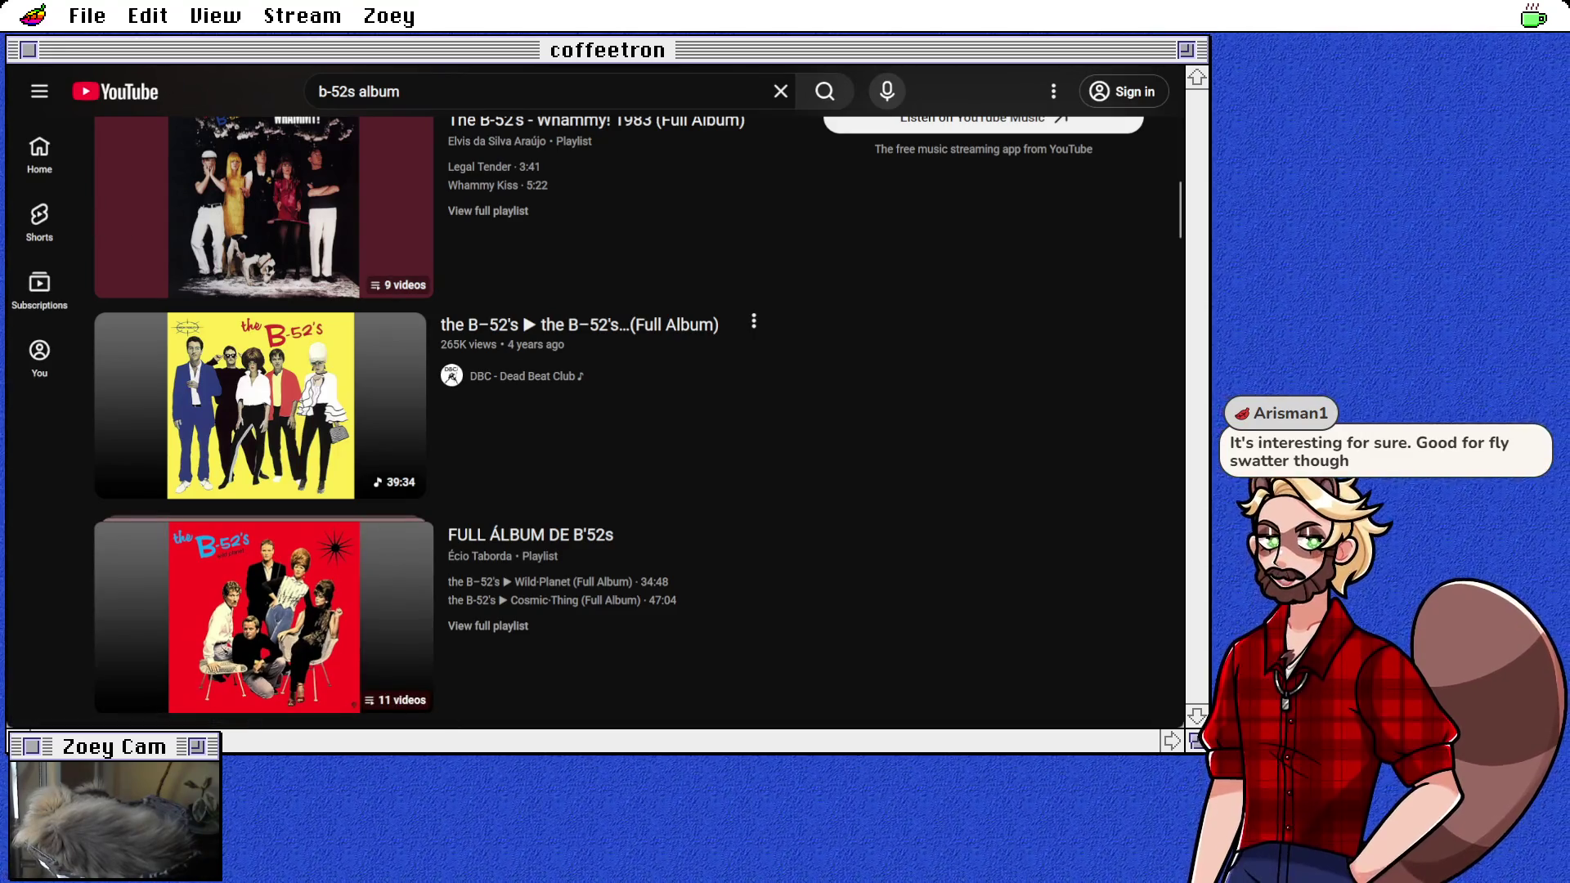
key("ctrl+Tab")
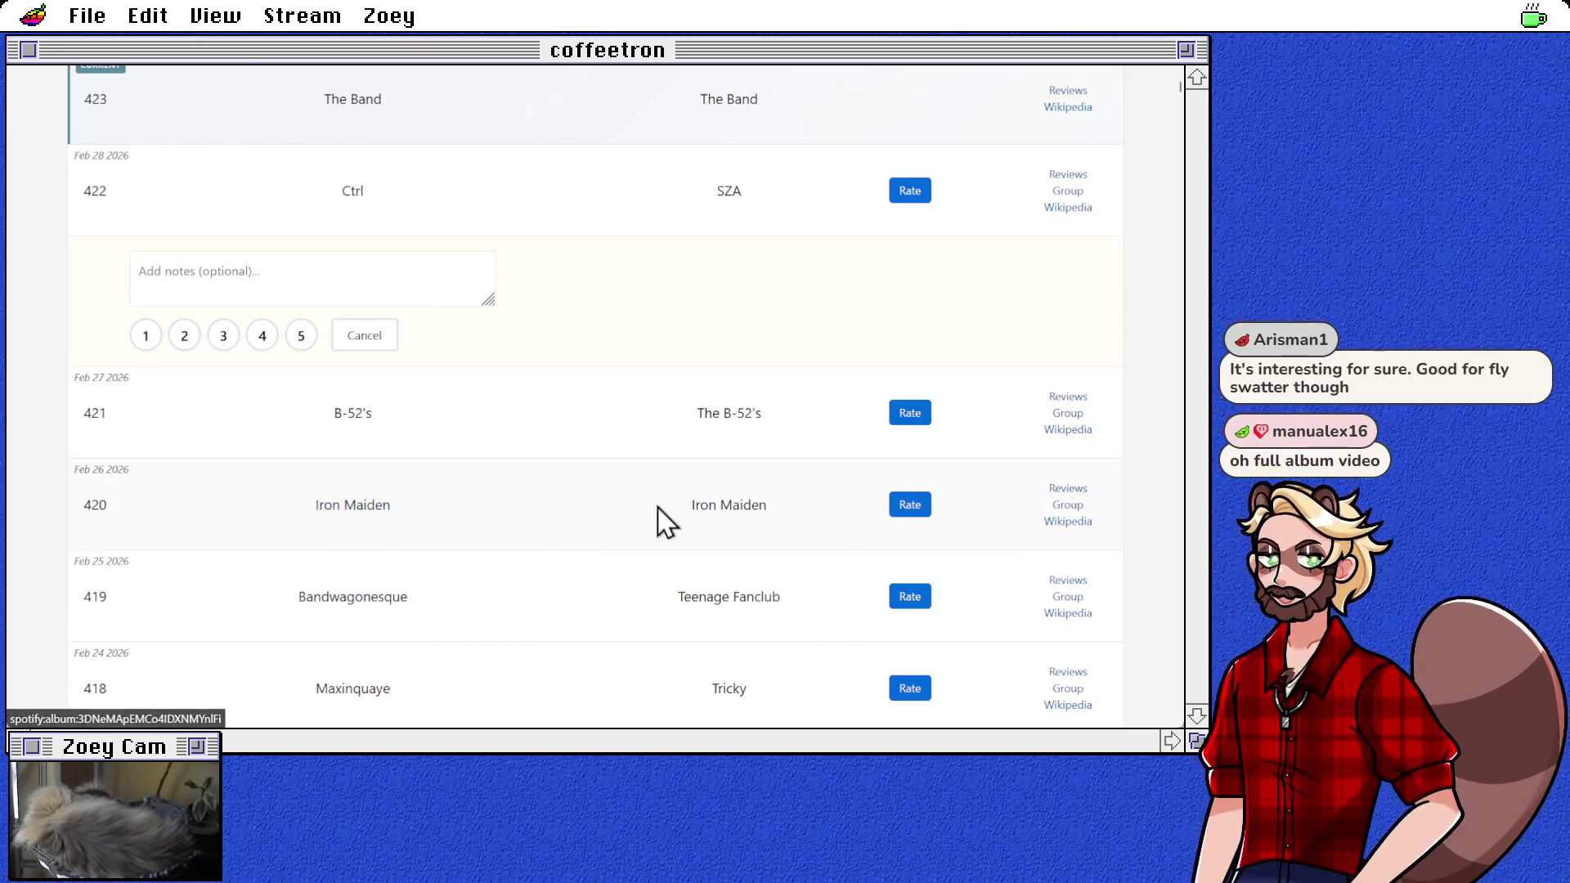
left_click(384, 507)
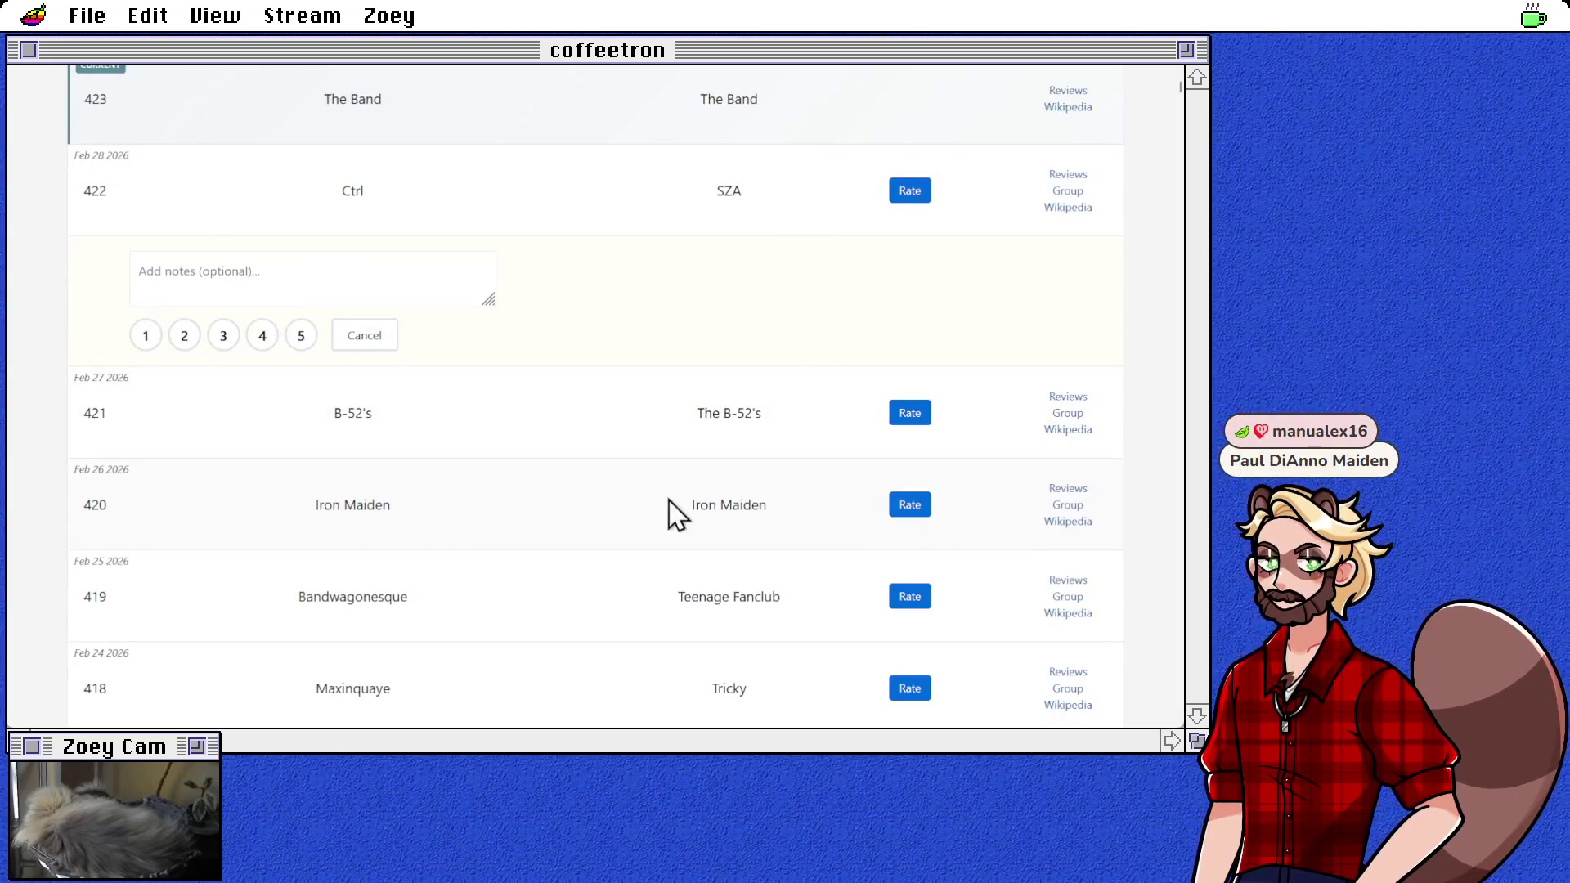
left_click(720, 509)
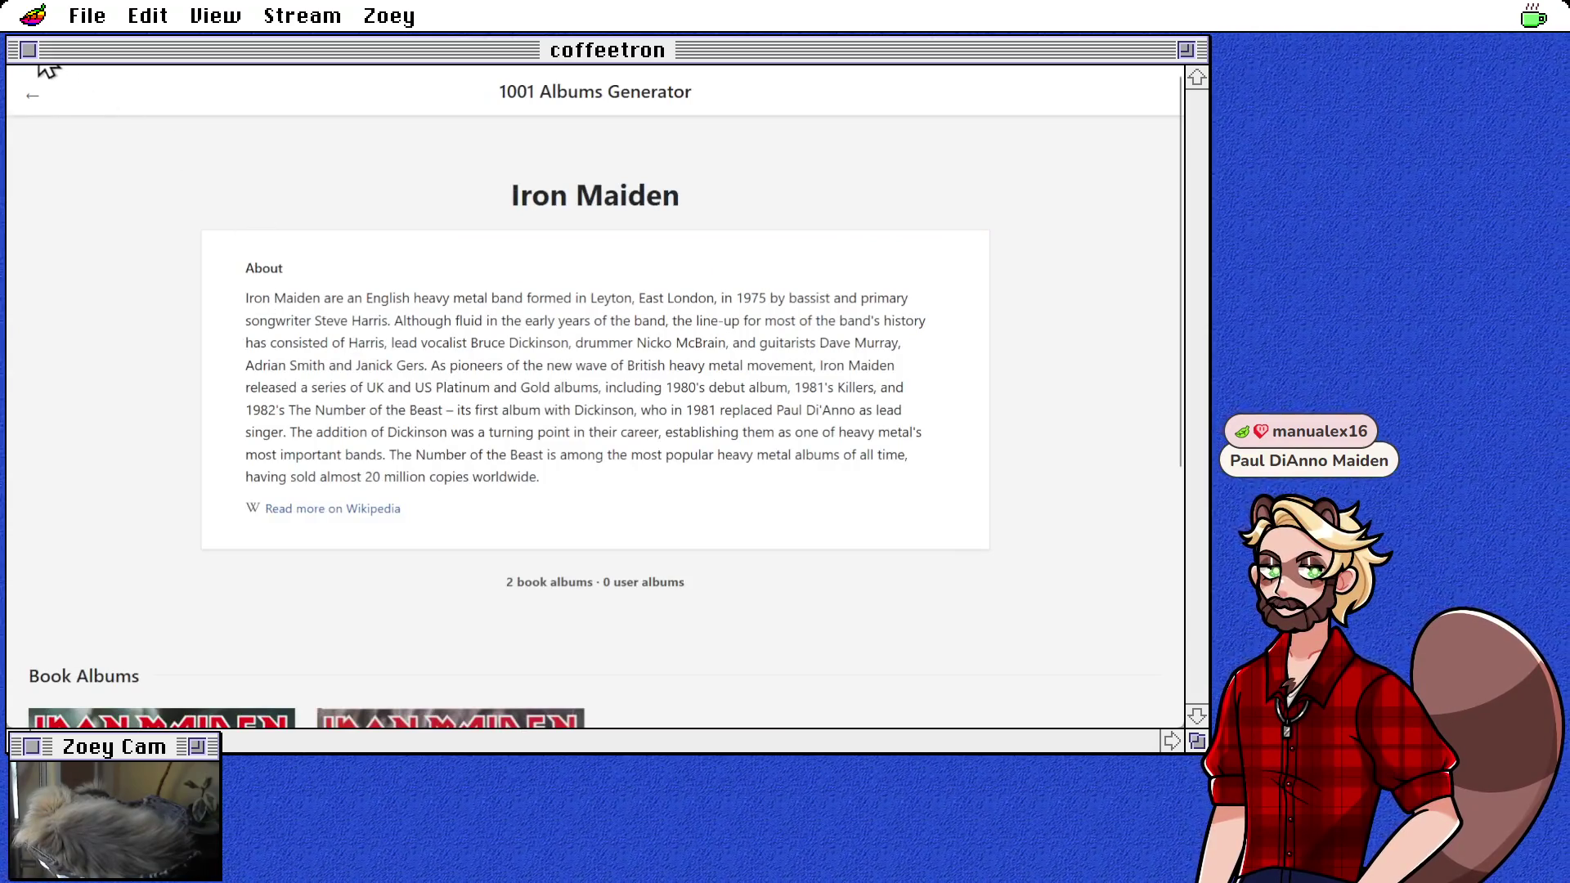
key("alt+Left")
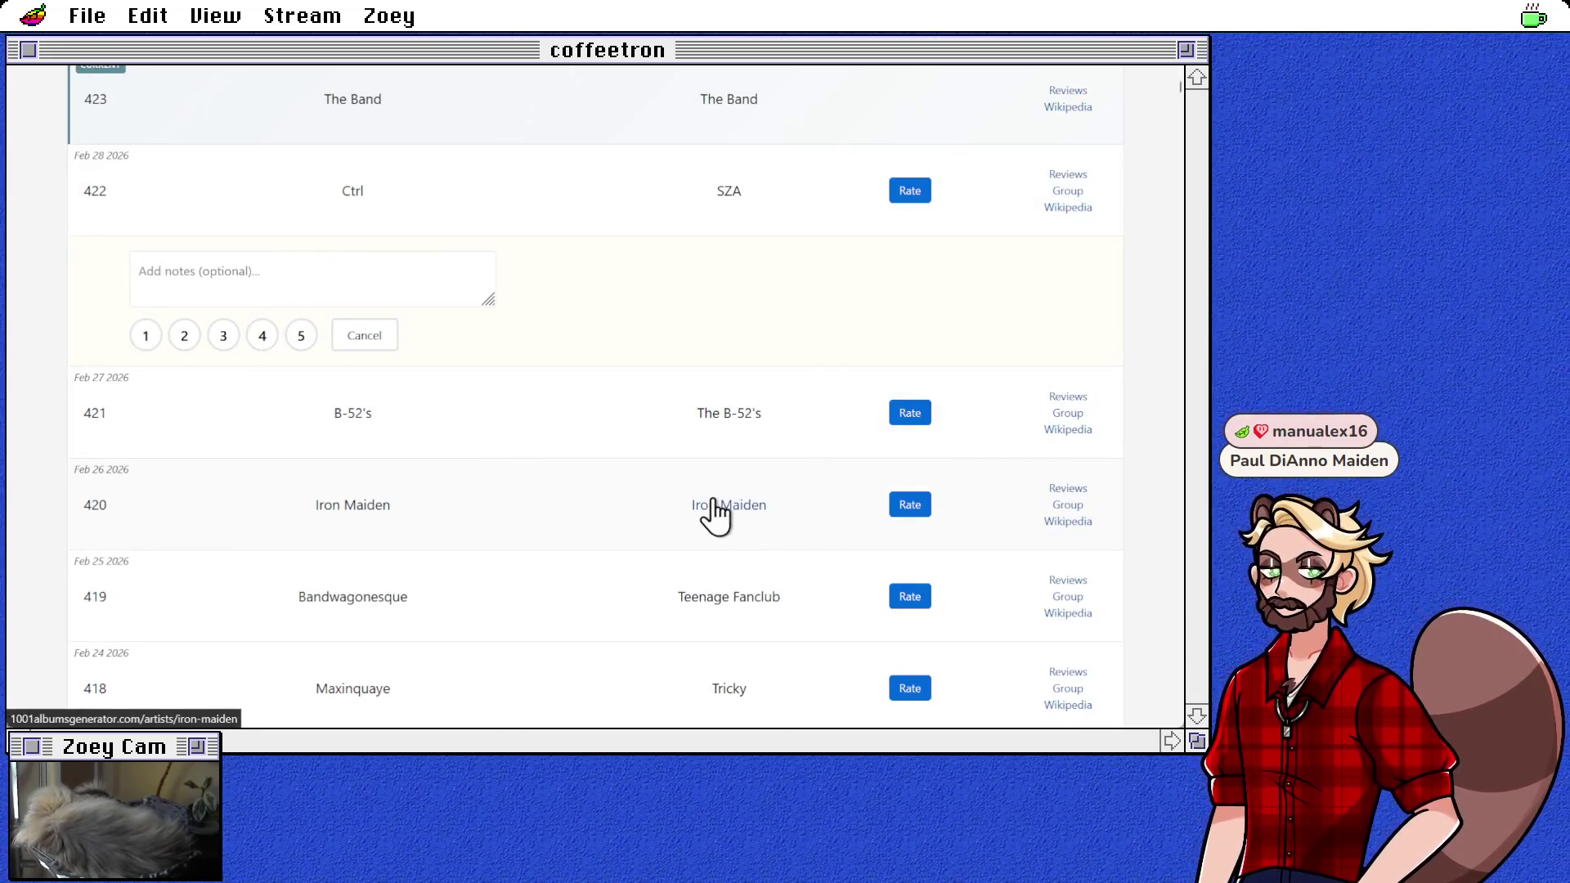
left_click(1066, 522)
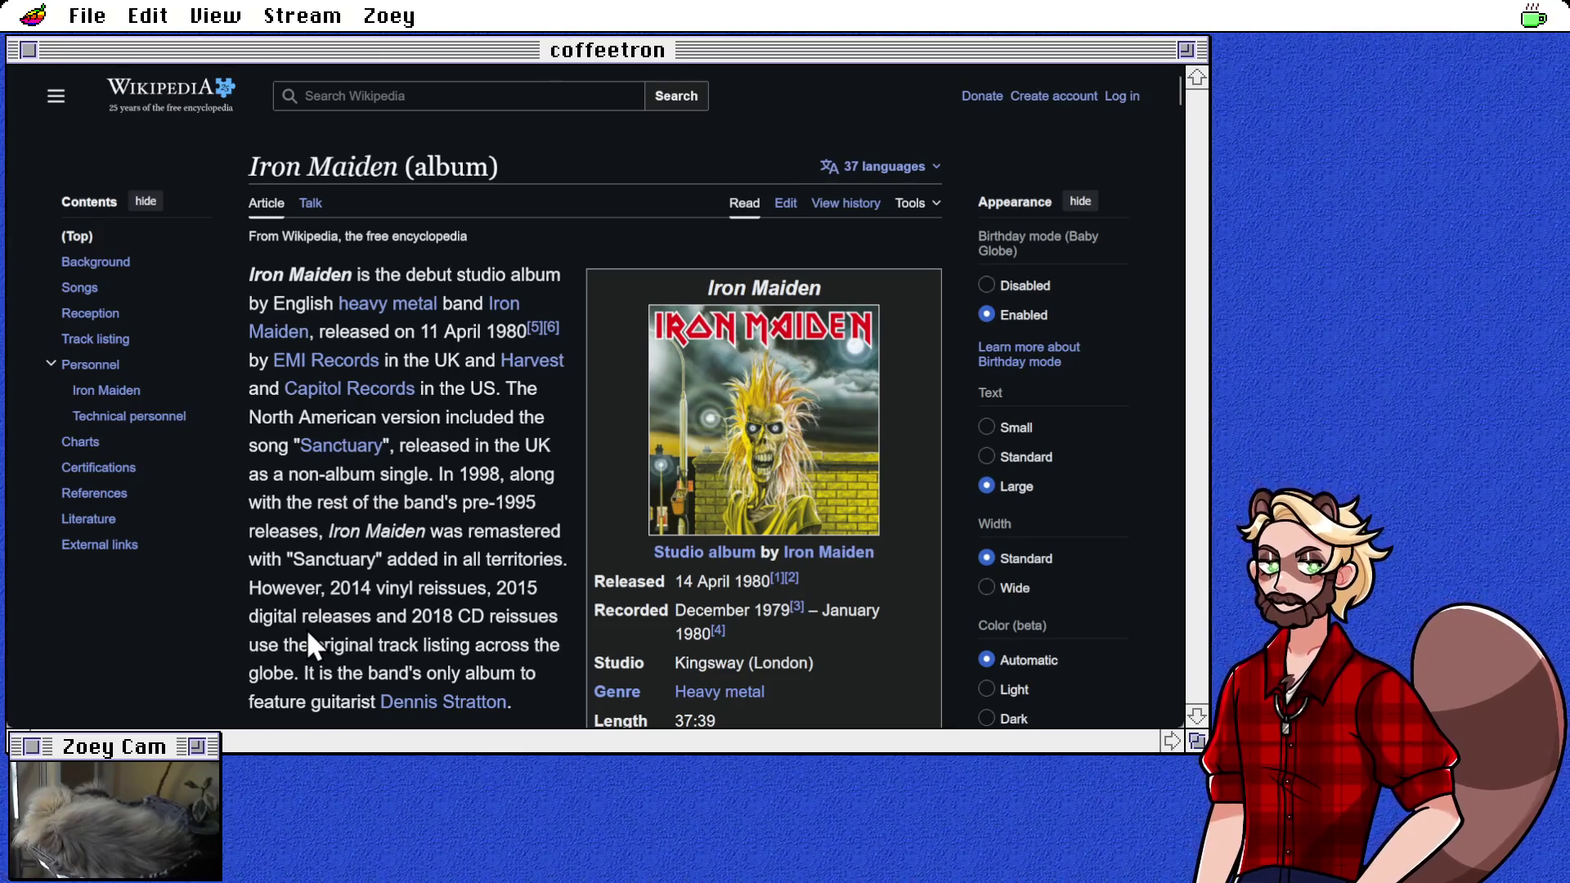
Step: Scroll through the Iron Maiden album article's Background section and back up
scroll(309, 634, "down", 3)
scroll(309, 643, "down", 4)
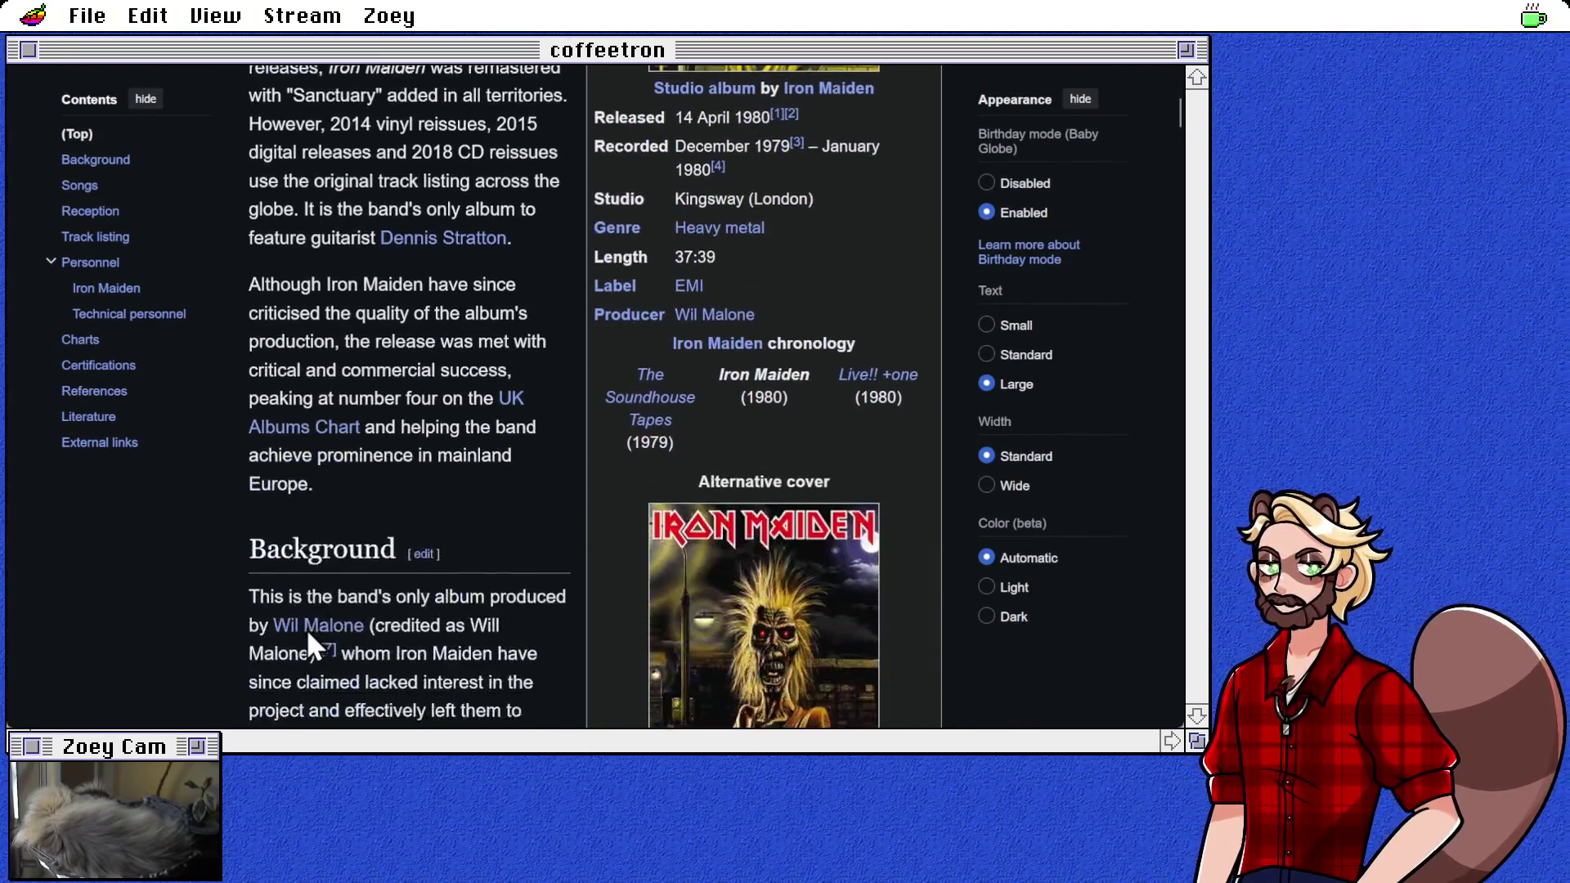
scroll(467, 580, "down", 3)
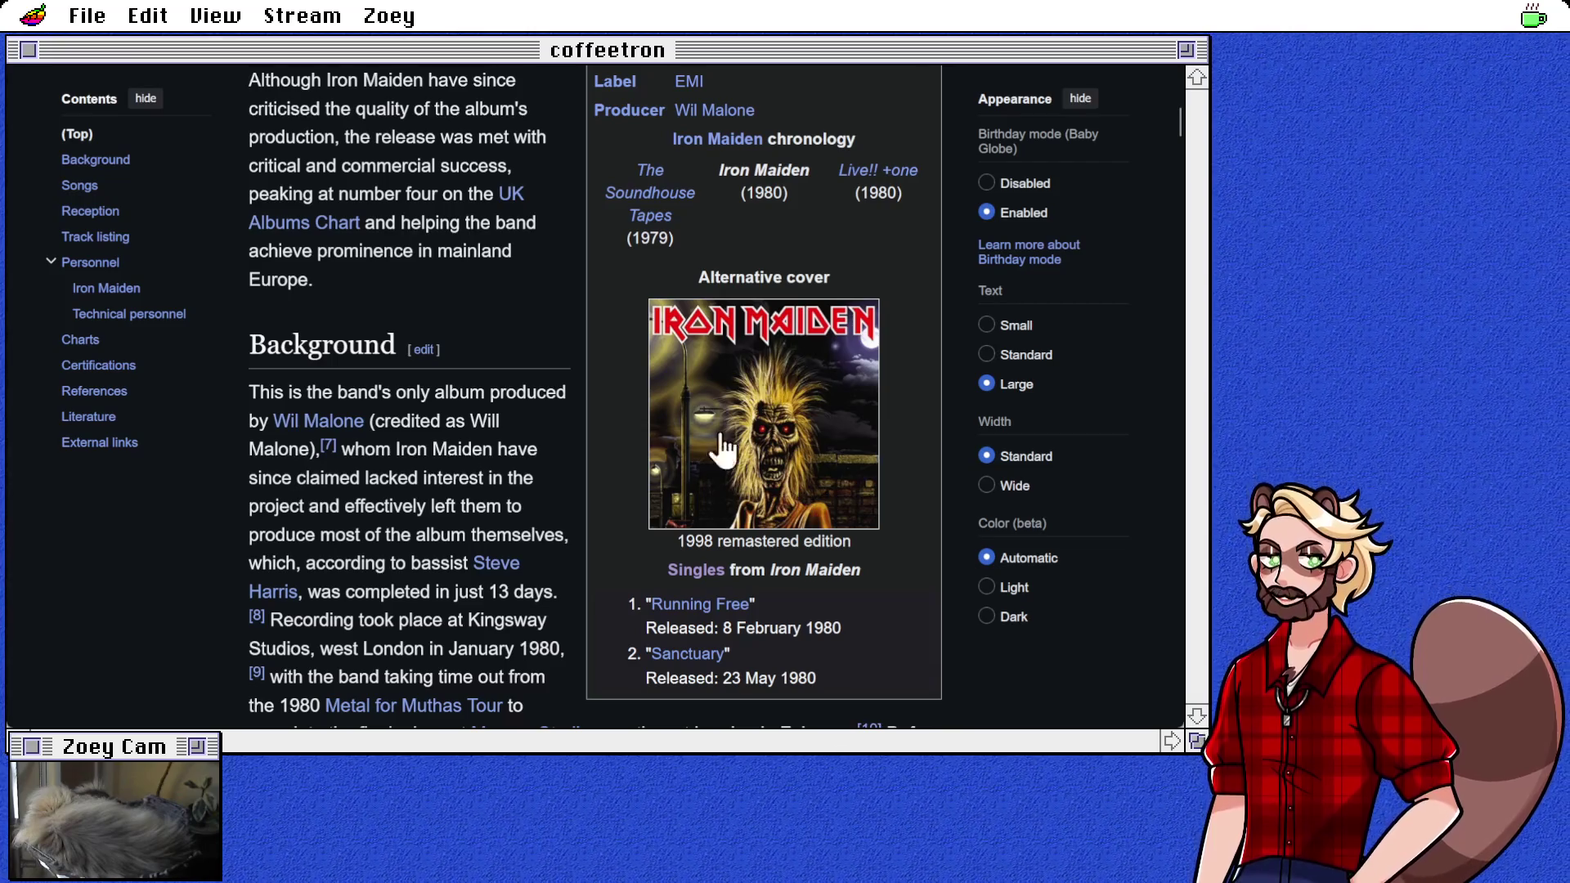
scroll(458, 523, "up", 10)
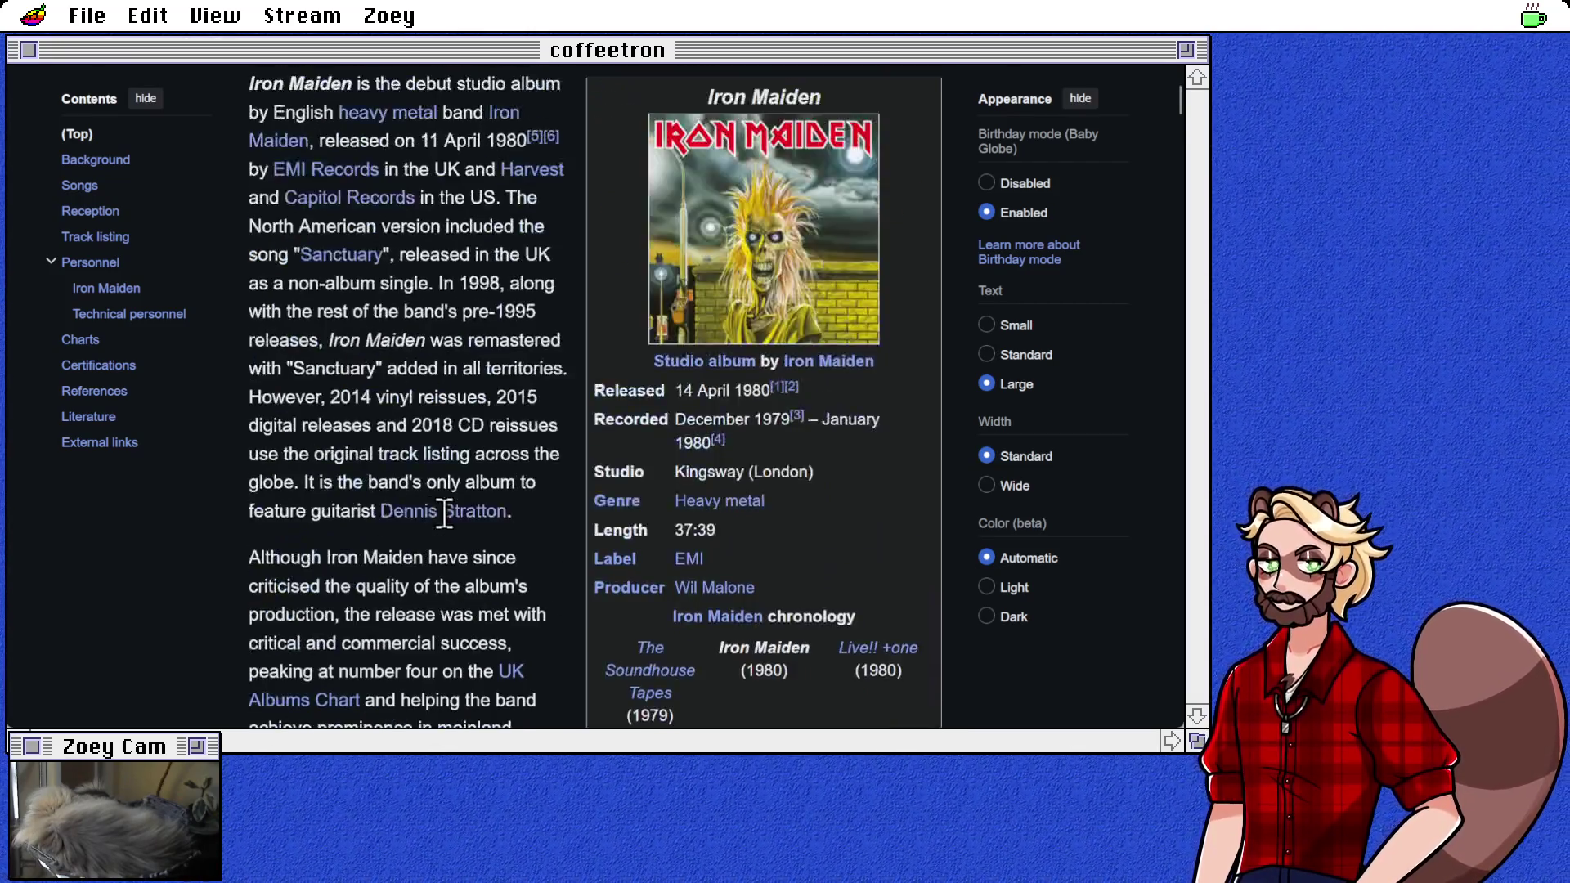
scroll(483, 537, "down", 10)
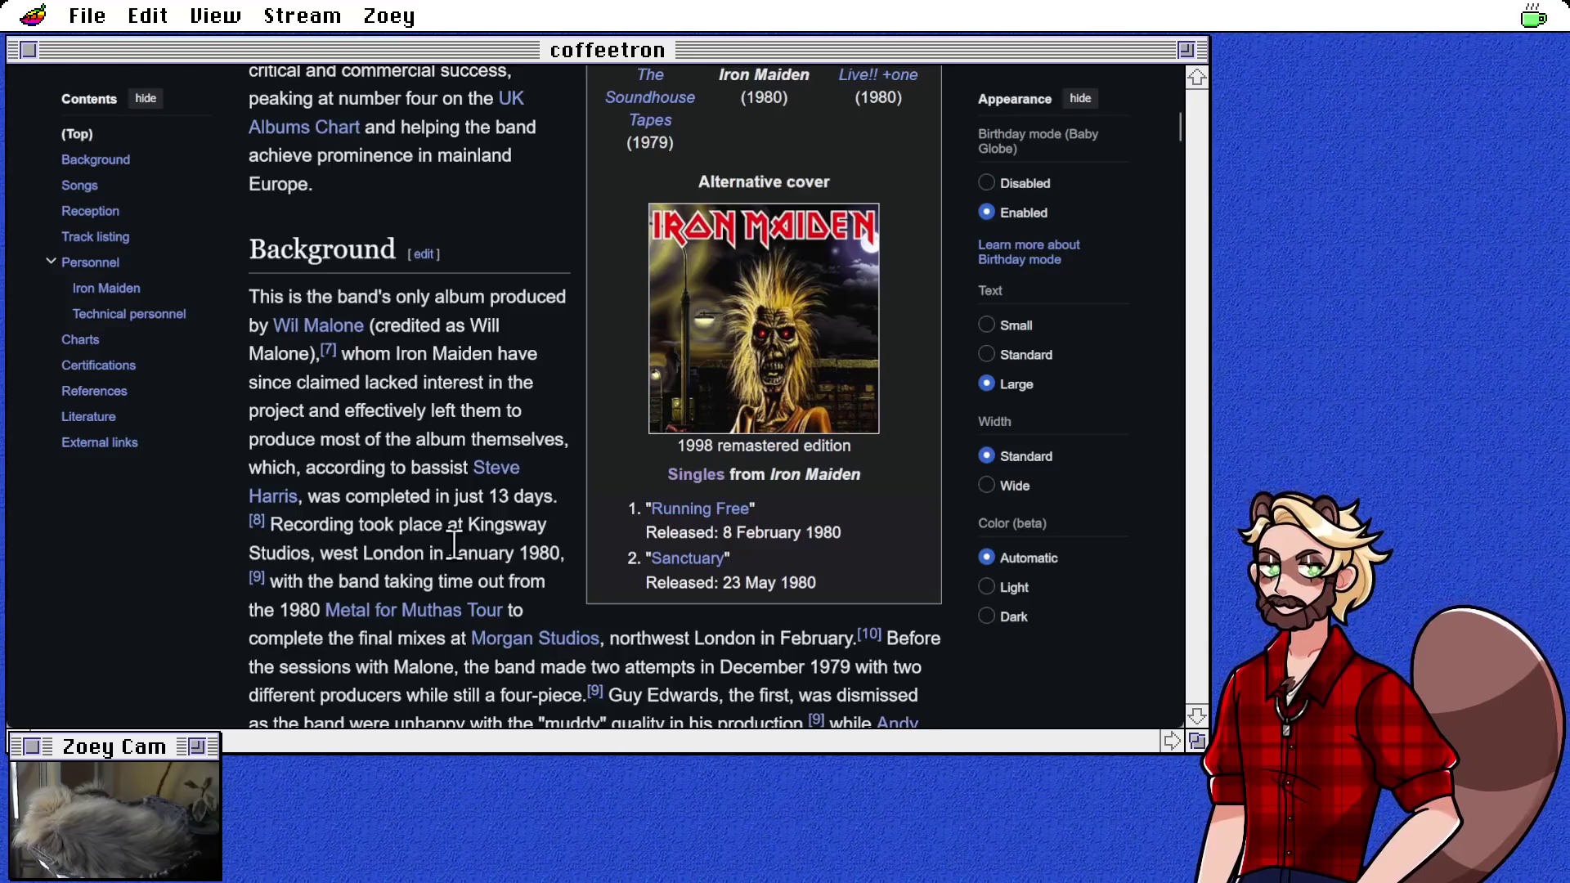
scroll(454, 543, "down", 3)
scroll(454, 544, "down", 3)
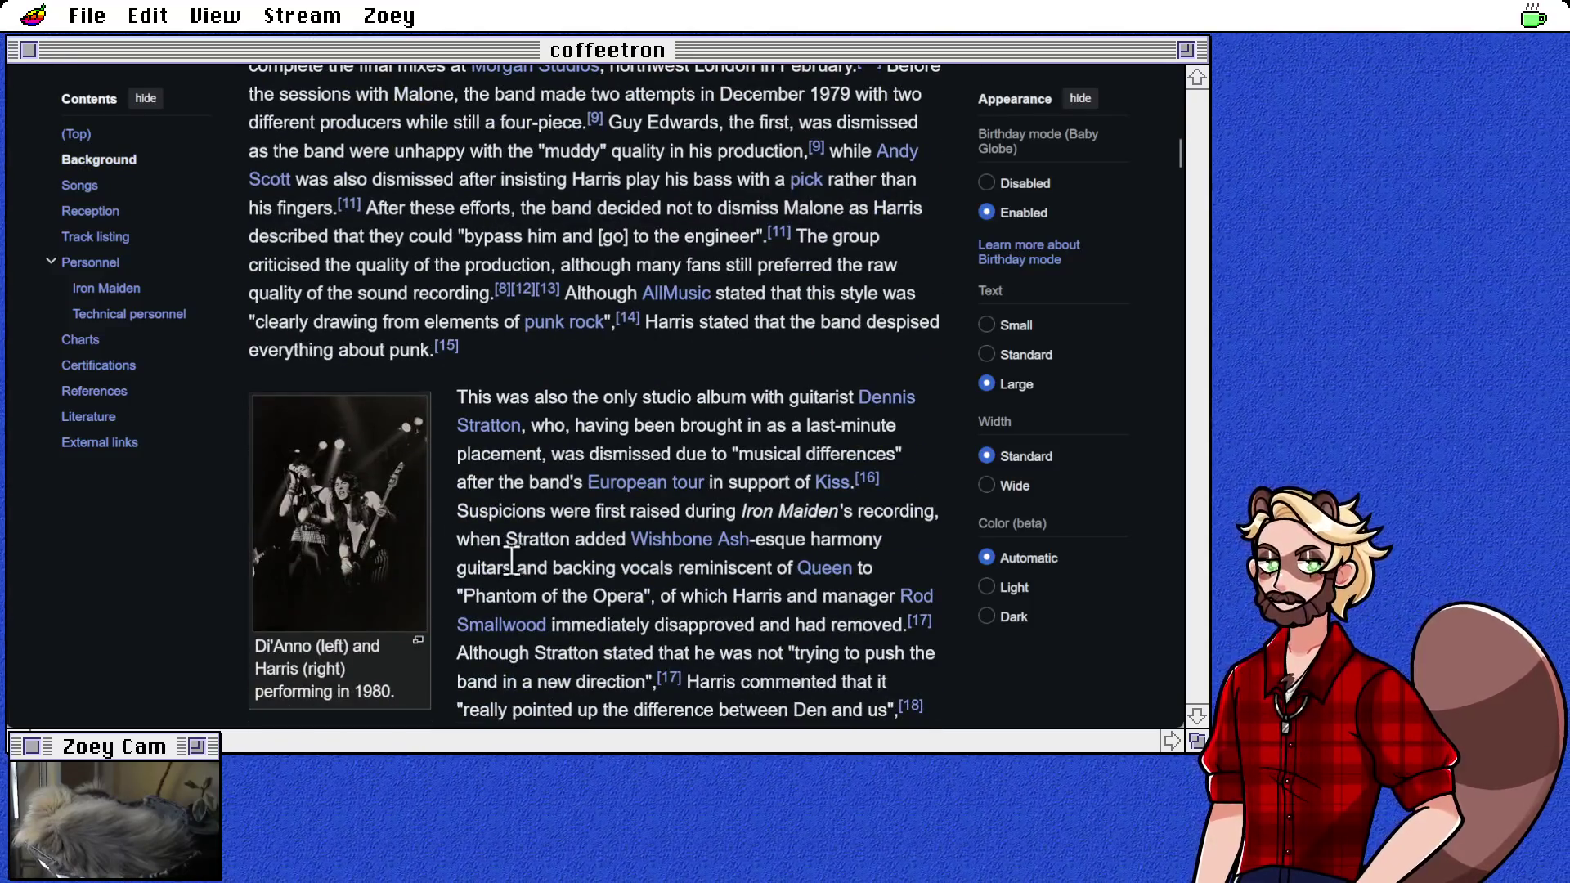
scroll(518, 556, "up", 17)
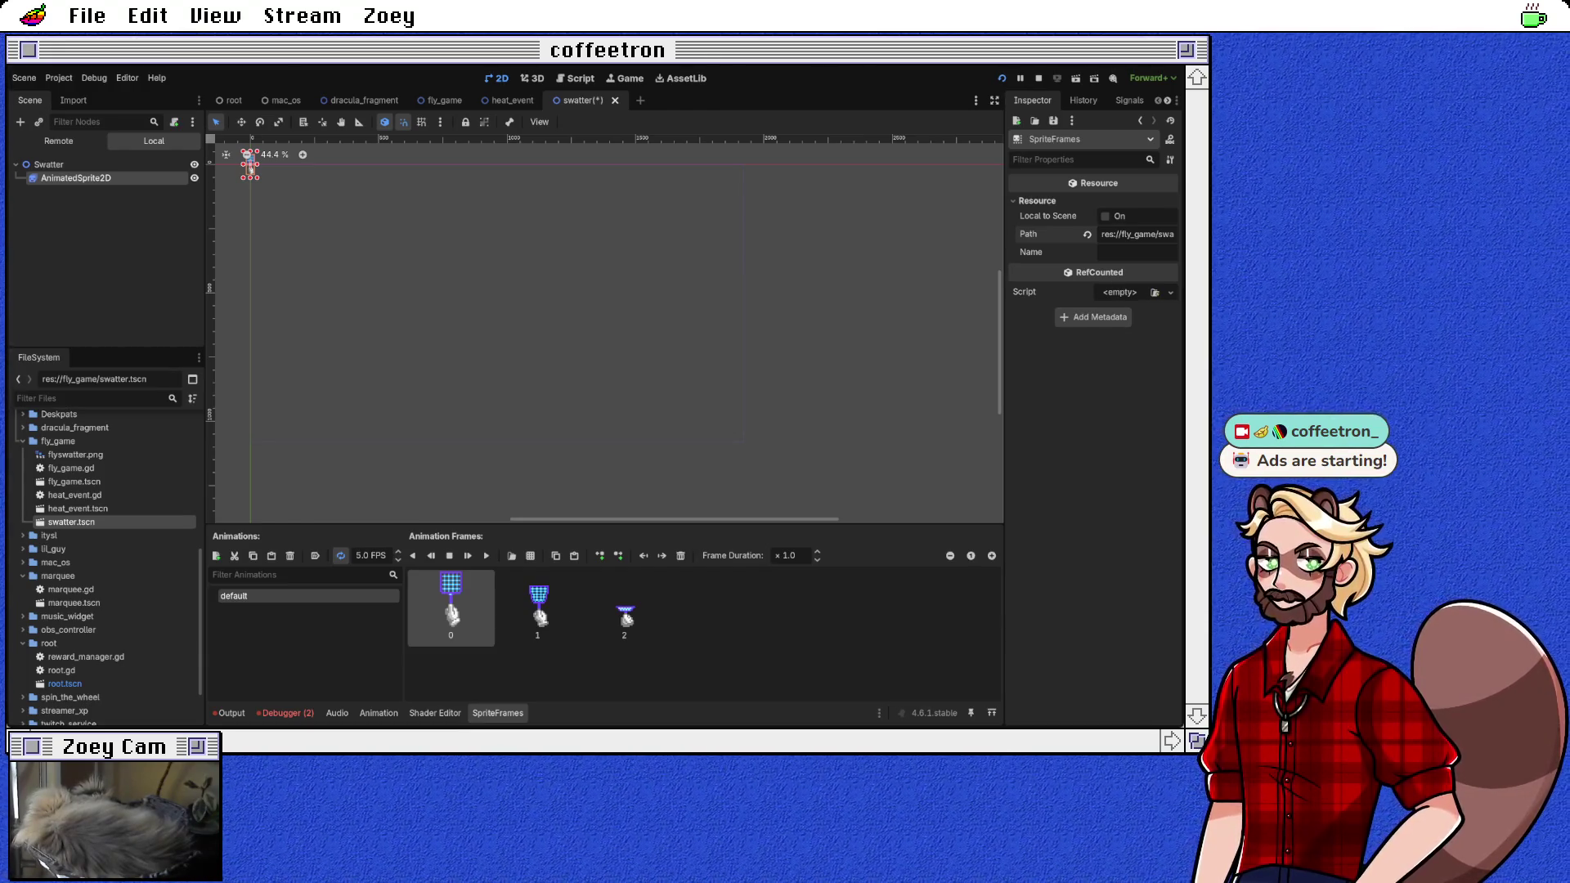
Step: Center and zoom on the swatter sprite, select its AnimatedSprite2D, then go back to the album list
left_click_drag(249, 167, 411, 271)
scroll(412, 295, "up", 5)
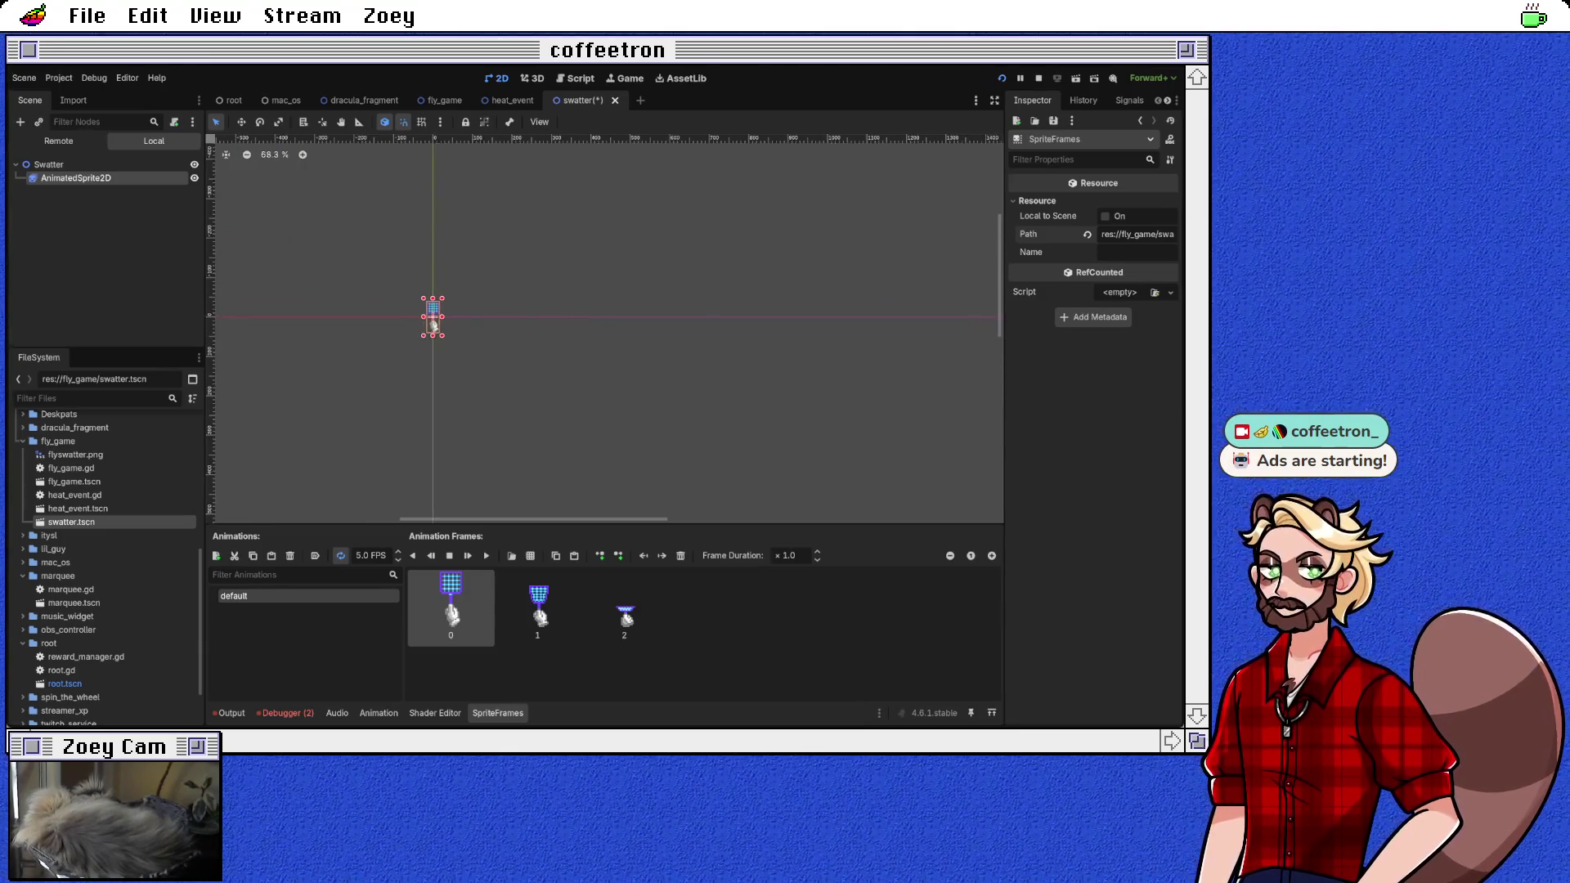
scroll(445, 328, "up", 2)
left_click(384, 286)
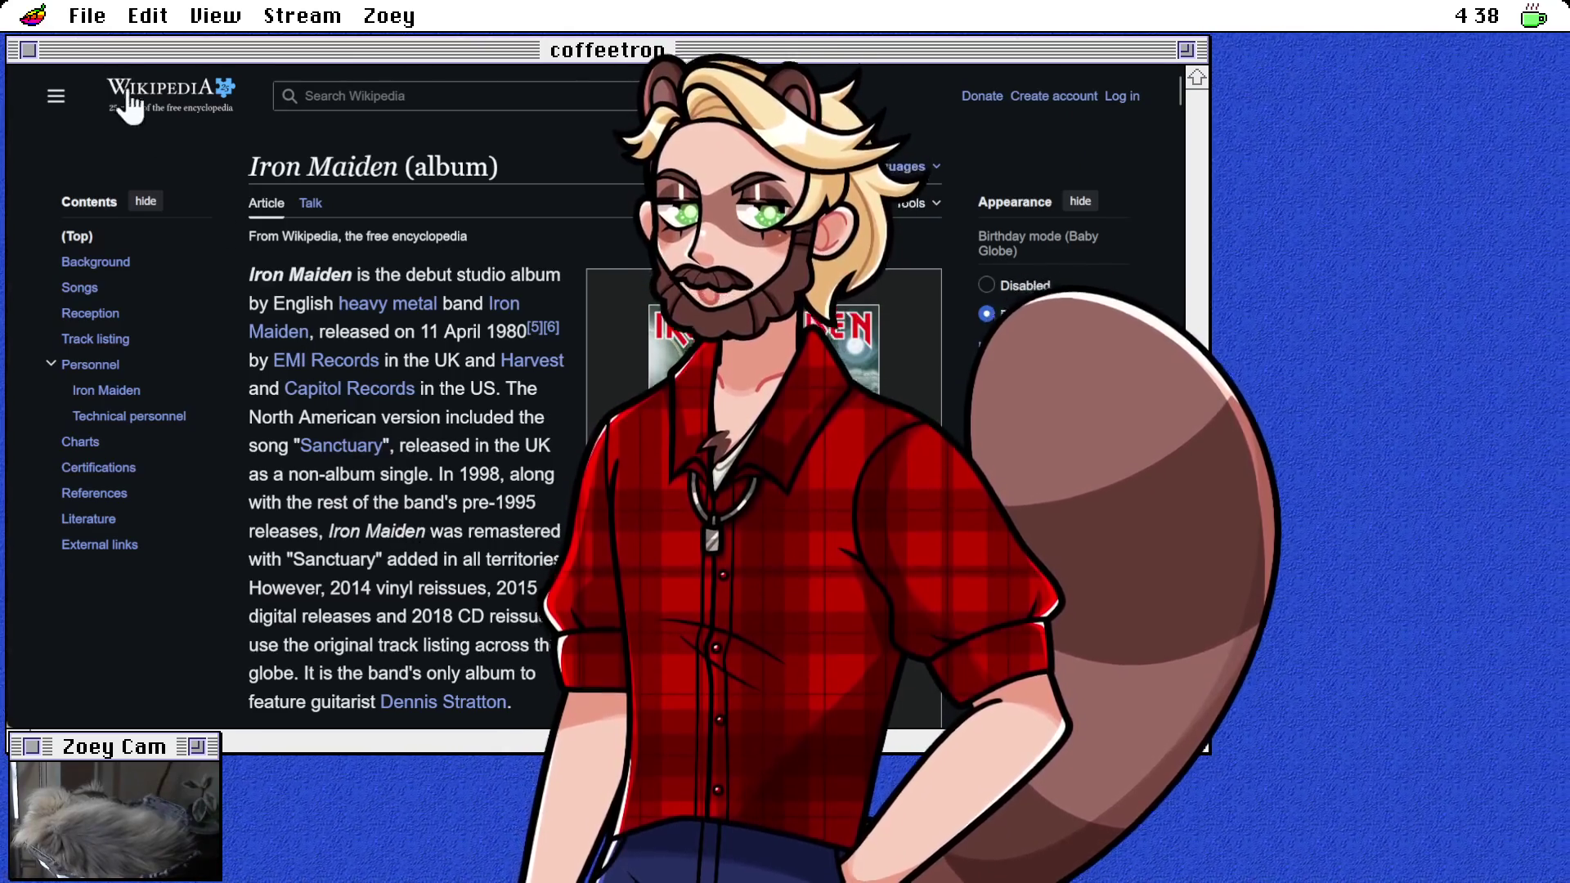
key("alt+Left")
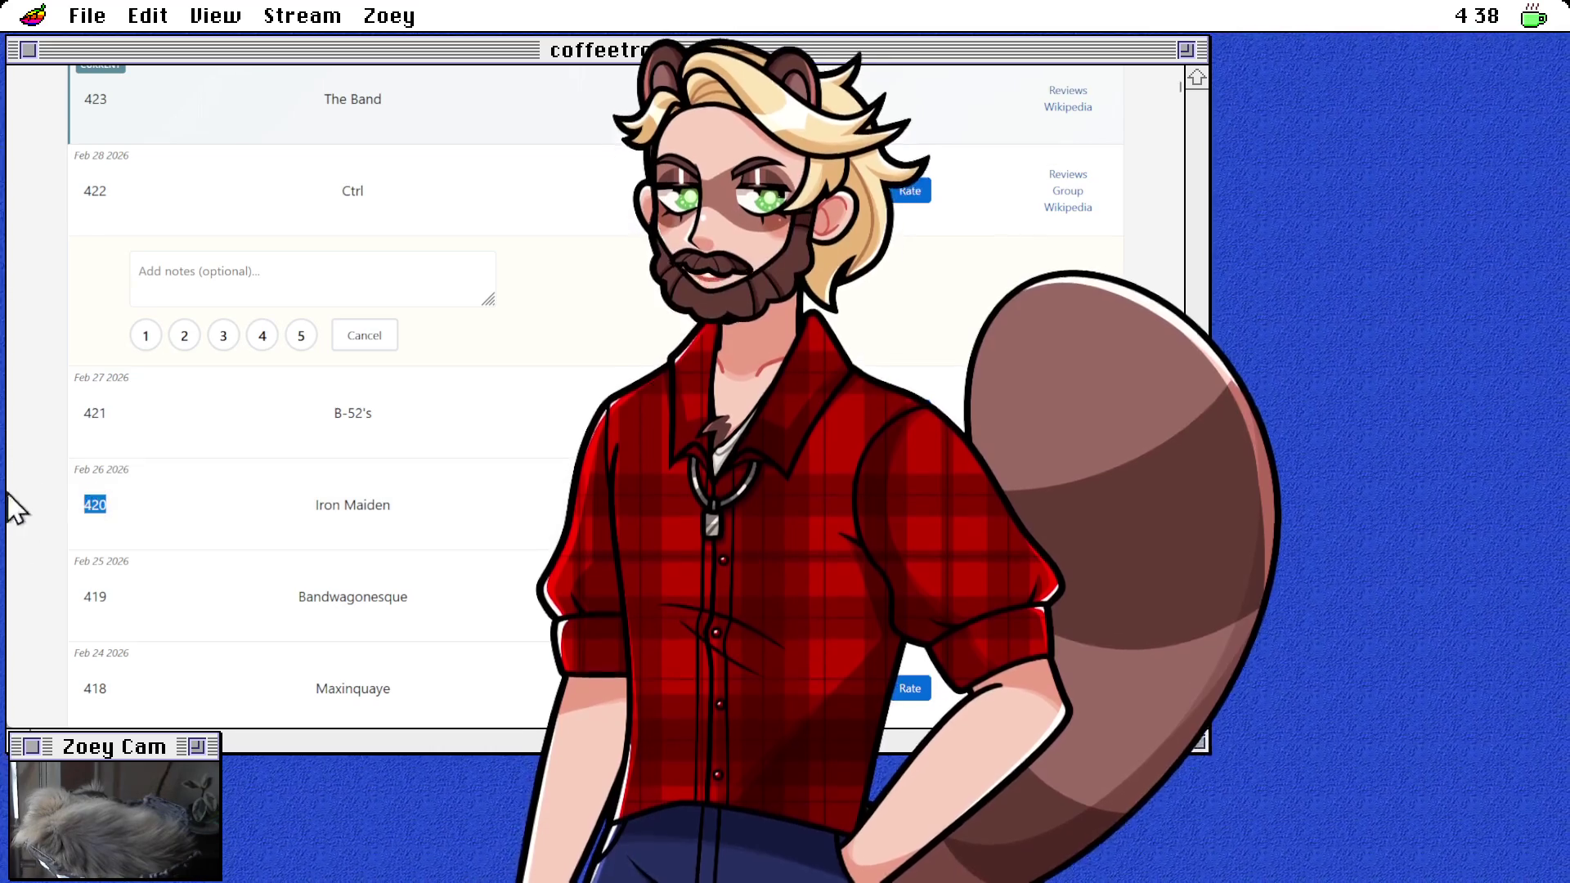
Step: Bring back Godot's swatter.tscn scene with its three-frame default animation at 10 FPS
key("alt+Right")
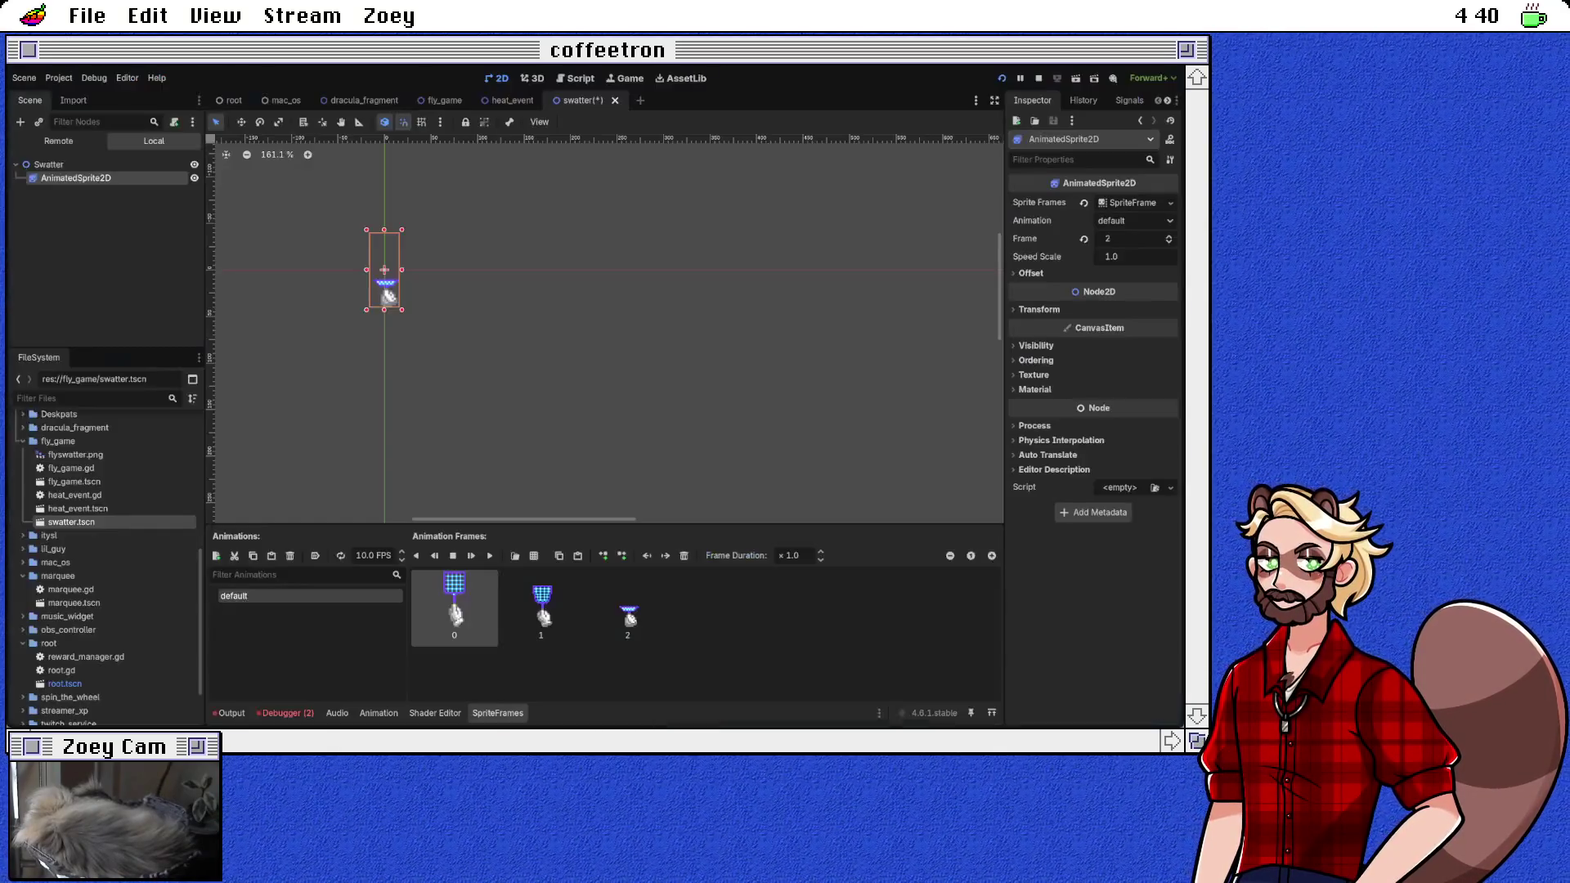
Step: Preview the swatter animation, reset it to frame 0, and drag the sprite down to (0.0, 27.0)
left_click(489, 556)
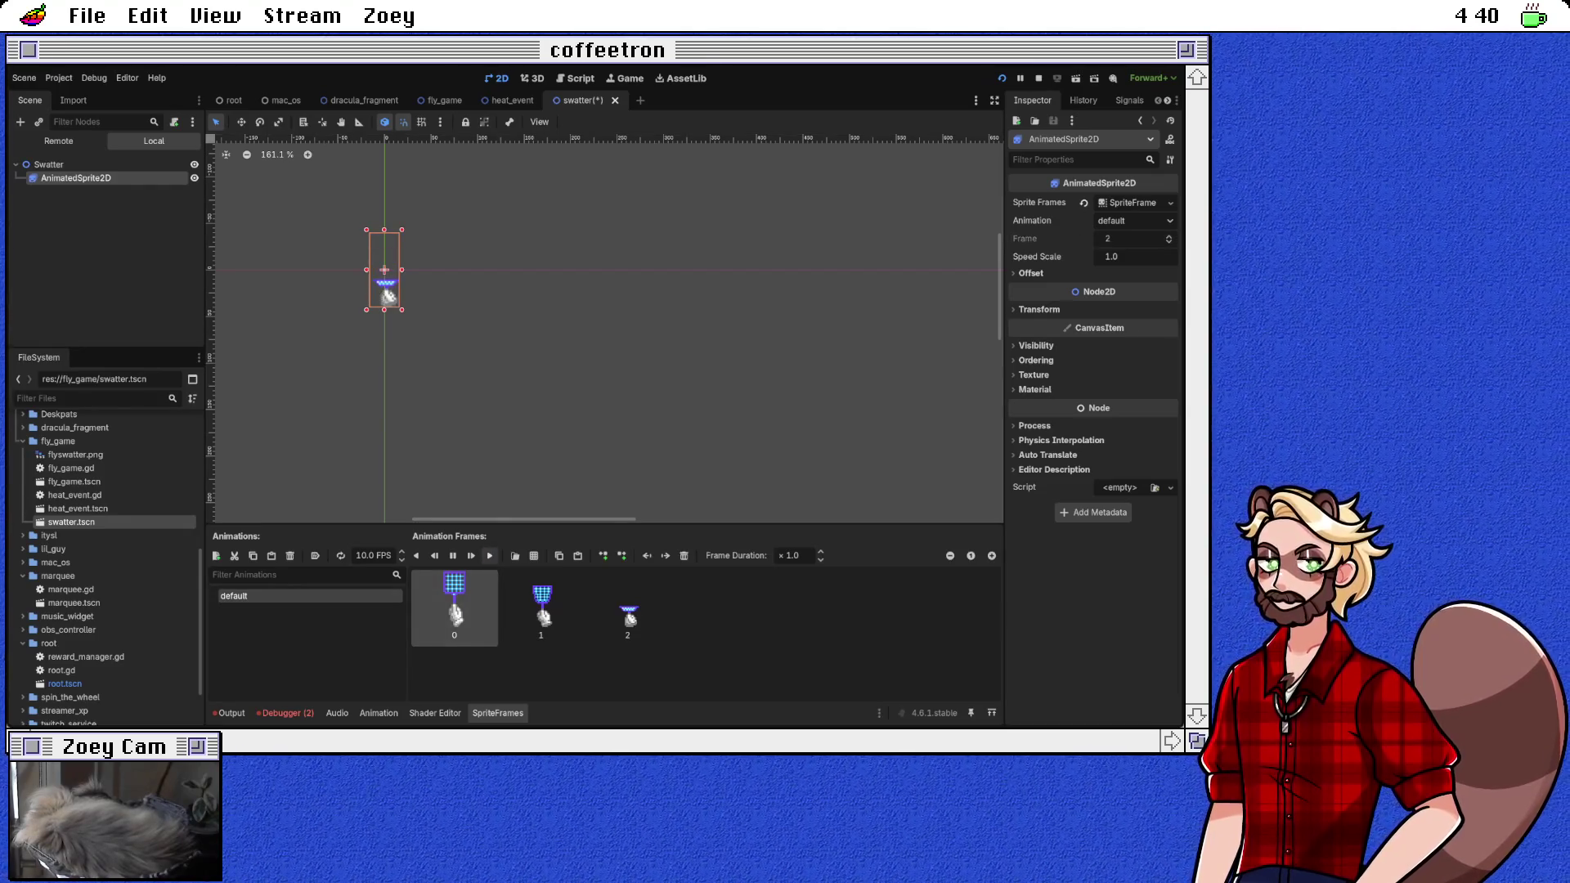
left_click(452, 556)
left_click(452, 555)
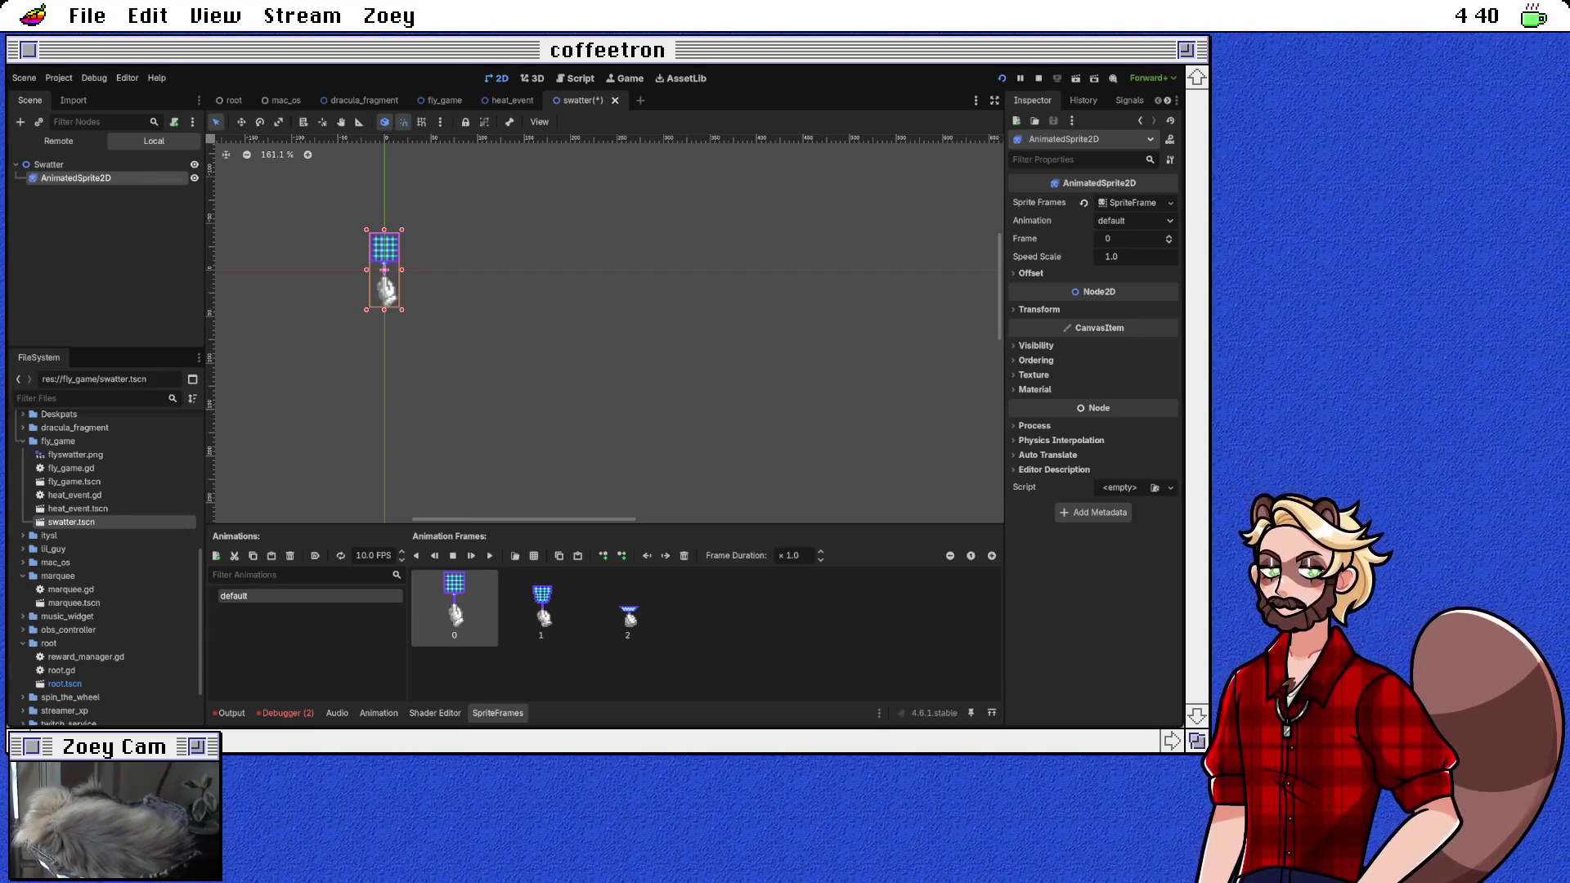
left_click_drag(384, 278, 384, 293)
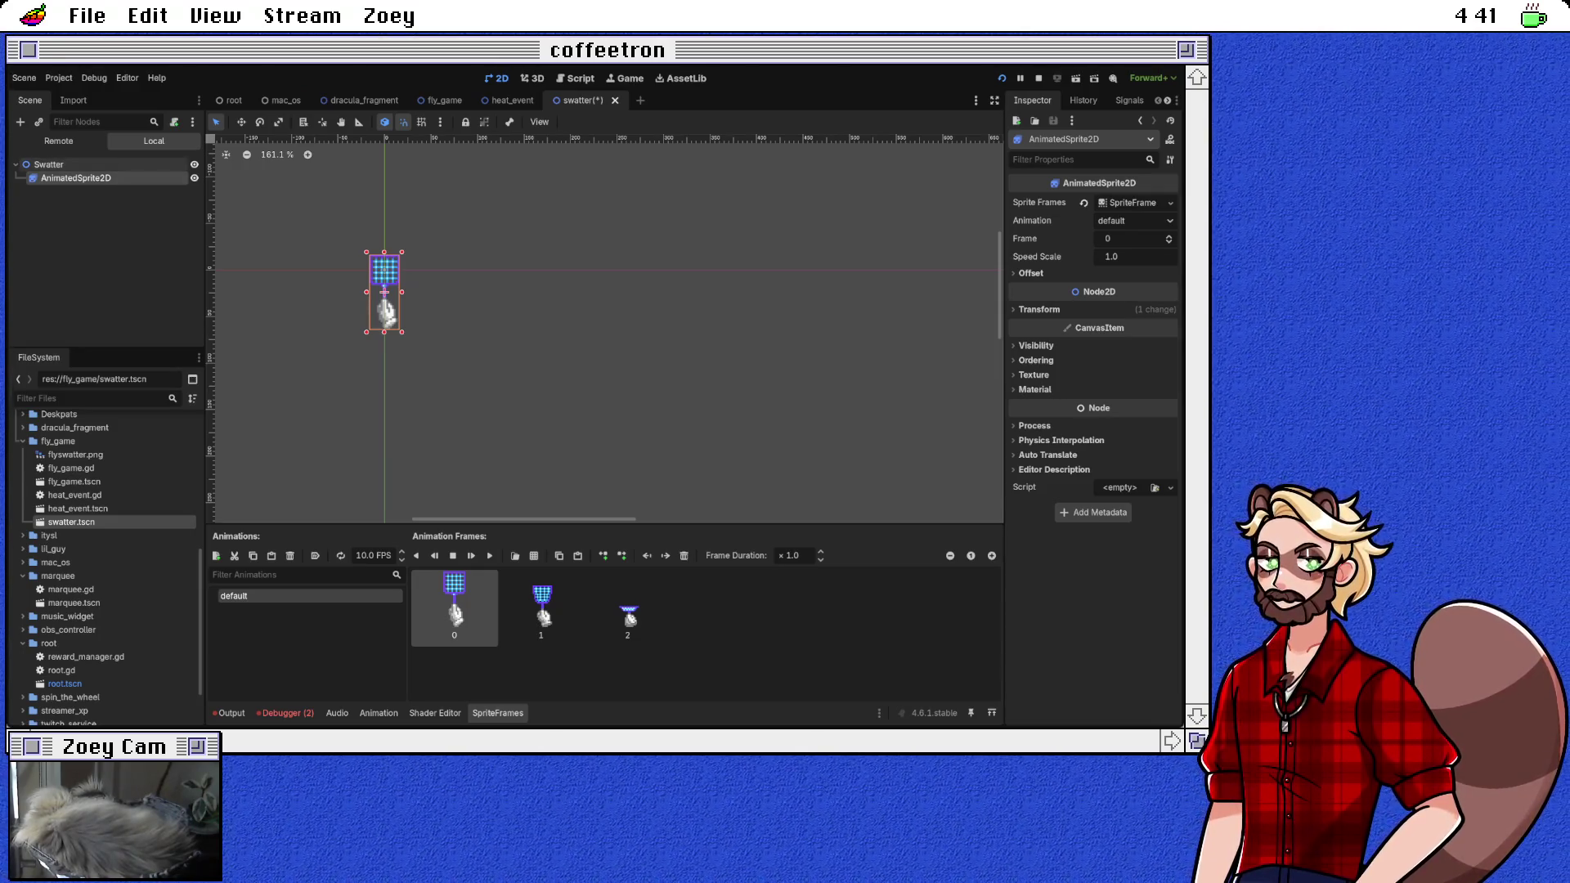
Step: Add a Label under the Swatter root, place it below the sprite, and enter 'username'
left_click(49, 165)
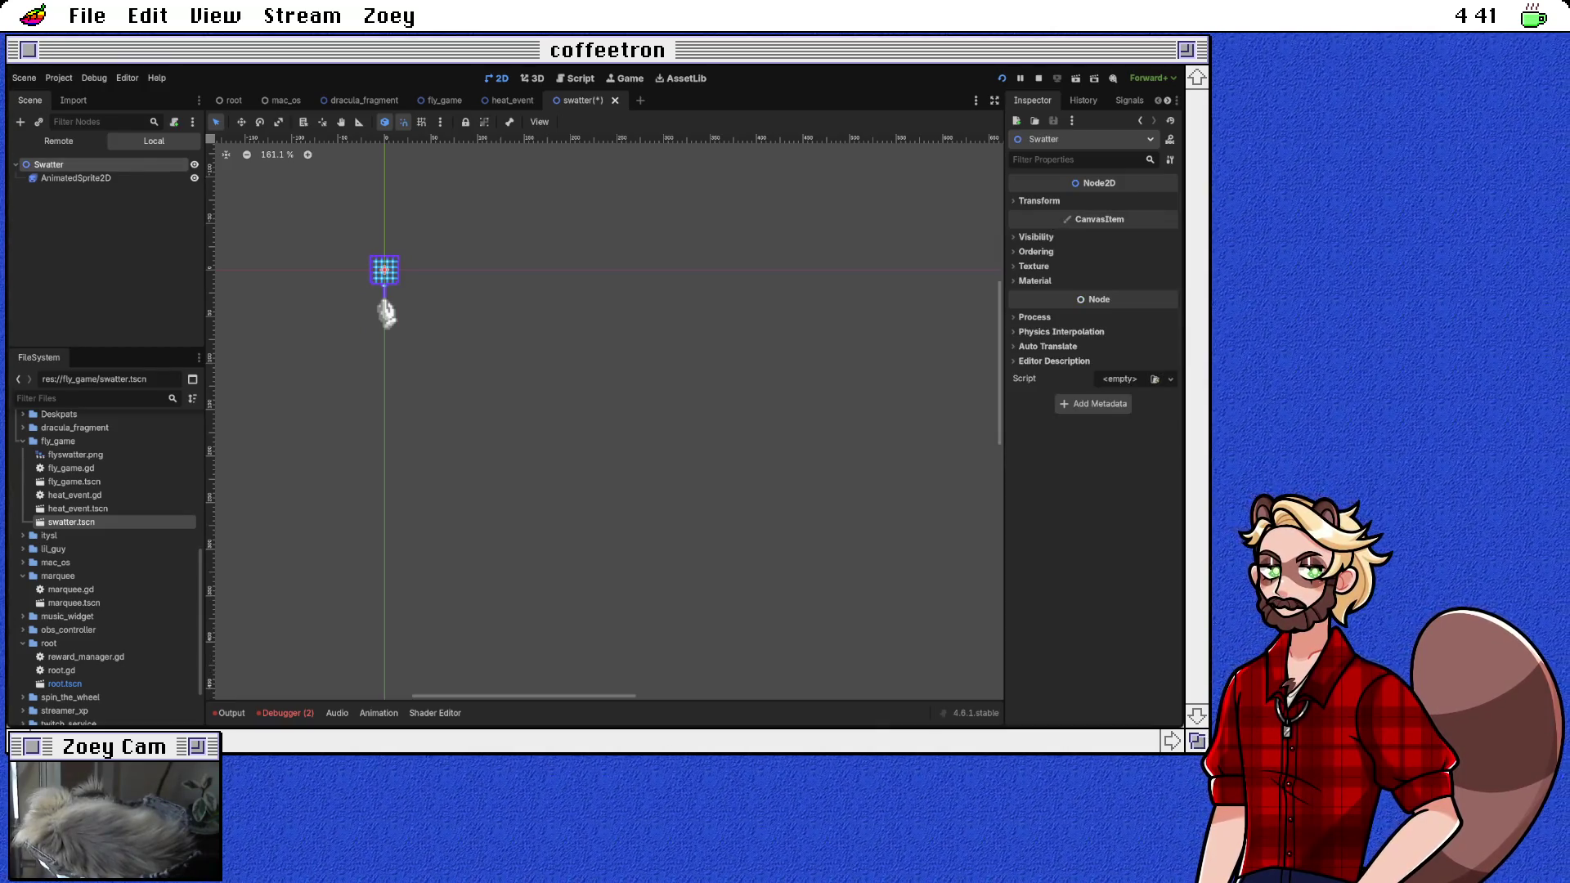
key("ctrl+v")
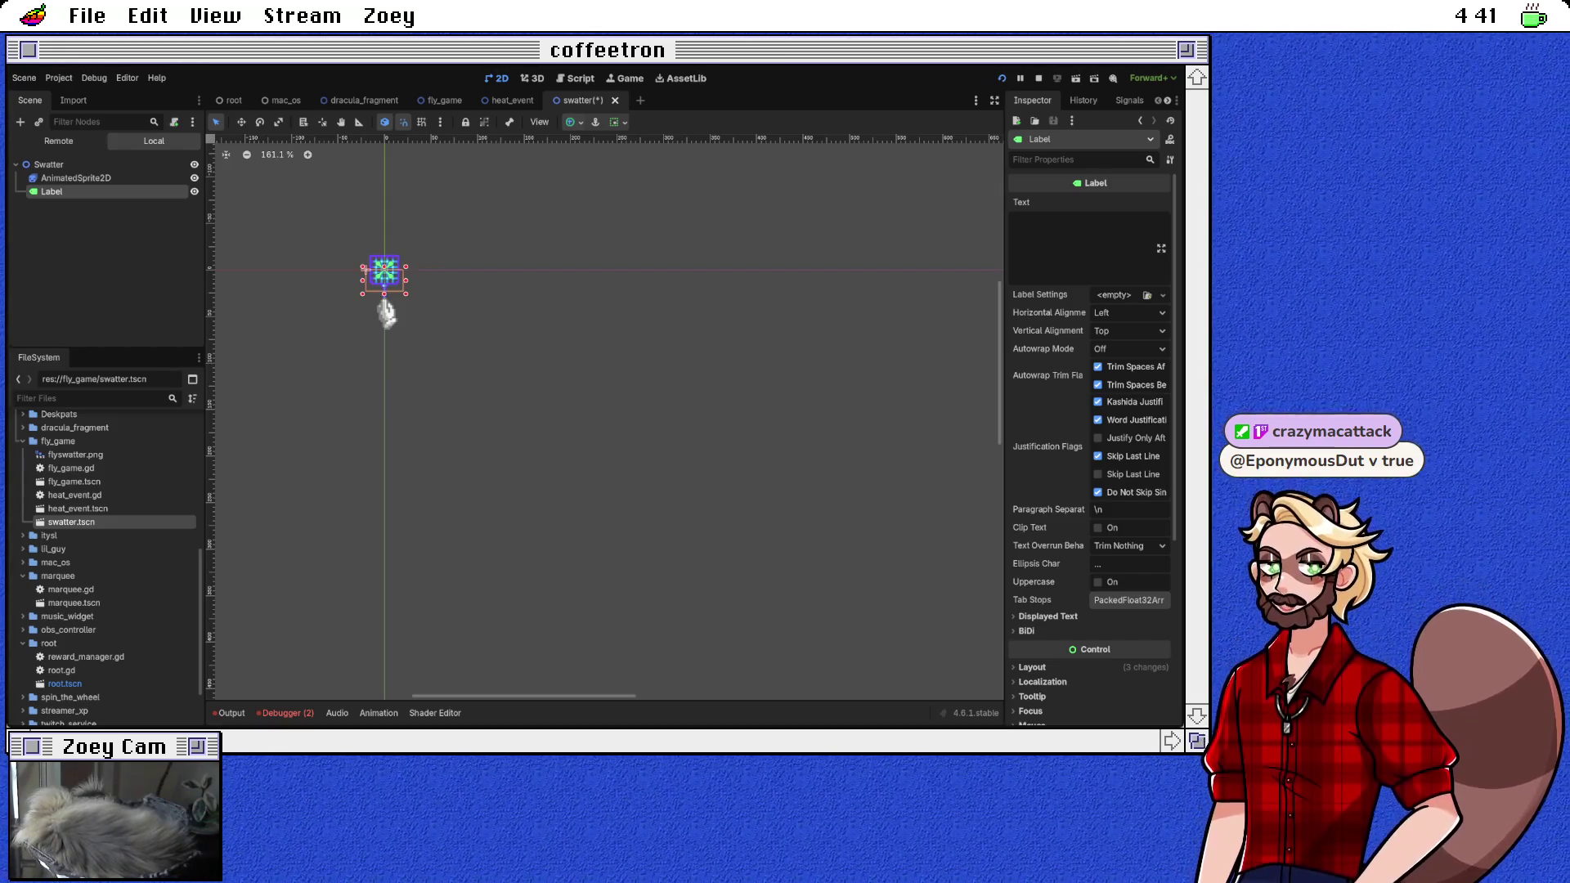
left_click_drag(386, 313, 386, 312)
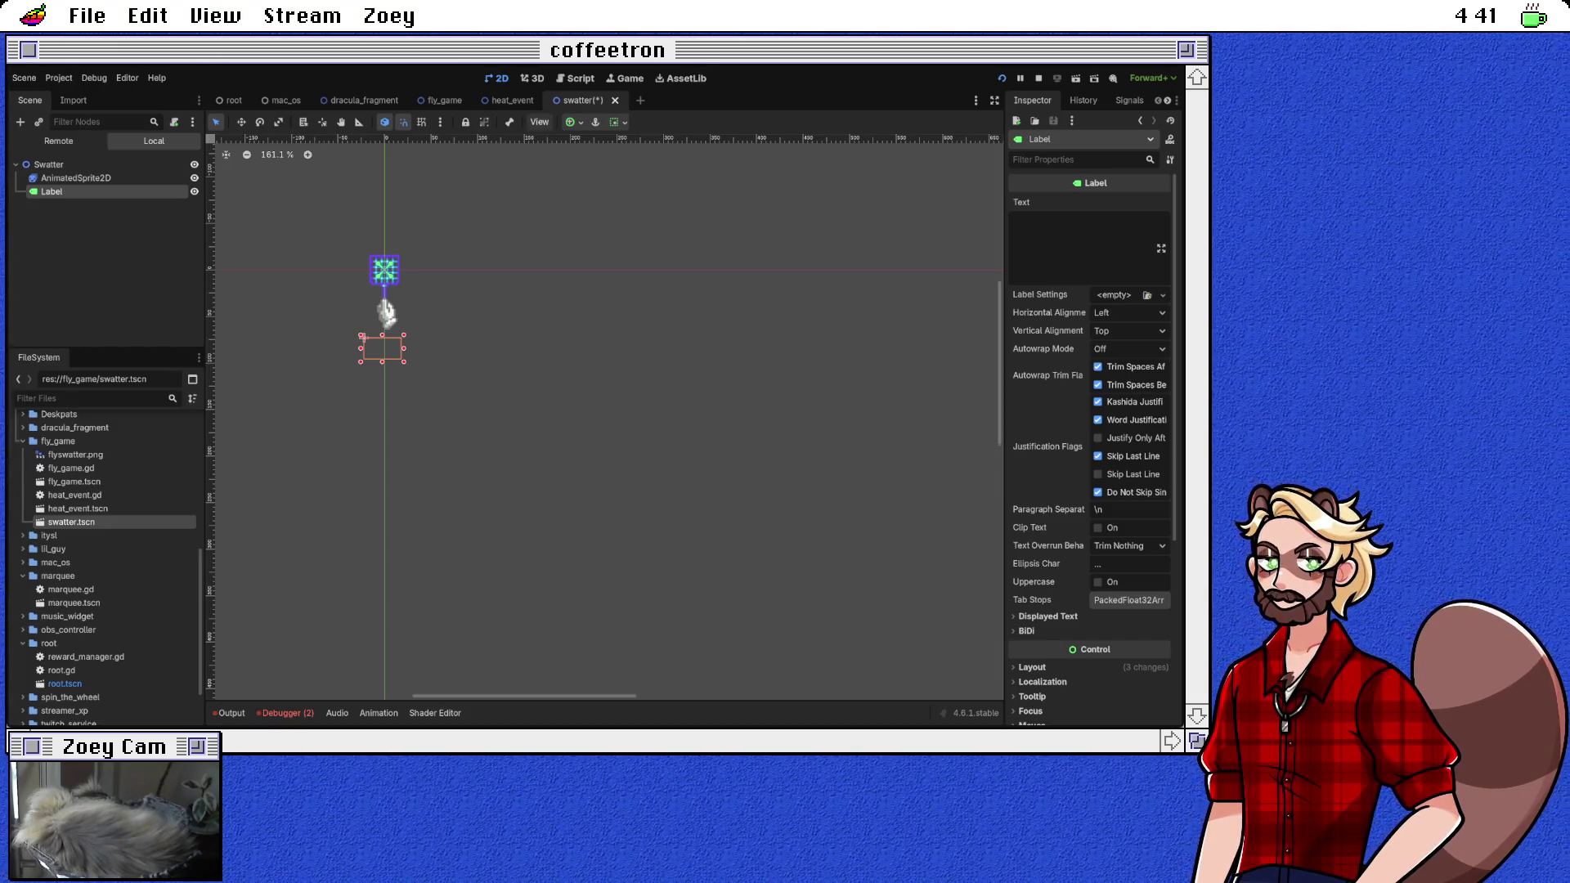
key("ctrl+z")
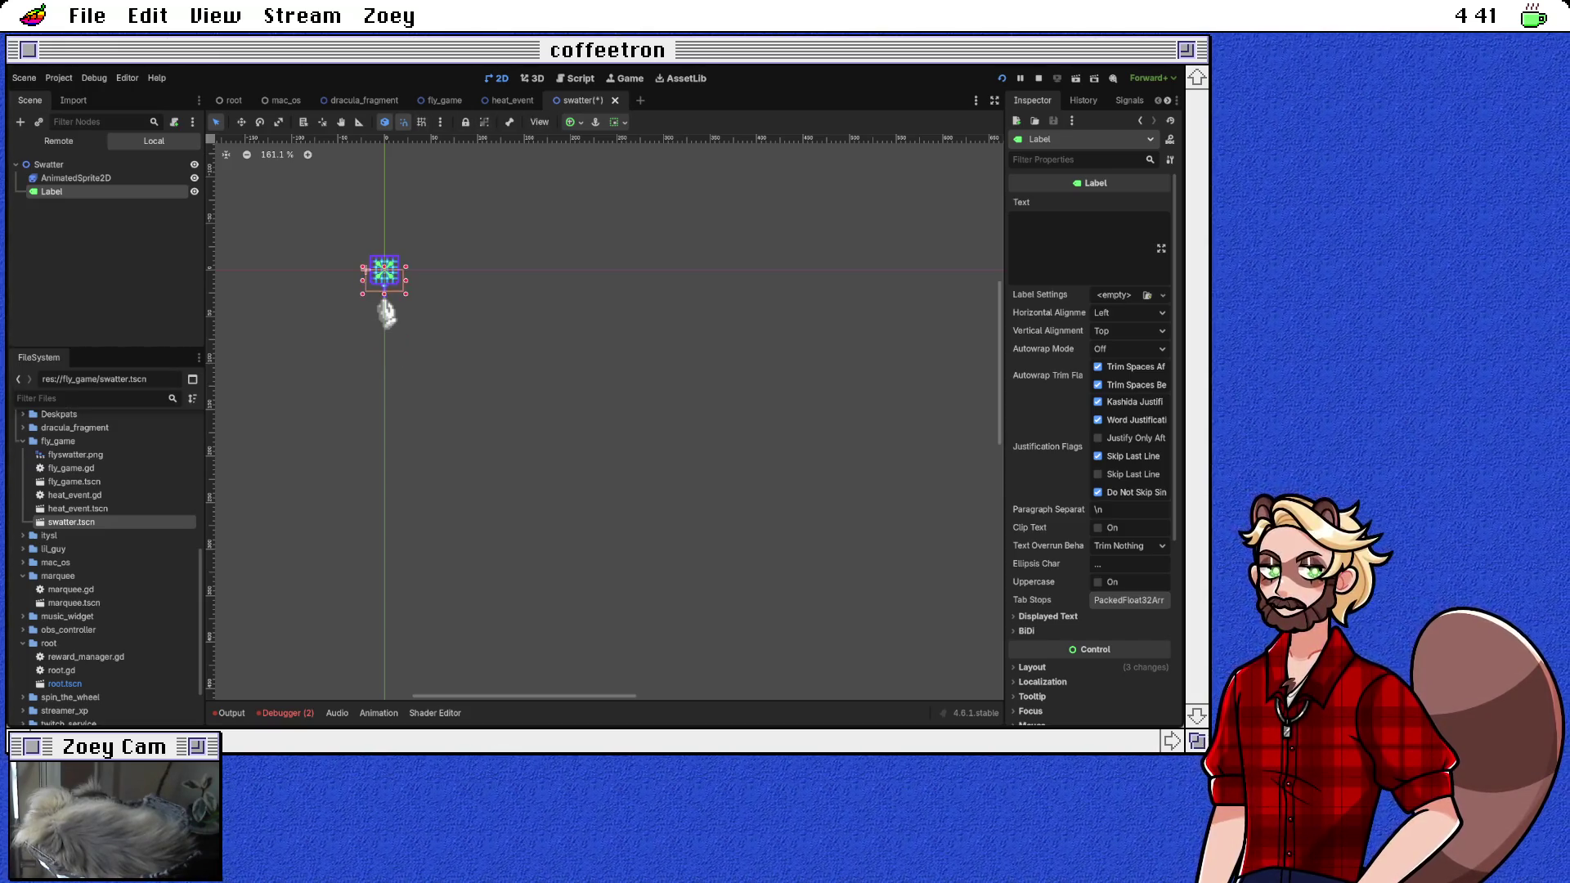
key("Down")
key("Down")
key("Down")
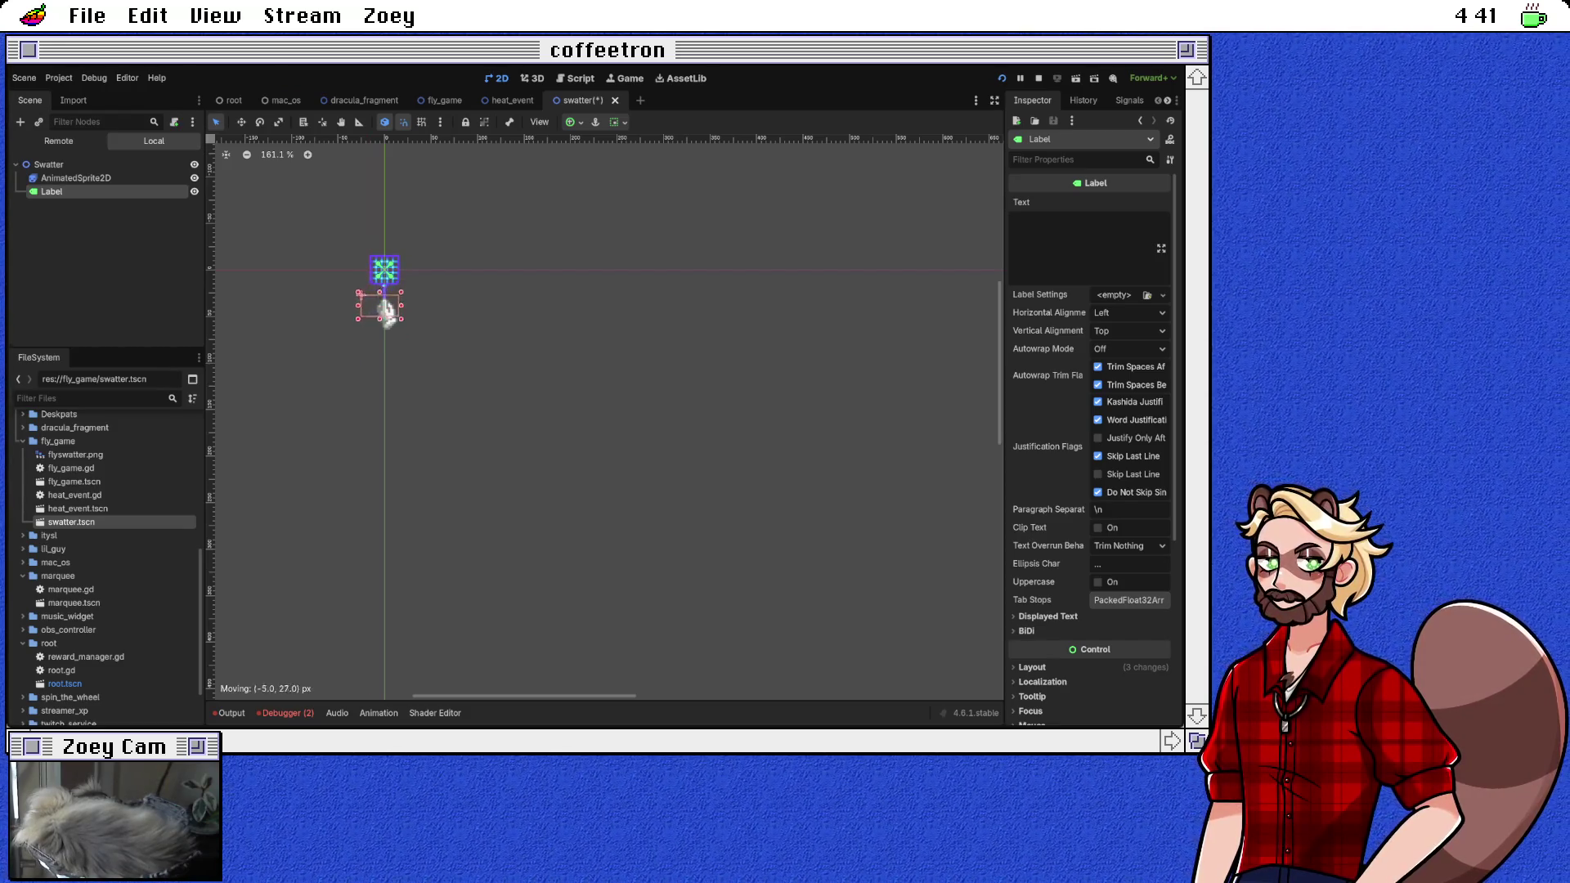
key("Up")
key("Up")
key("Up")
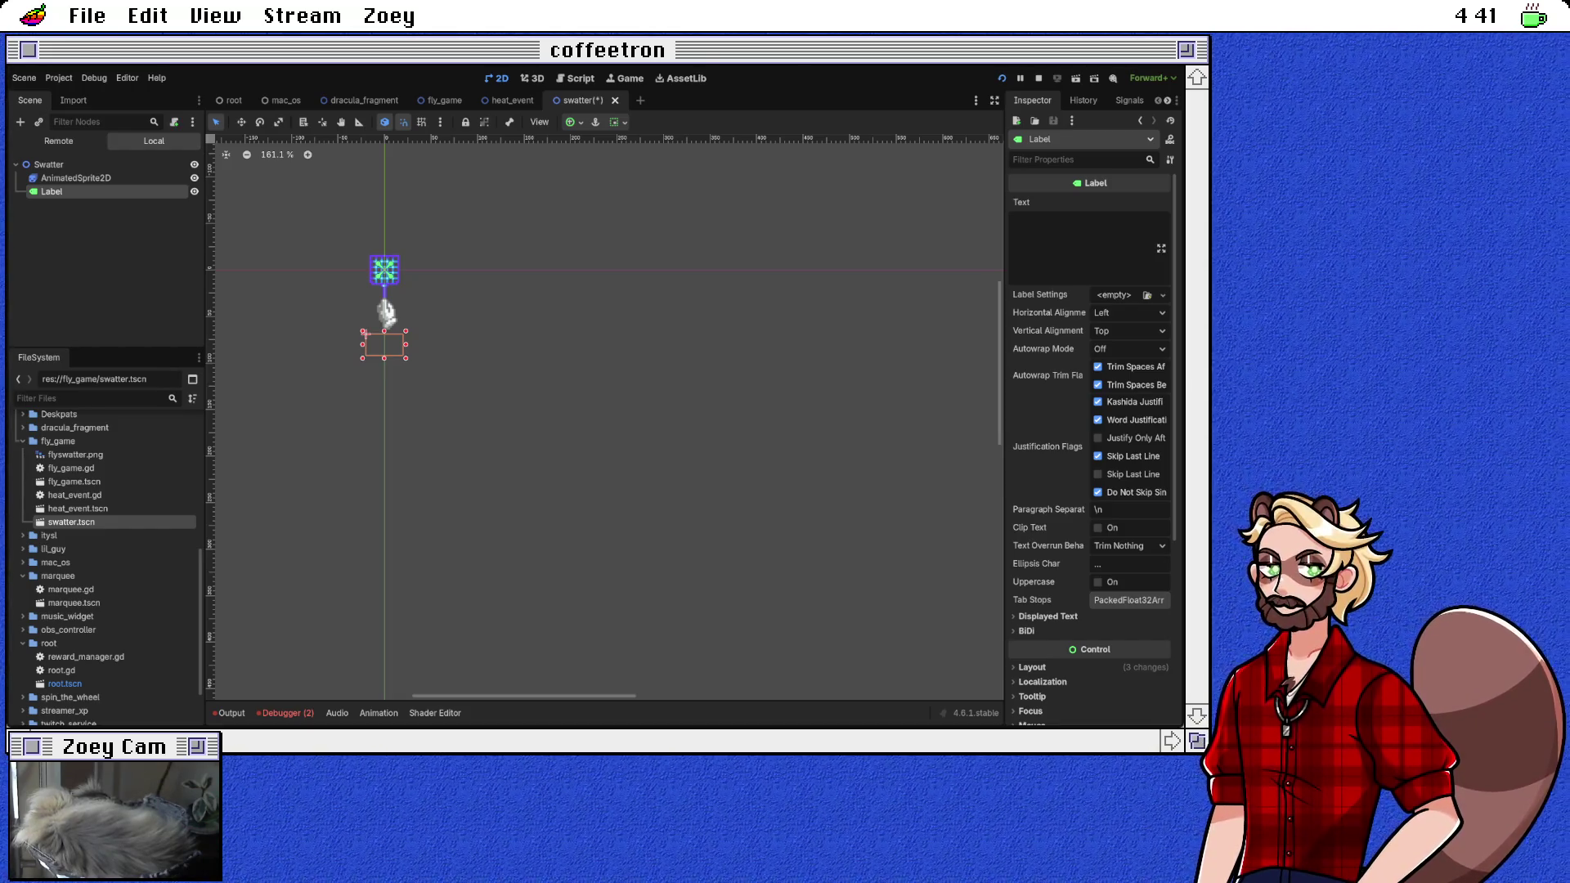
type("username")
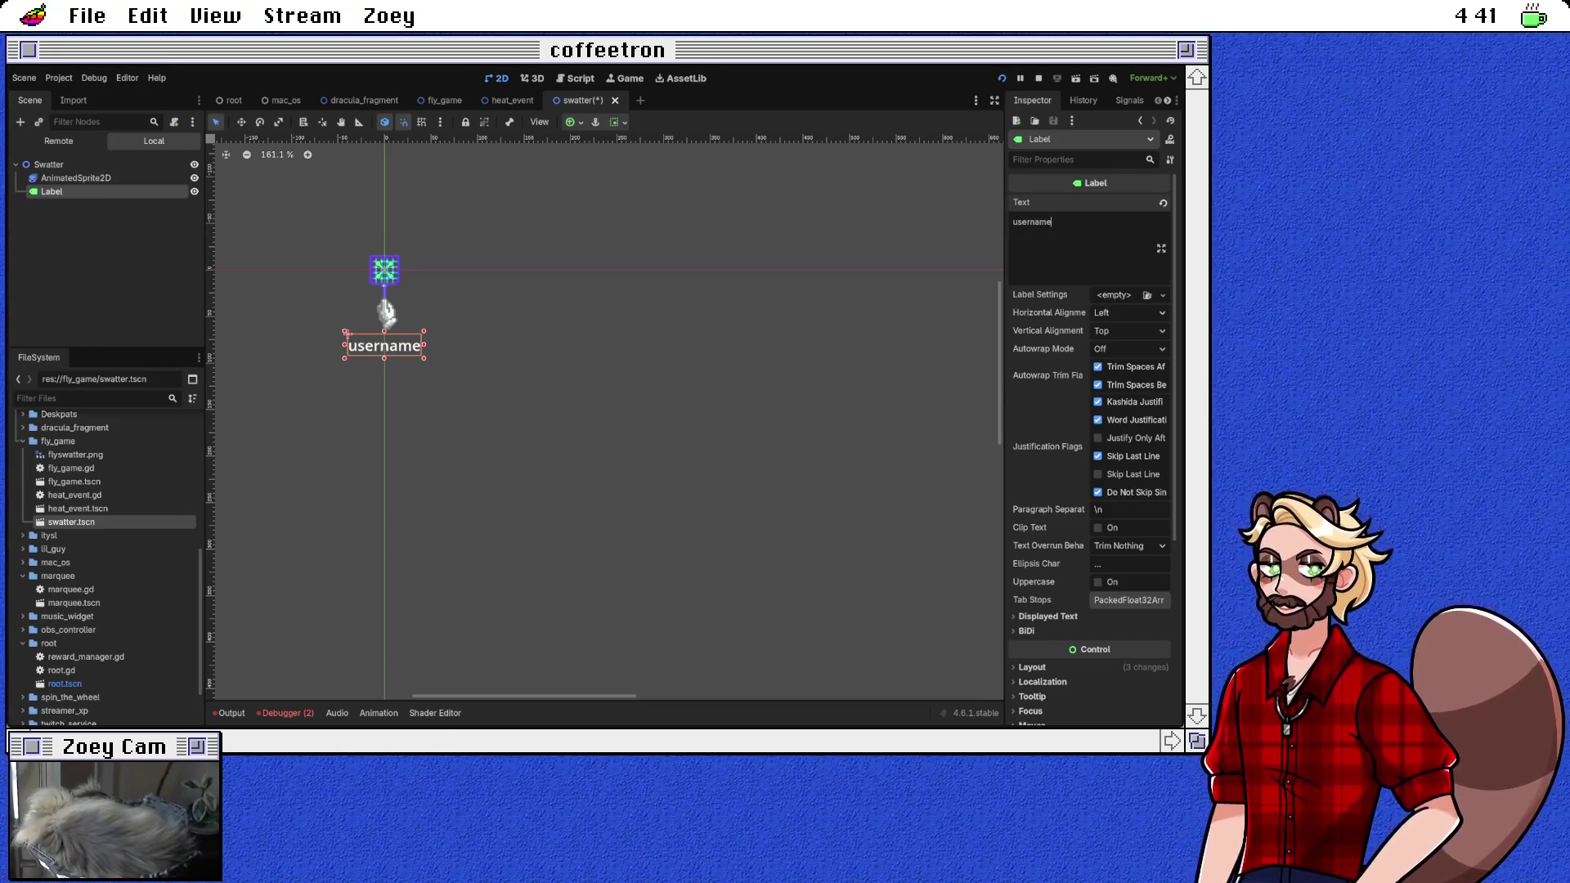
Step: Set the username label to Center horizontal alignment and nudge it beneath the sprite
left_click(1128, 312)
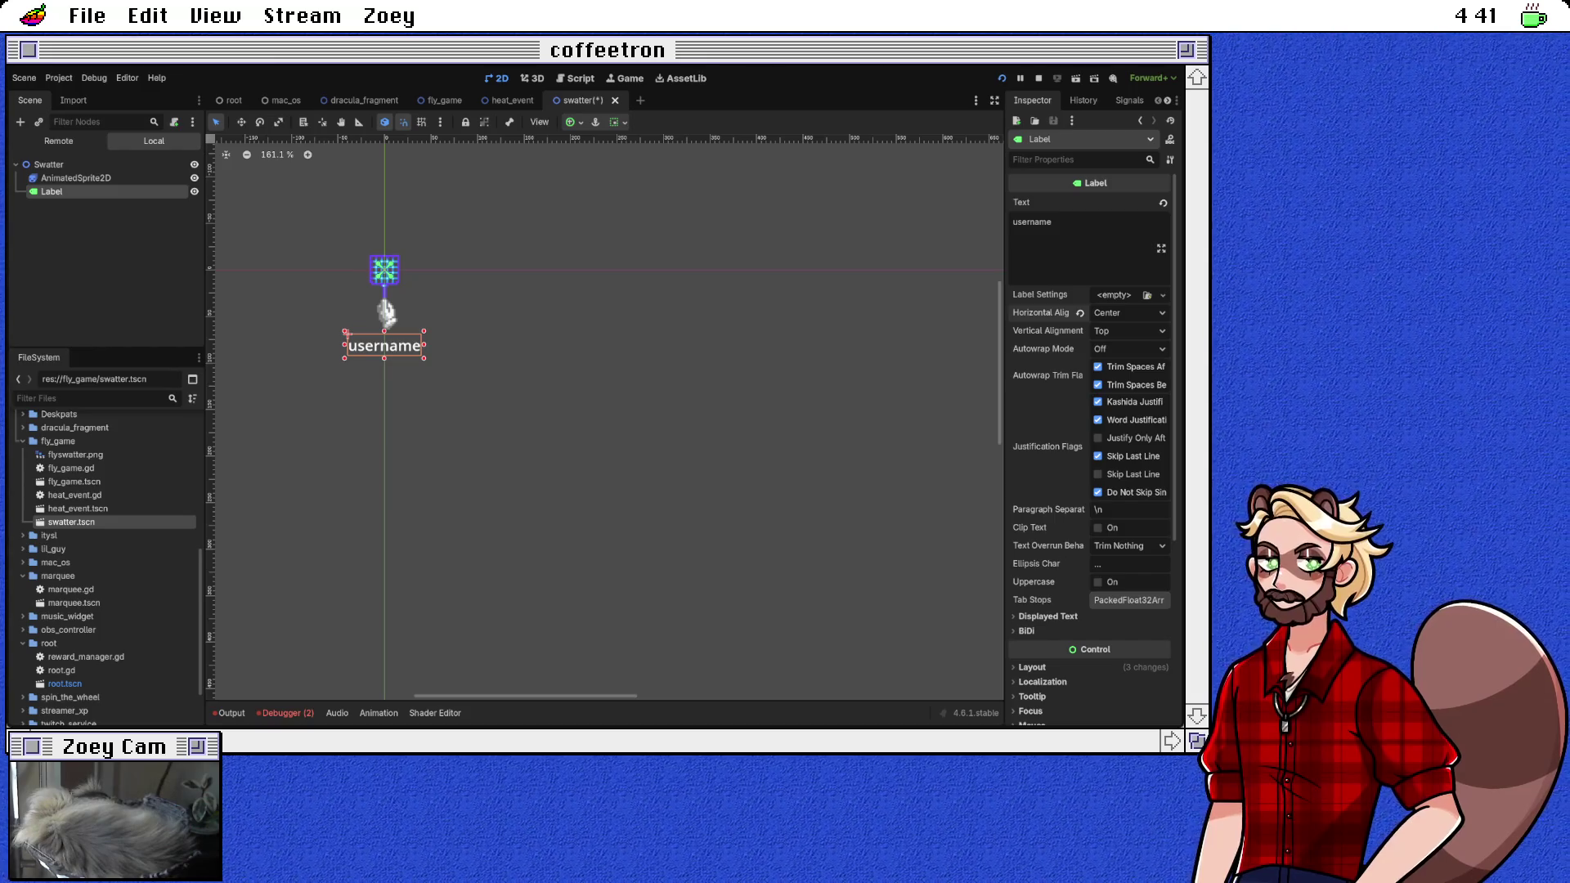
left_click_drag(386, 312, 387, 313)
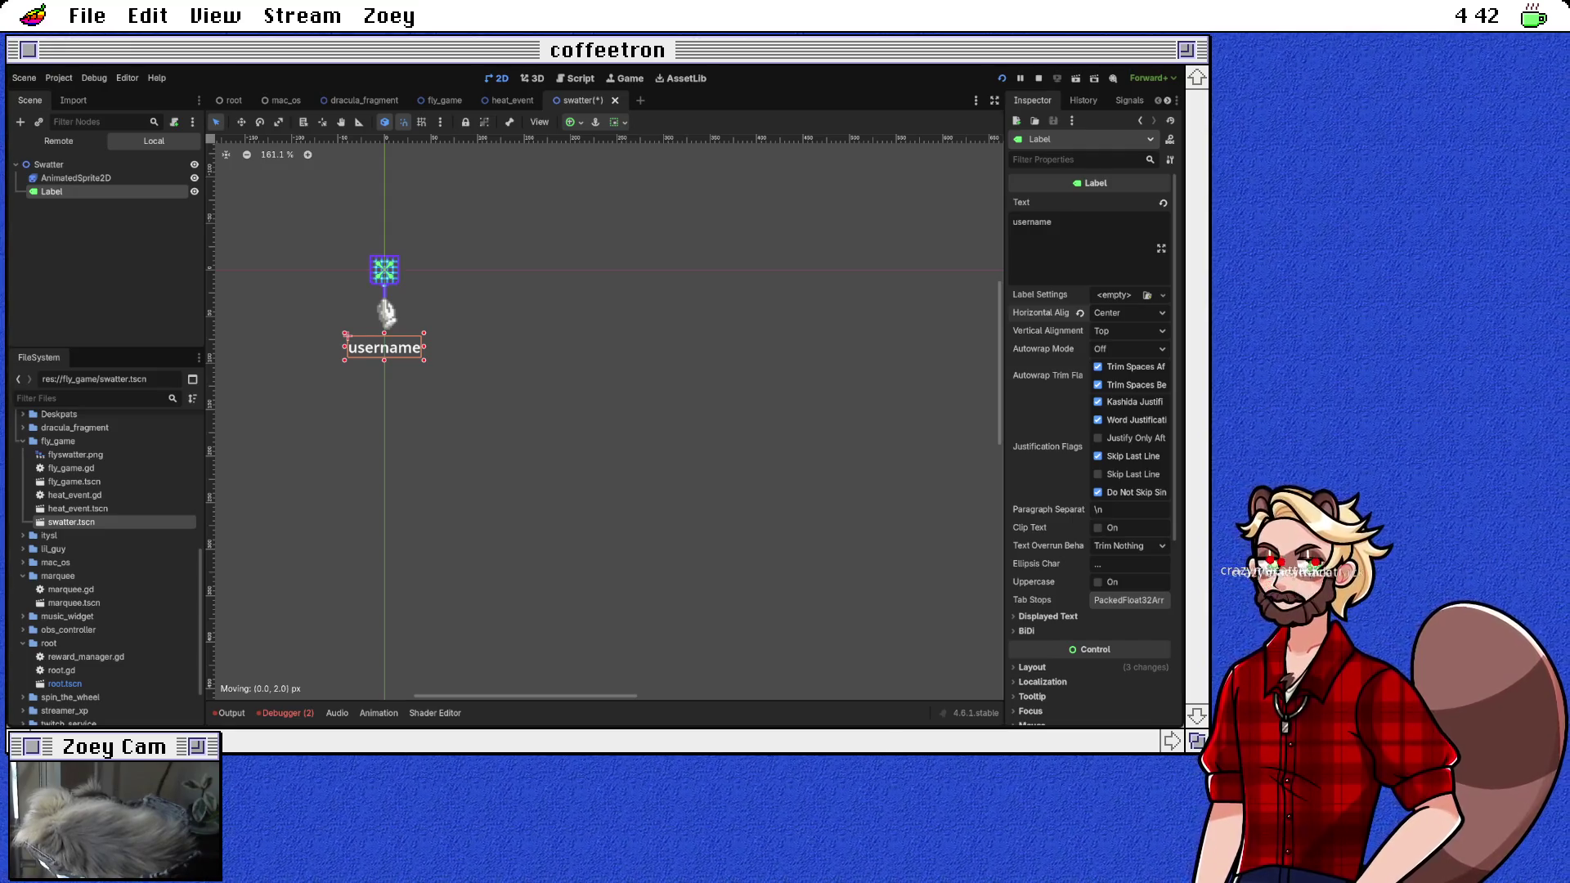
Step: Deselect the label, save swatter.tscn, and reselect the Swatter root node
left_click_drag(386, 312, 386, 312)
left_click(386, 312)
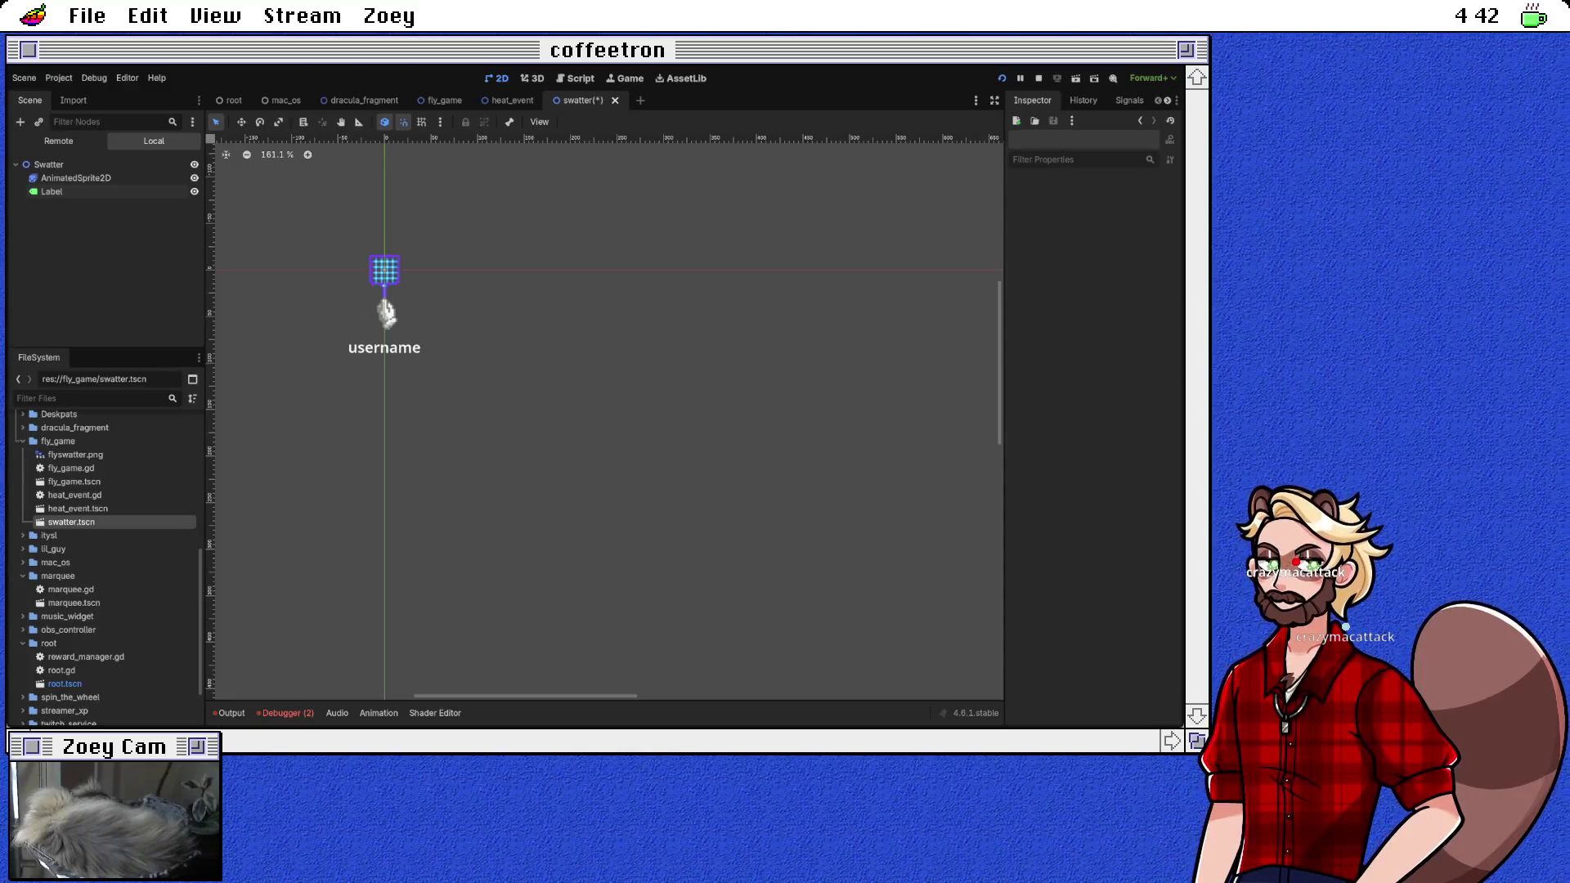
key("ctrl+s")
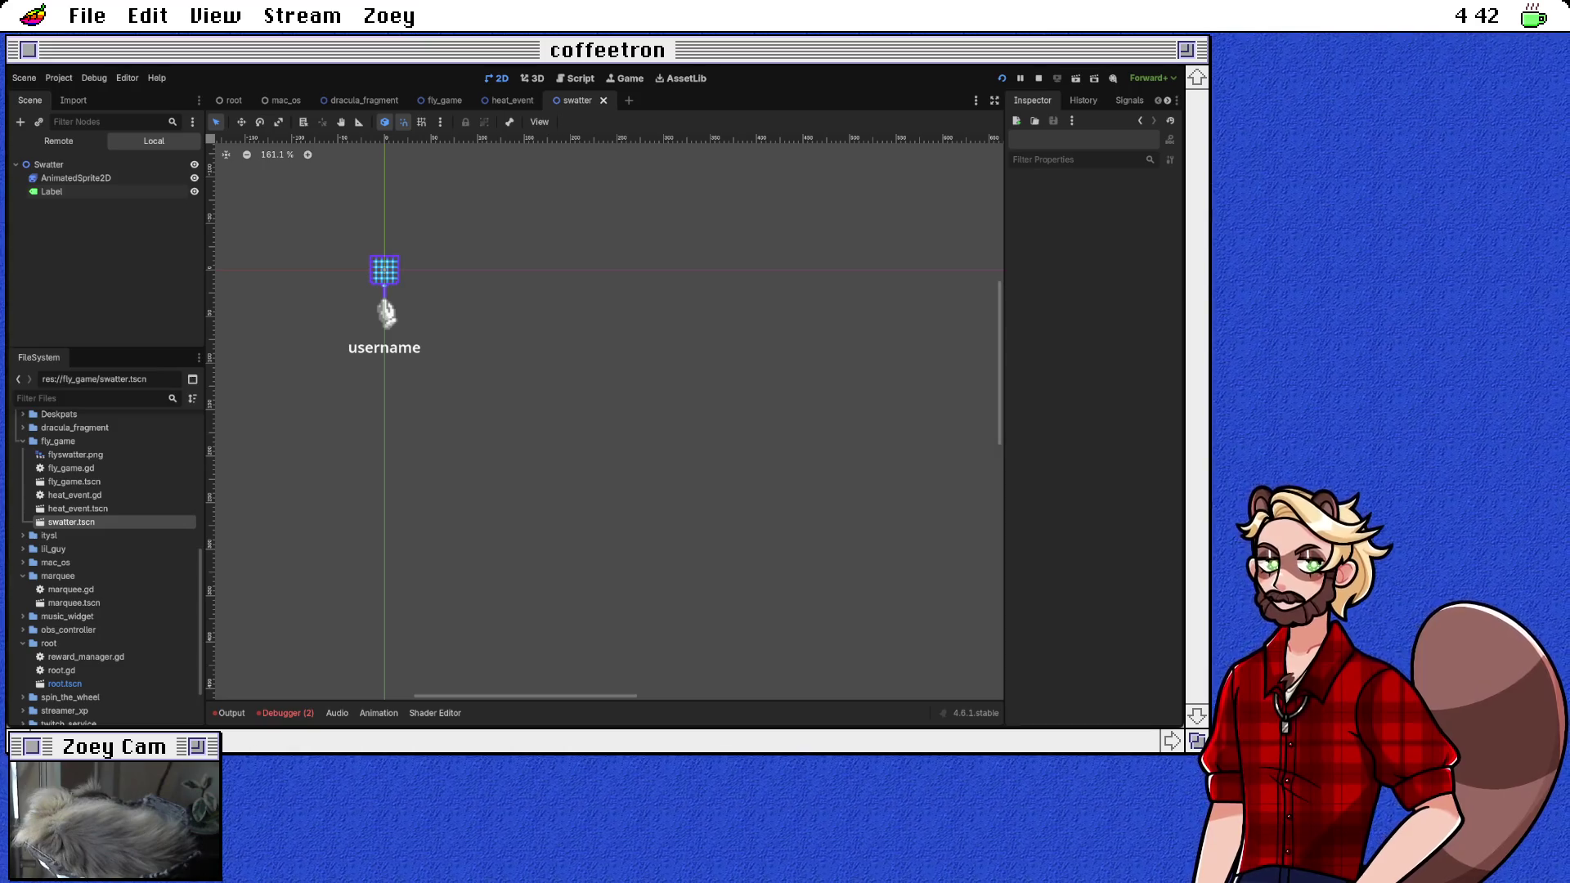
left_click(49, 165)
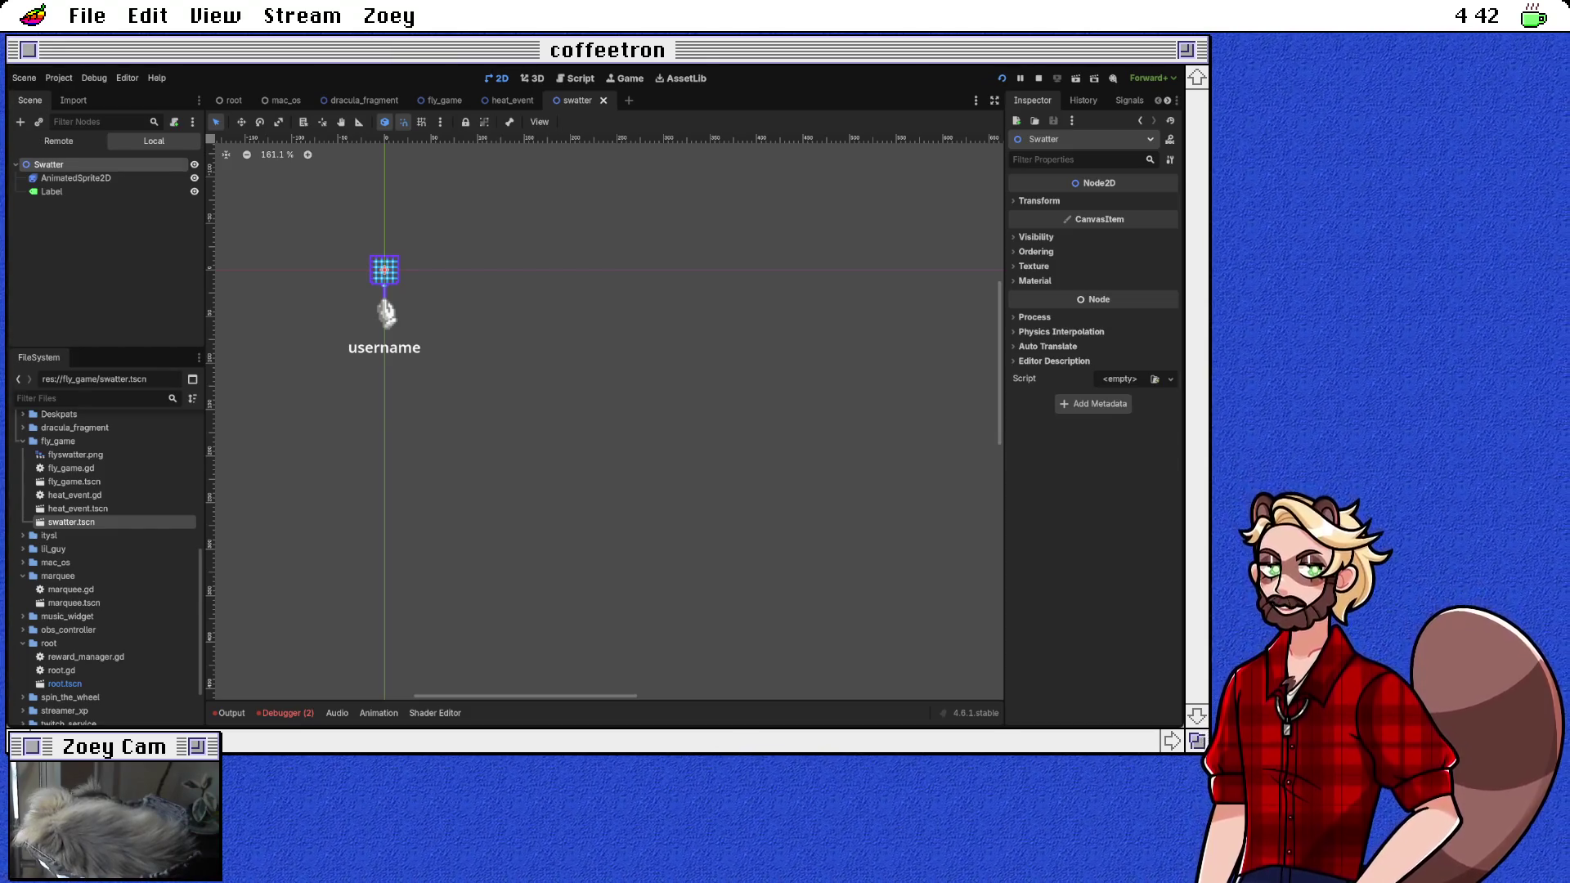
Step: Attach a new swatter.gd script declaring 'class_name Swatter' and save it
key("Return")
type("class")
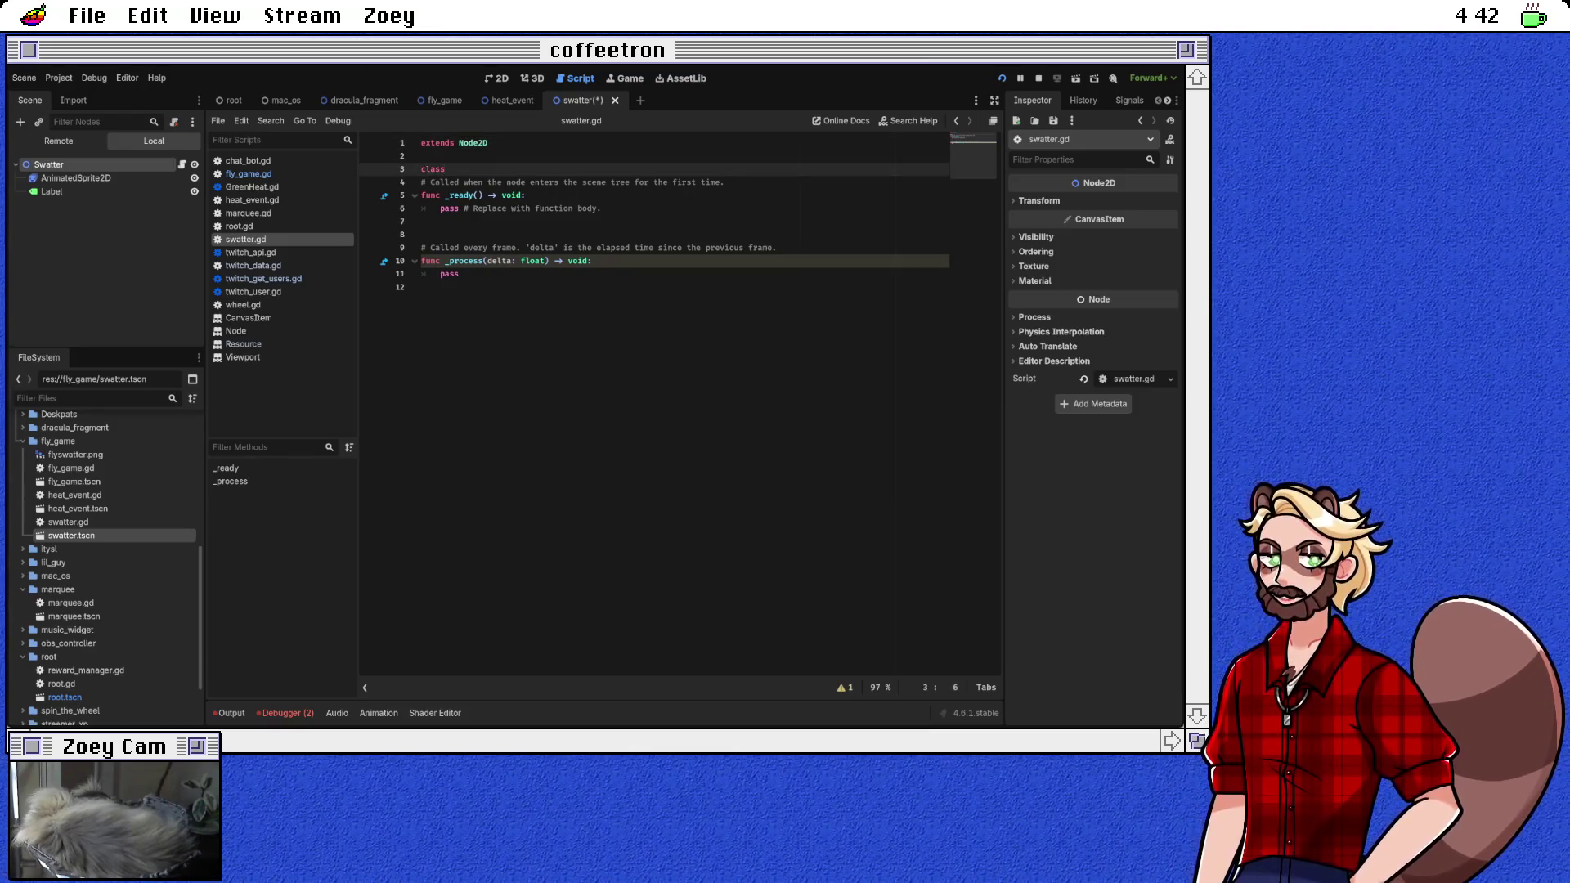
type("_name Swatter")
key("Return")
key("Up")
key("End")
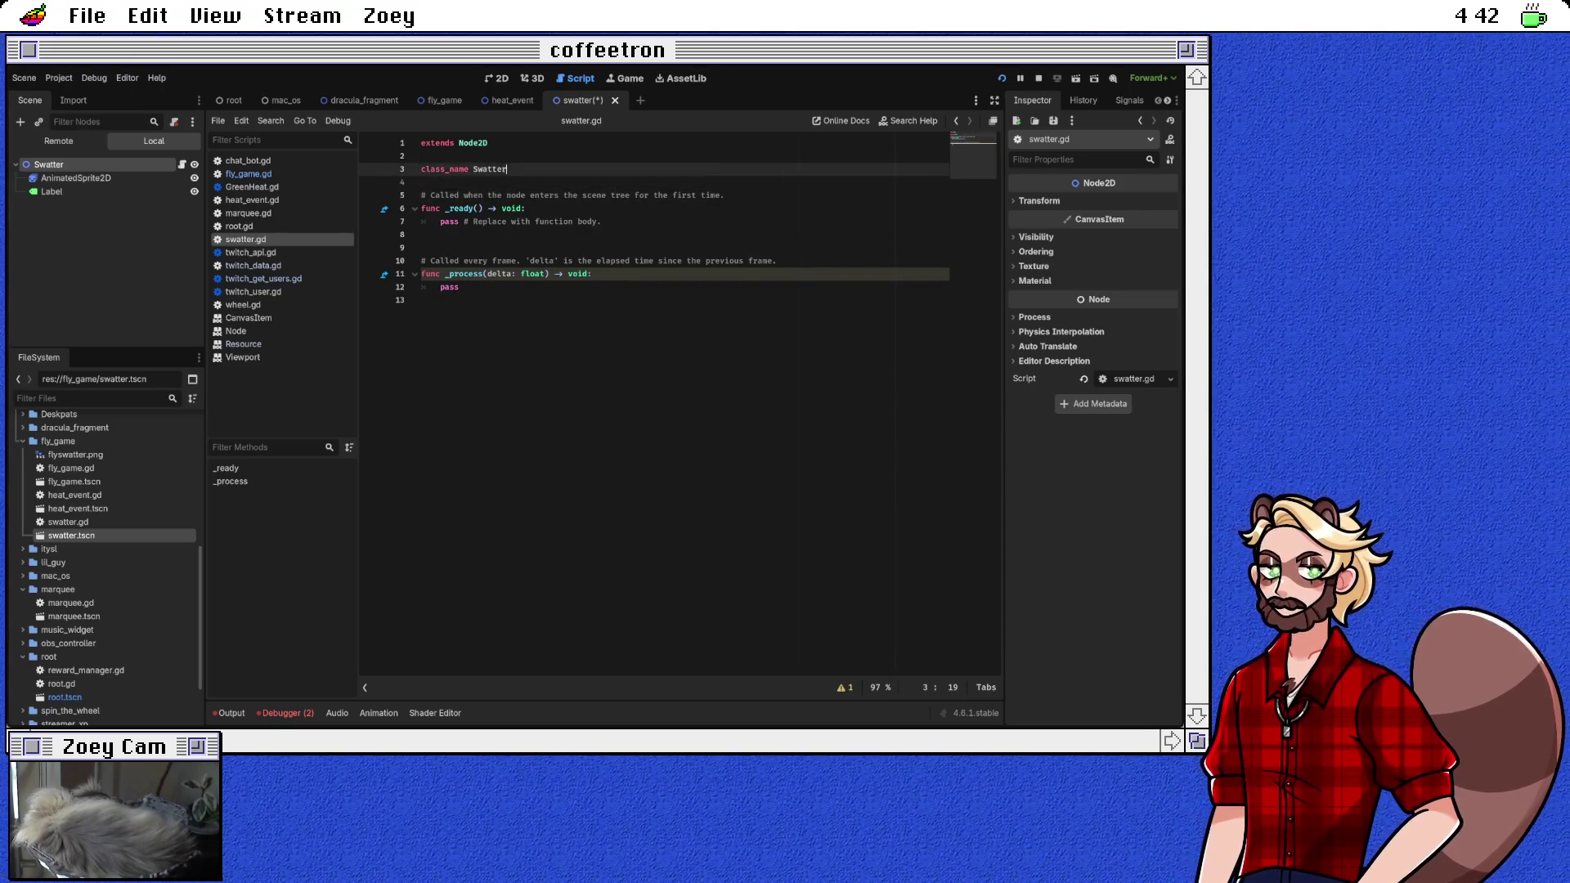
key("ctrl+s")
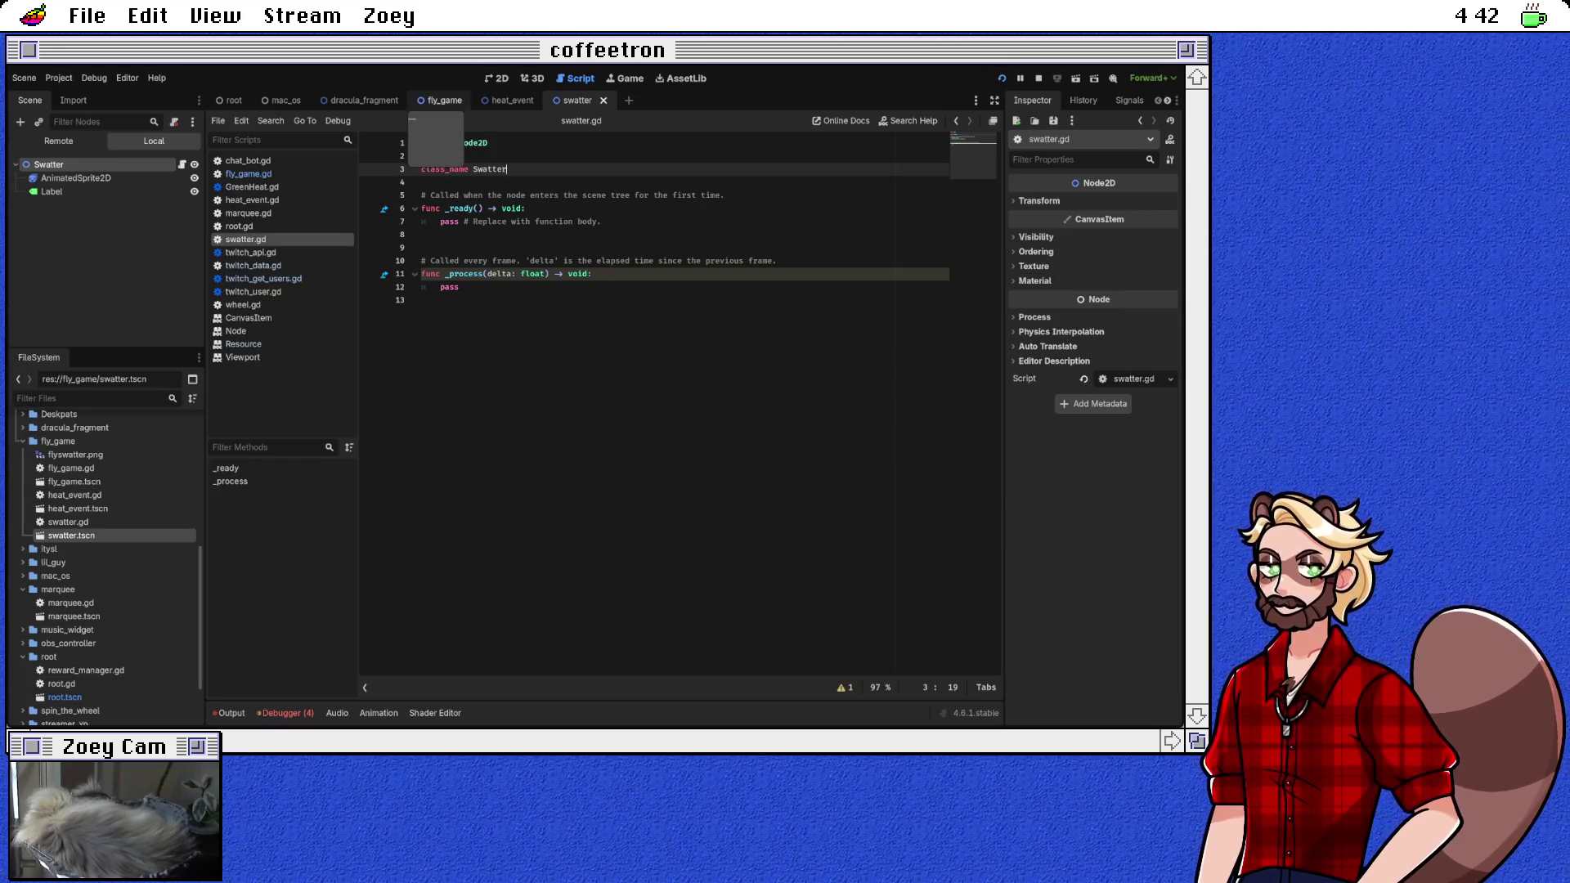
Step: Open fly_game.gd and inspect the sprites lookup on line 53 of _move_swatter
left_click(442, 100)
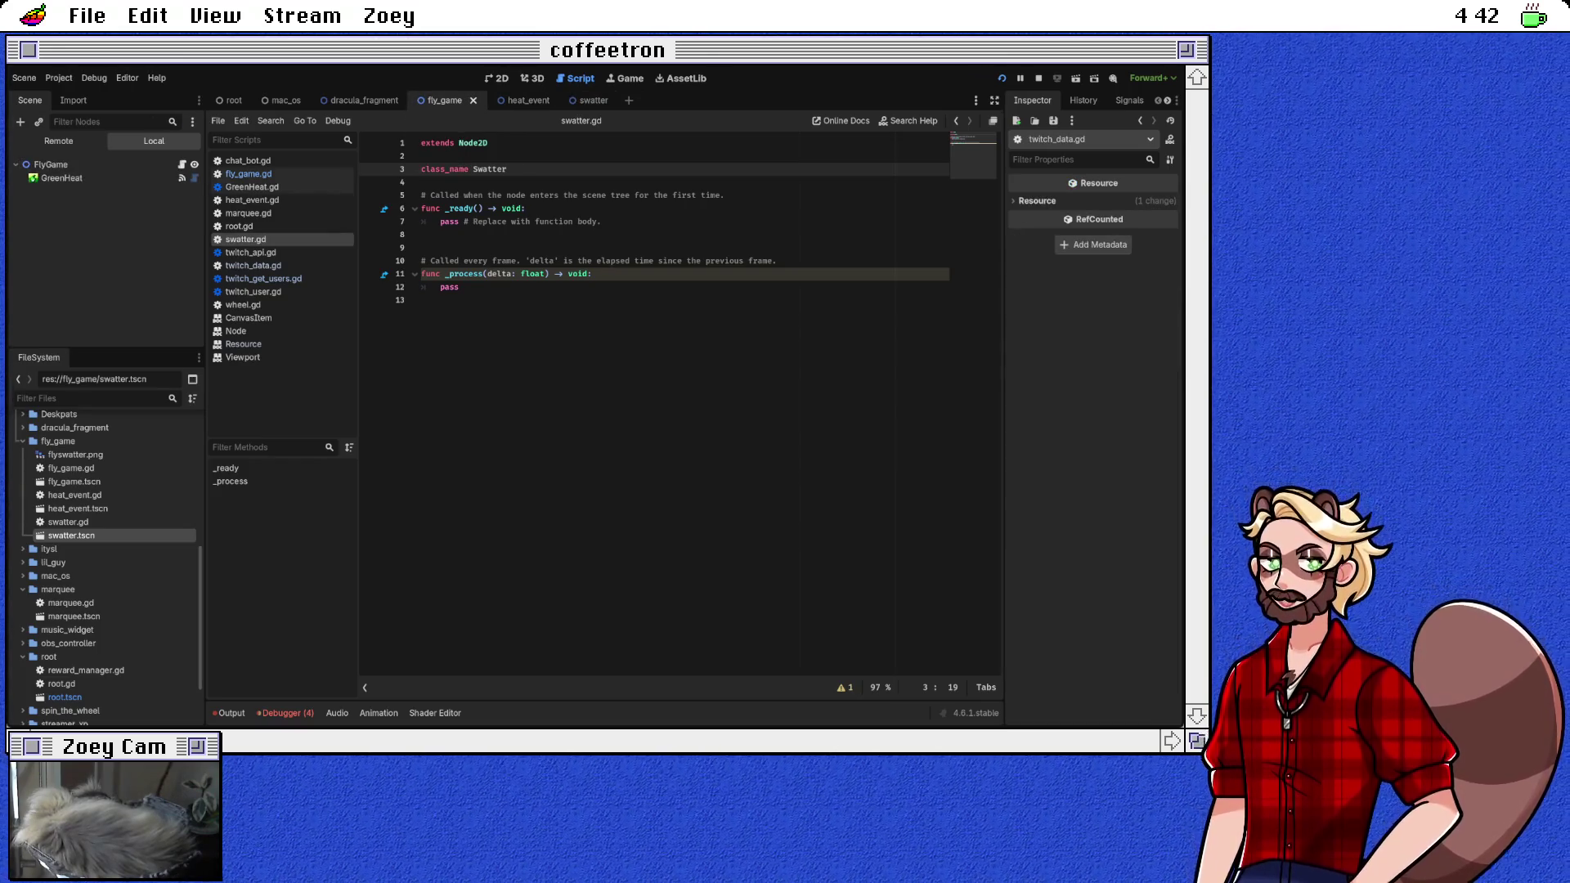
left_click(249, 174)
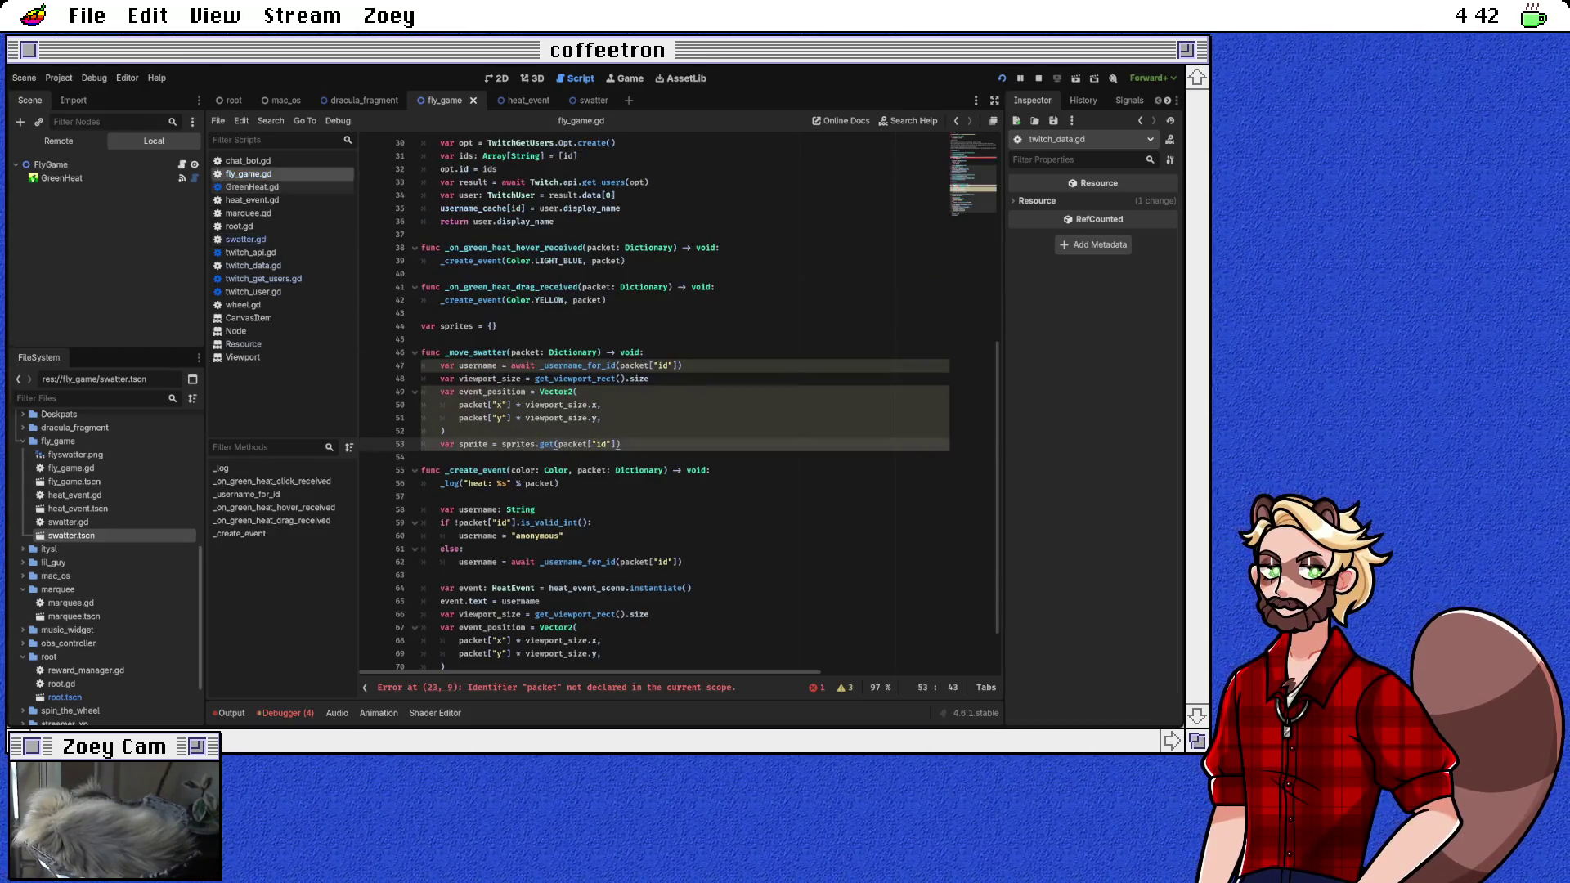
key("Down")
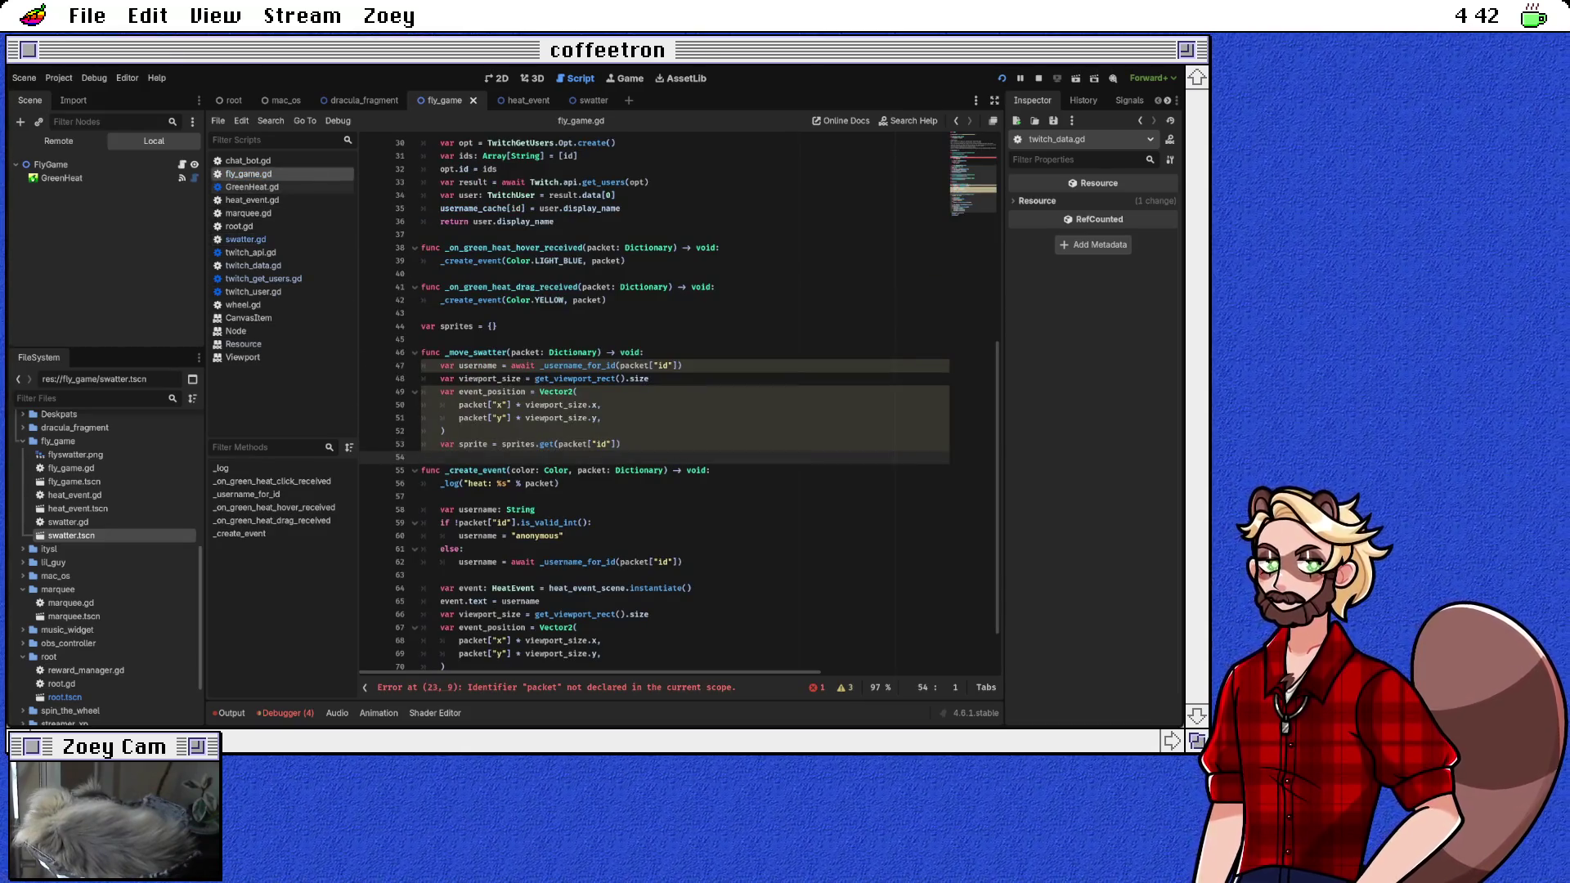
key("Up")
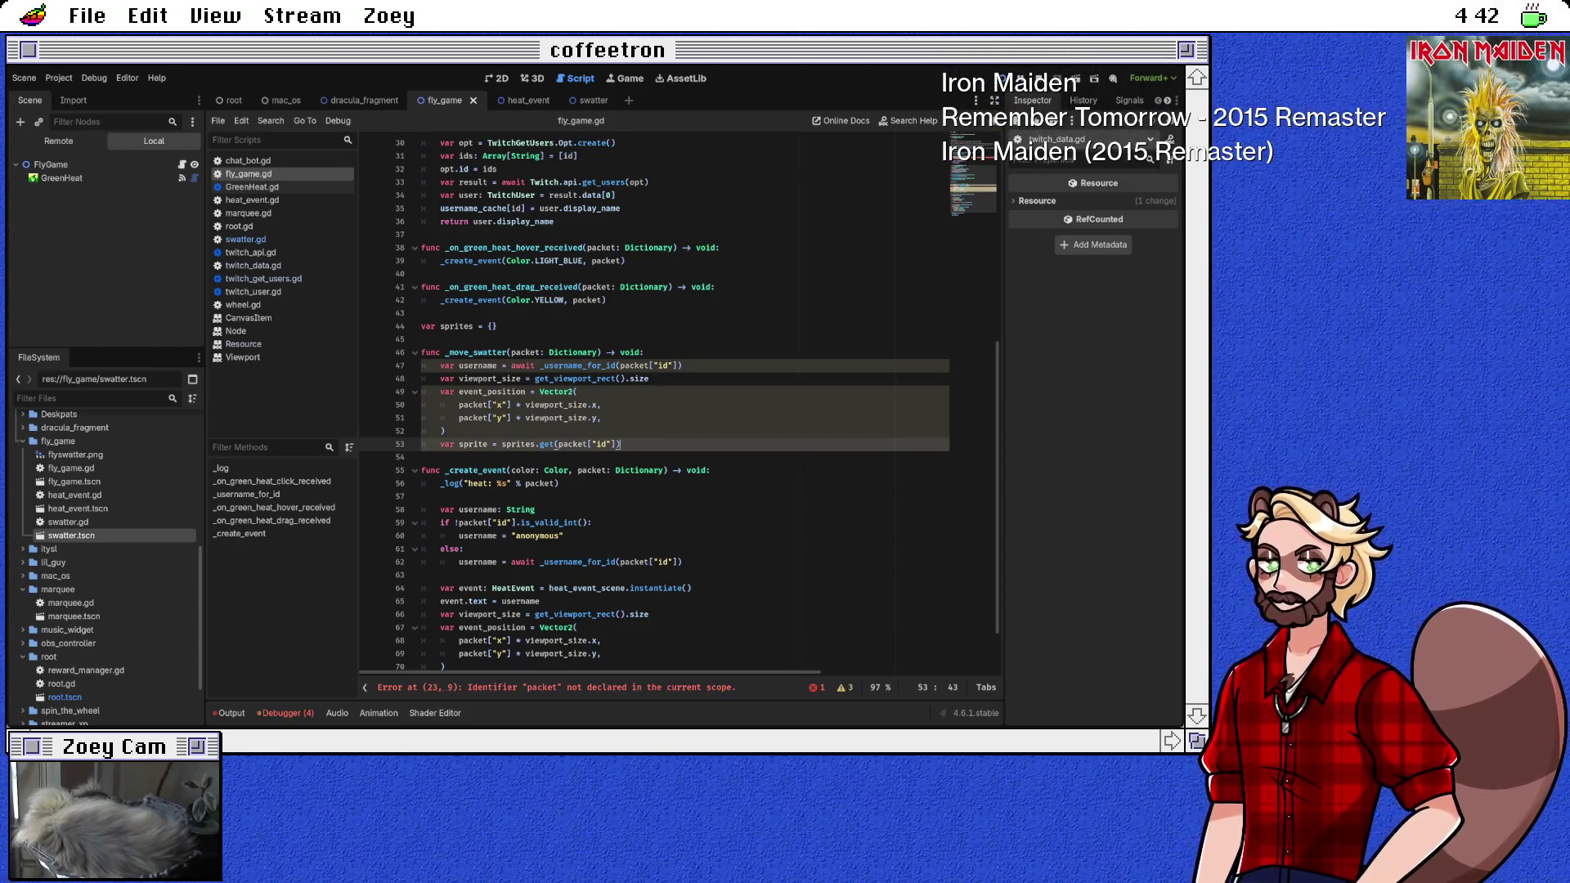
double_click(520, 444)
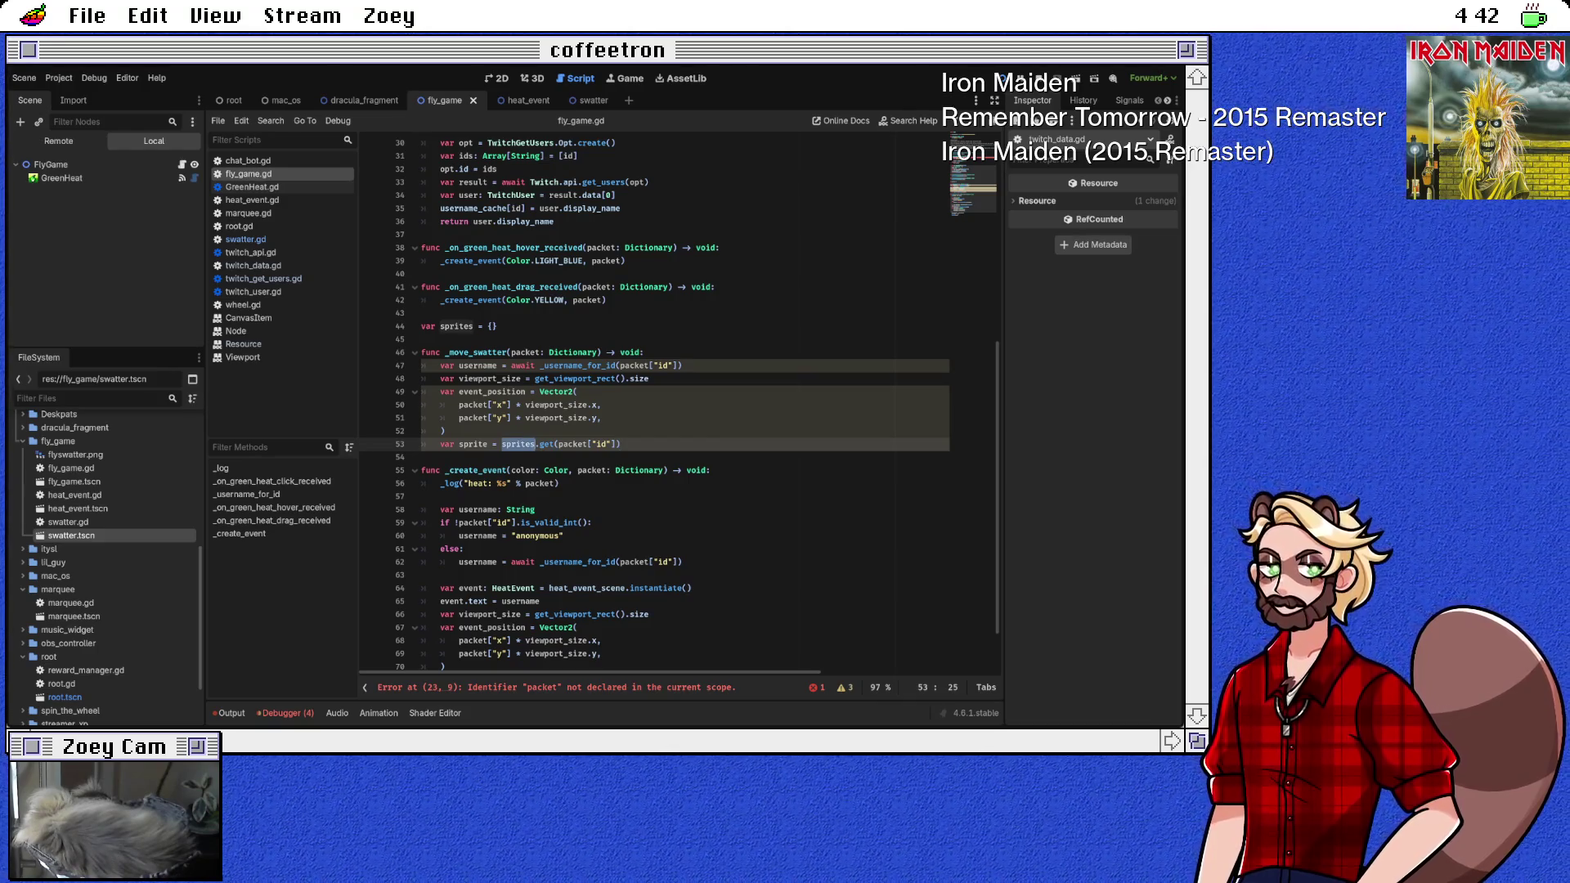
double_click(472, 444)
left_click(620, 444)
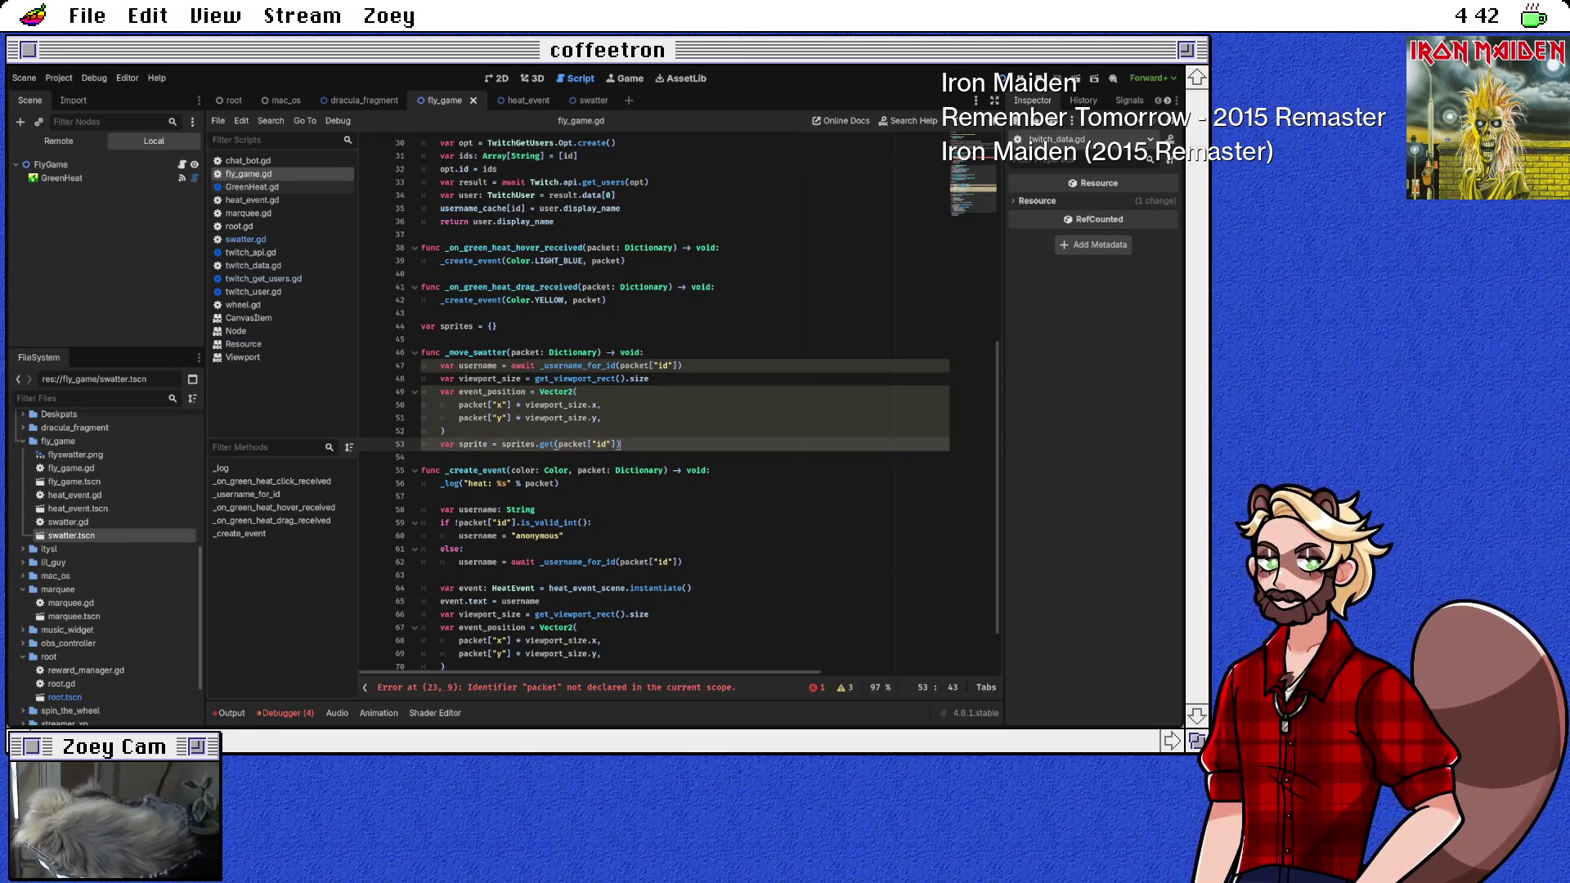
Step: Check the packet parameter on line 47, then jump to the error on line 23
double_click(635, 365)
left_click(559, 484)
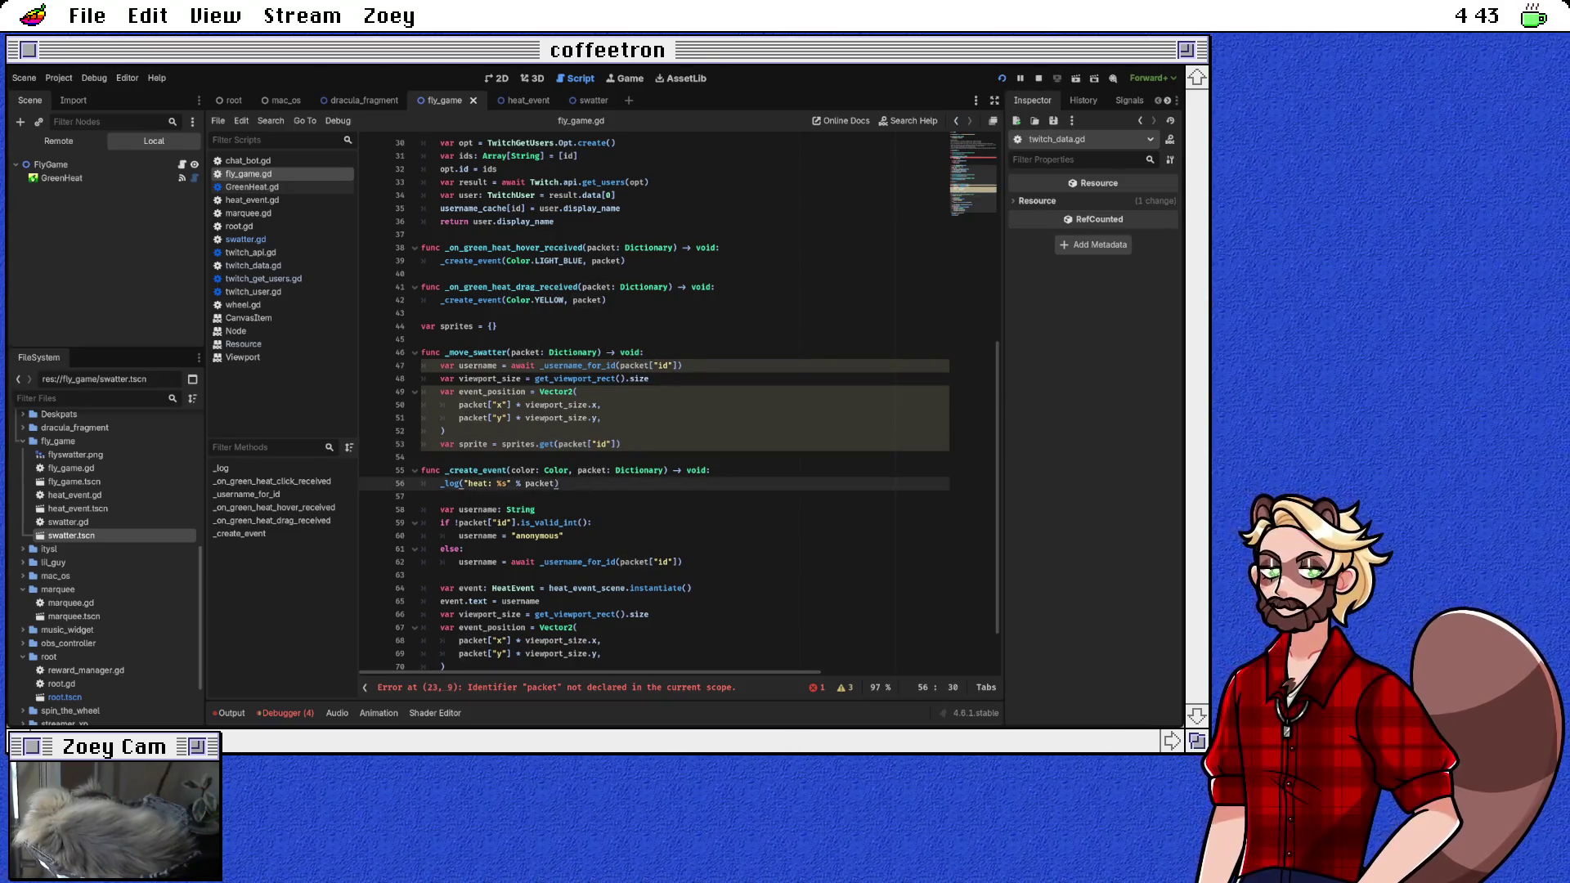
left_click(556, 687)
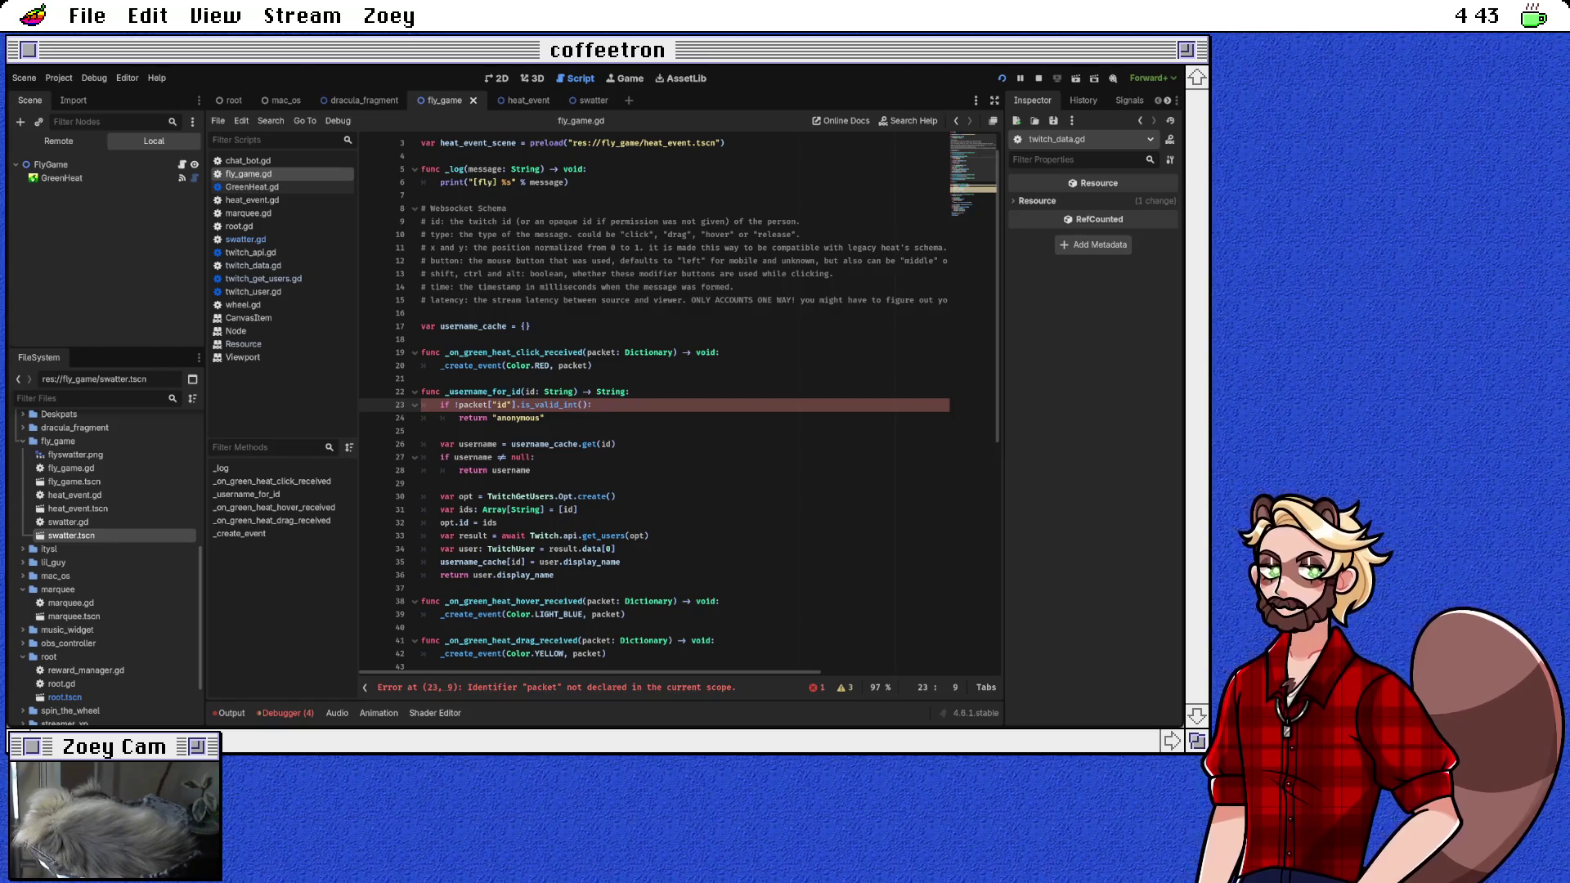
Step: On line 23, replace !packet["id"] with !id in _username_for_id and save fly_game.gd
double_click(482, 392)
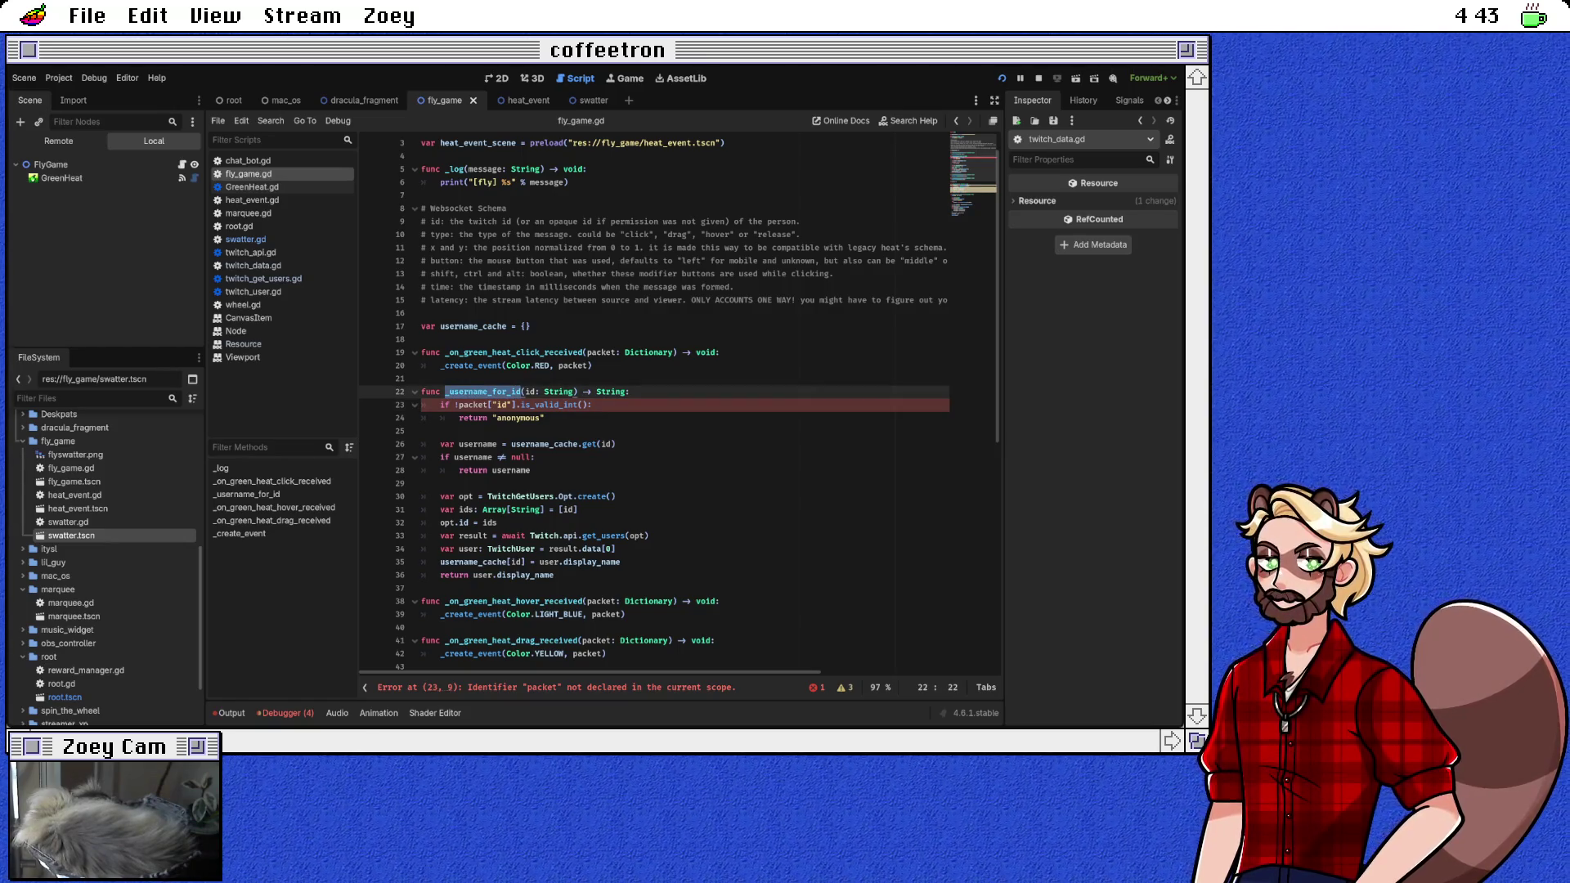
scroll(482, 392, "down", 2)
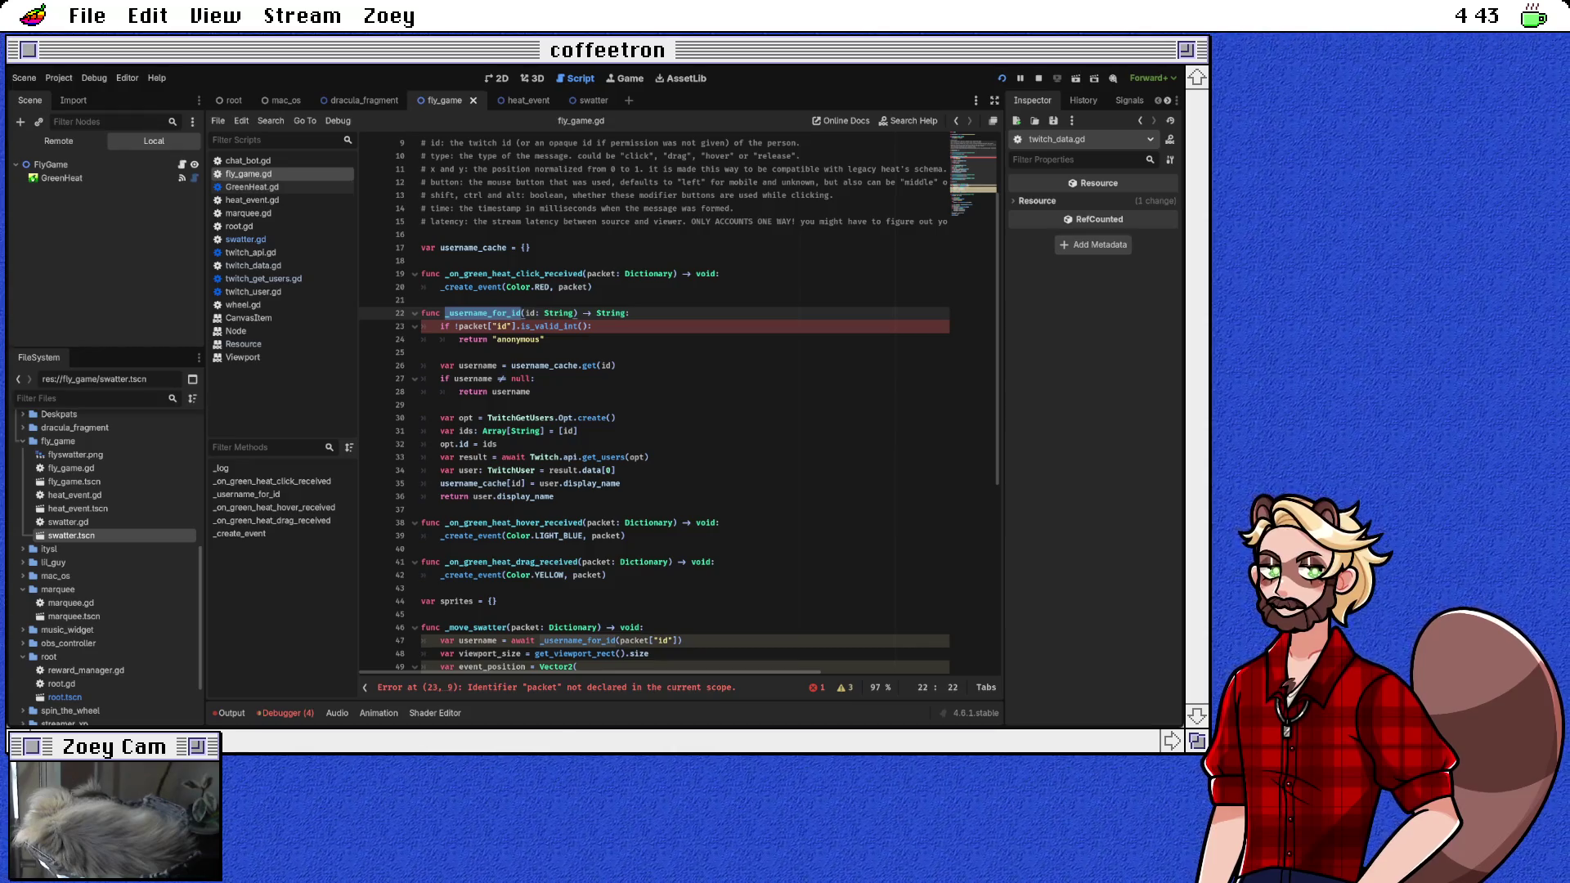
double_click(472, 326)
key("BackSpace")
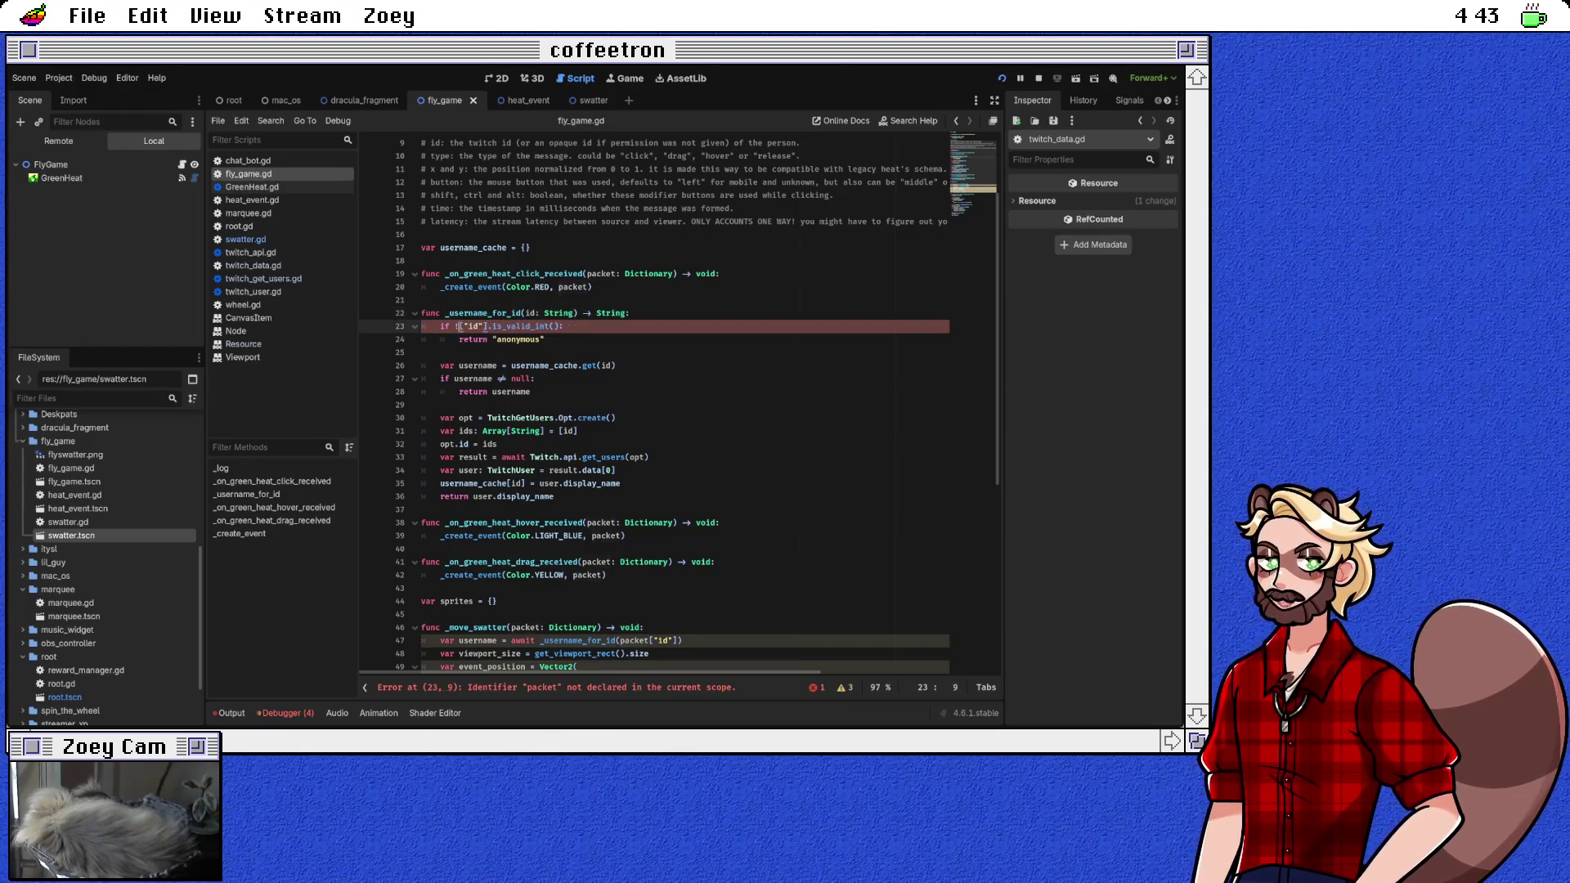
key("Delete")
key("Delete")
key("Right")
key("Right")
key("Right")
key("BackSpace")
key("Delete")
key("Down")
key("Down")
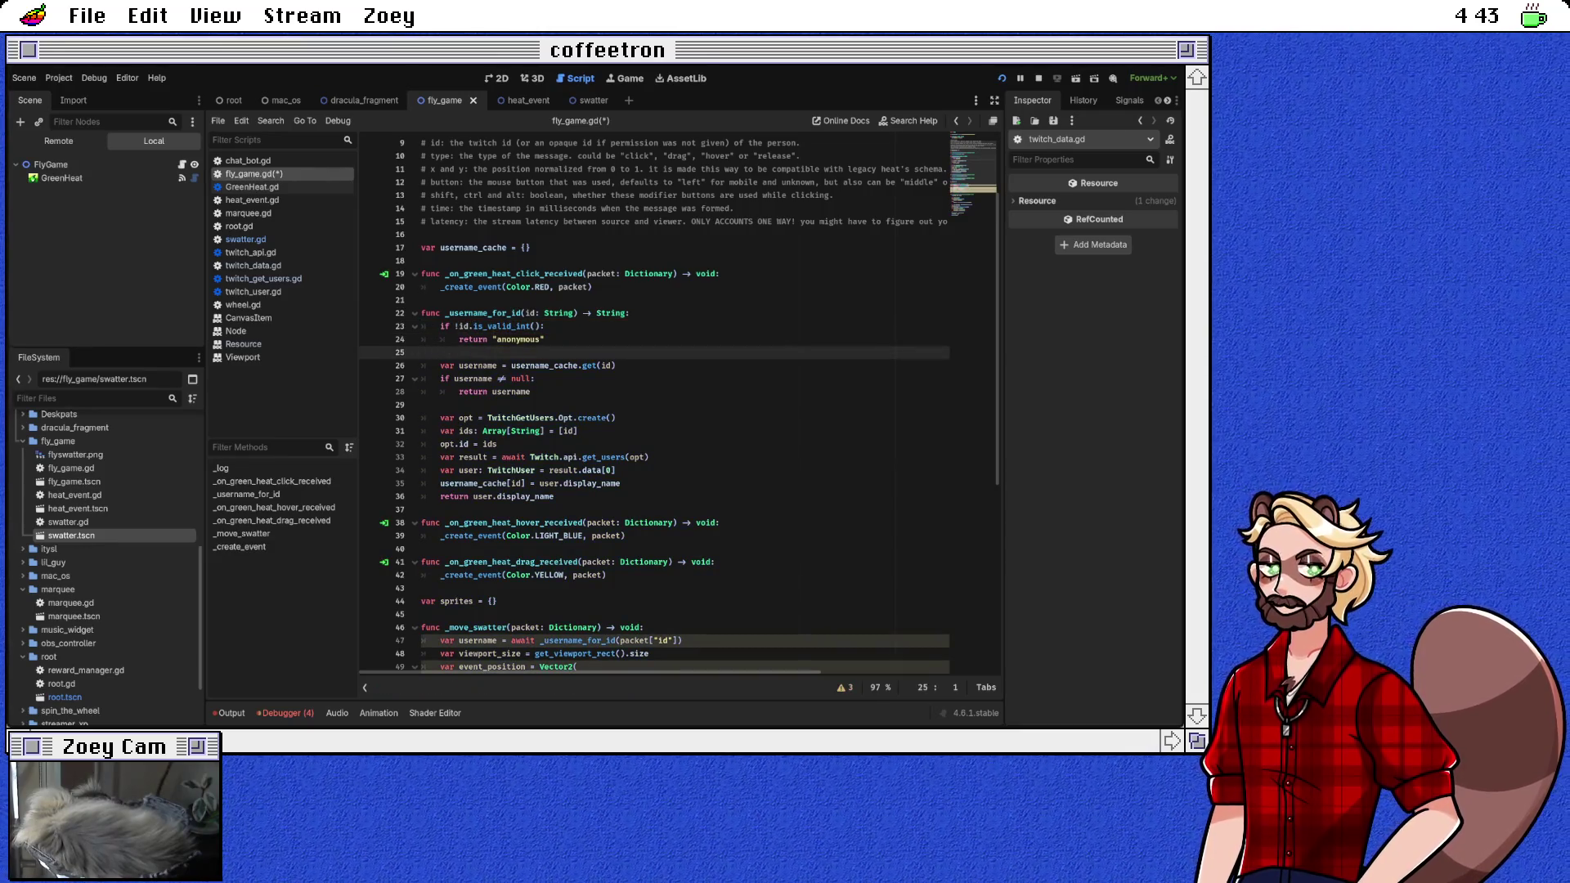
key("ctrl+s")
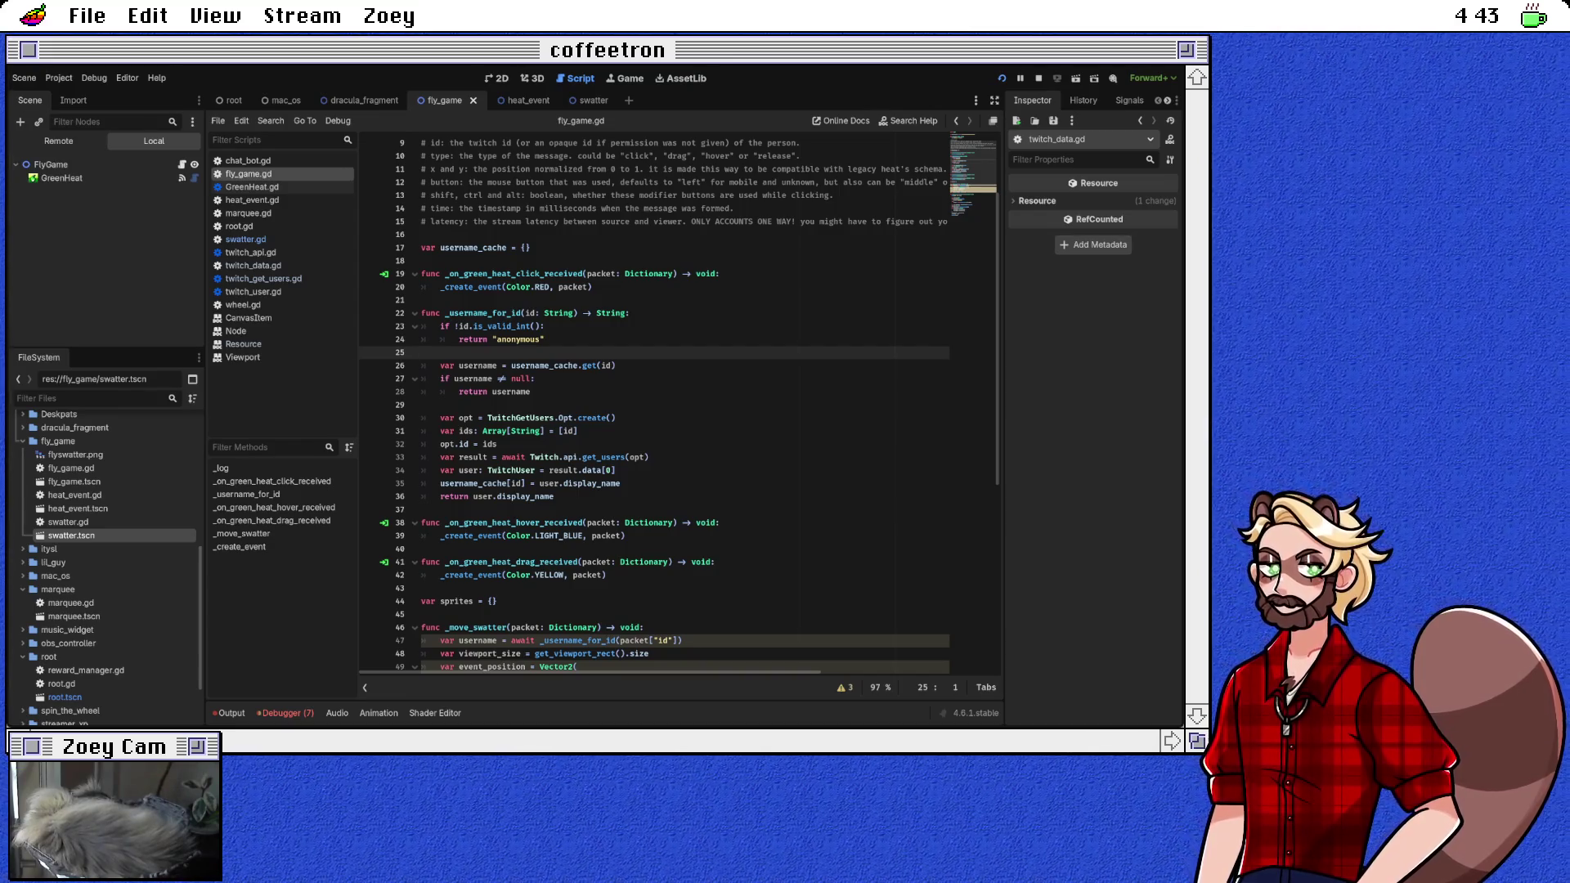
Step: Scroll back to _move_swatter and place the caret at the end of line 47
scroll(680, 405, "up", 1)
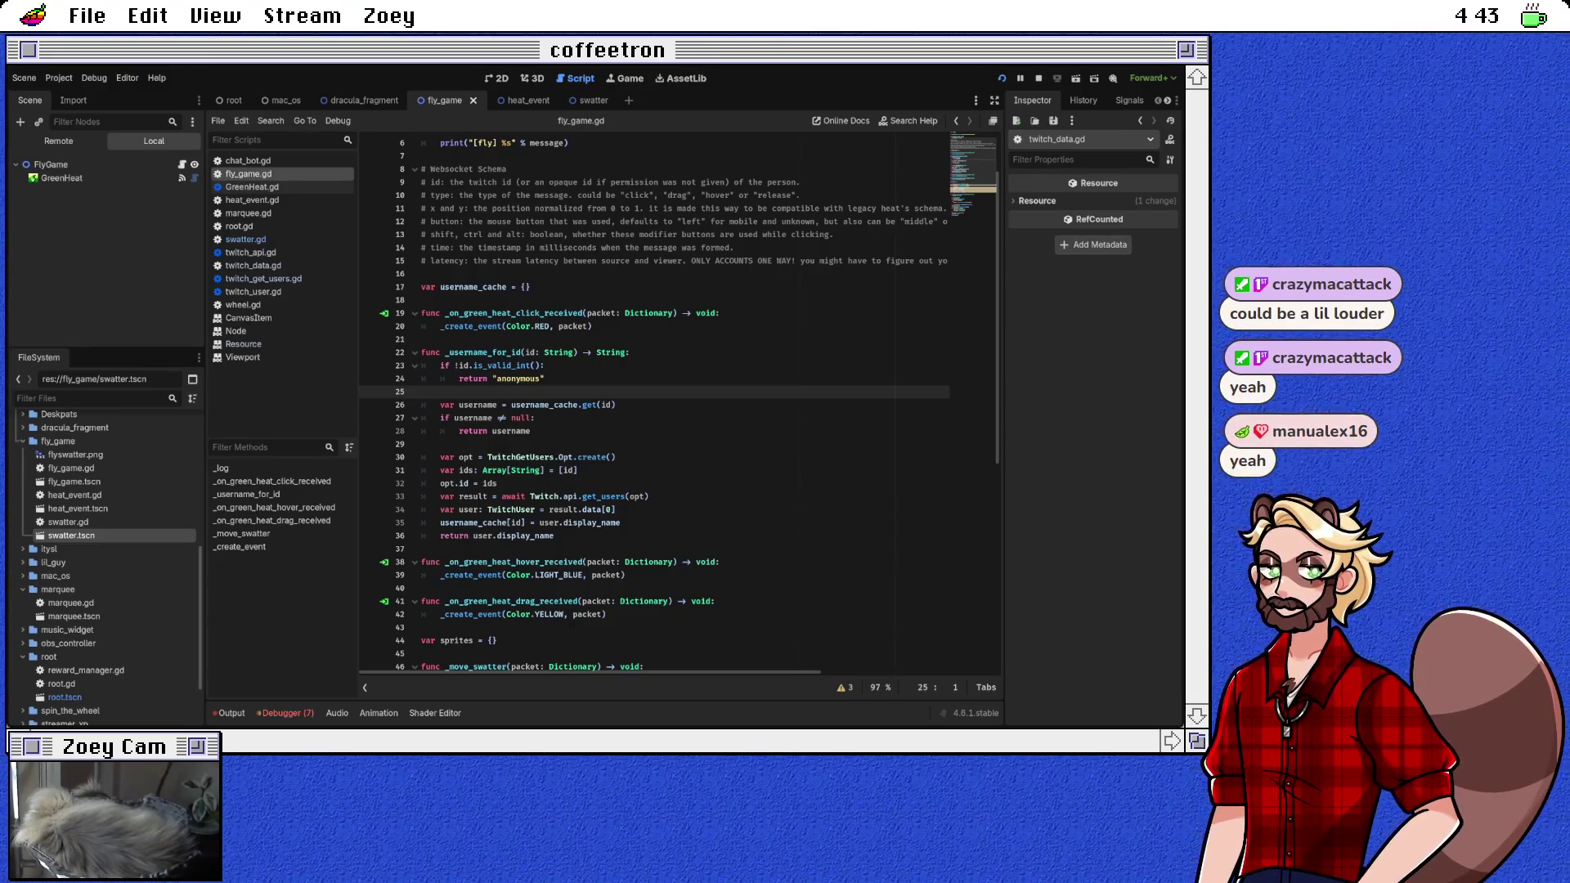
scroll(677, 403, "up", 2)
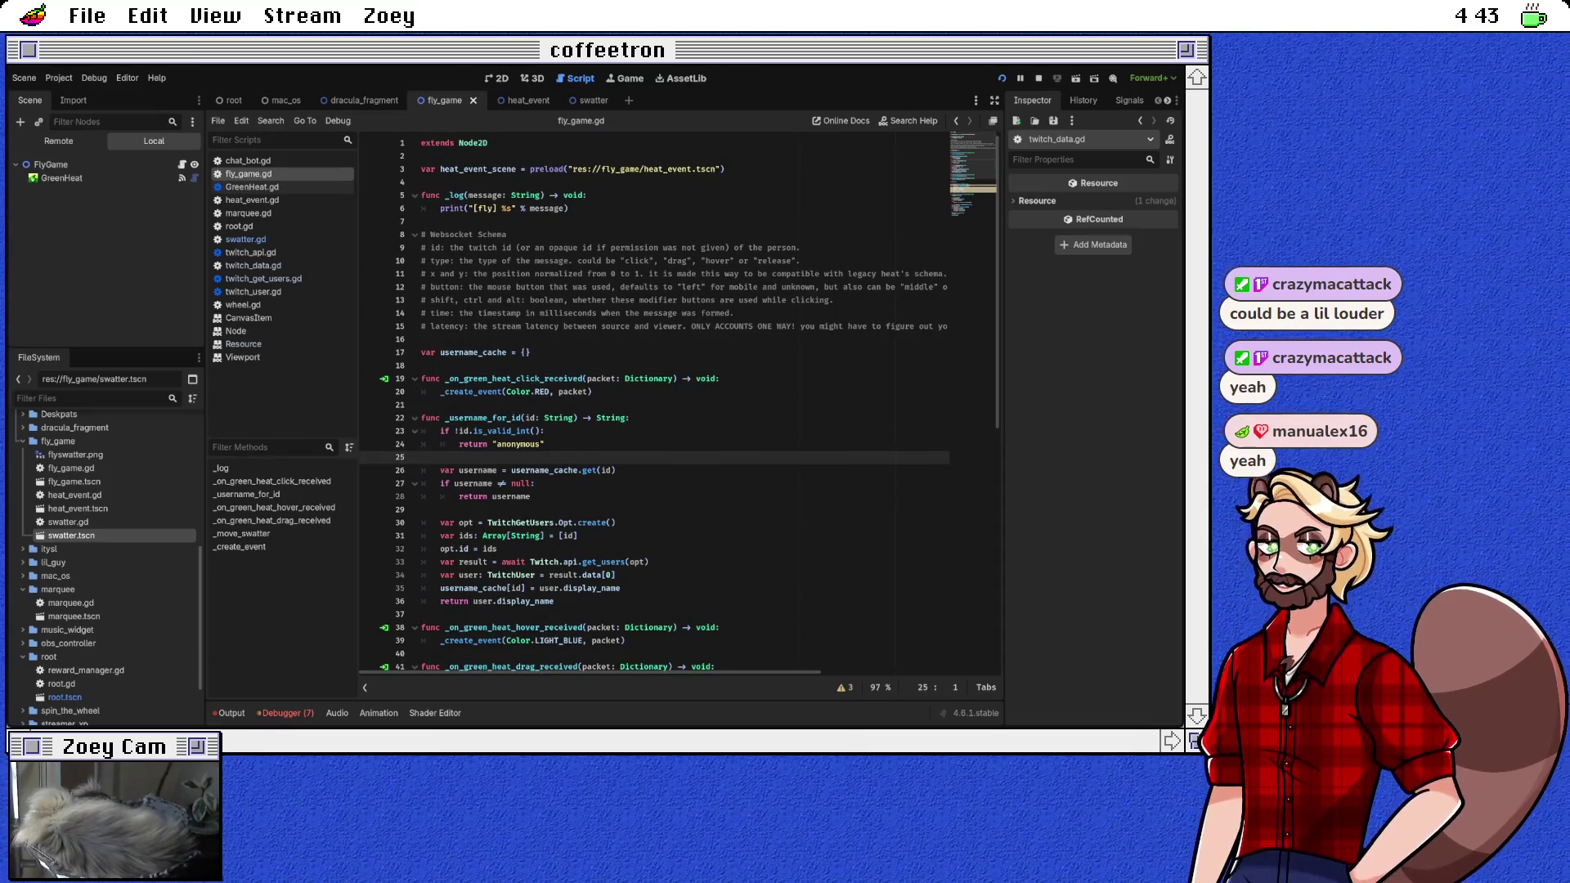
scroll(654, 401, "down", 6)
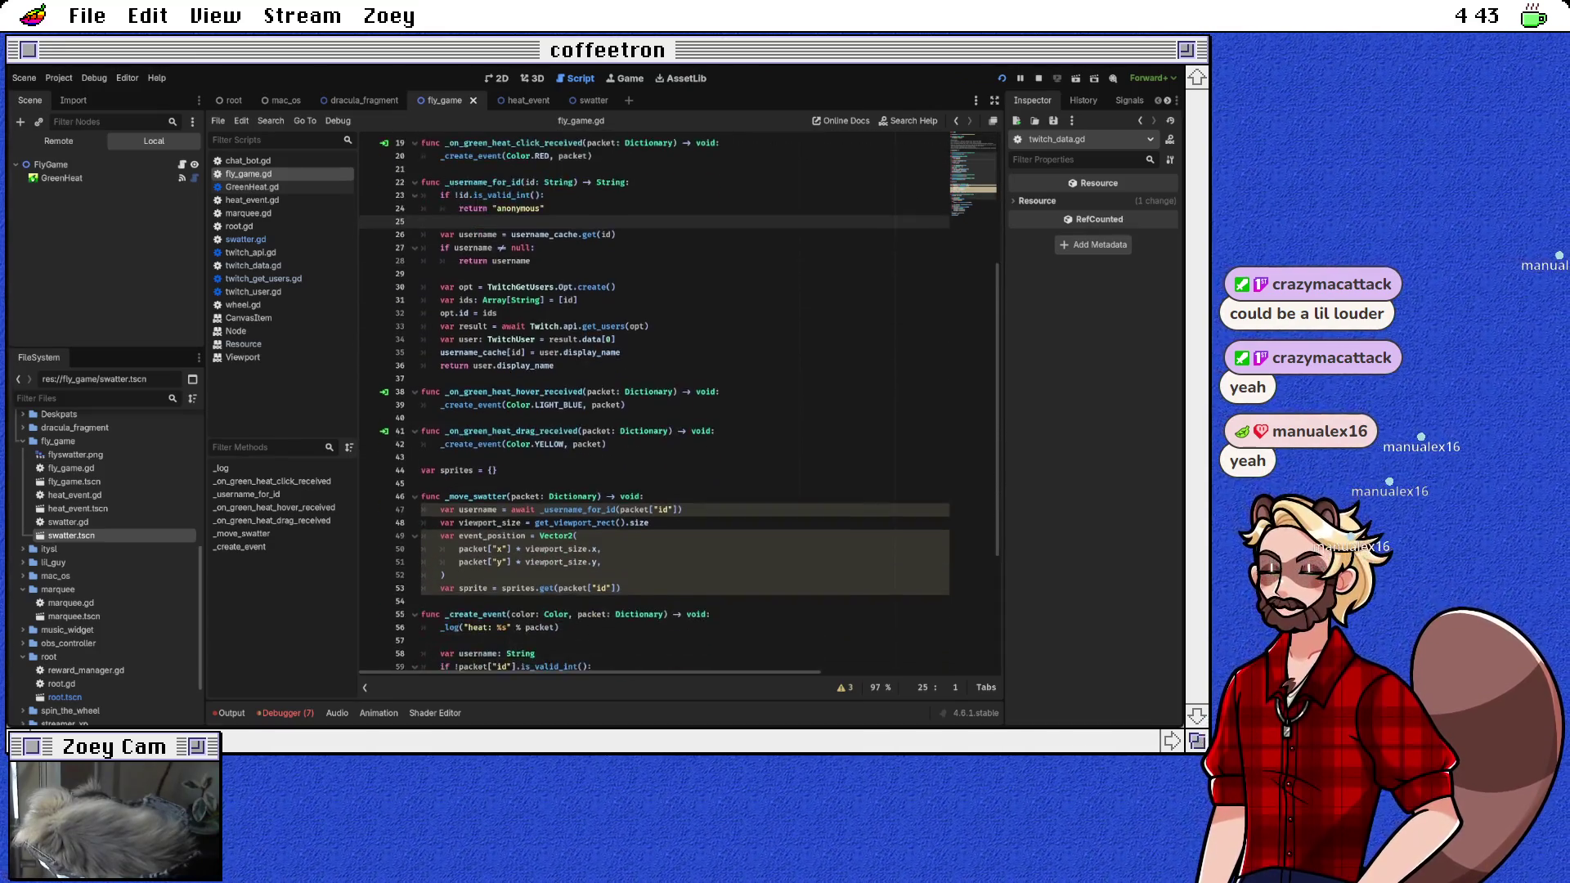
scroll(655, 401, "down", 2)
left_click(685, 431)
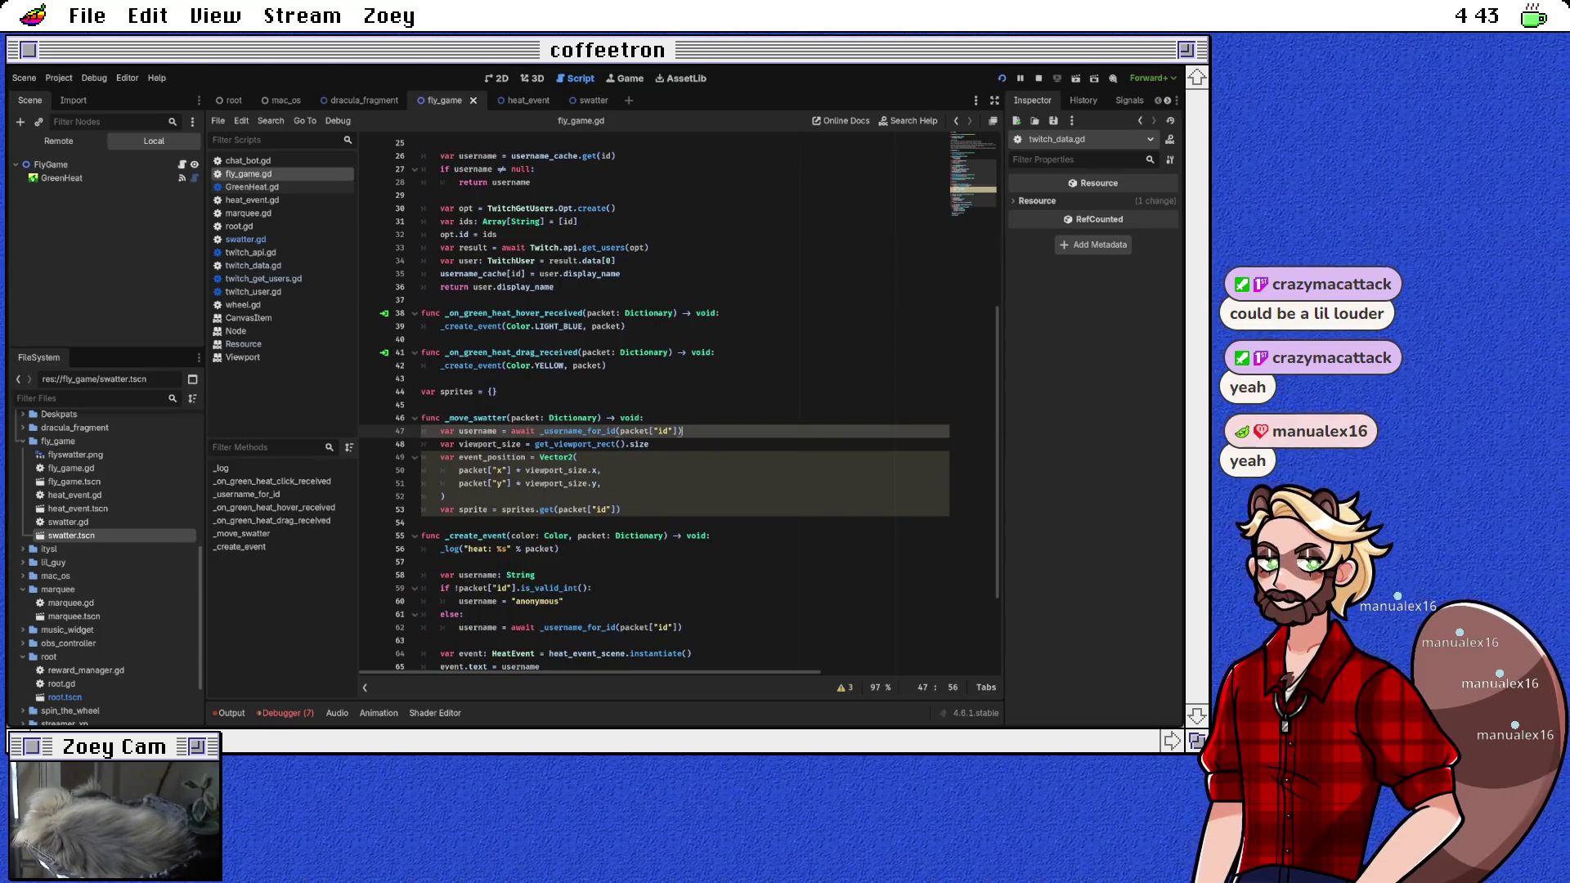
Step: Add an 'if sprite == null:' check after the sprite lookup, beginning a sprite assignment
double_click(475, 431)
left_click(621, 510)
key("Return")
type("if sprite ")
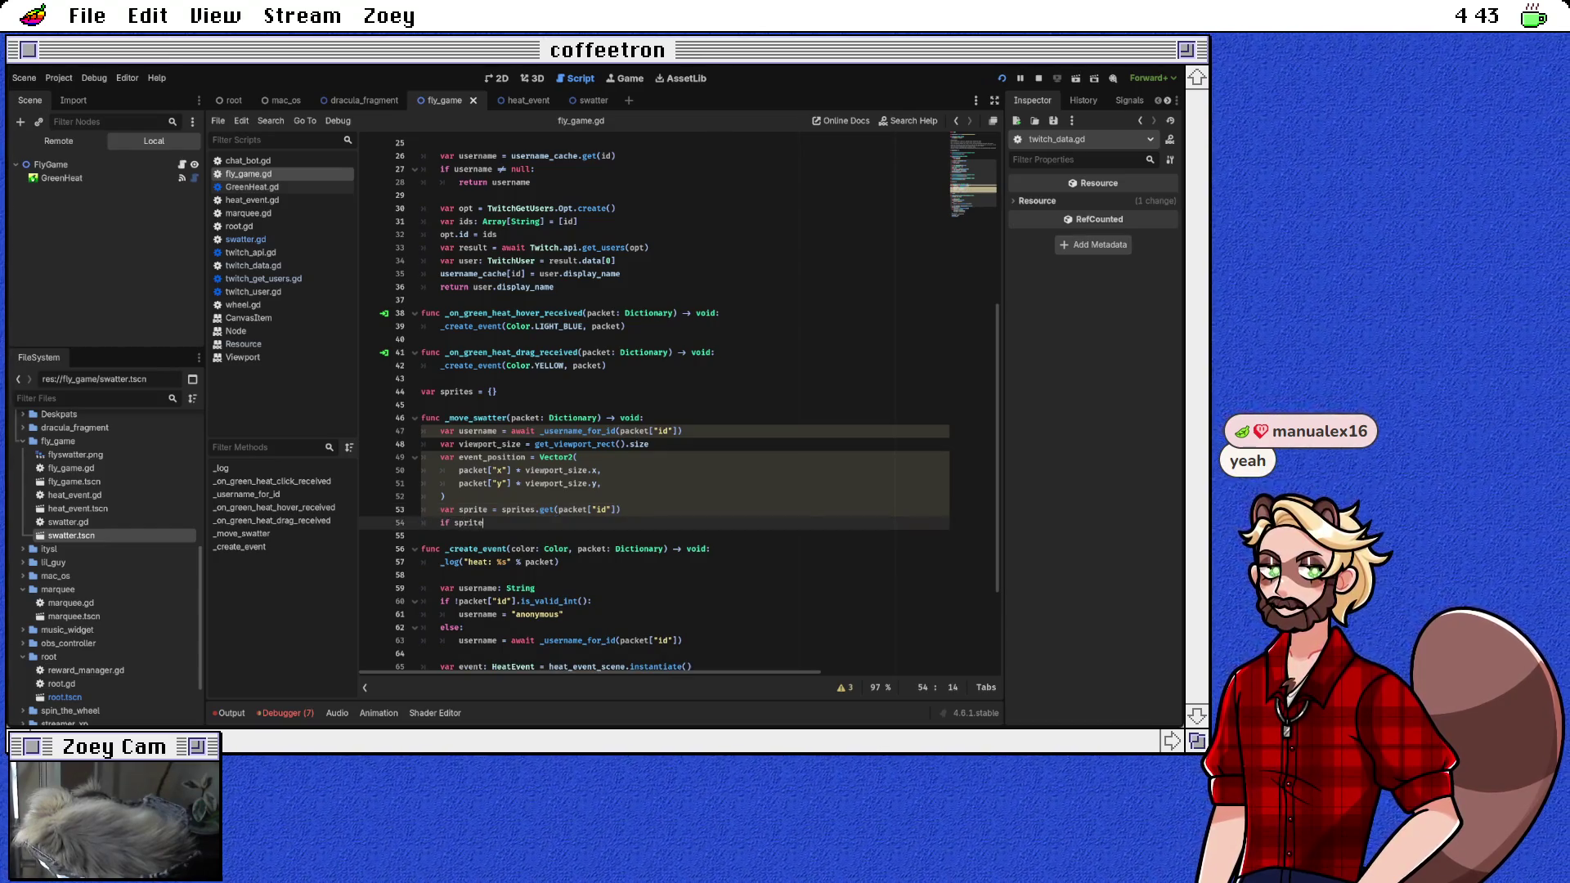
type("== null:")
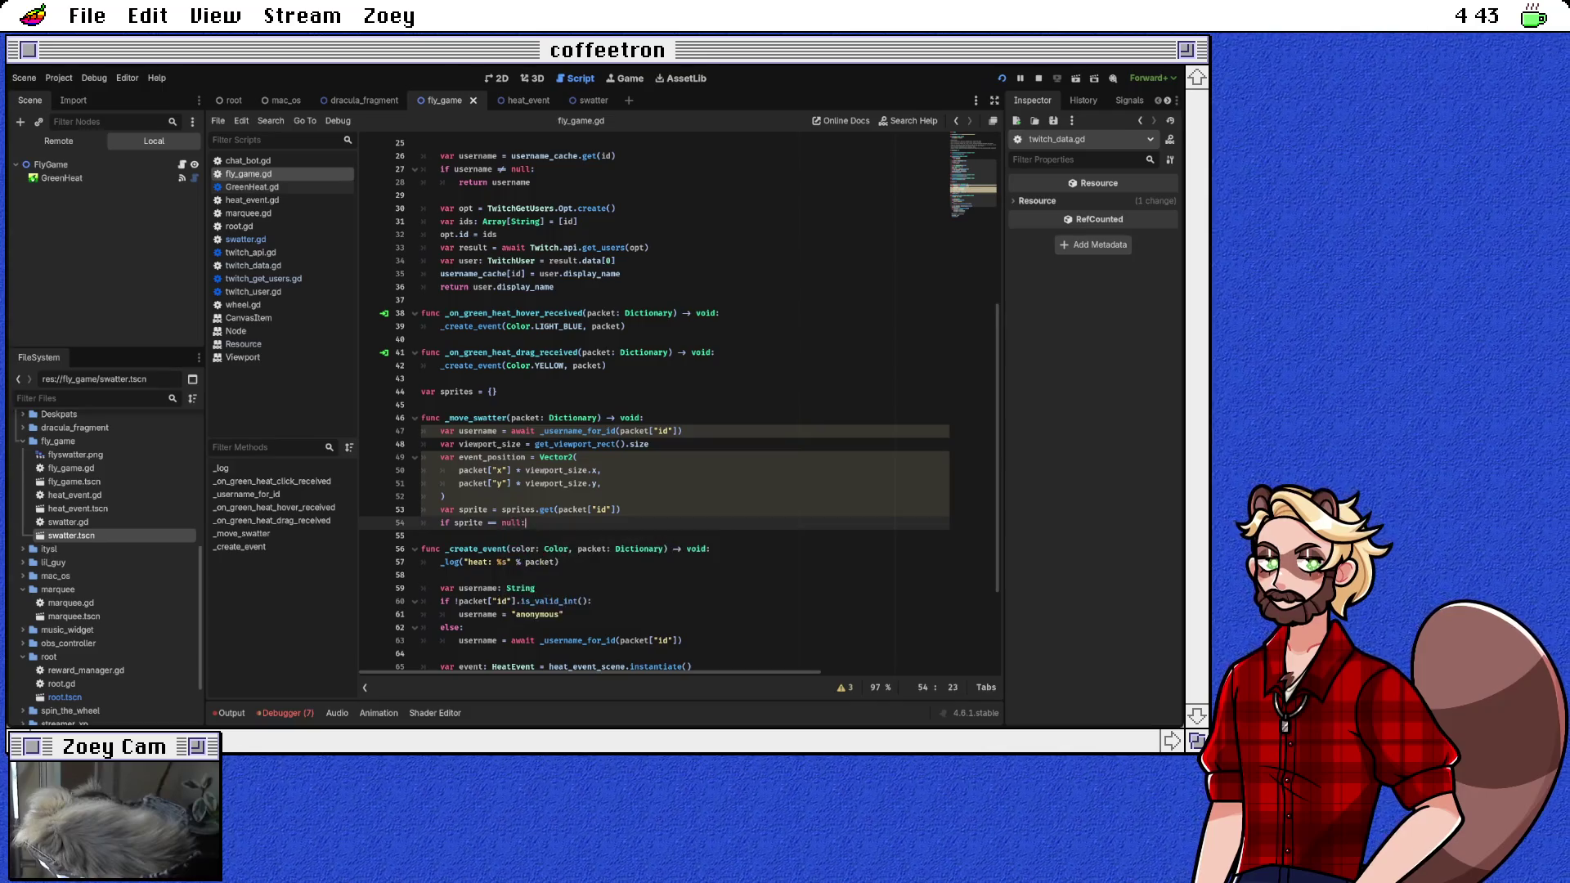
key("Return")
type("sprite =")
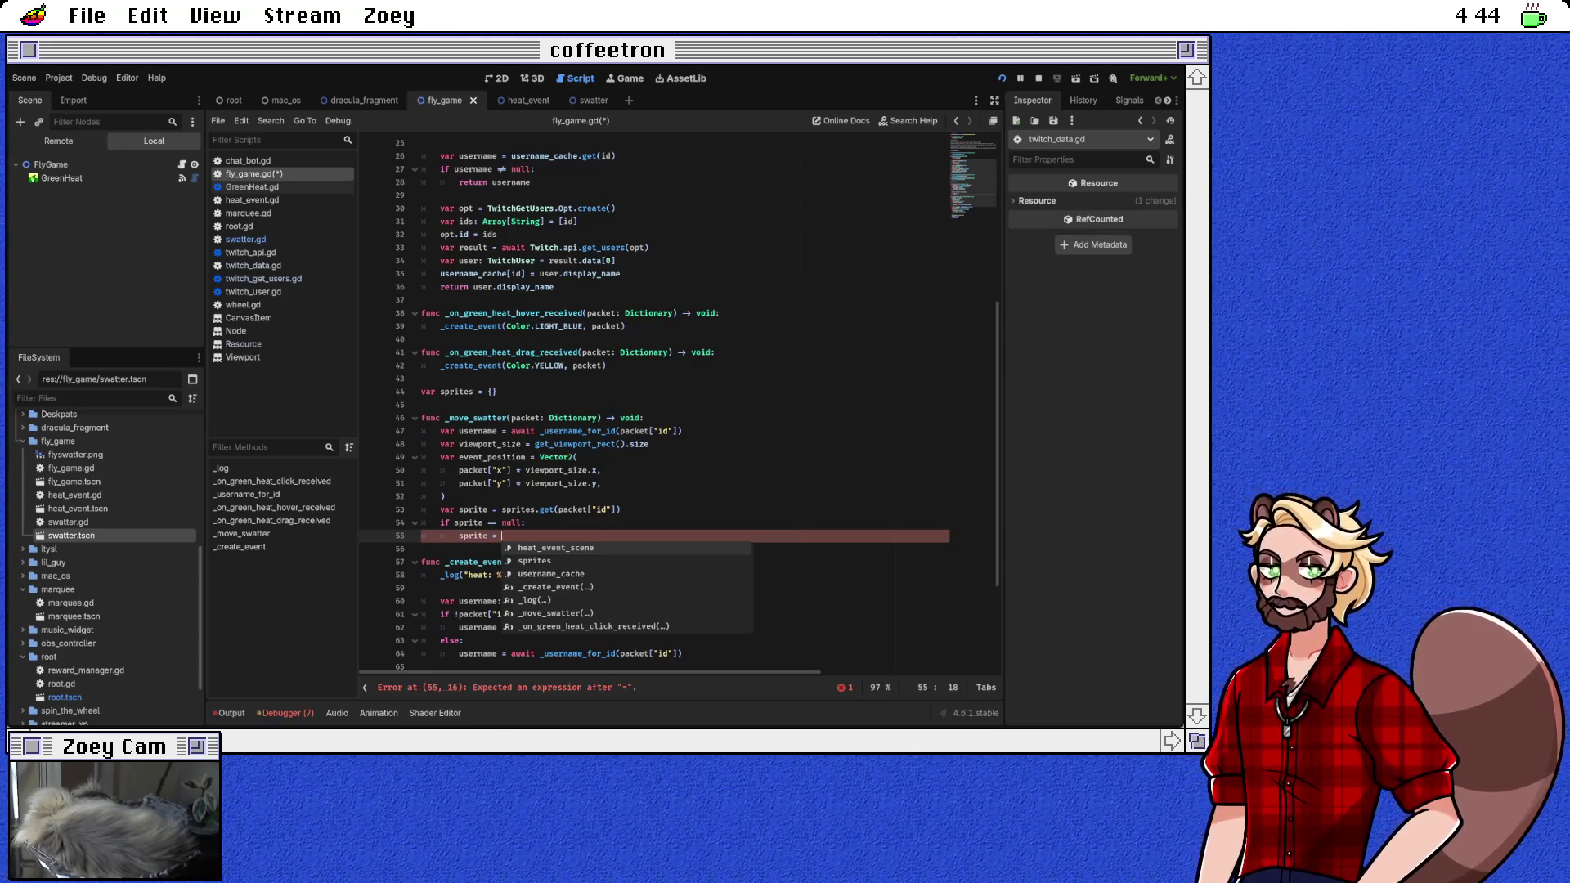
Step: Add var swatter_scene = preload("res://fly_game/swatter.tscn") above _move_swatter
left_click(421, 404)
type("var spr")
key("BackSpace")
key("BackSpace")
key("BackSpace")
type("wa")
key("BackSpace")
key("BackSpace")
key("BackSpace")
type("swatter_sce")
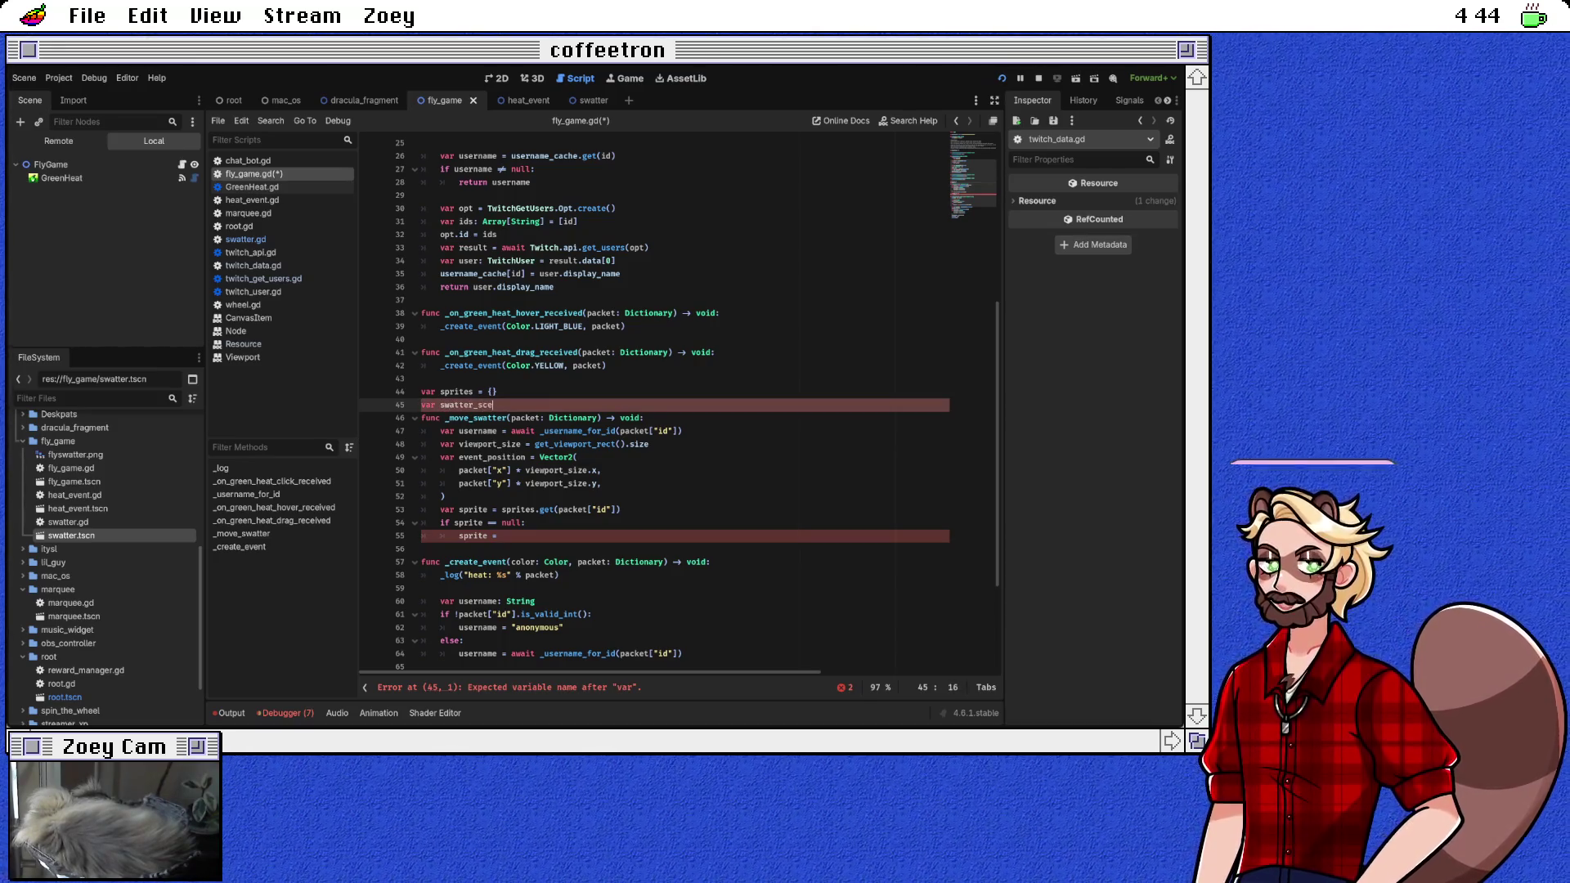
type("ne = ")
type("preload(\"res://fly_game/s")
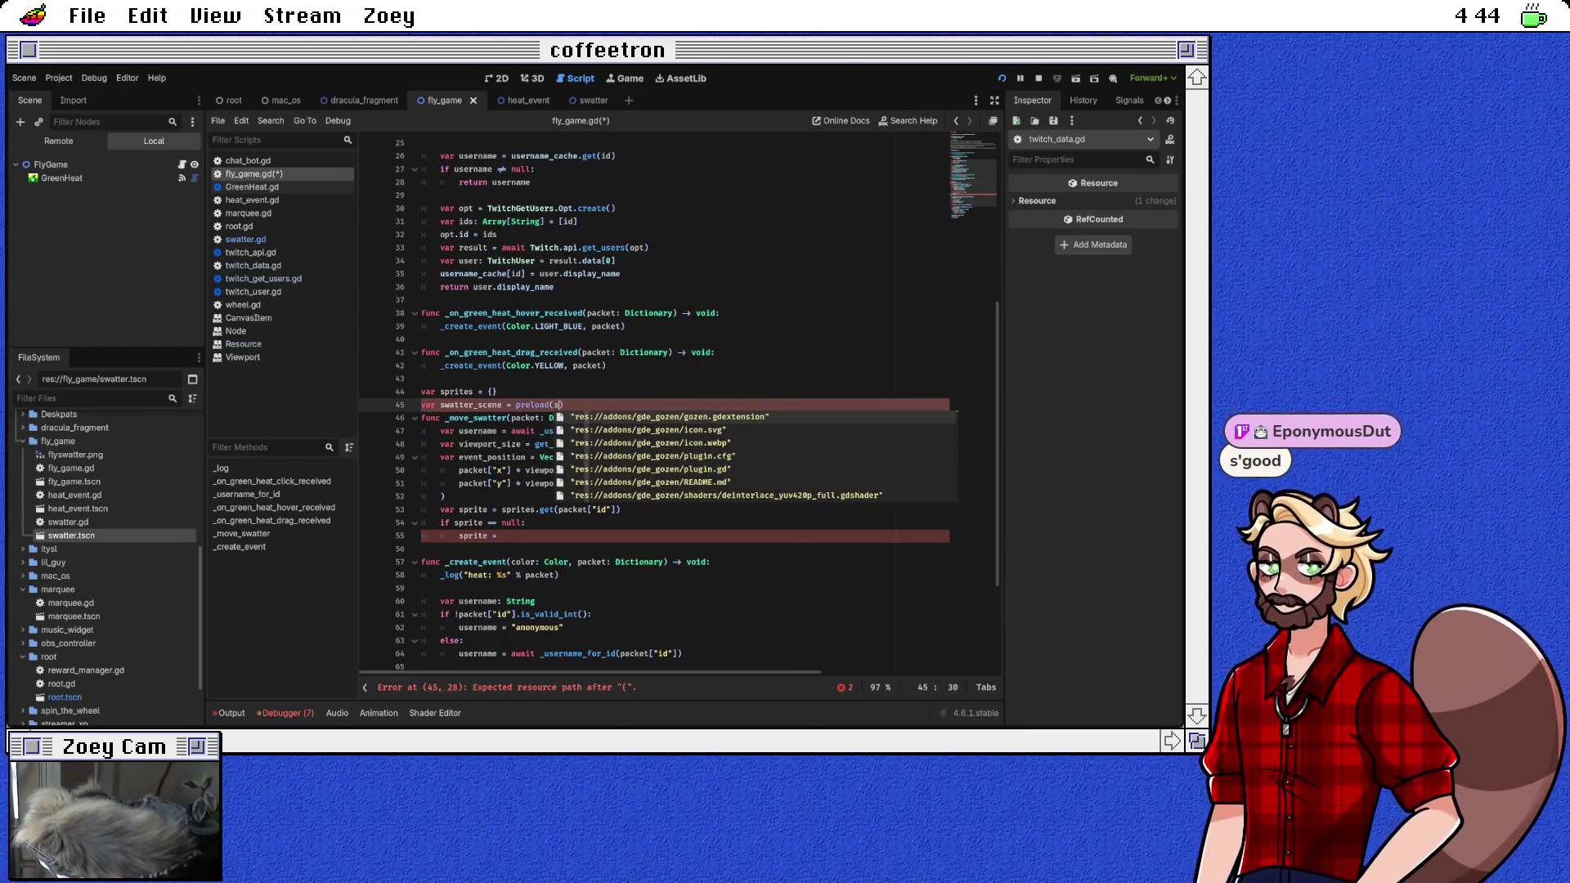
type("wa")
key("Return")
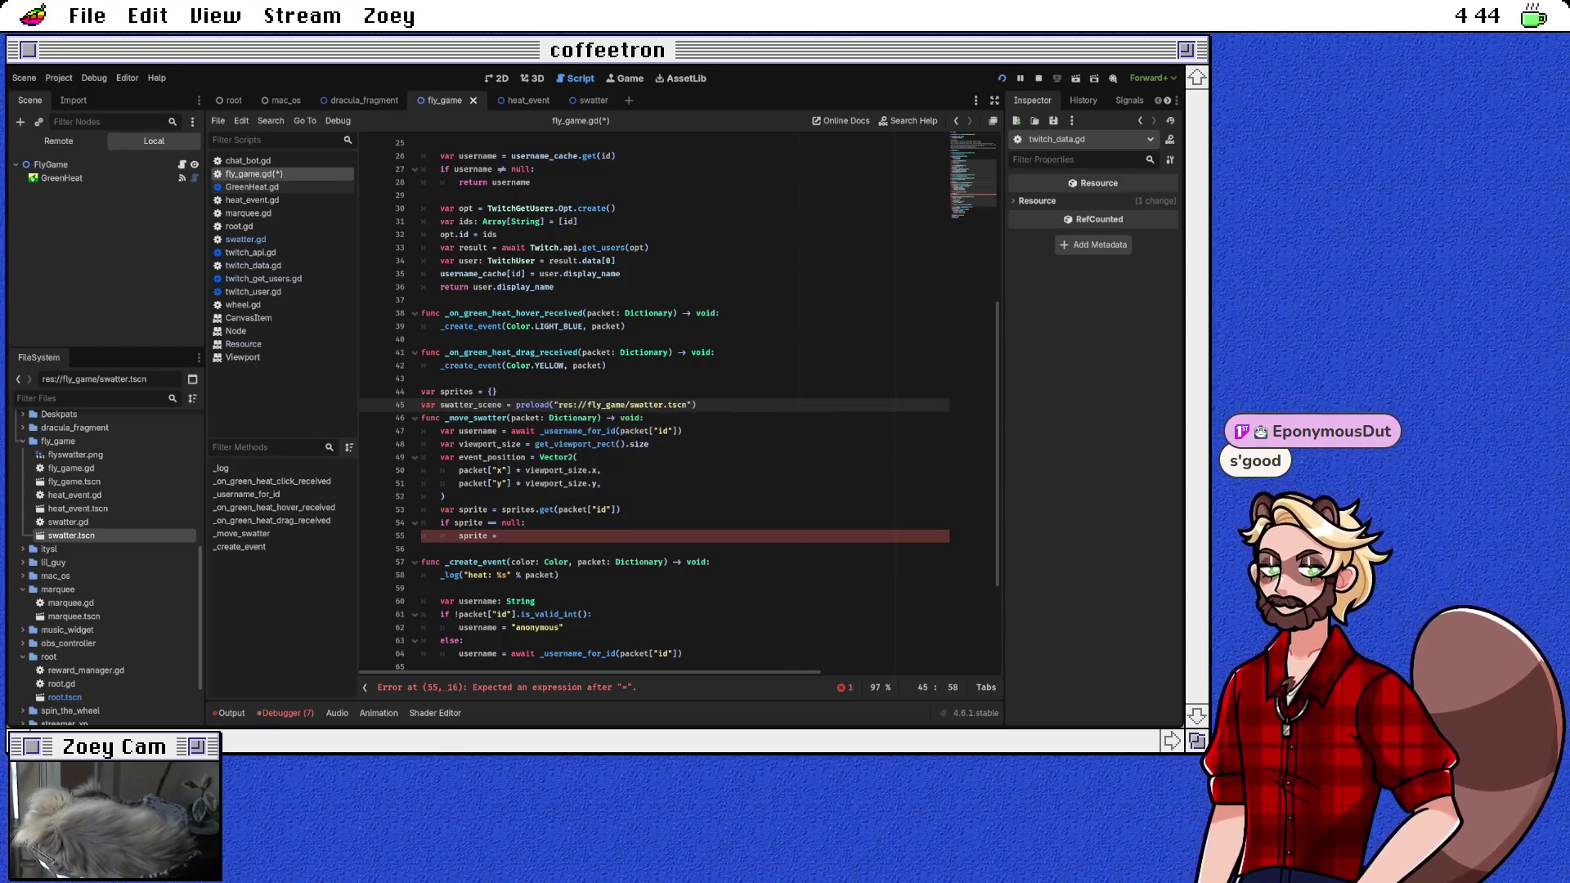
key("Return")
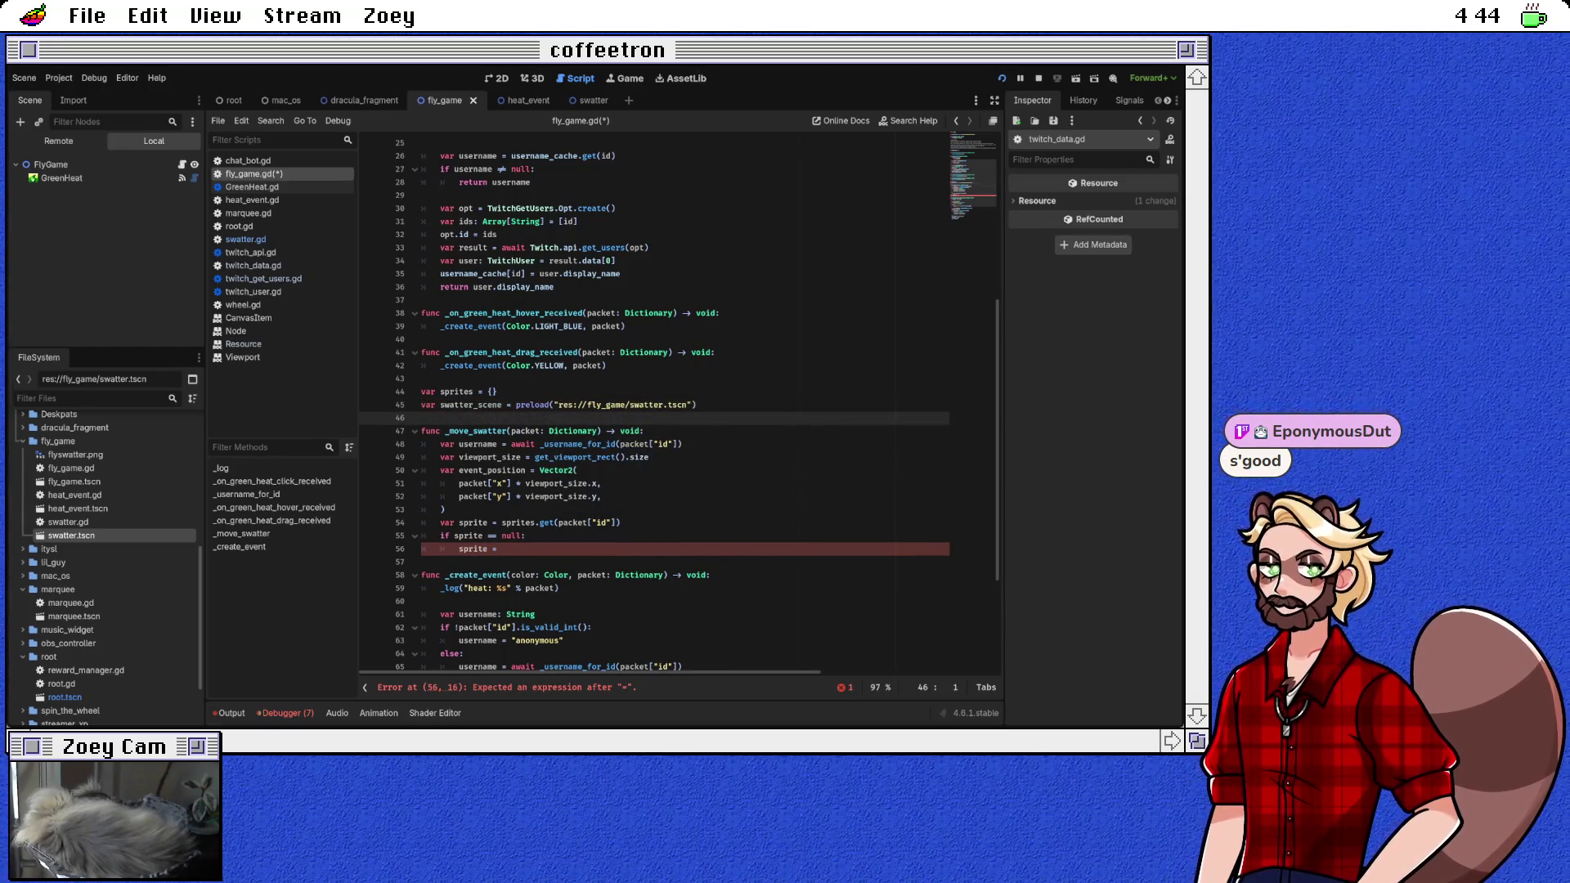
Step: Complete the null-check body as sprite = swatter_scene.instantiate()
left_click(501, 548)
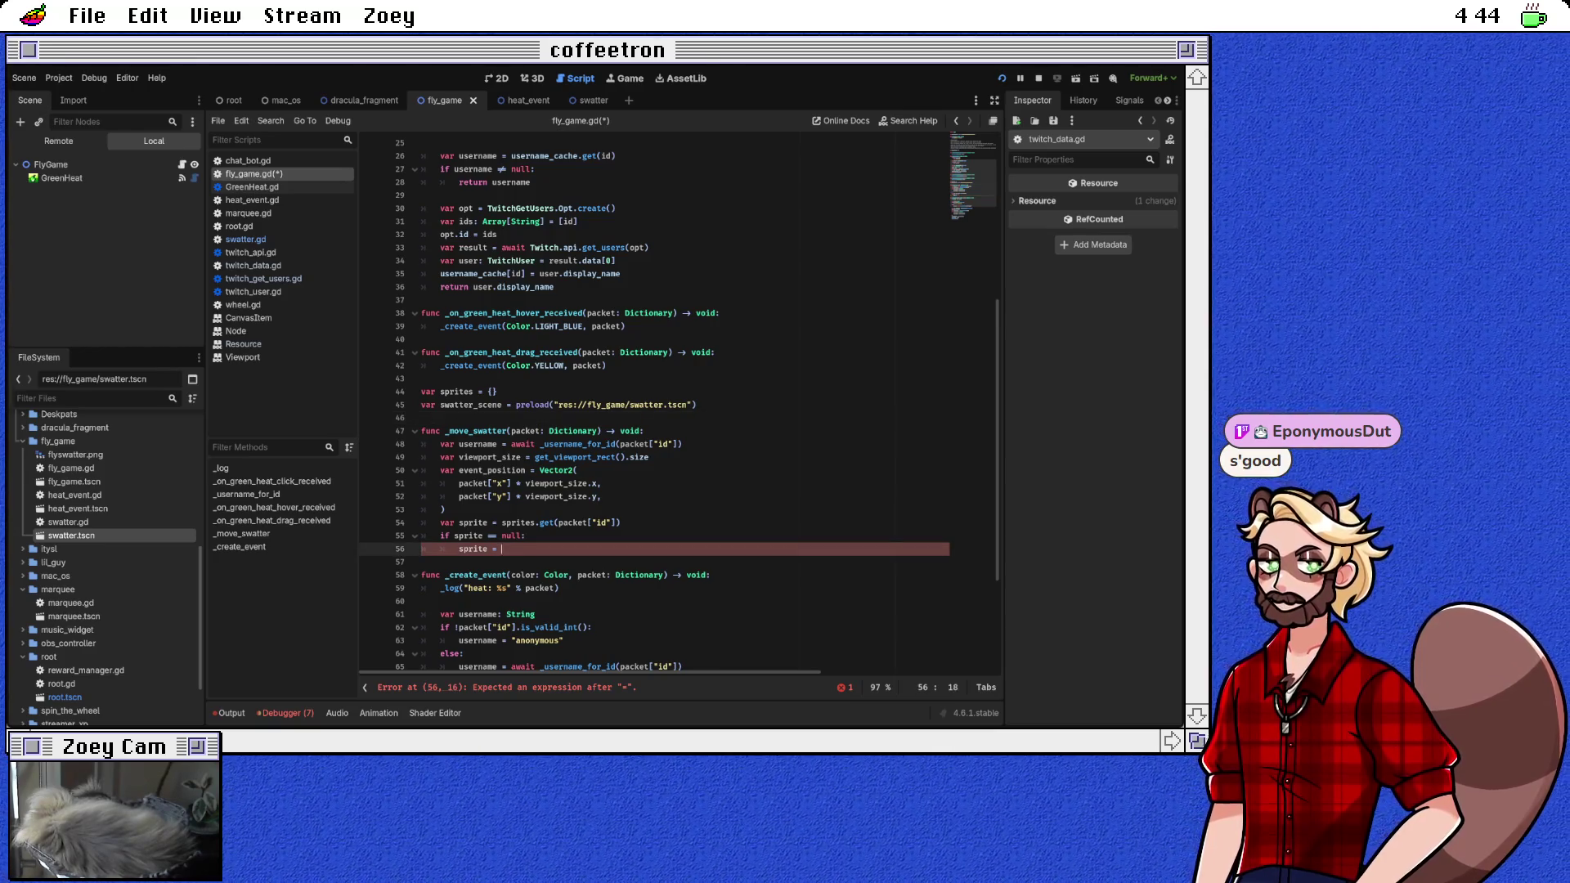
type("sat")
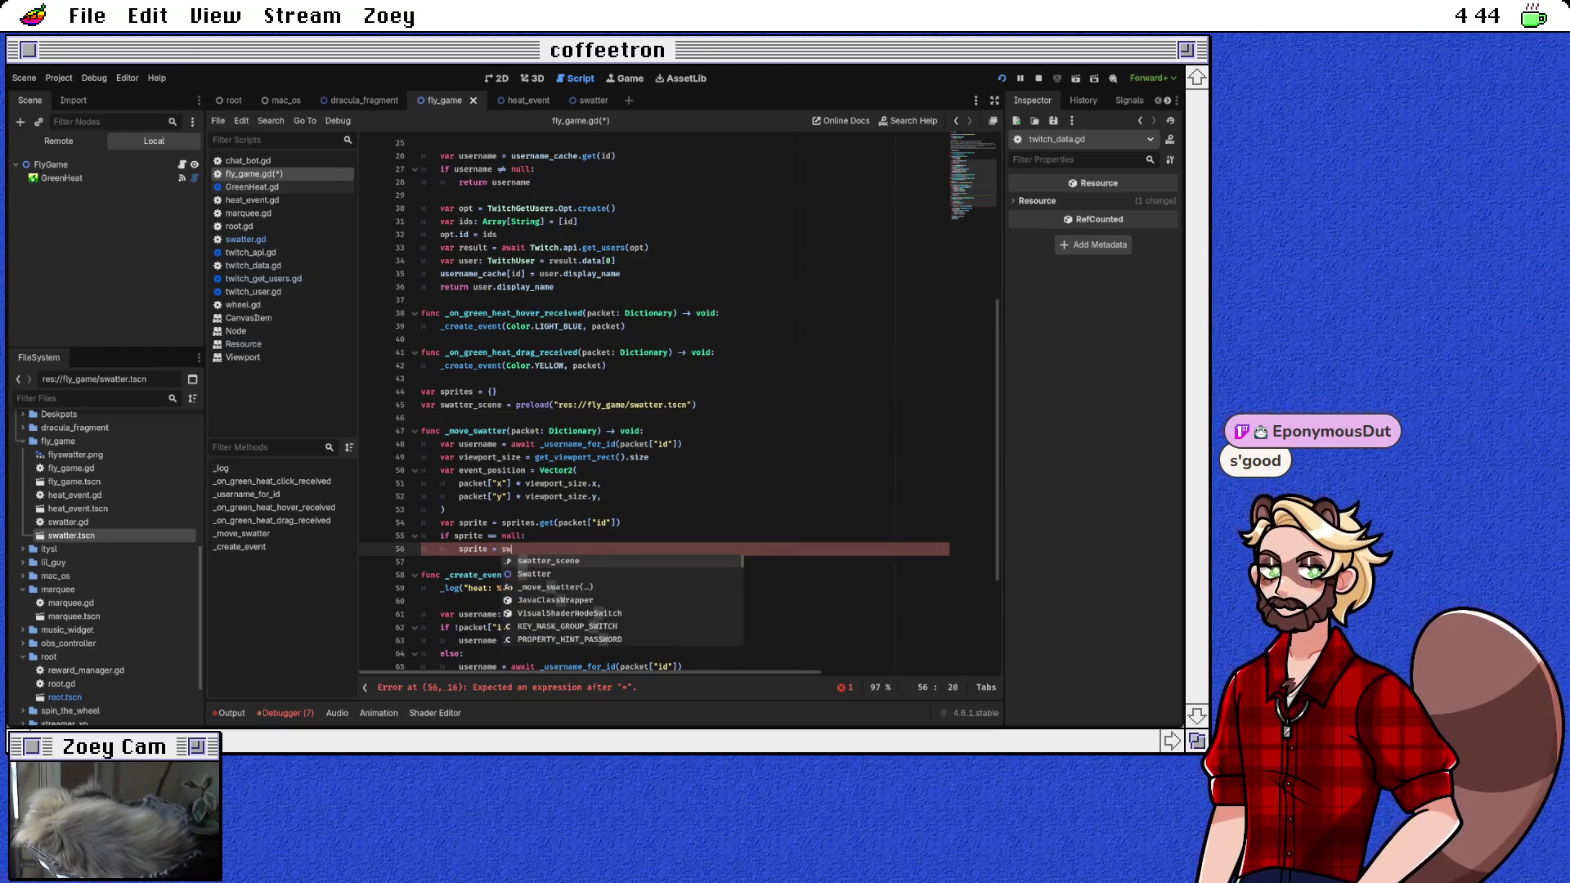
key("Return")
type(".inst")
key("Return")
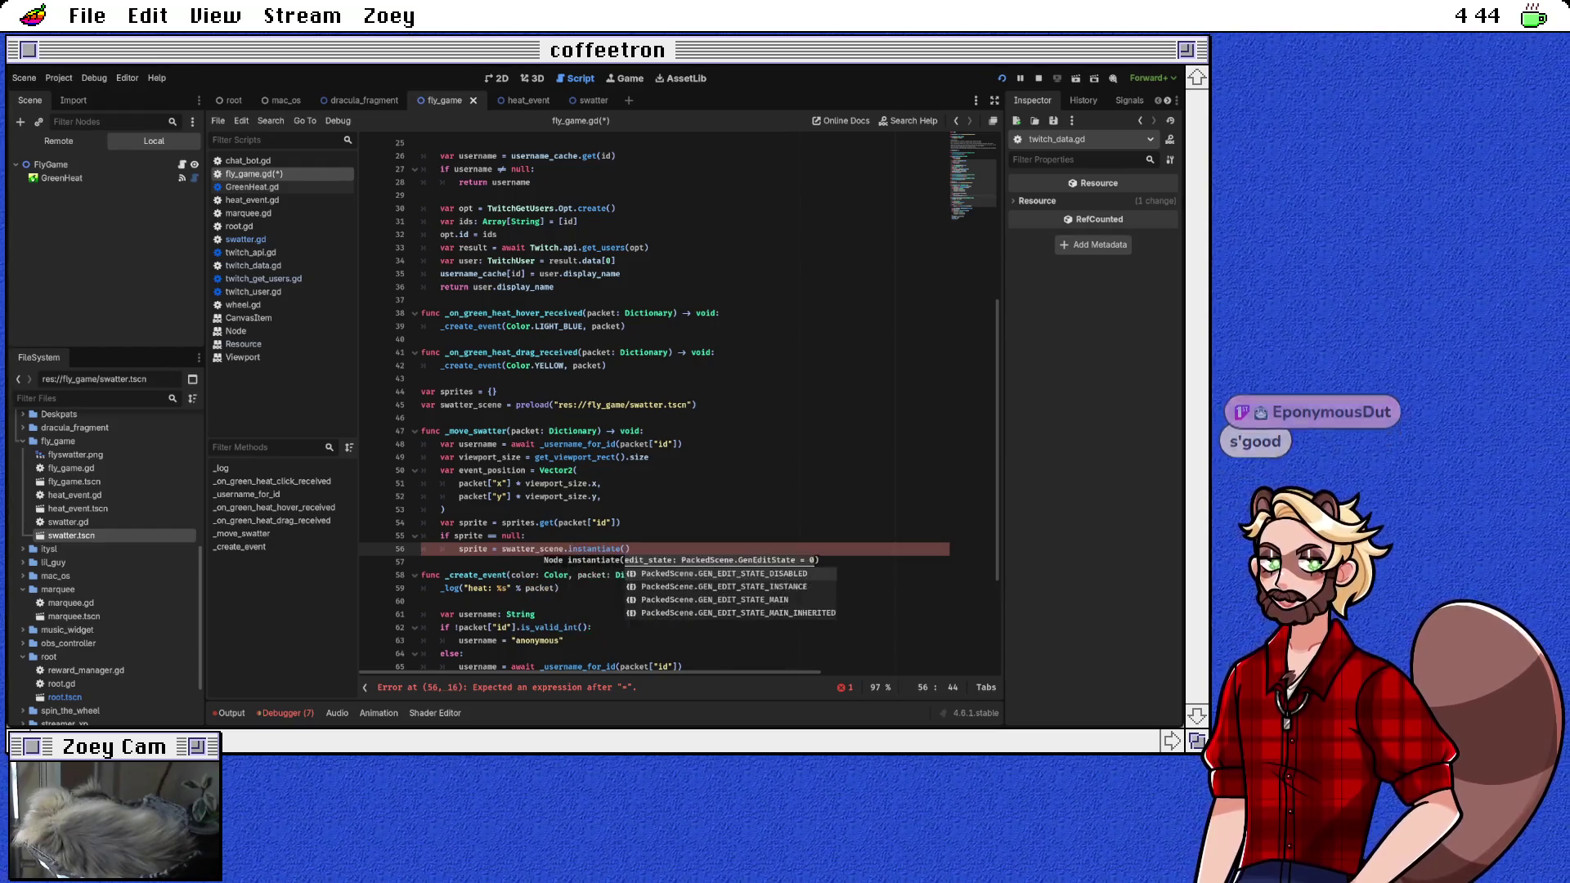
key("Right")
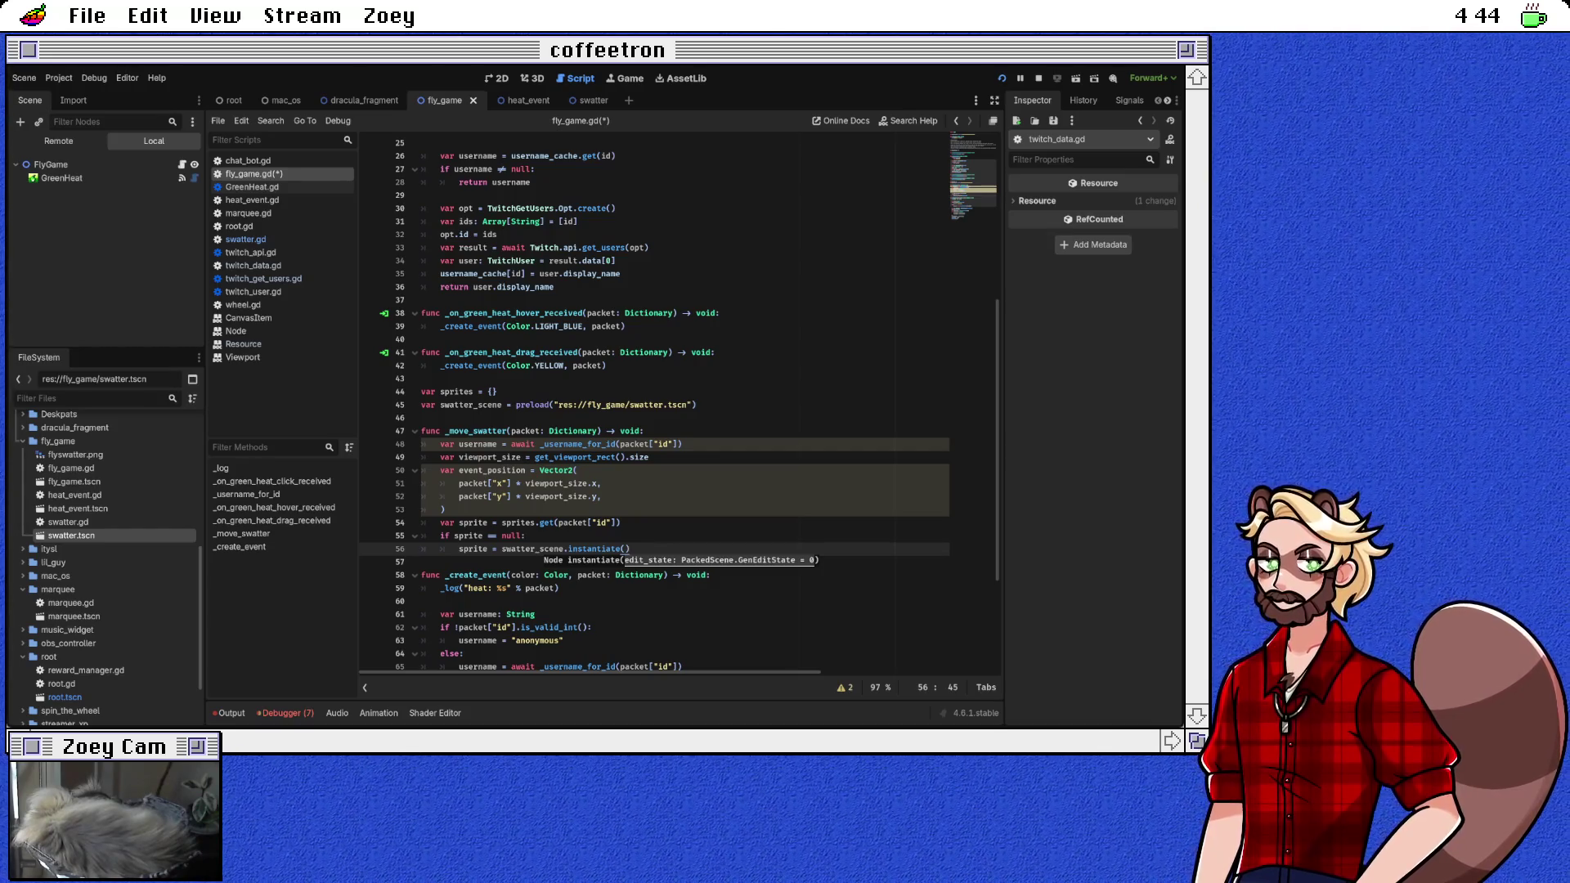
key("Return")
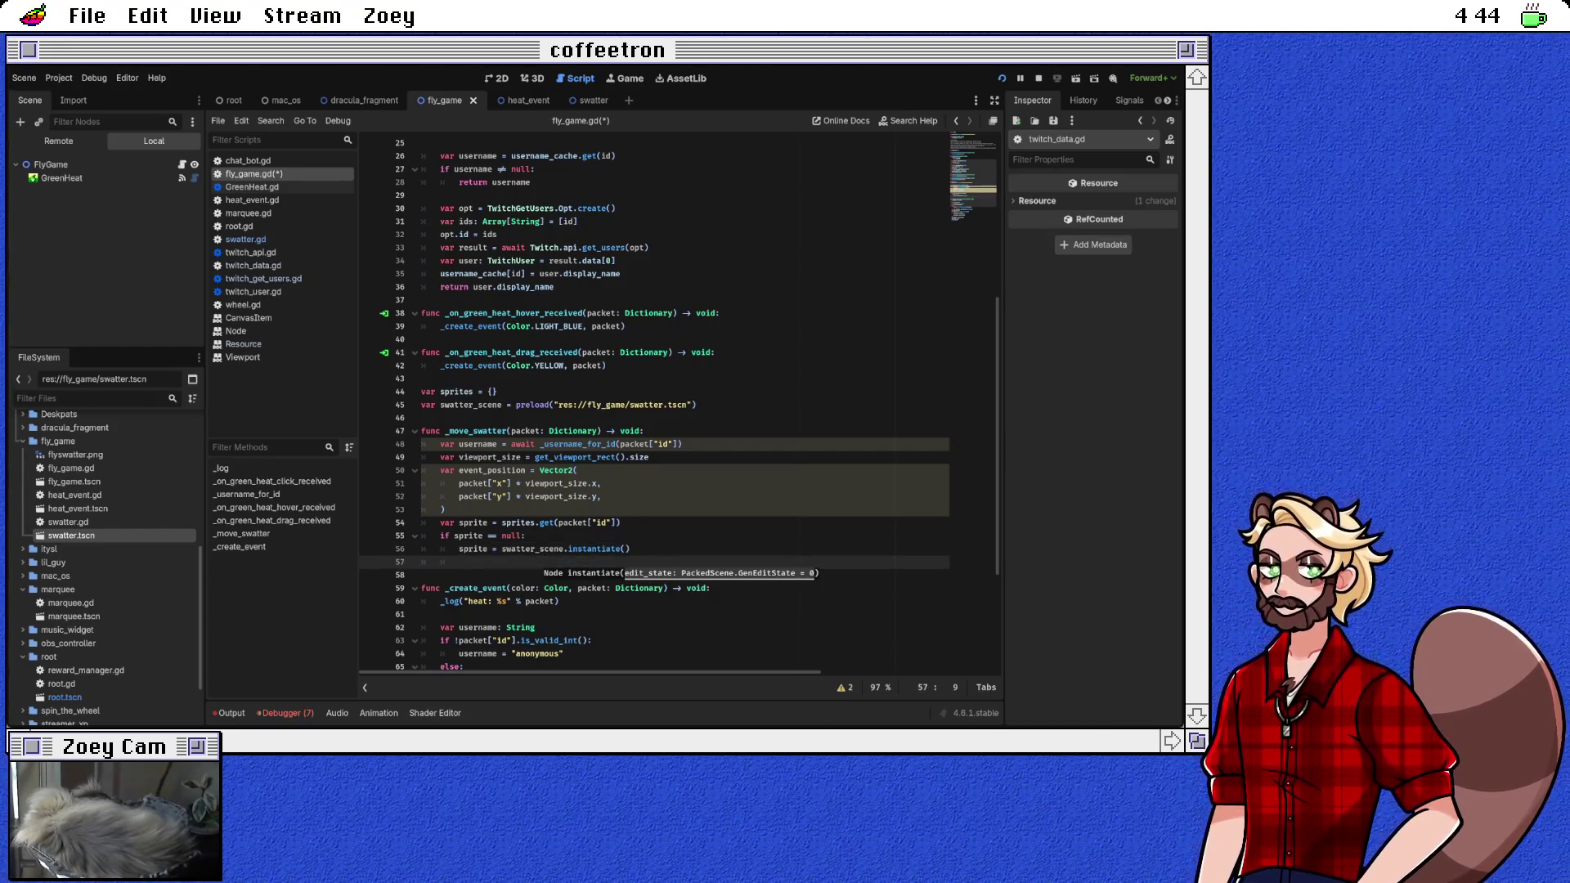
Step: Declare var id = packet["id"] at the top of _move_swatter and use id in the username lookup
scroll(679, 403, "down", 2)
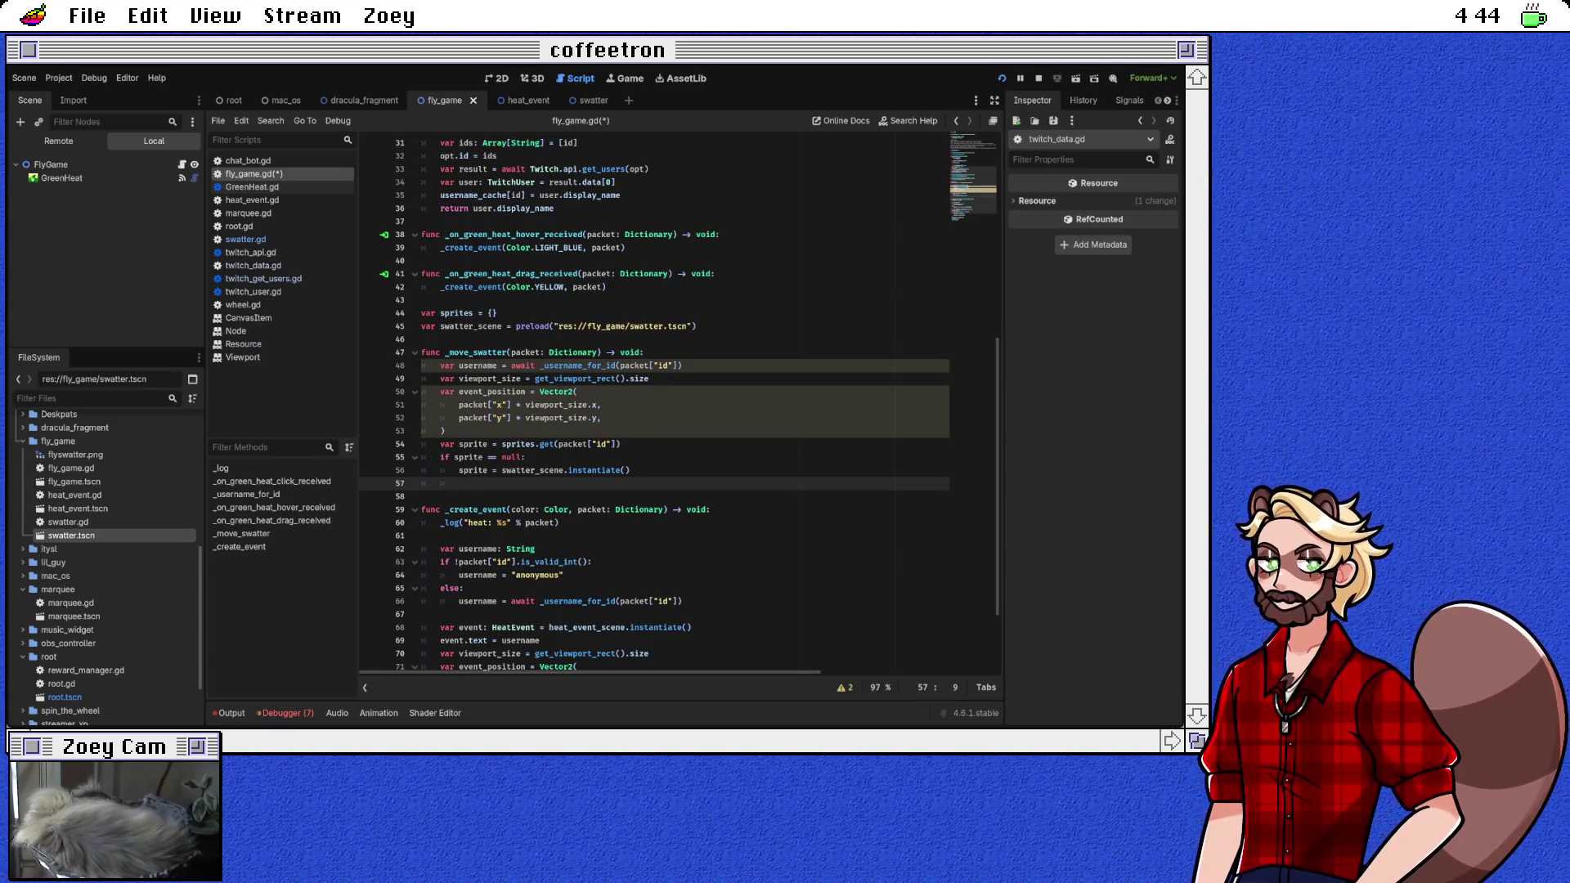
type("sprites[")
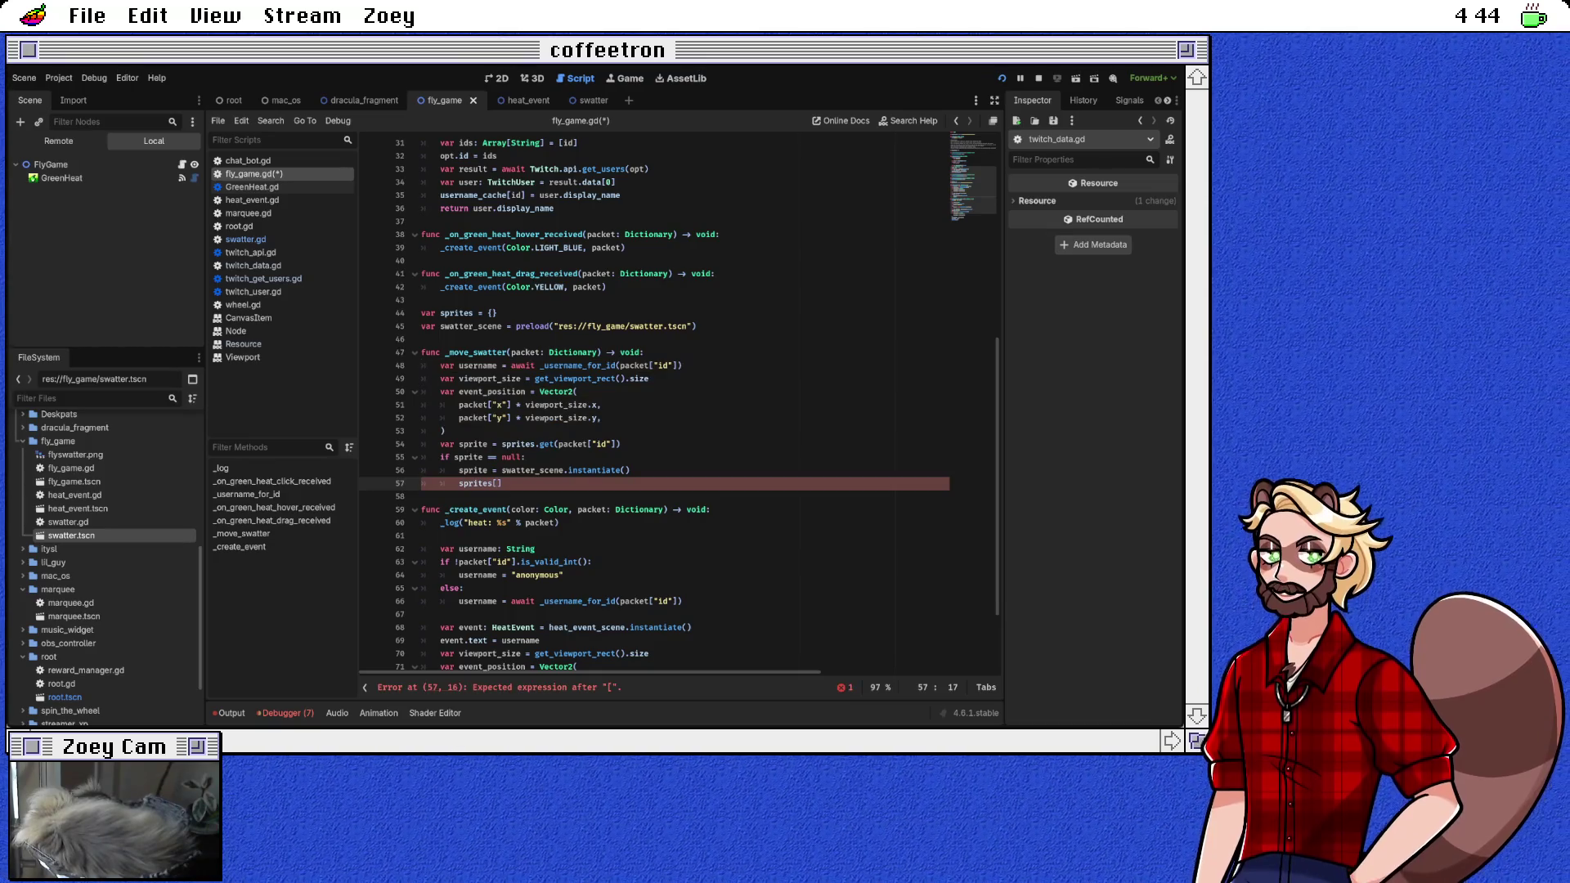
left_click(645, 352)
key("Return")
type("var id =")
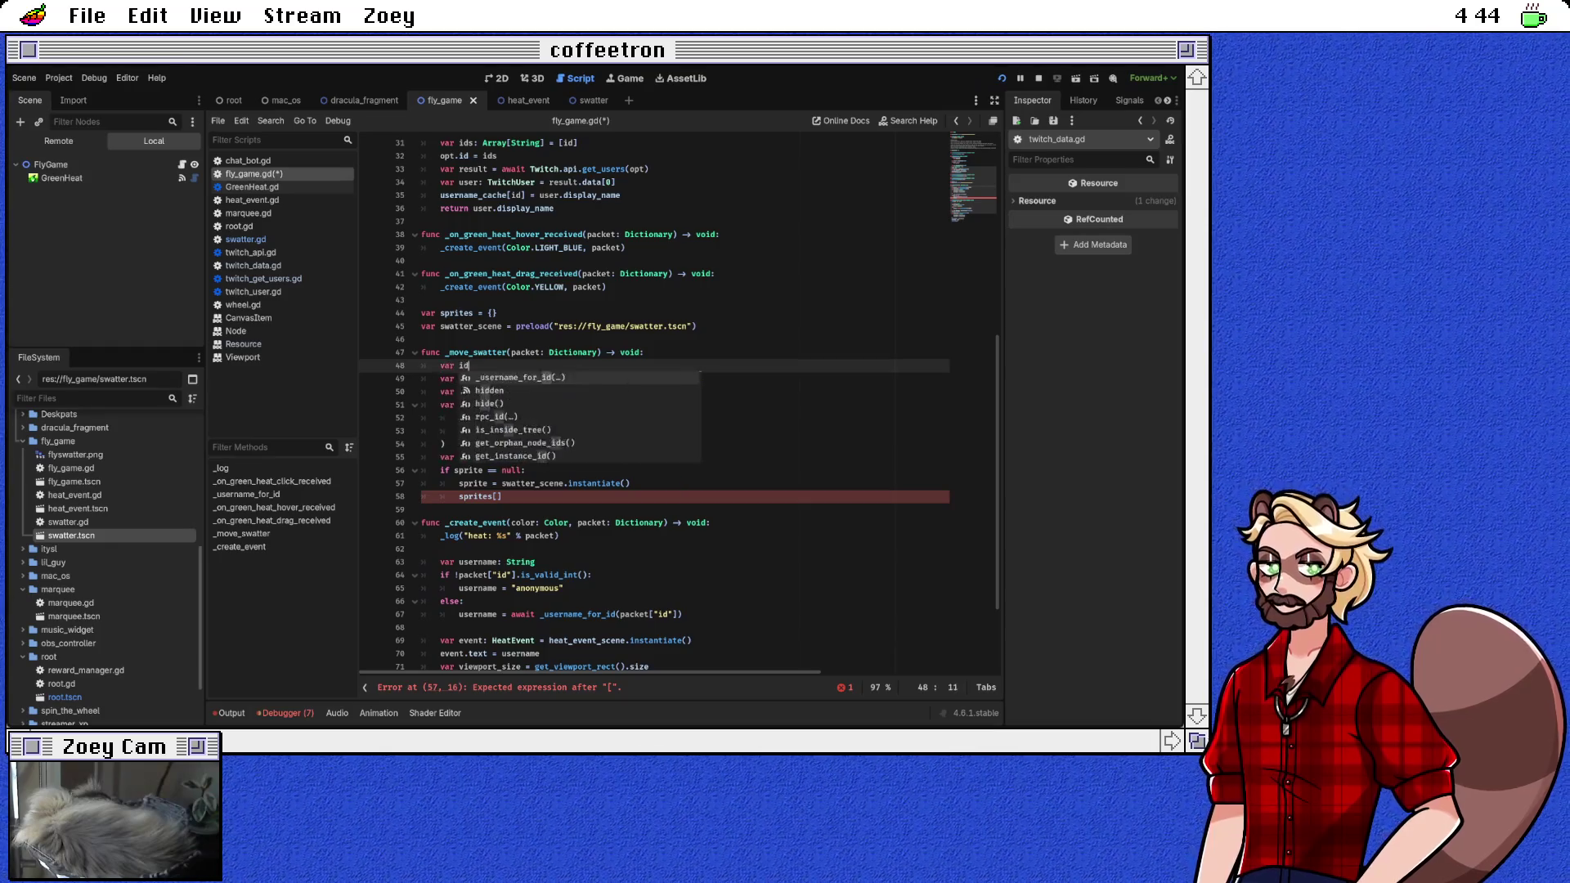
left_click(421, 379)
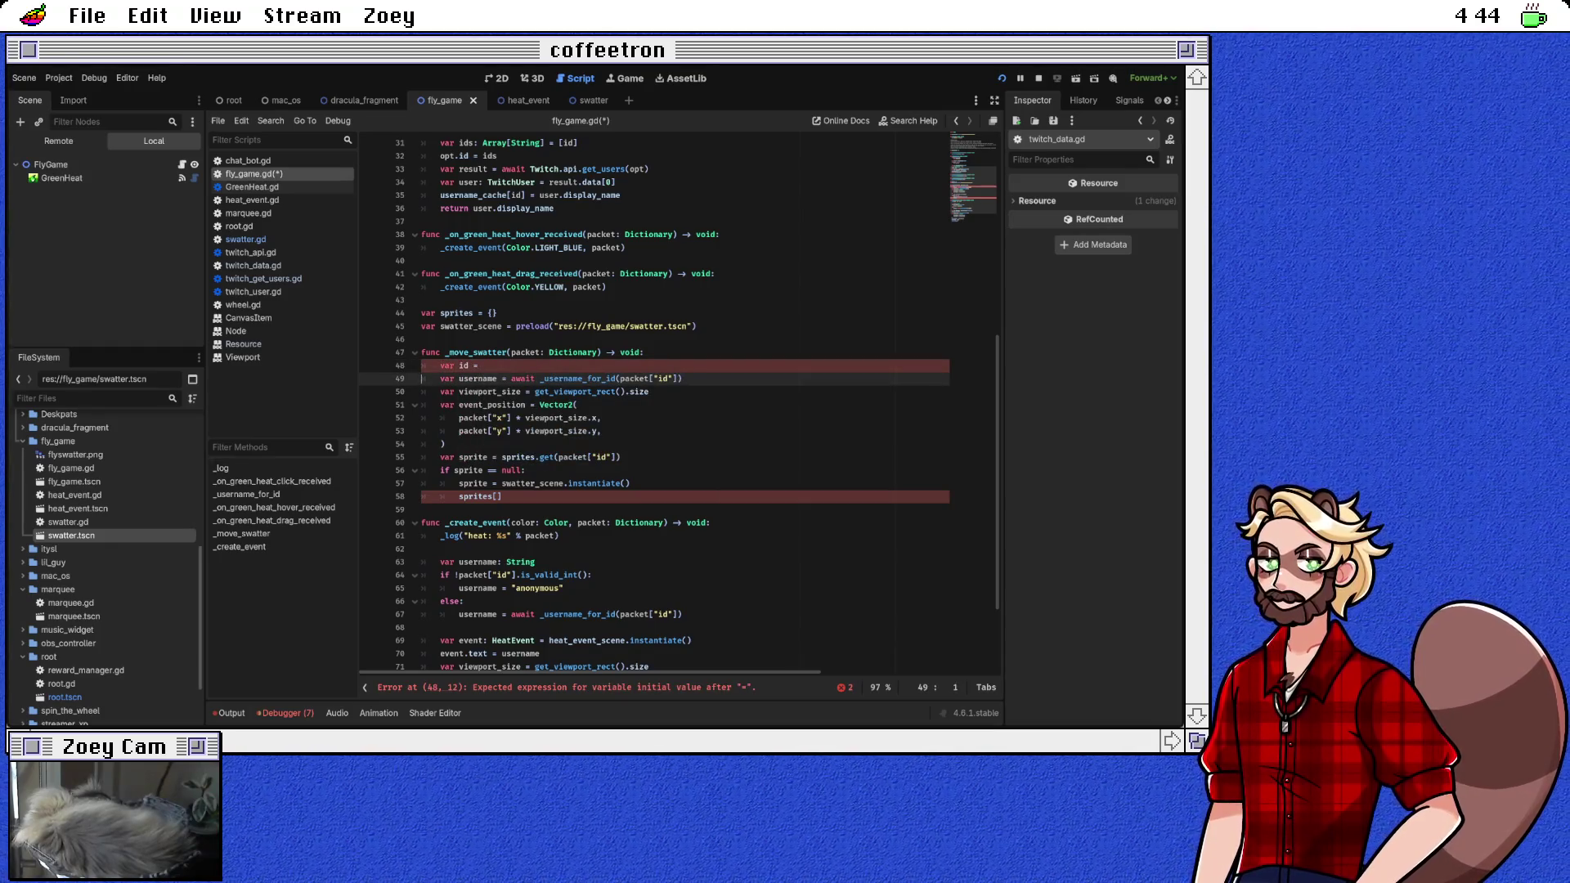
left_click_drag(620, 378, 679, 379)
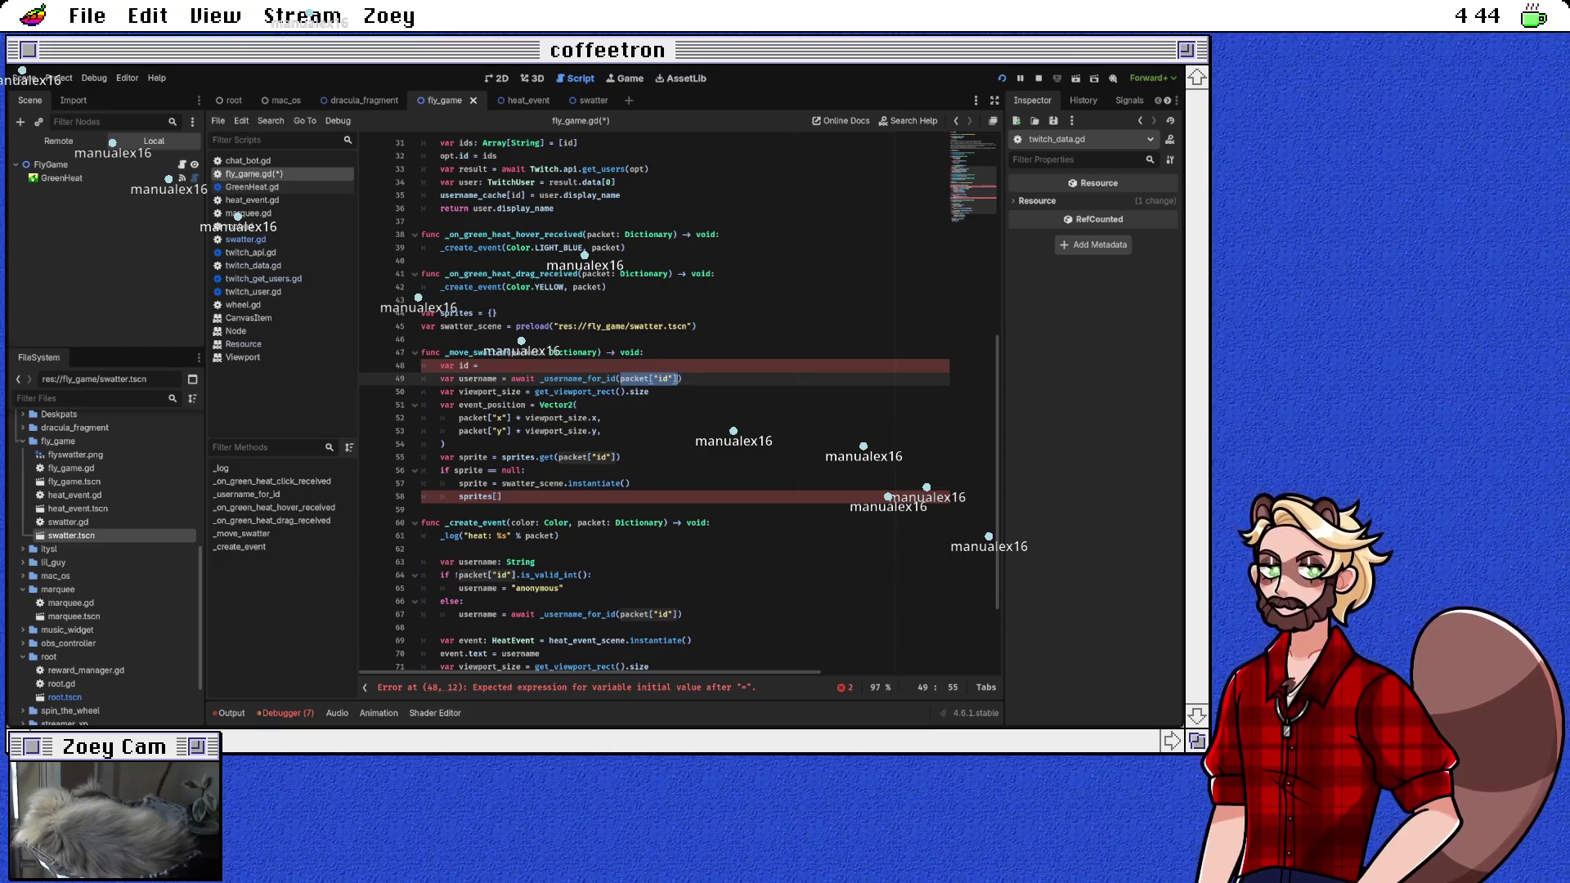
key("ctrl+x")
left_click(482, 366)
key("ctrl+v")
left_click(619, 379)
type("id")
Step: Use id in the sprites lookup and store new swatters with sprites[id] = sprite
left_click(573, 404)
left_click_drag(561, 457, 616, 457)
type("i")
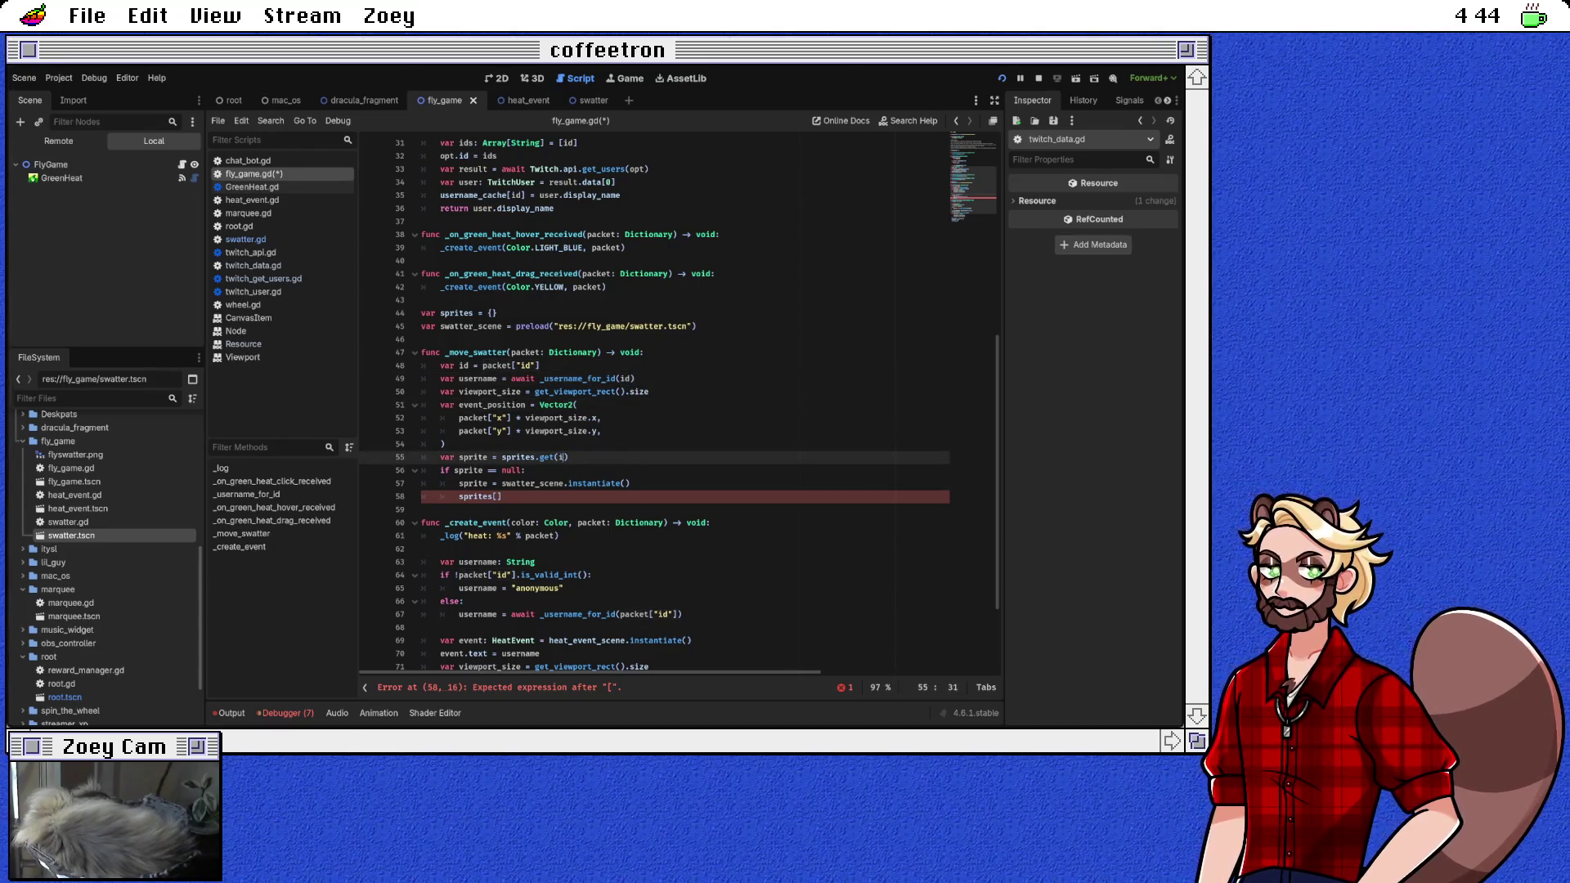
type("d")
key("Down")
key("Down")
key("Down")
type("id] = sprite")
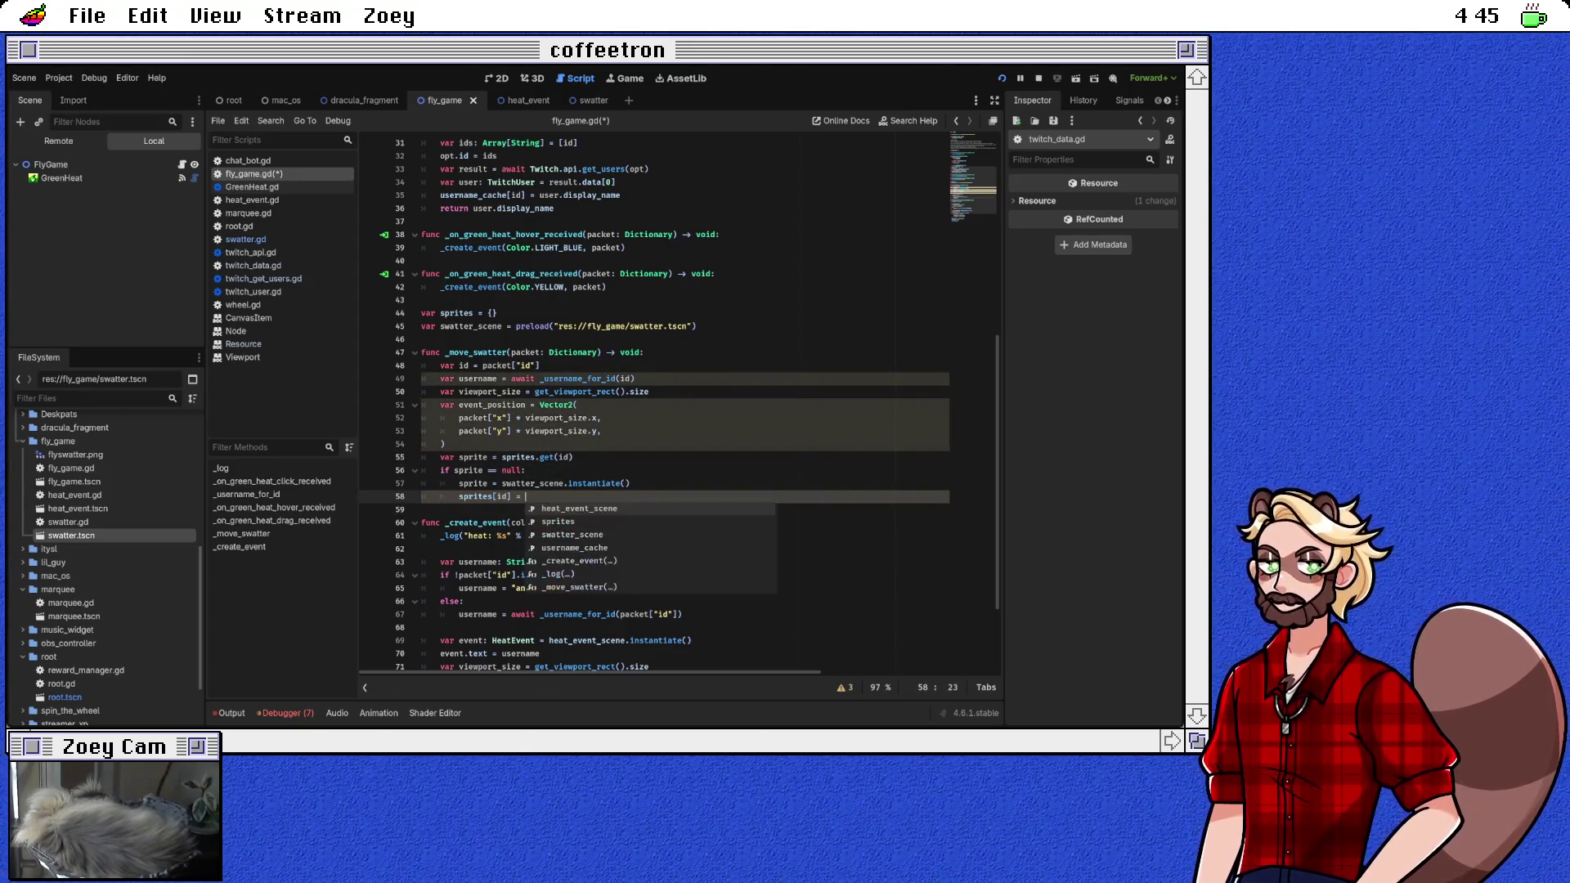
key("Escape")
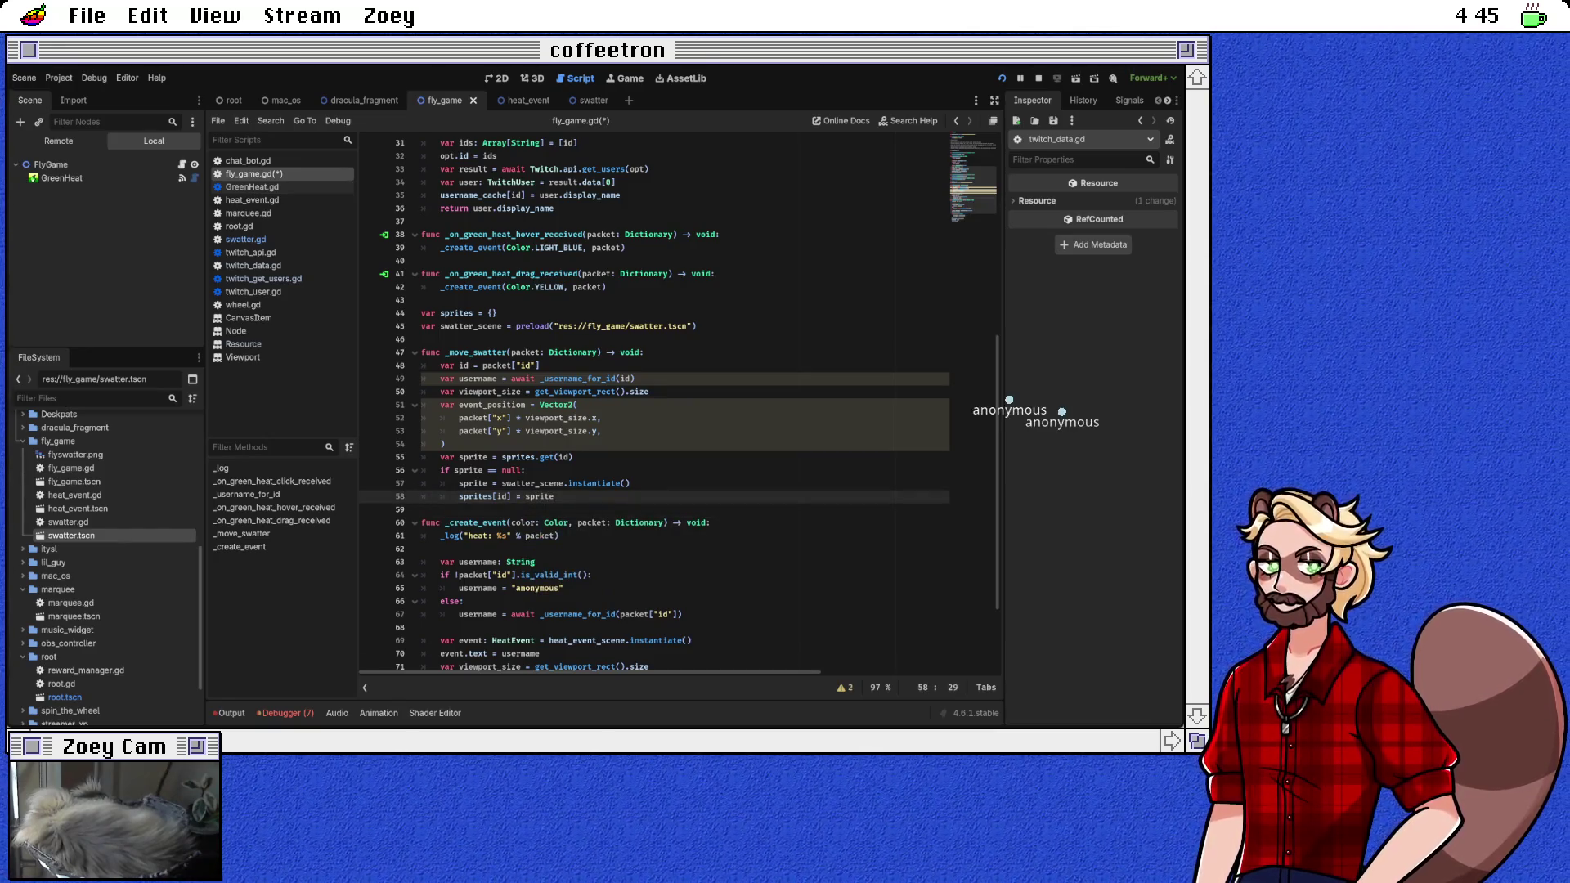
key("Return")
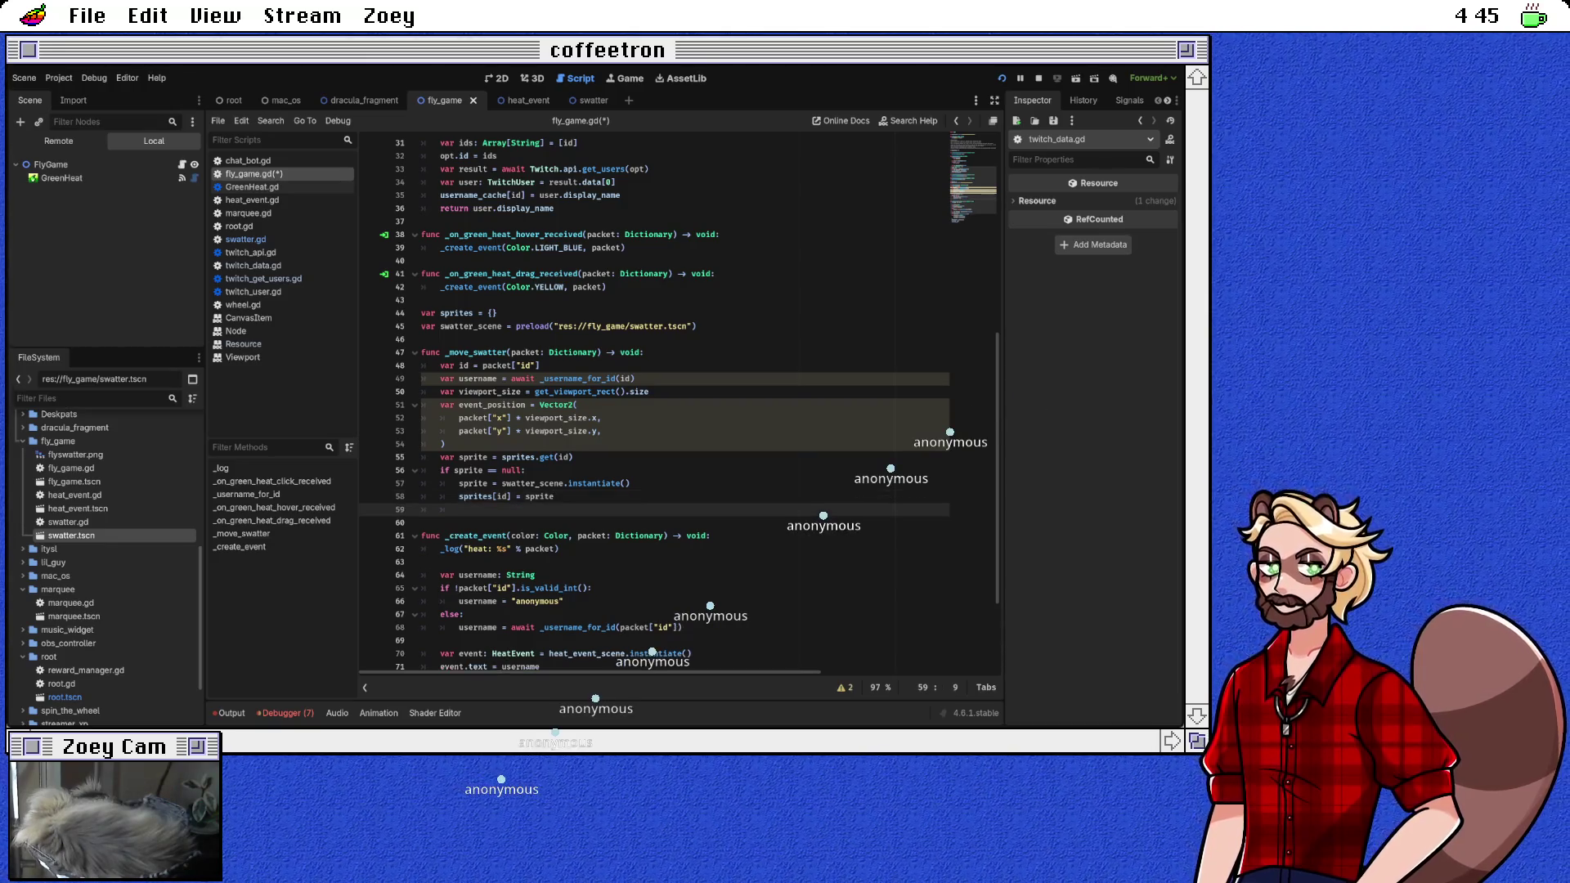
key("Return")
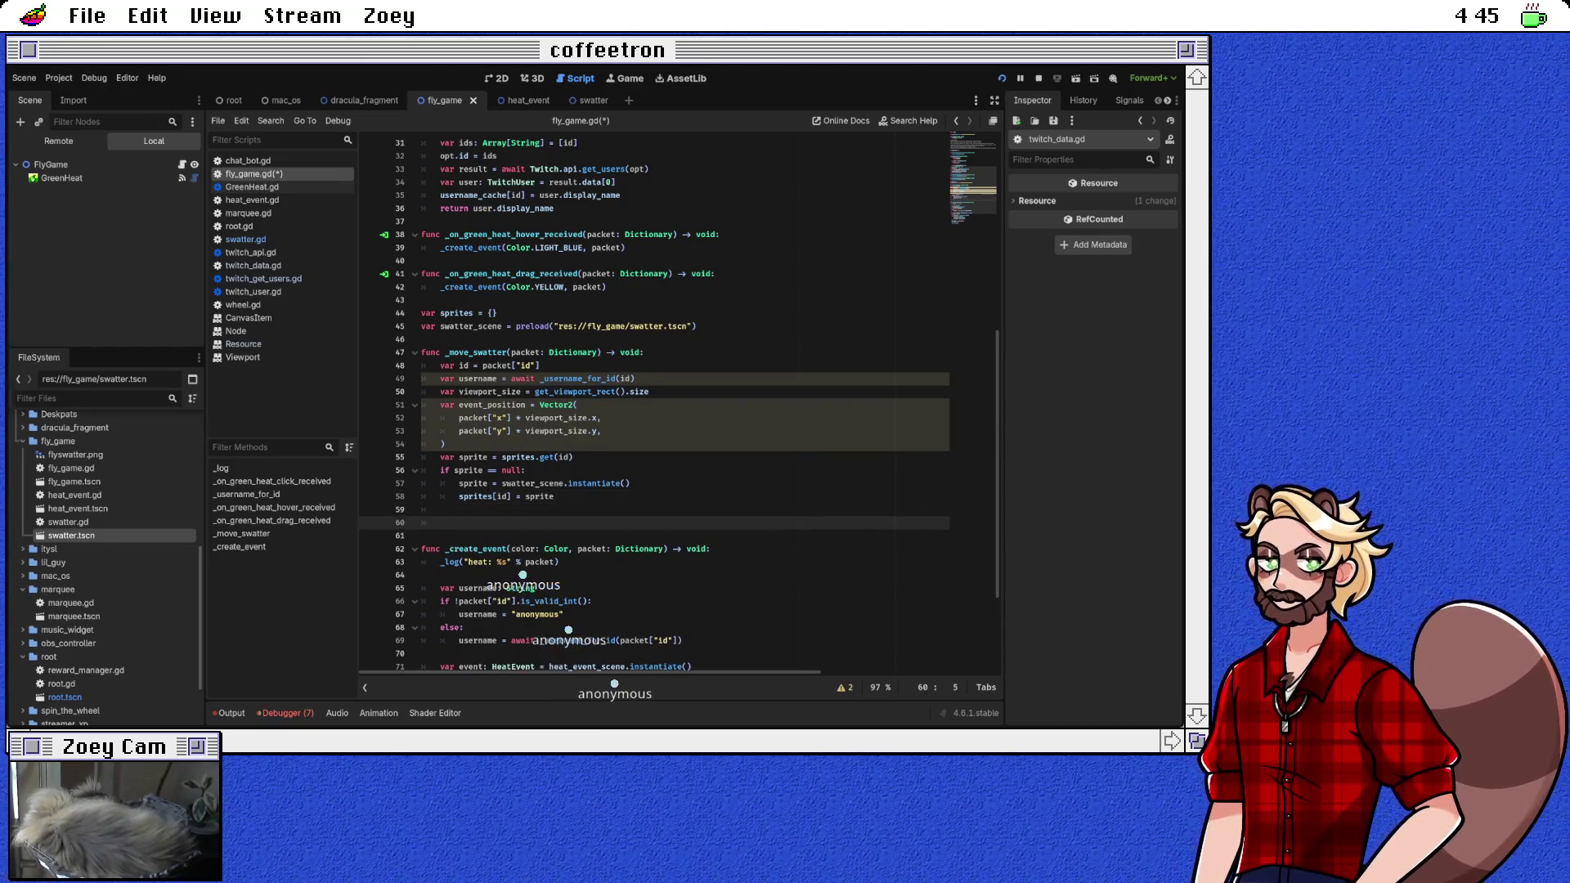
Step: Type the new sprite as Swatter, set sprite.position = event_position, and save fly_game.gd
type("sprite.po")
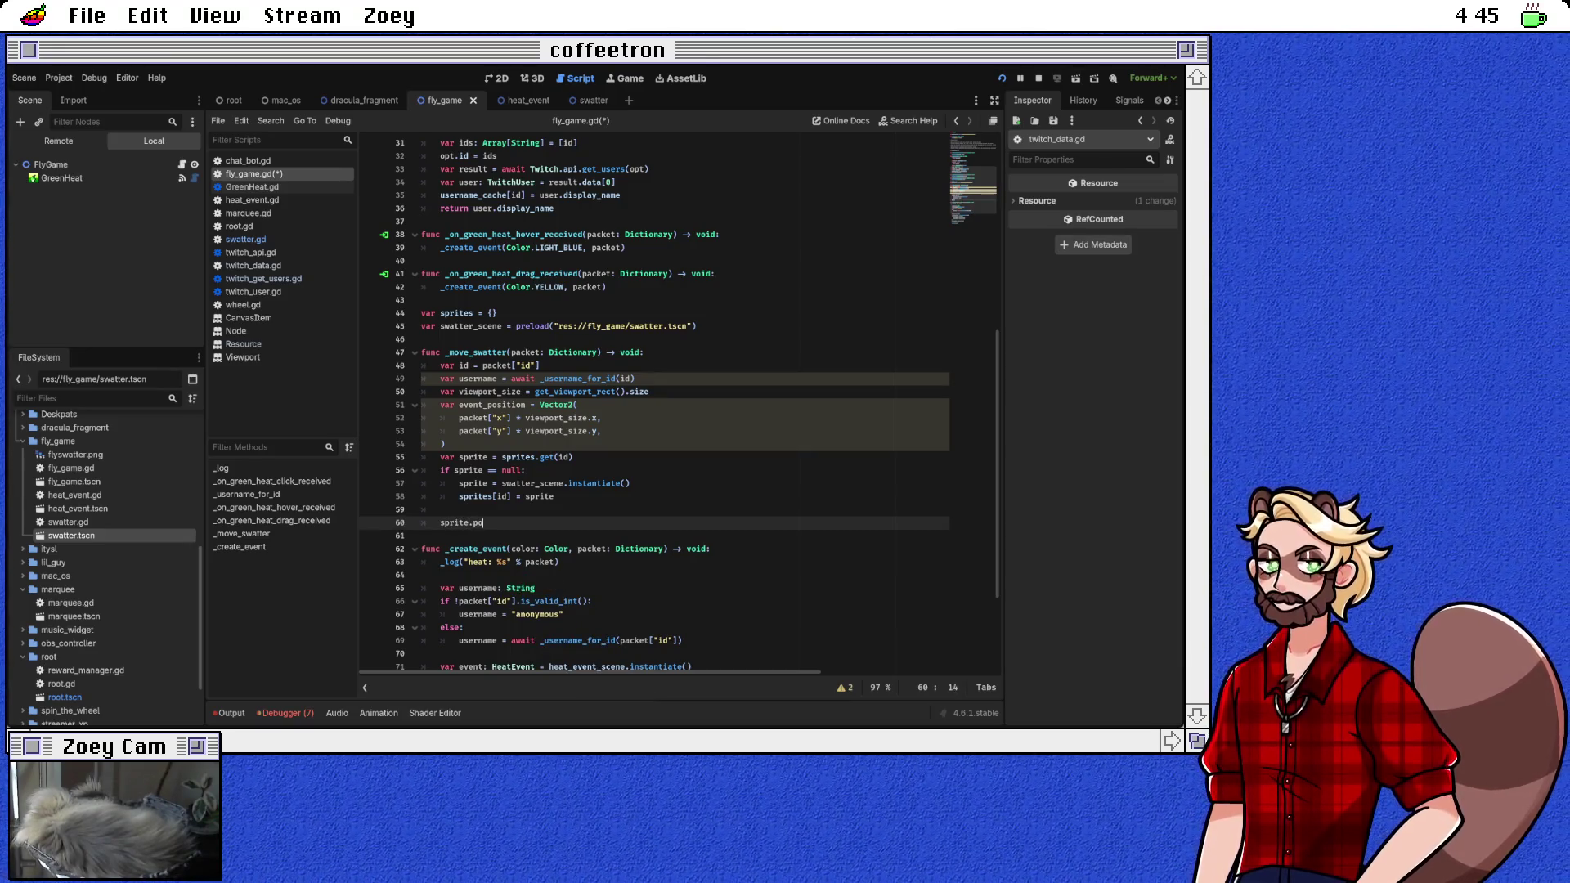
key("BackSpace")
key("BackSpace")
left_click(488, 483)
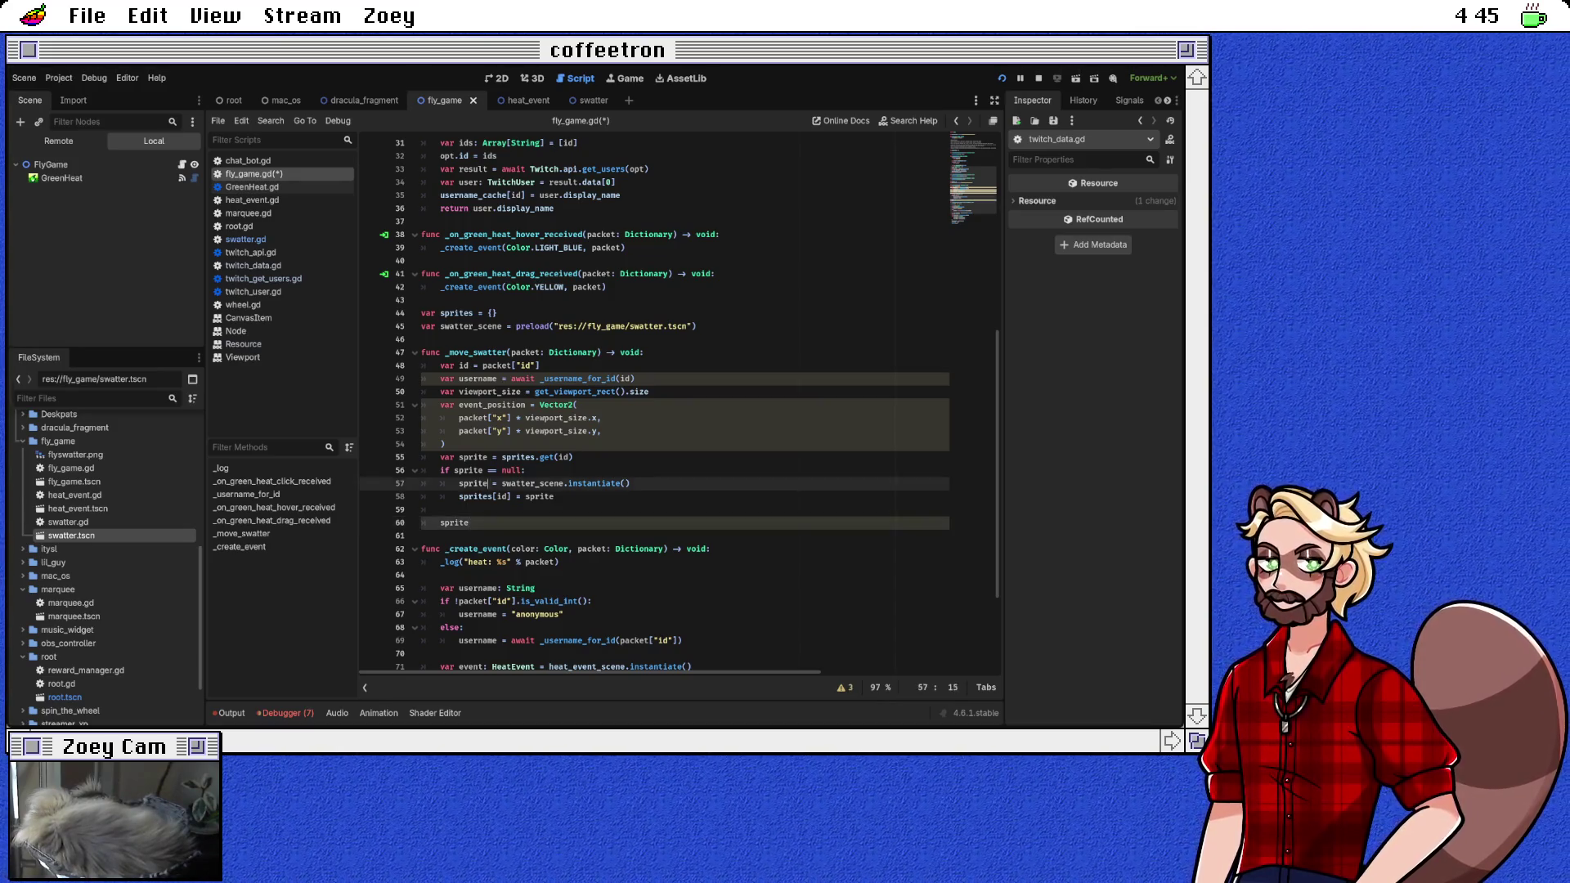
type(": Swatter")
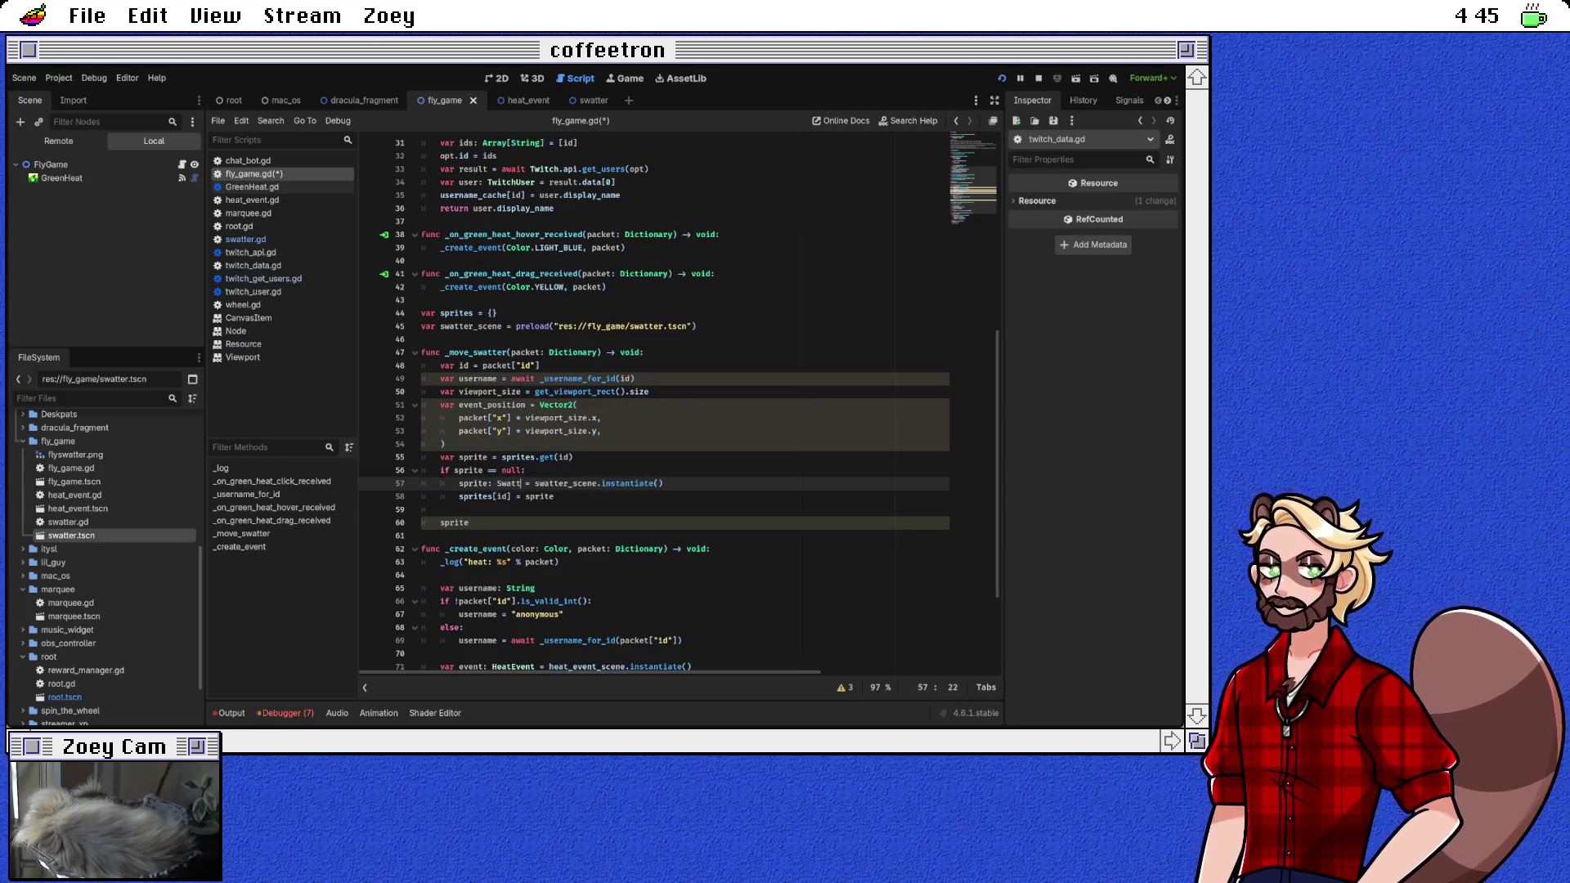
key("Down")
key("Down")
key("Down")
type(".")
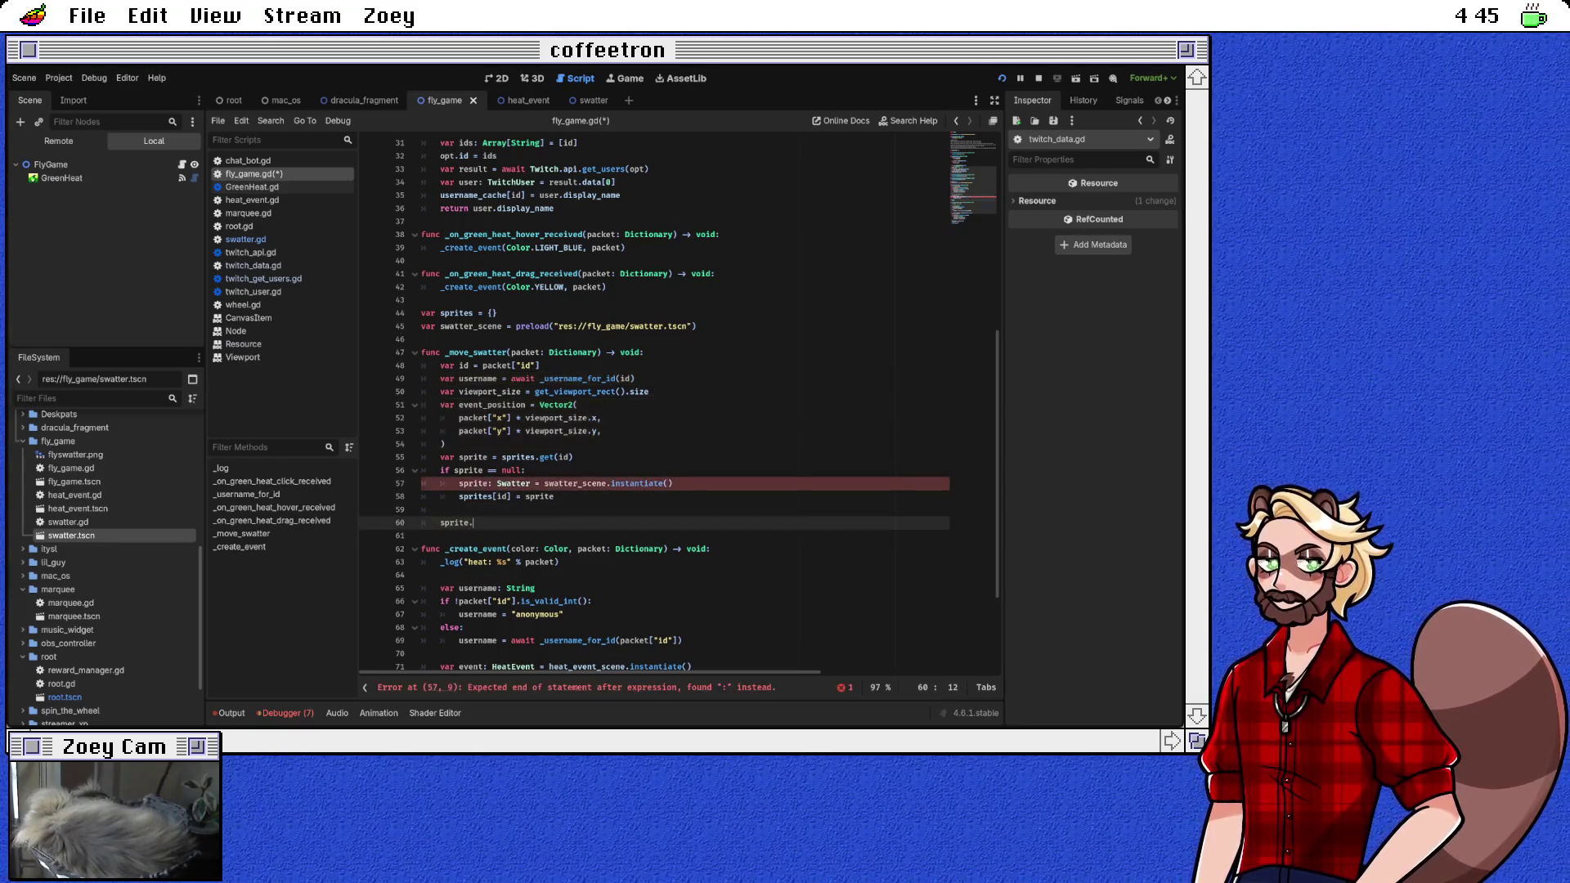
type("positi")
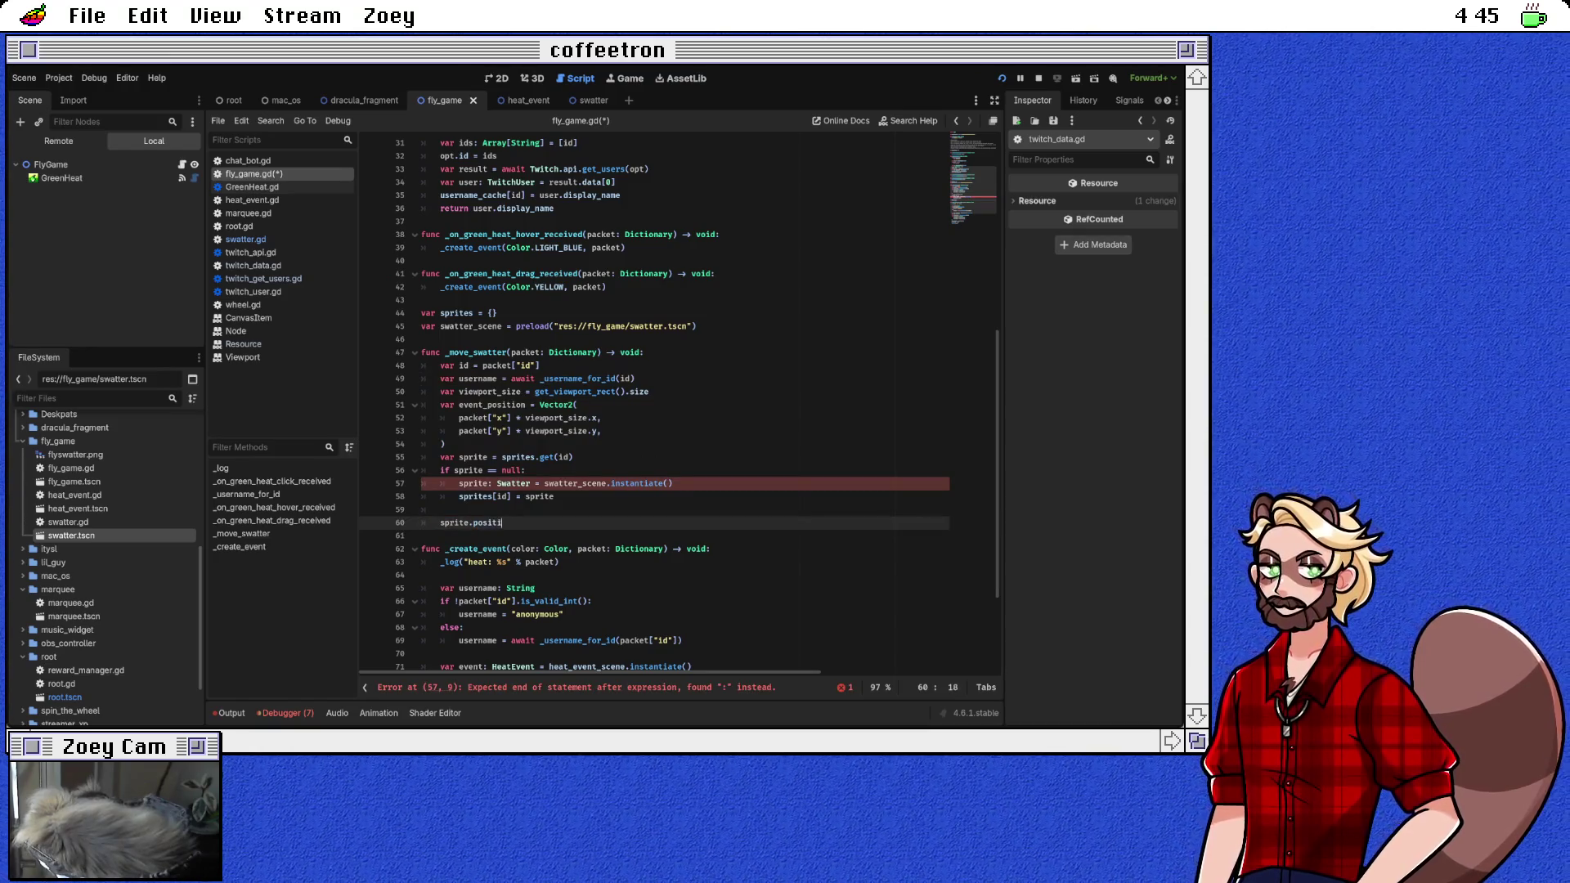
type("on = event_position")
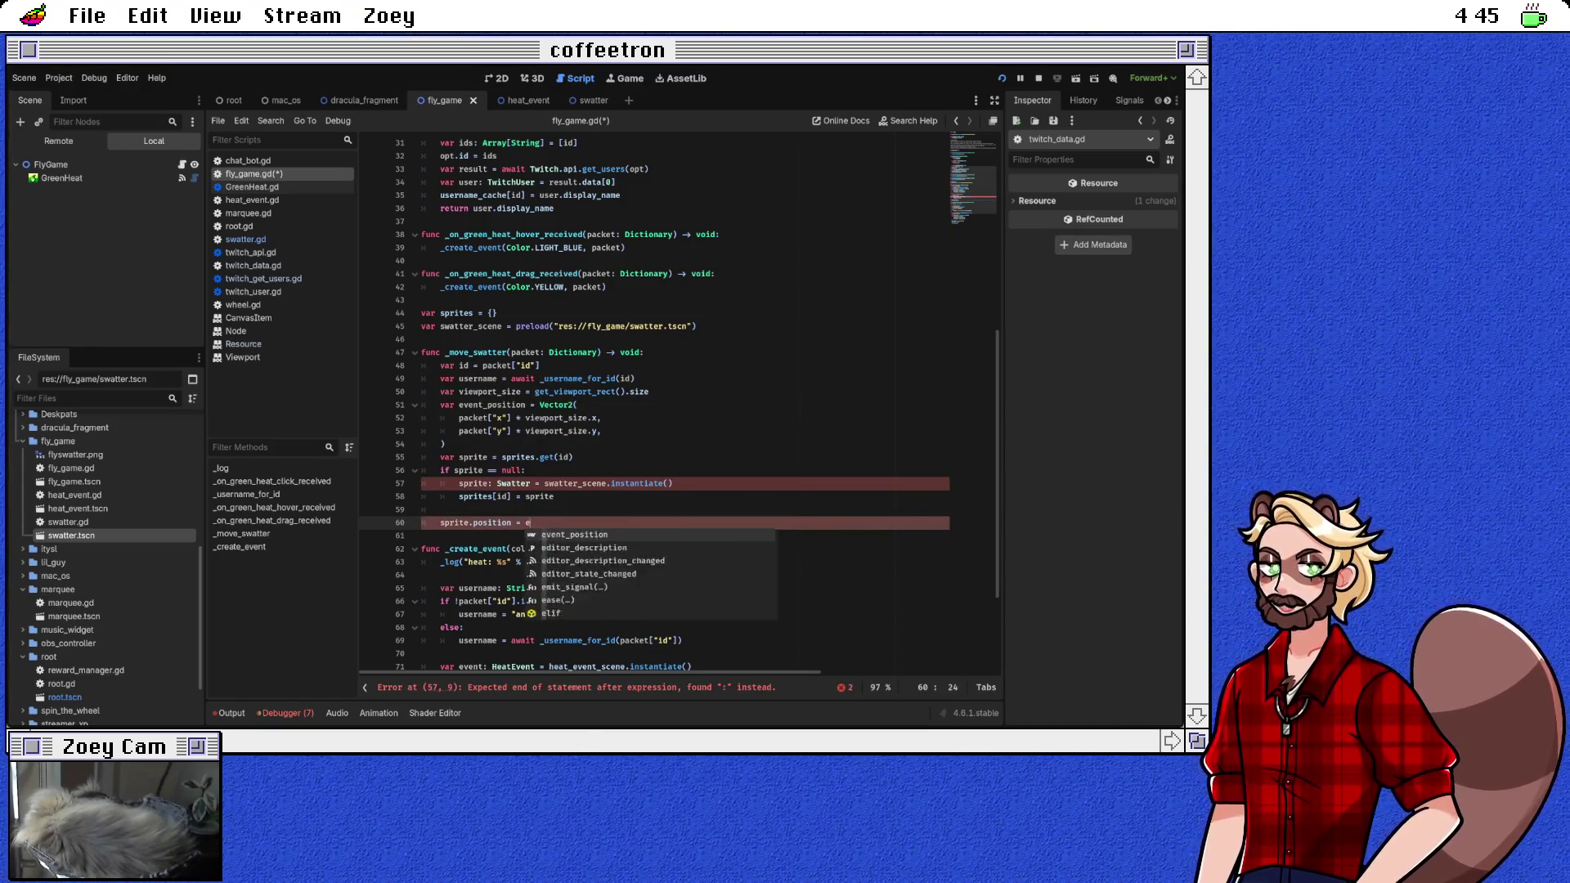
key("ctrl+s")
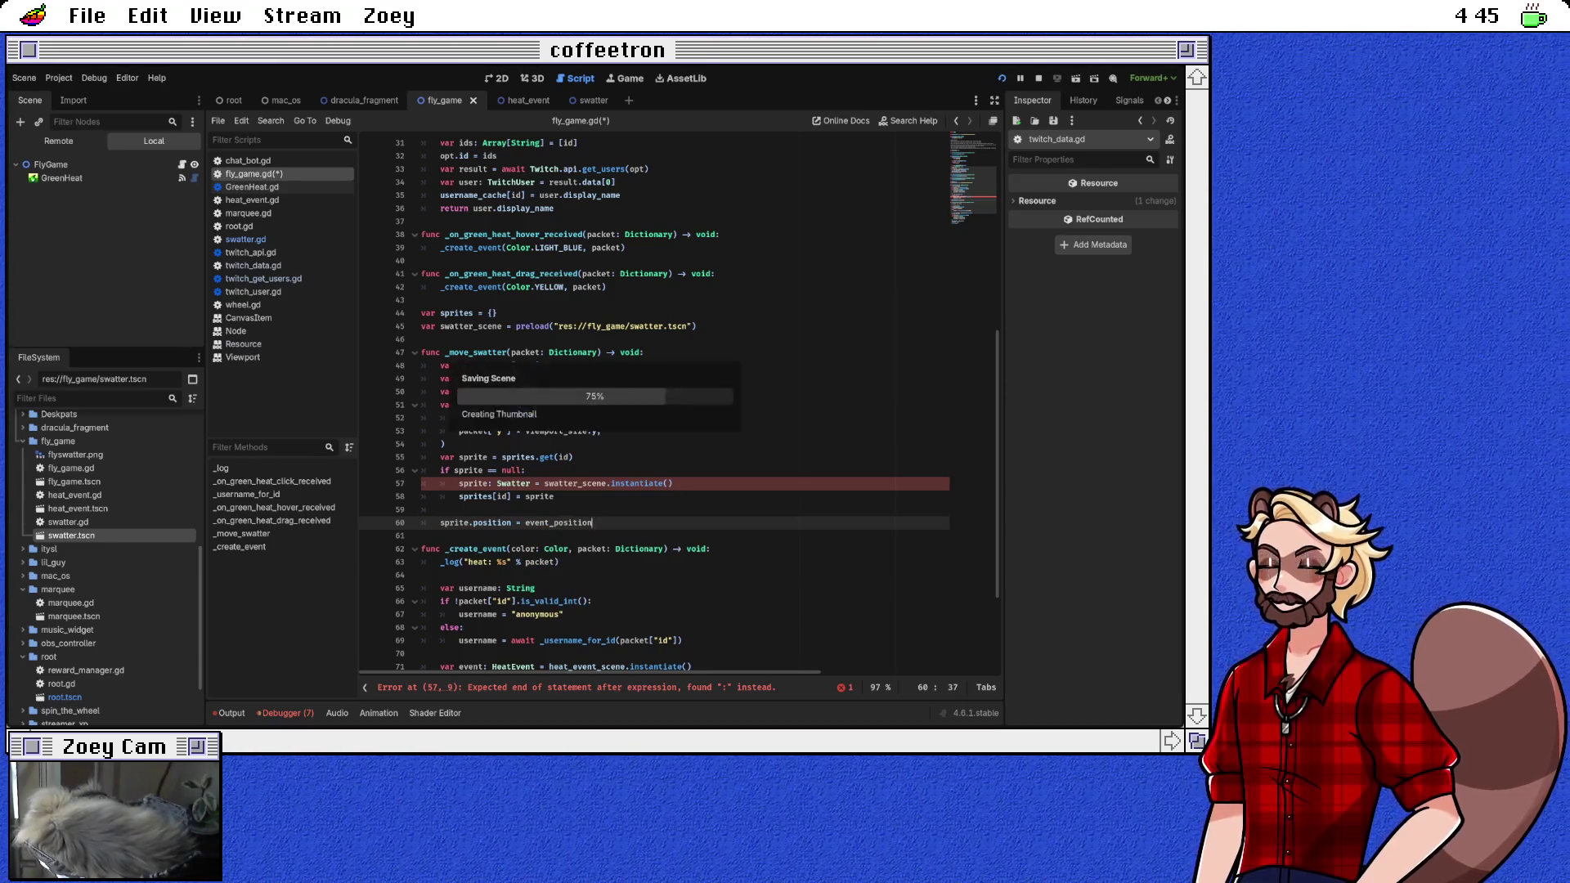
left_click(562, 484)
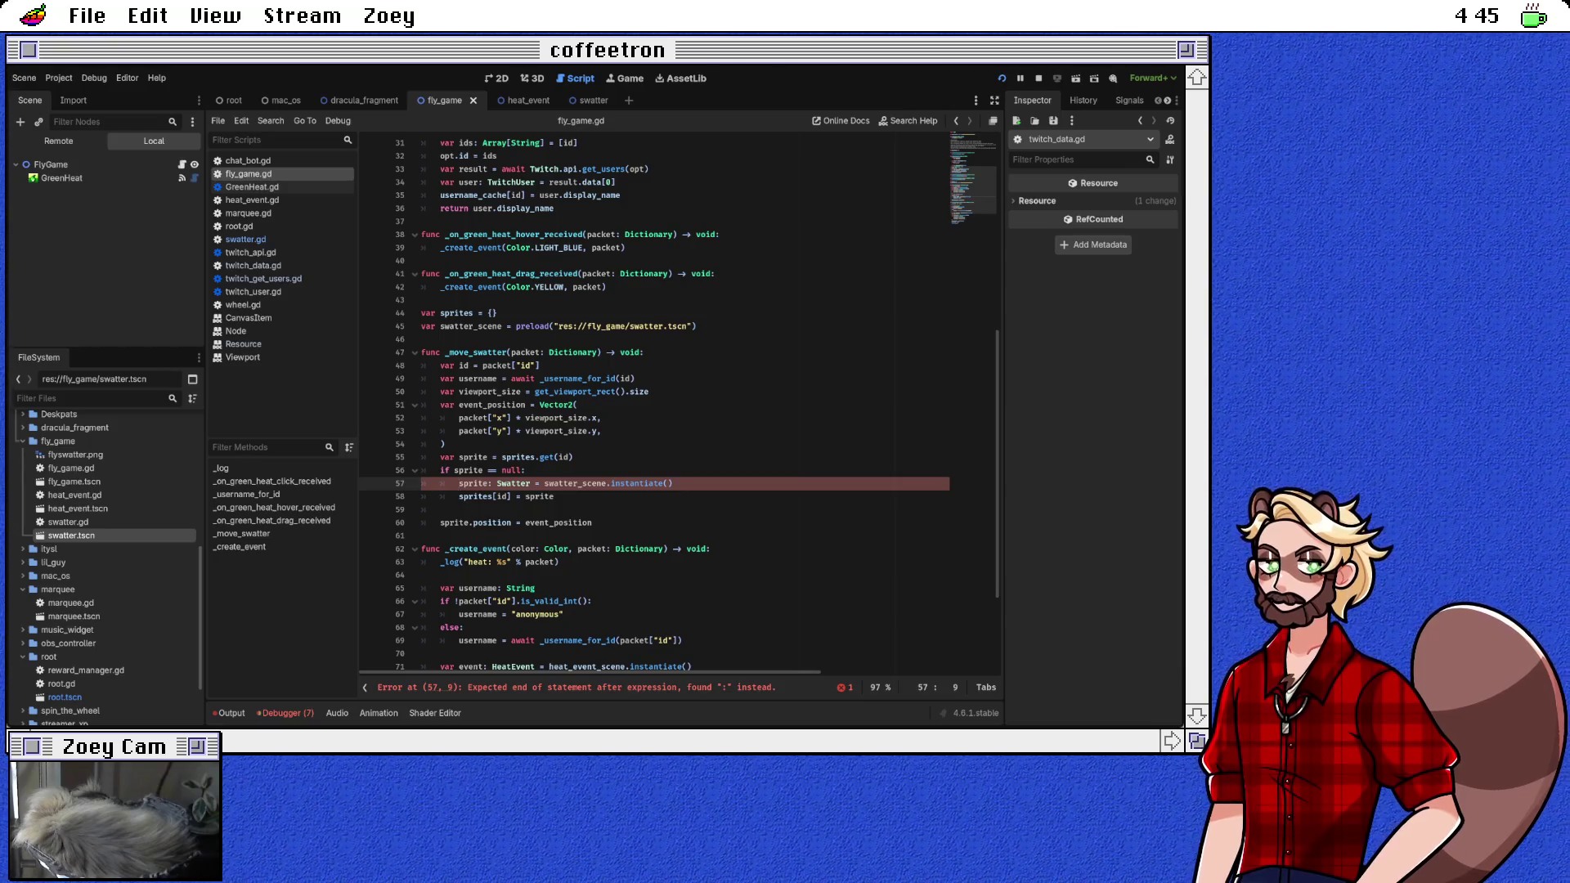
Step: Move the ': Swatter' annotation from the instantiate line onto the 'var sprite' declaration
double_click(473, 457)
double_click(513, 483)
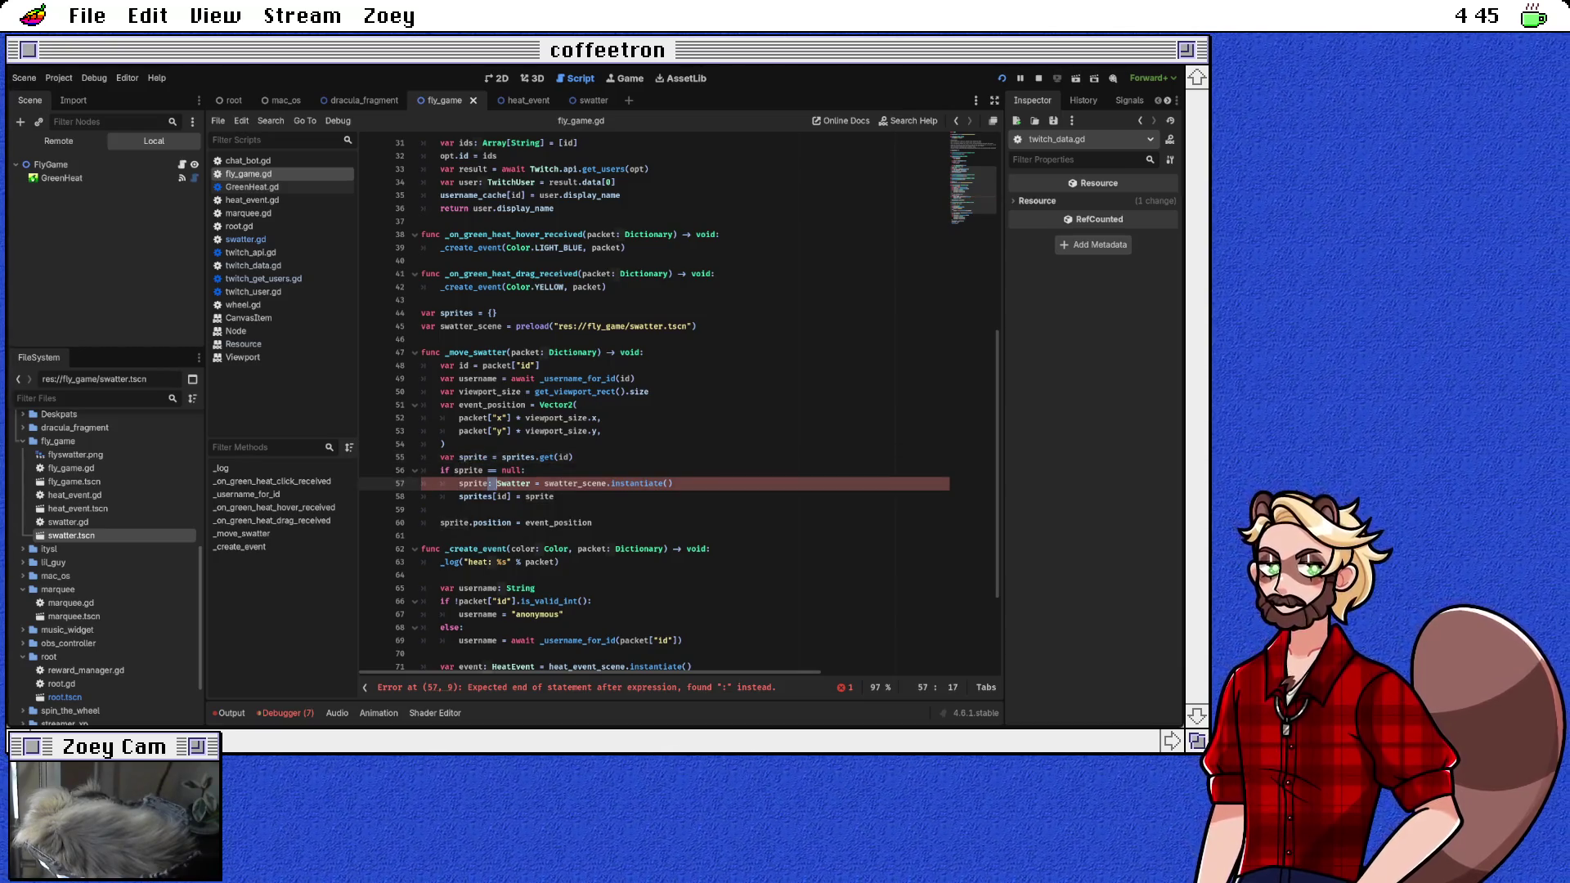
key("ctrl+x")
left_click(488, 457)
key("ctrl+v")
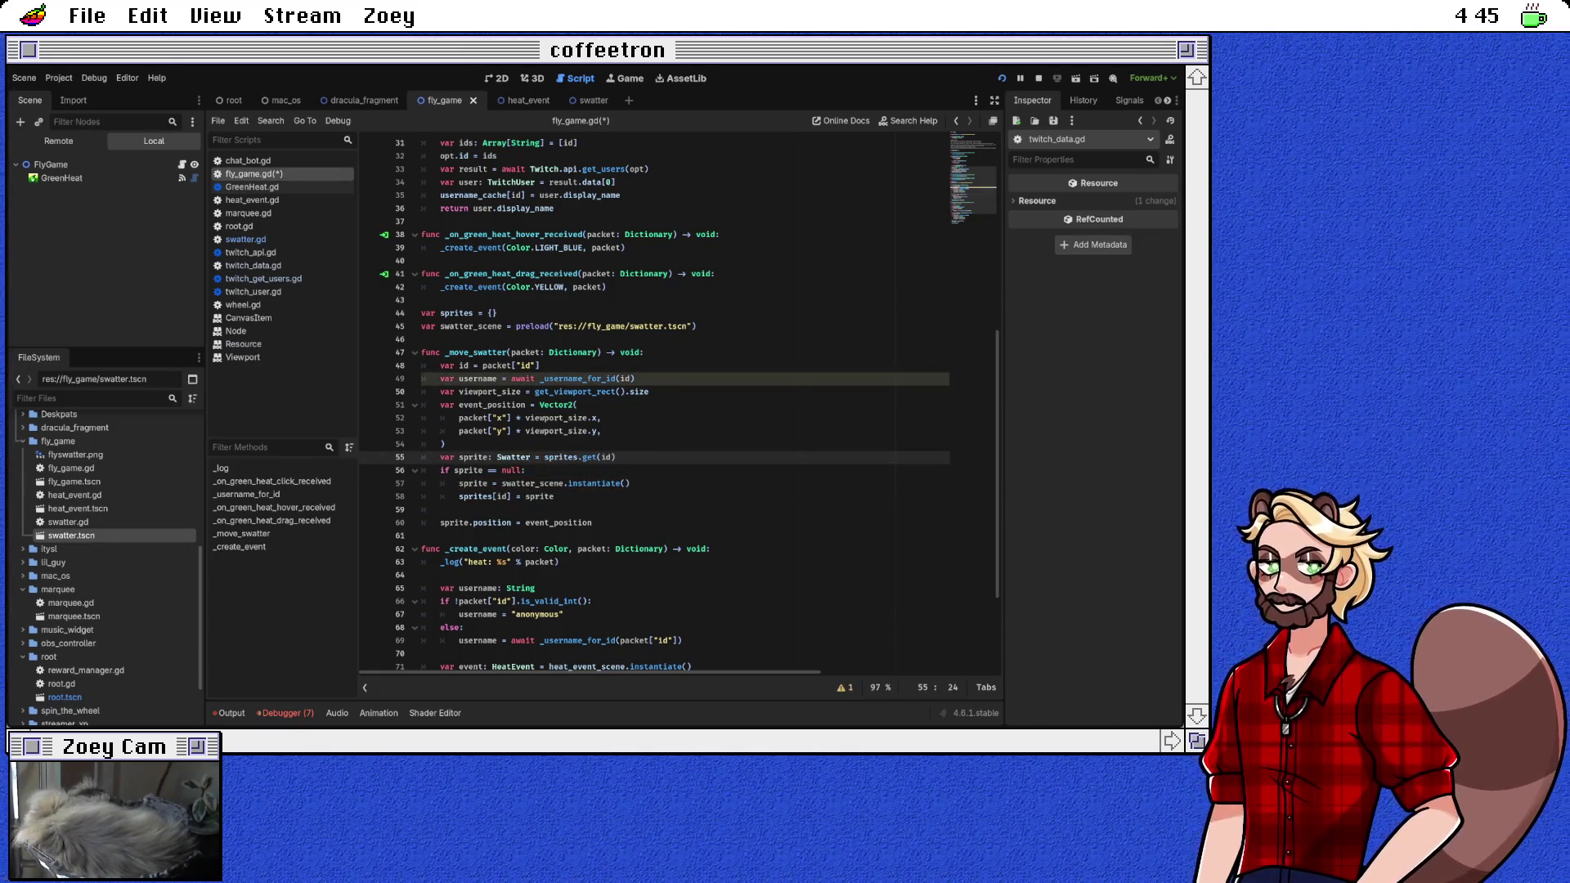
Step: Add an empty line after sprite = swatter_scene.instantiate() inside the null check
left_click(555, 497)
key("Down")
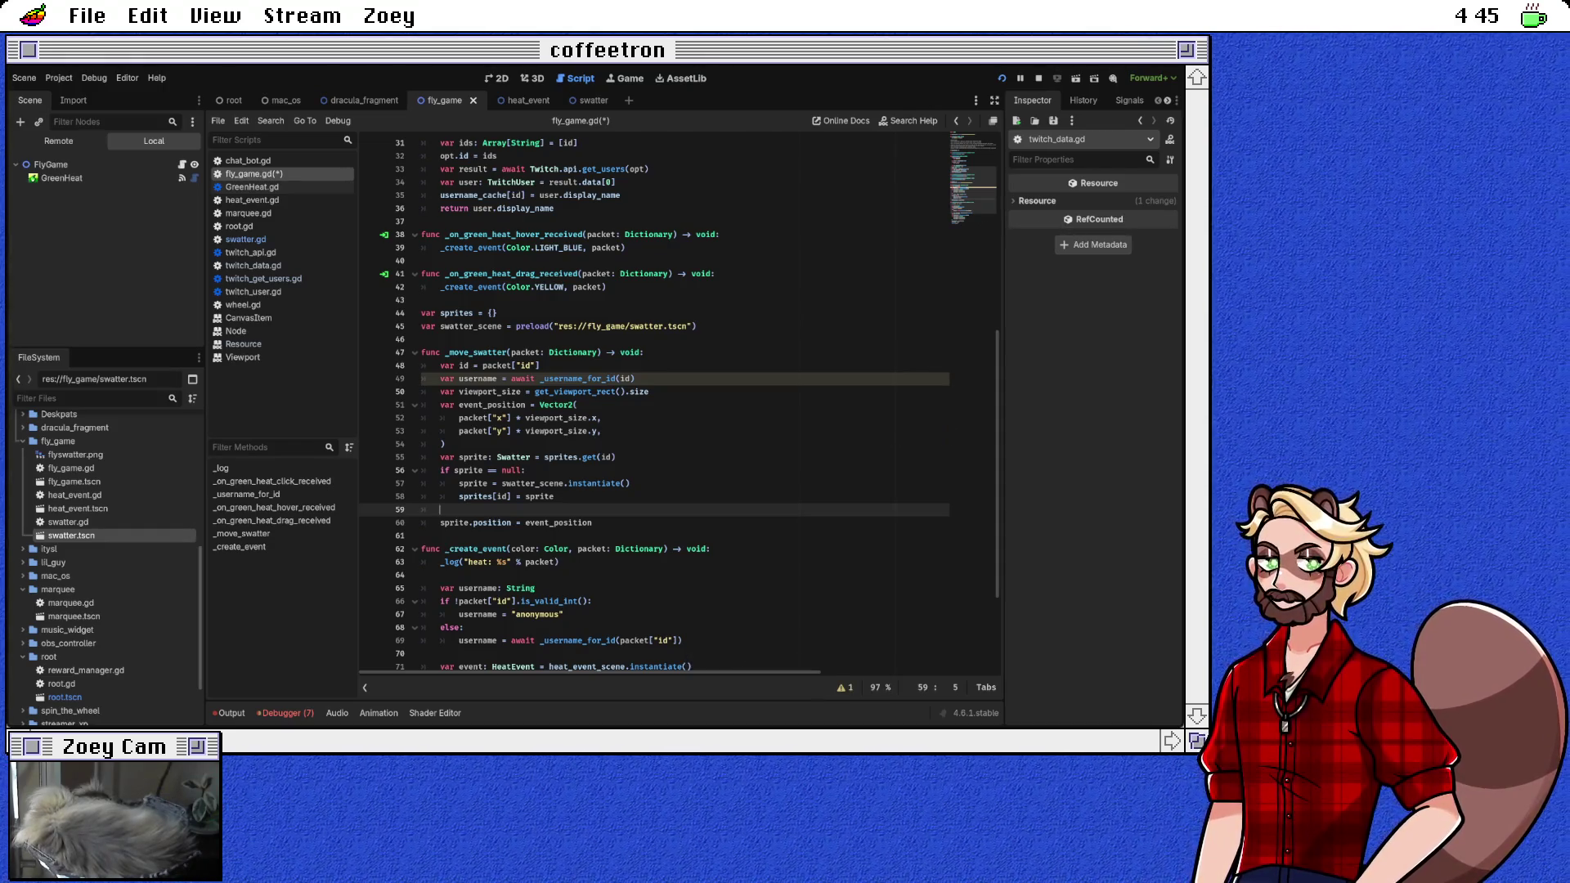
left_click(629, 484)
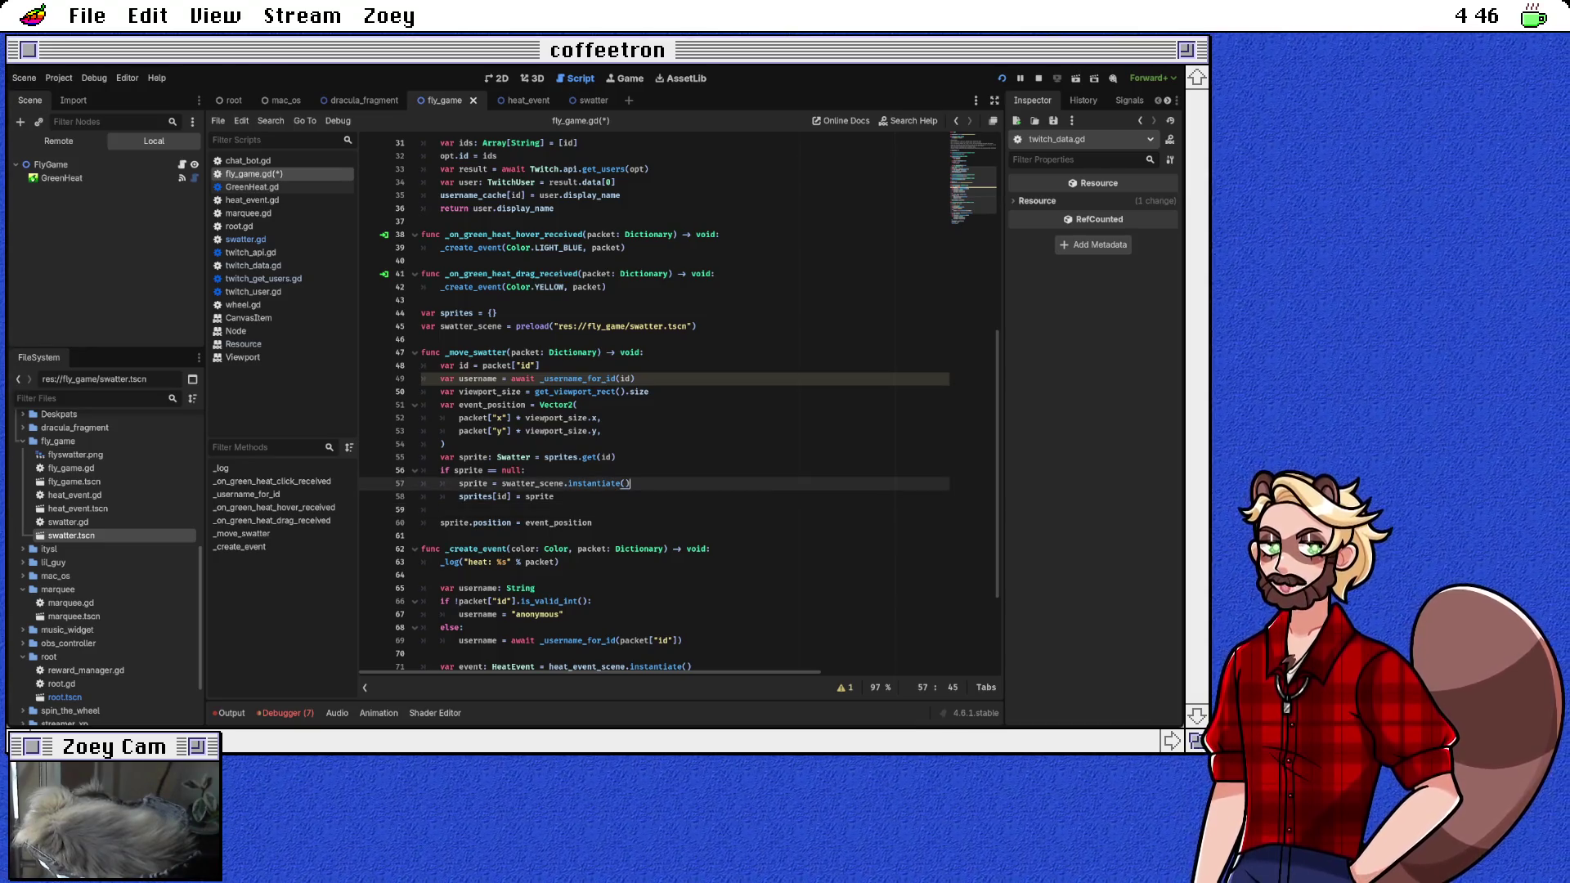
key("Return")
type("sprite.u")
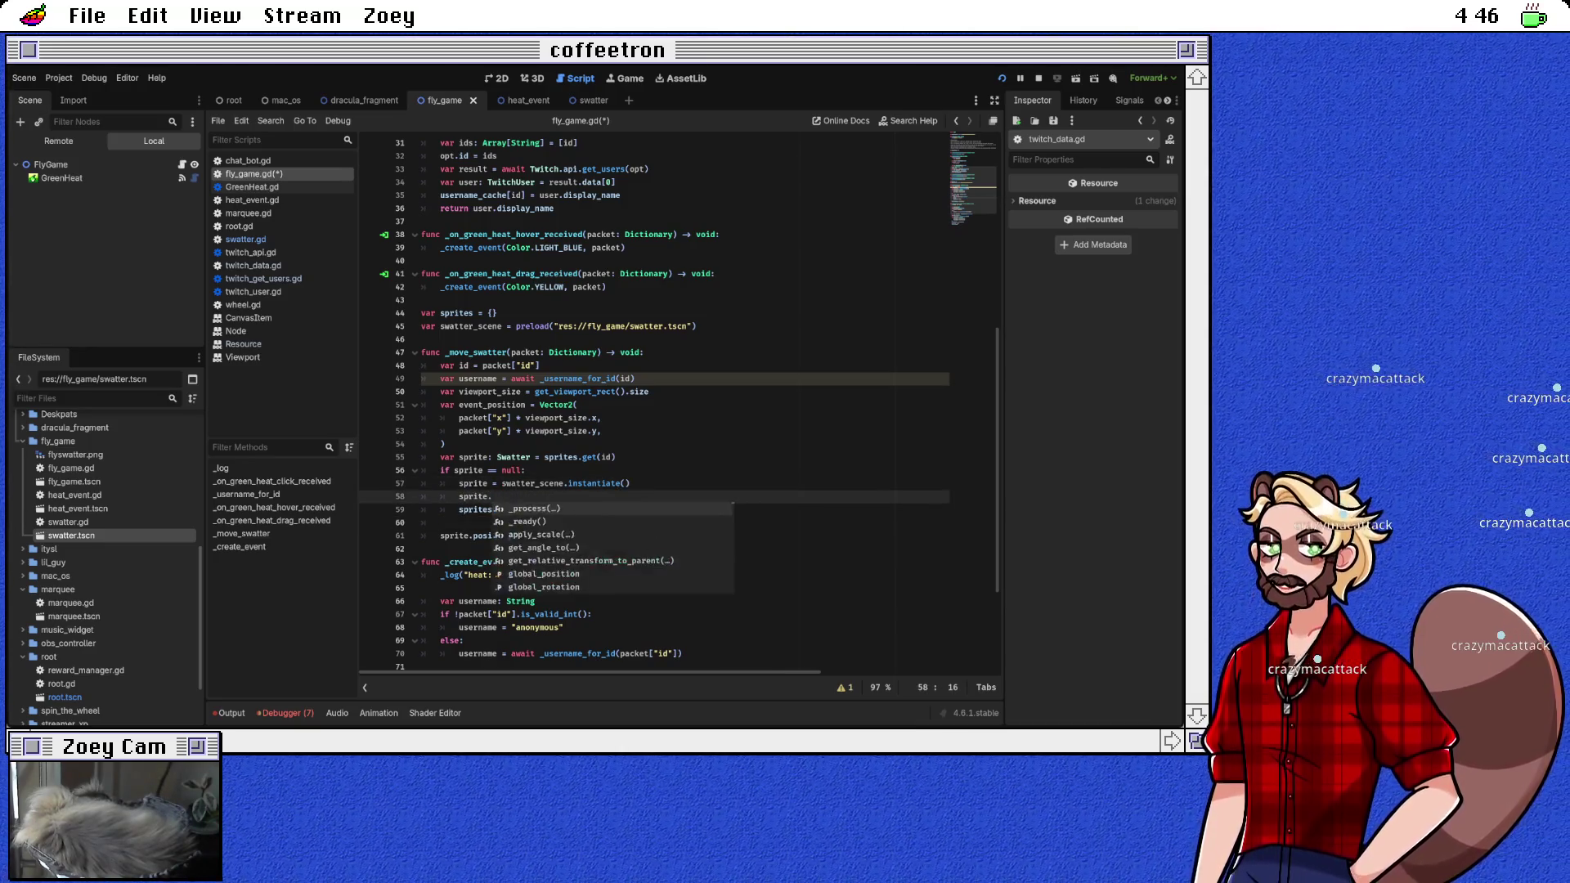
key("BackSpace")
key("BackSpace")
key("BackSpace")
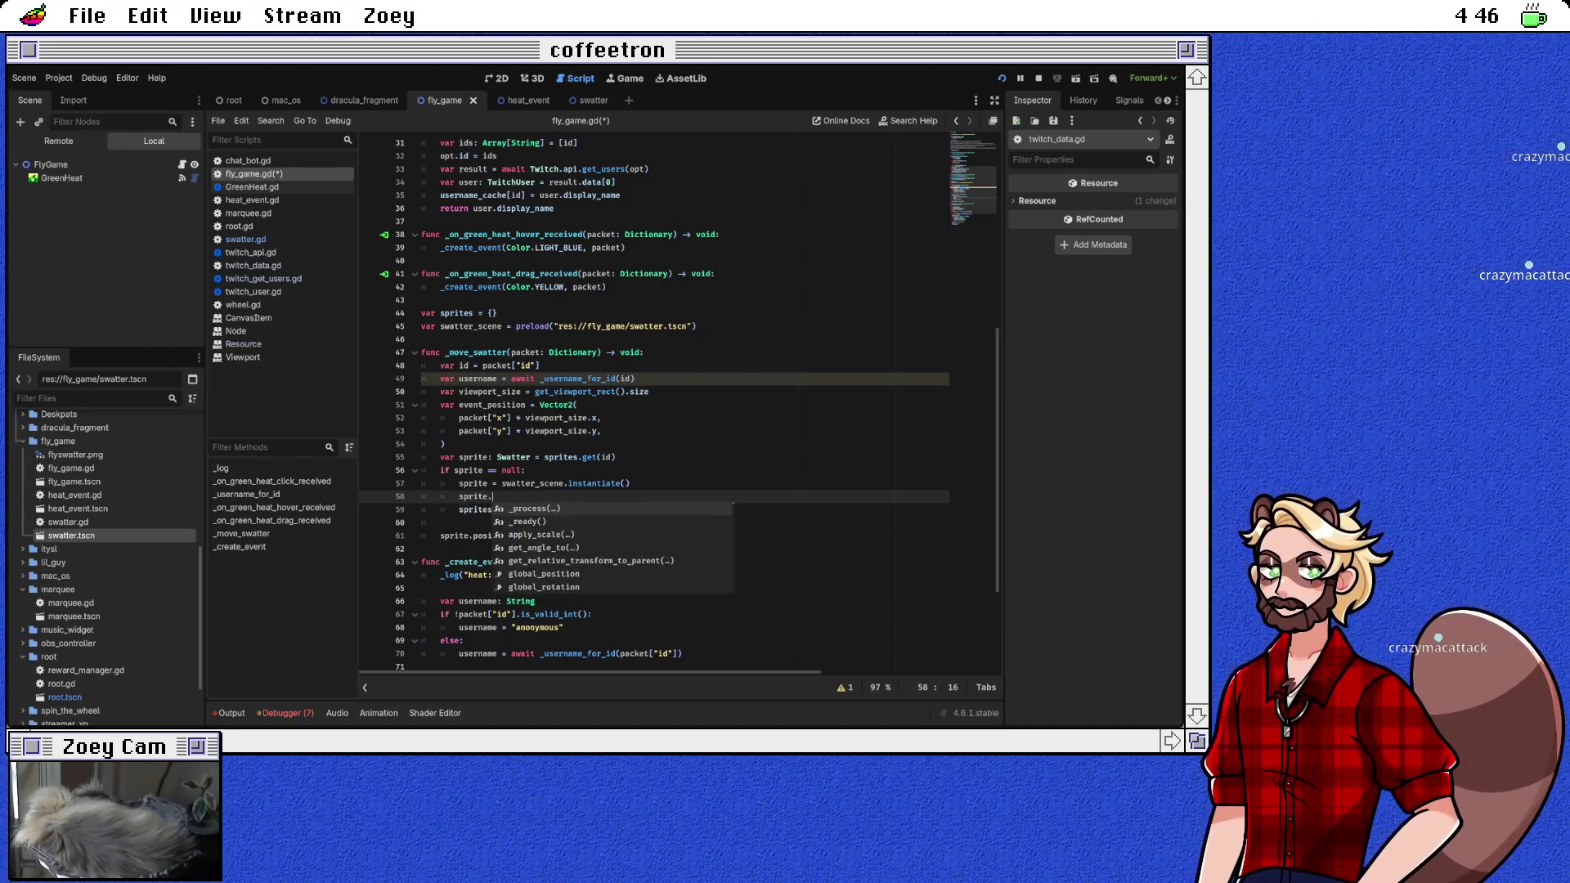
key("BackSpace")
key("BackSpace")
key("BackSpace")
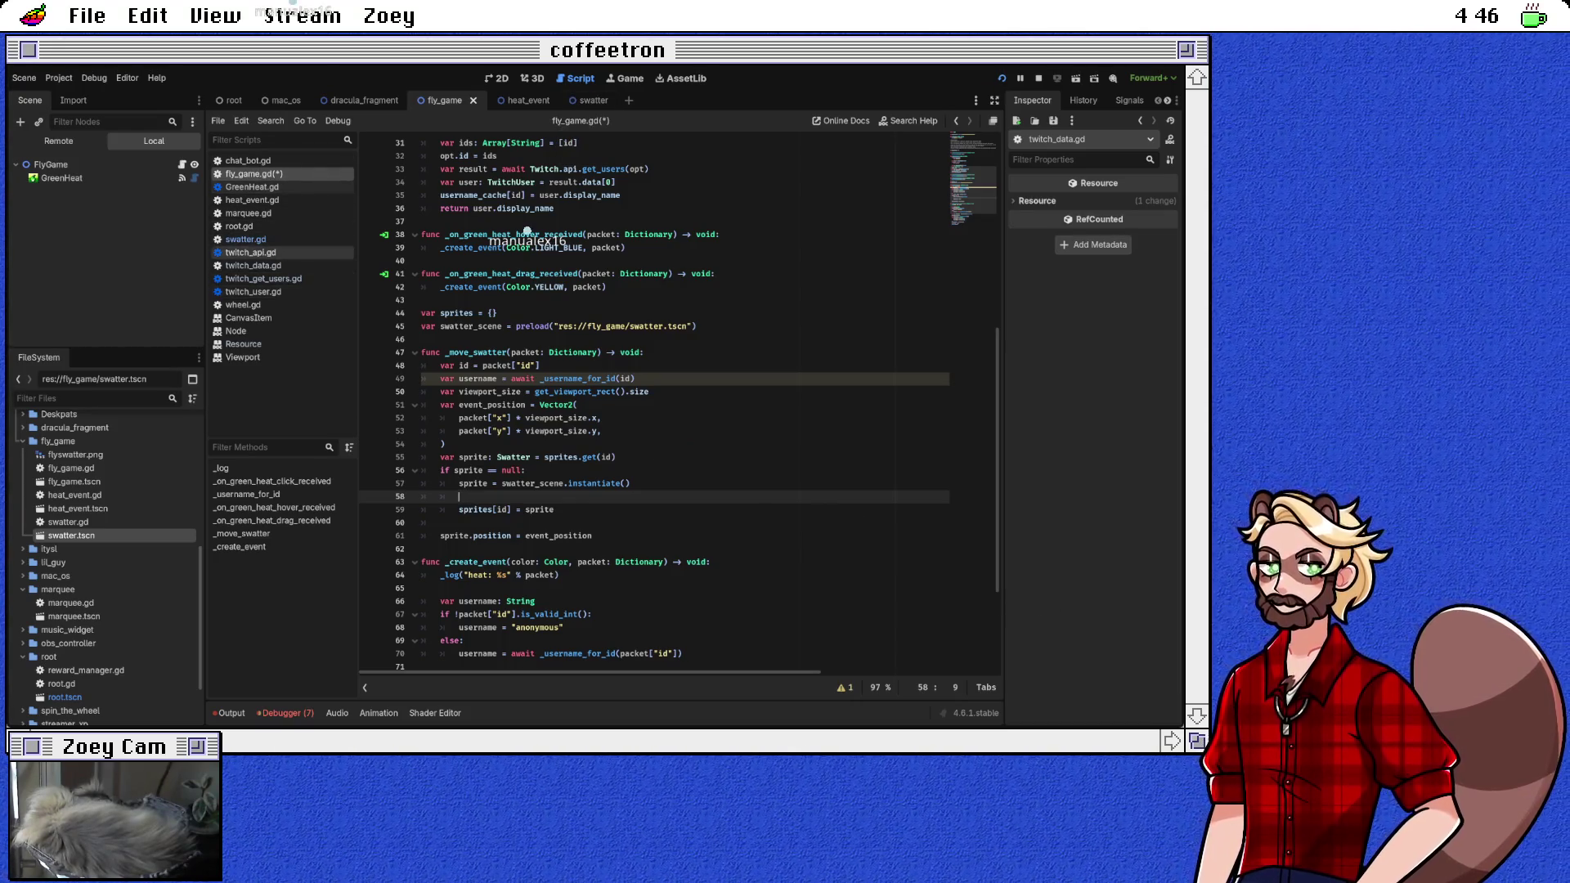
Step: In swatter.gd, declare a String username property whose setter writes it to the Label text
left_click(245, 239)
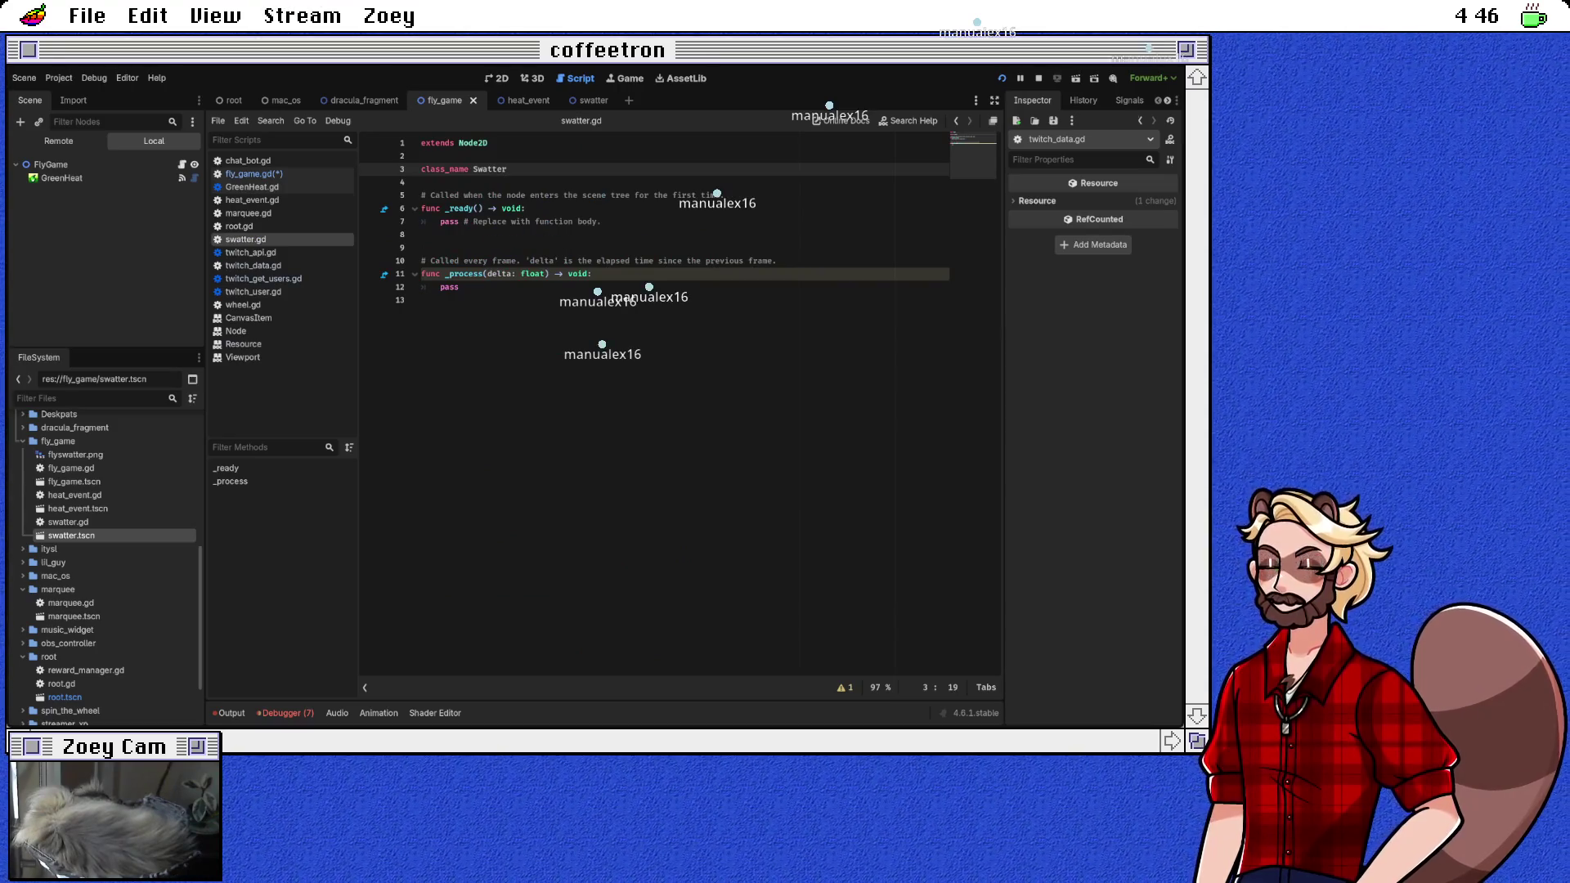
key("Return")
key("Return")
type("var username: String:")
key("Return")
type("set(new_value):")
key("Return")
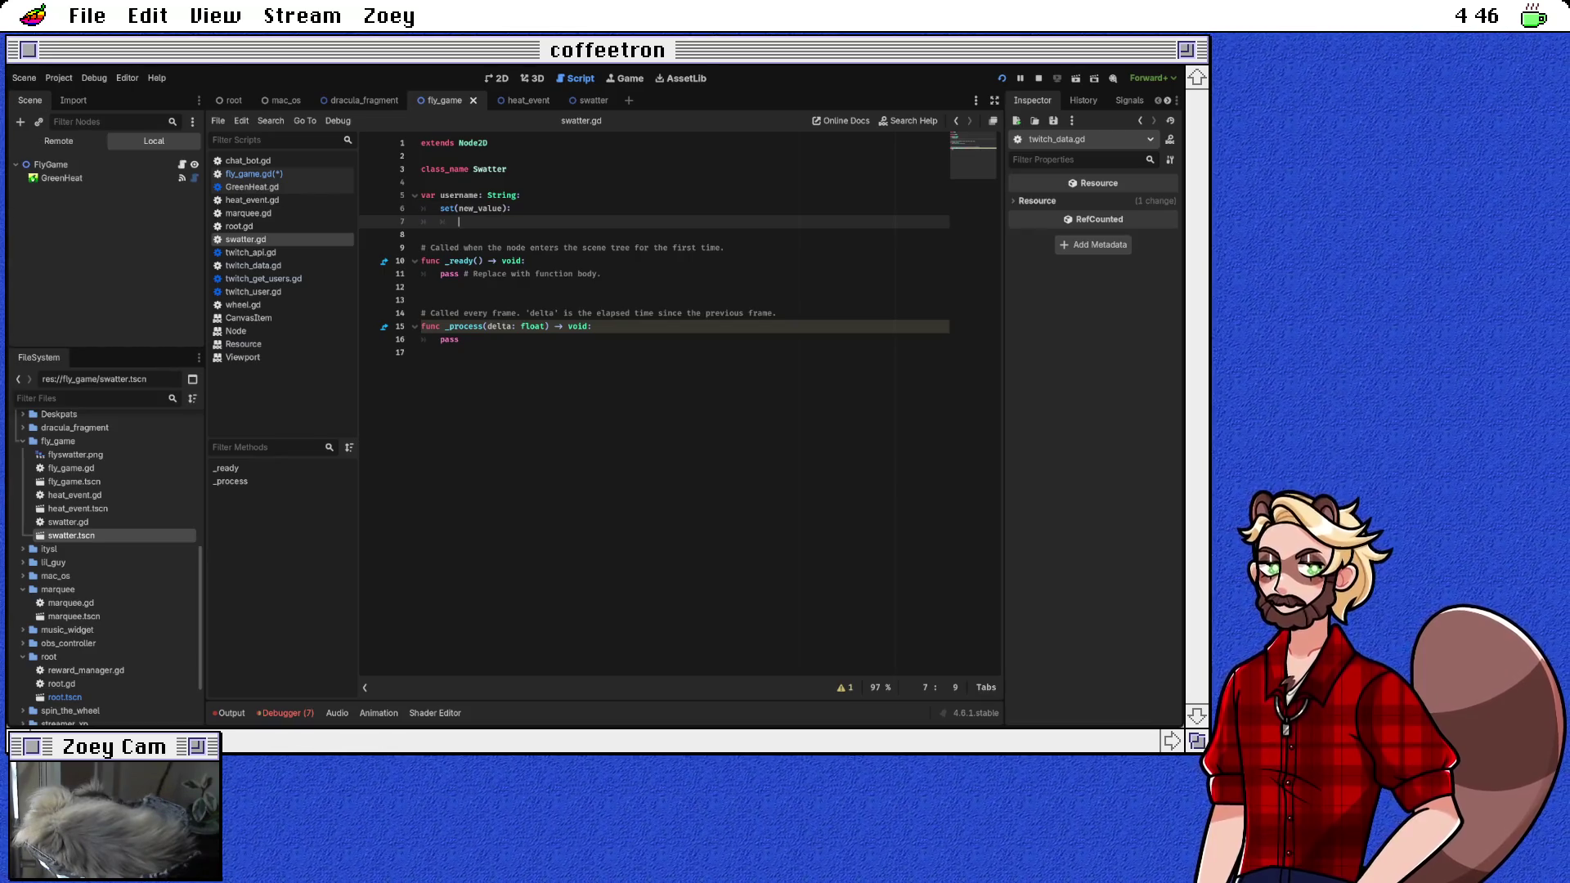
type("$Lab")
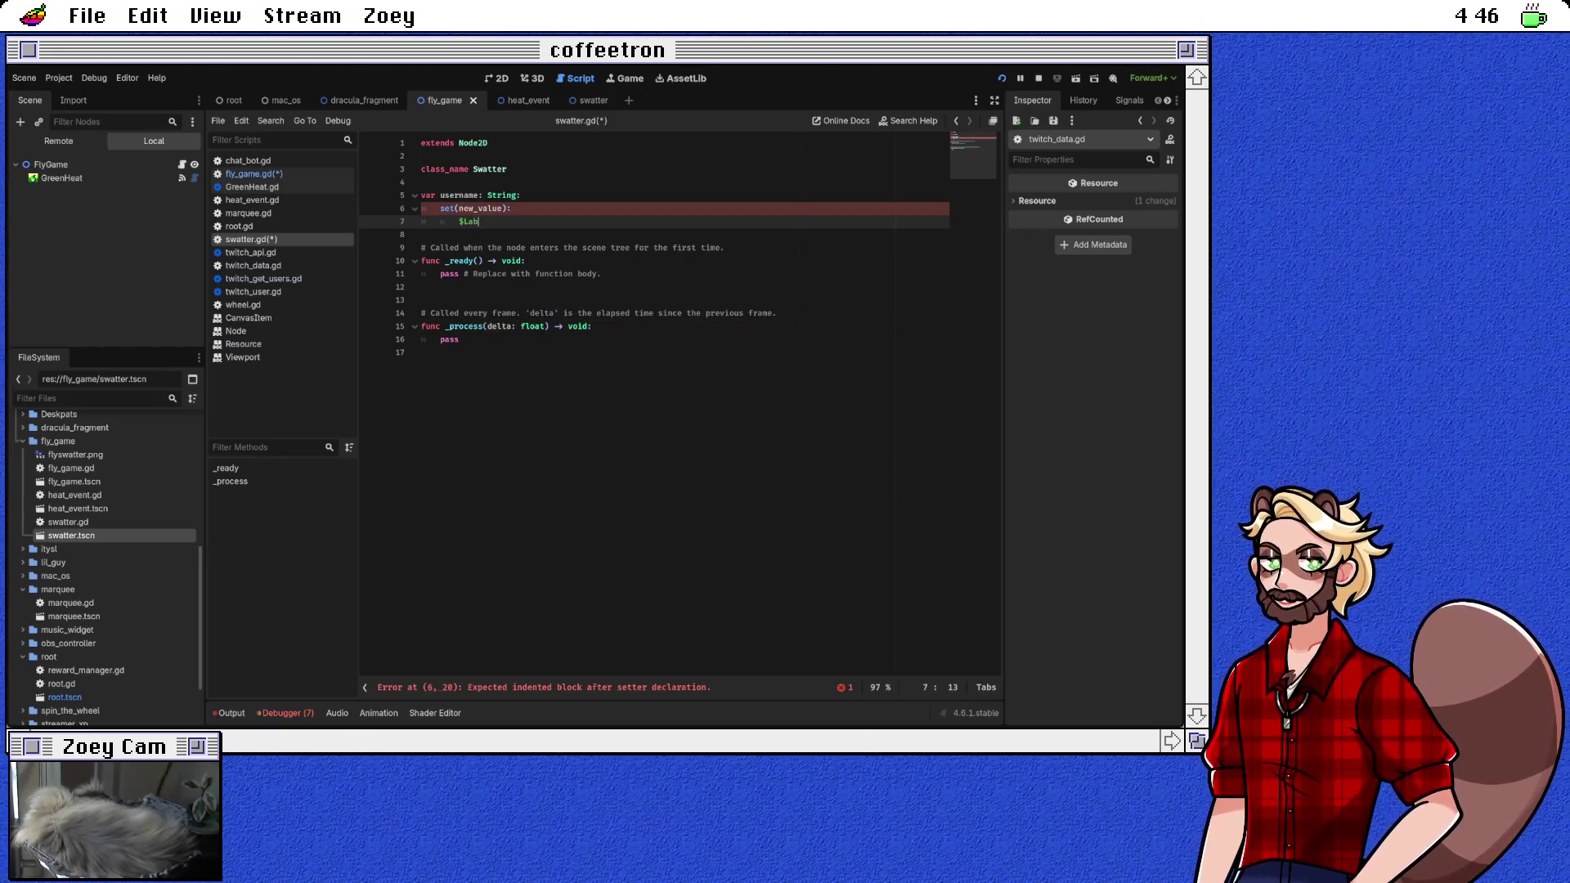
key("BackSpace")
key("BackSpace")
key("BackSpace")
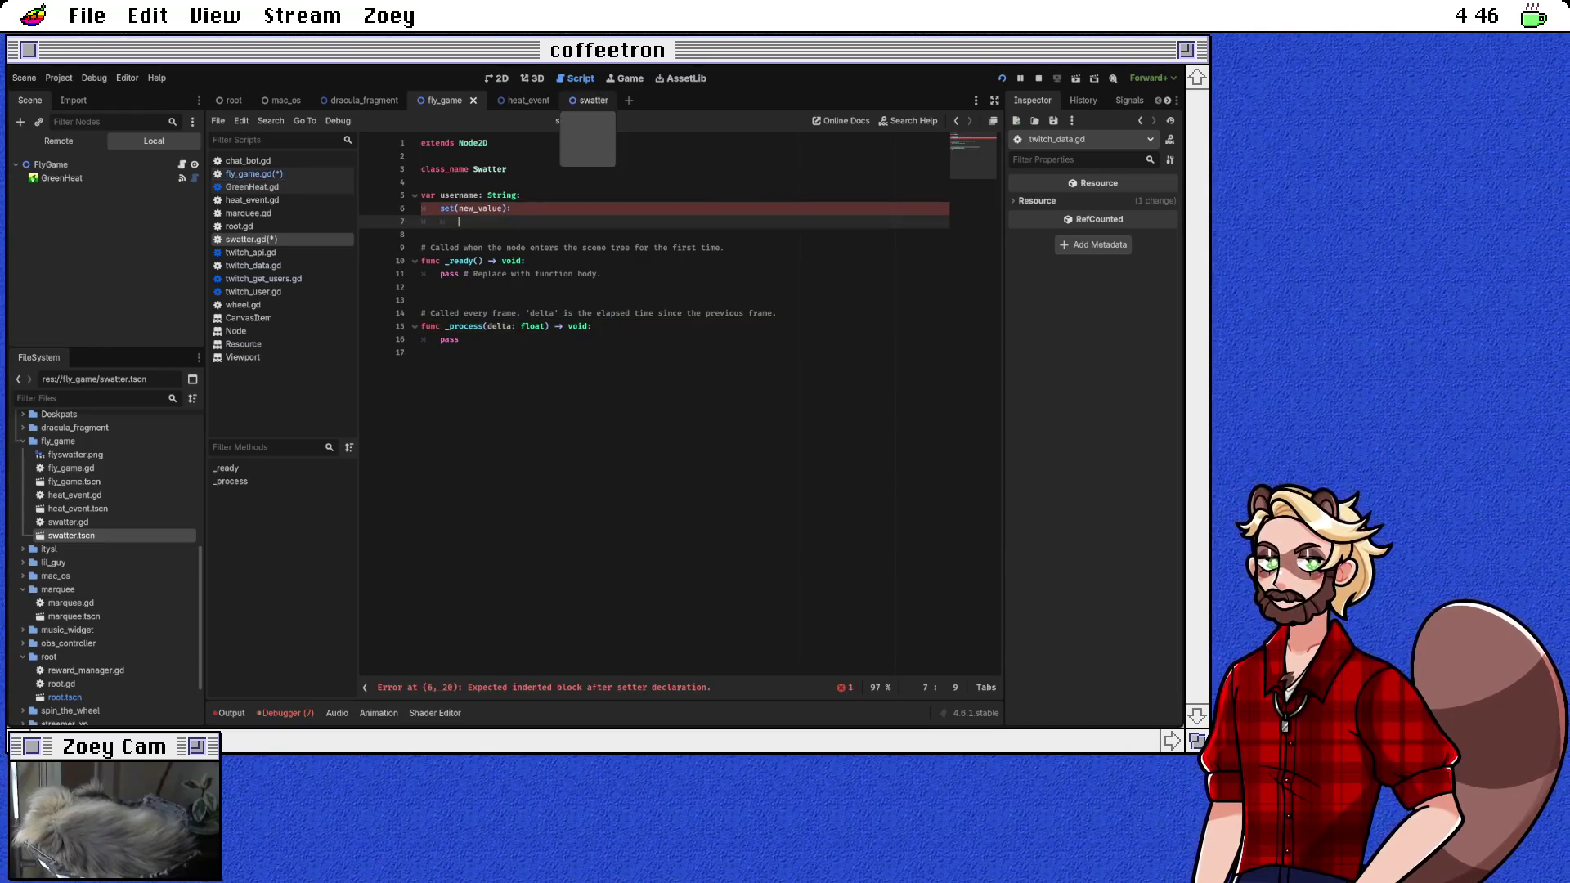
left_click(577, 99)
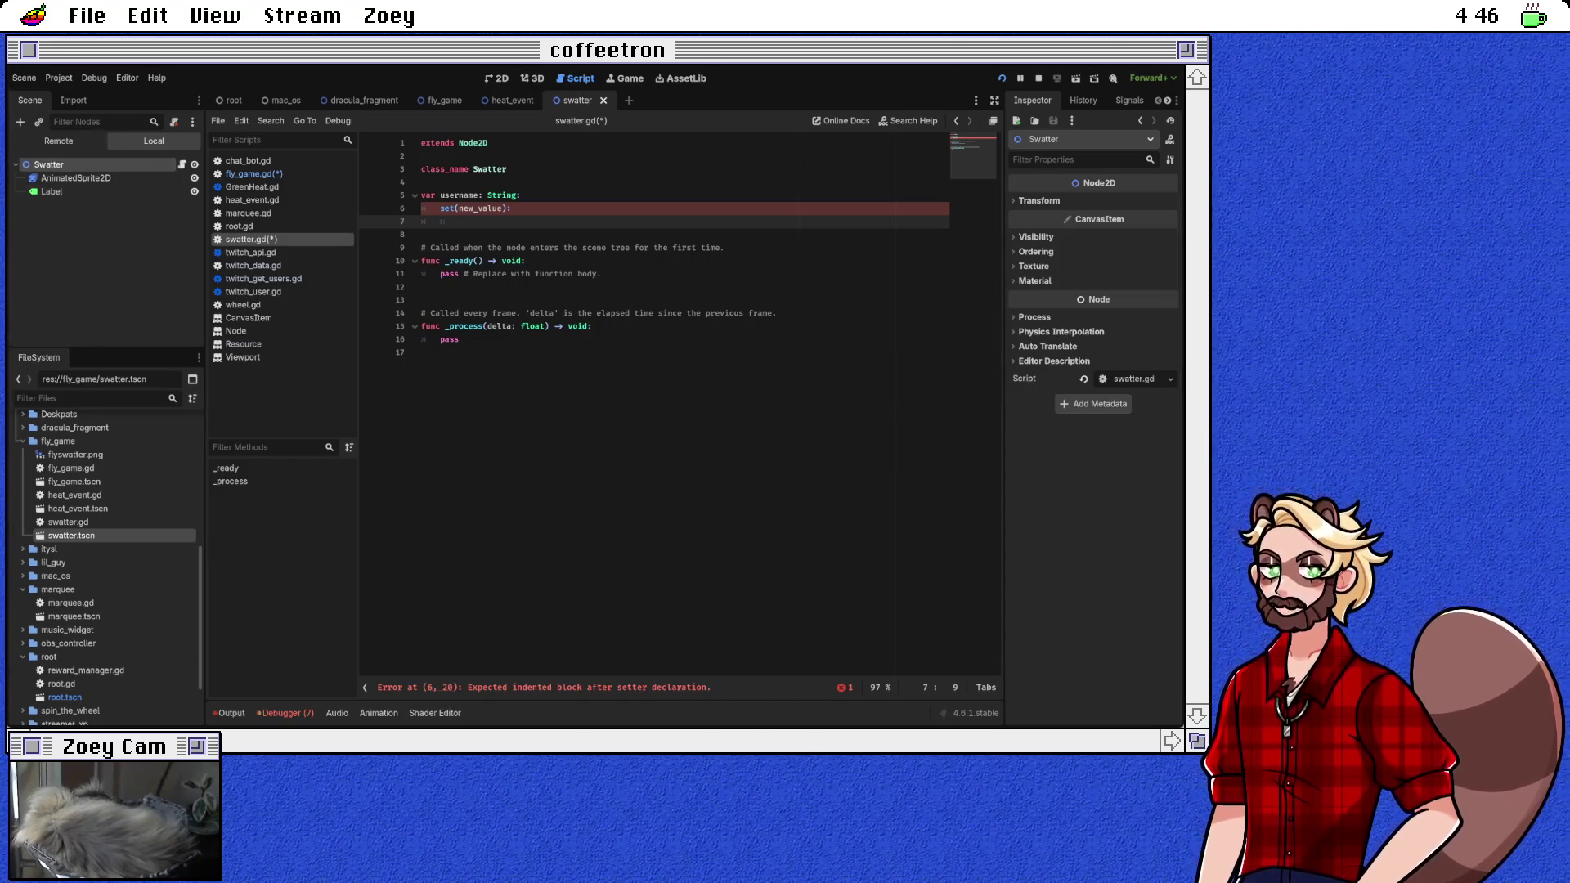
type("$Label.")
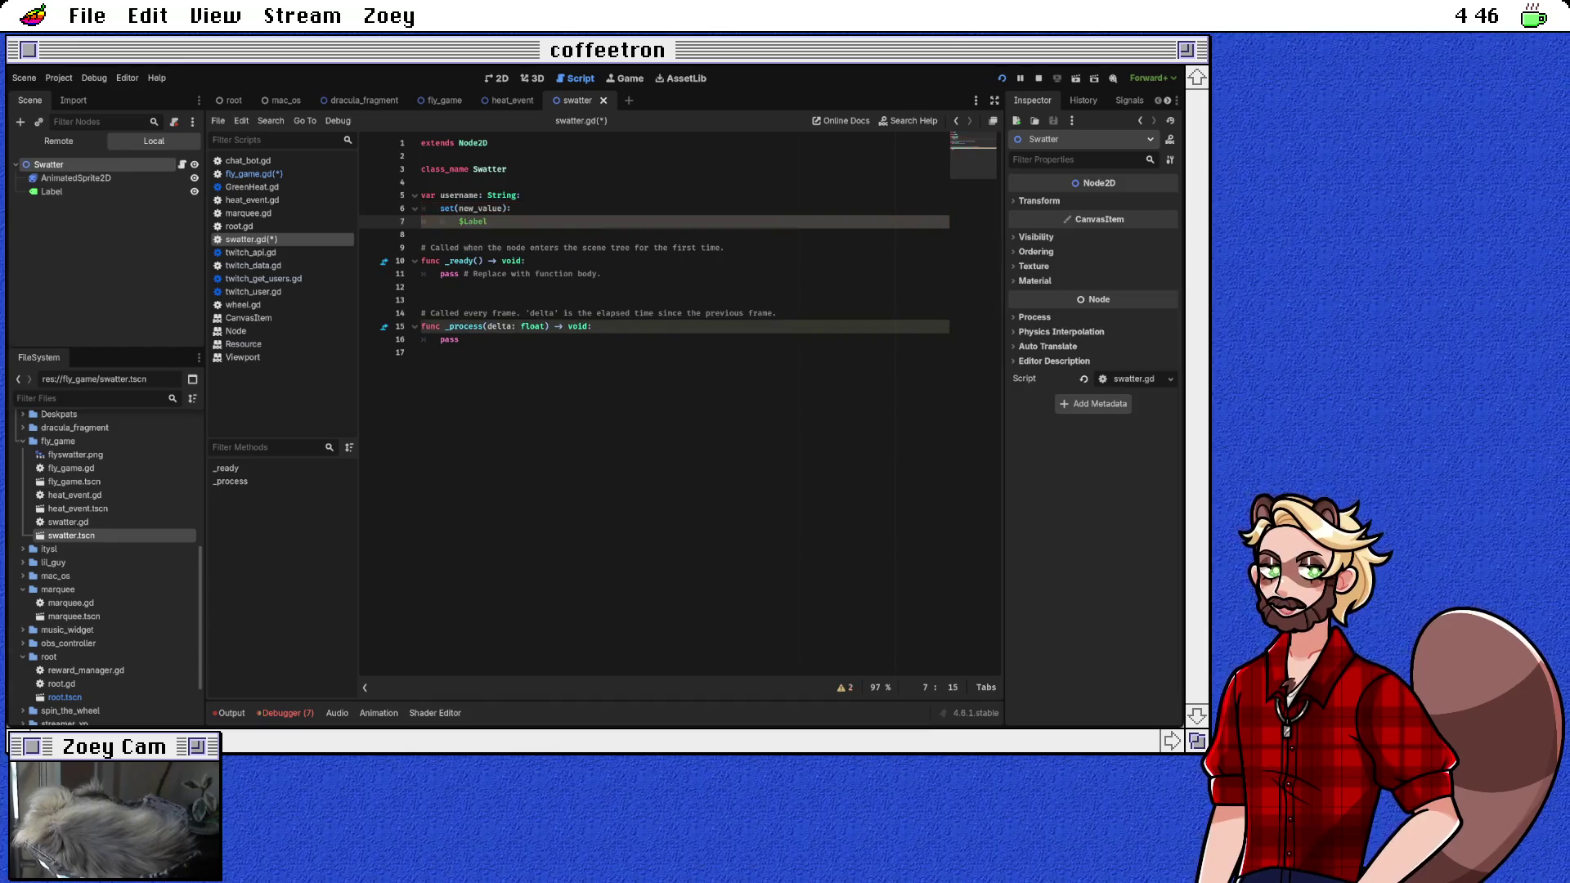
type("te")
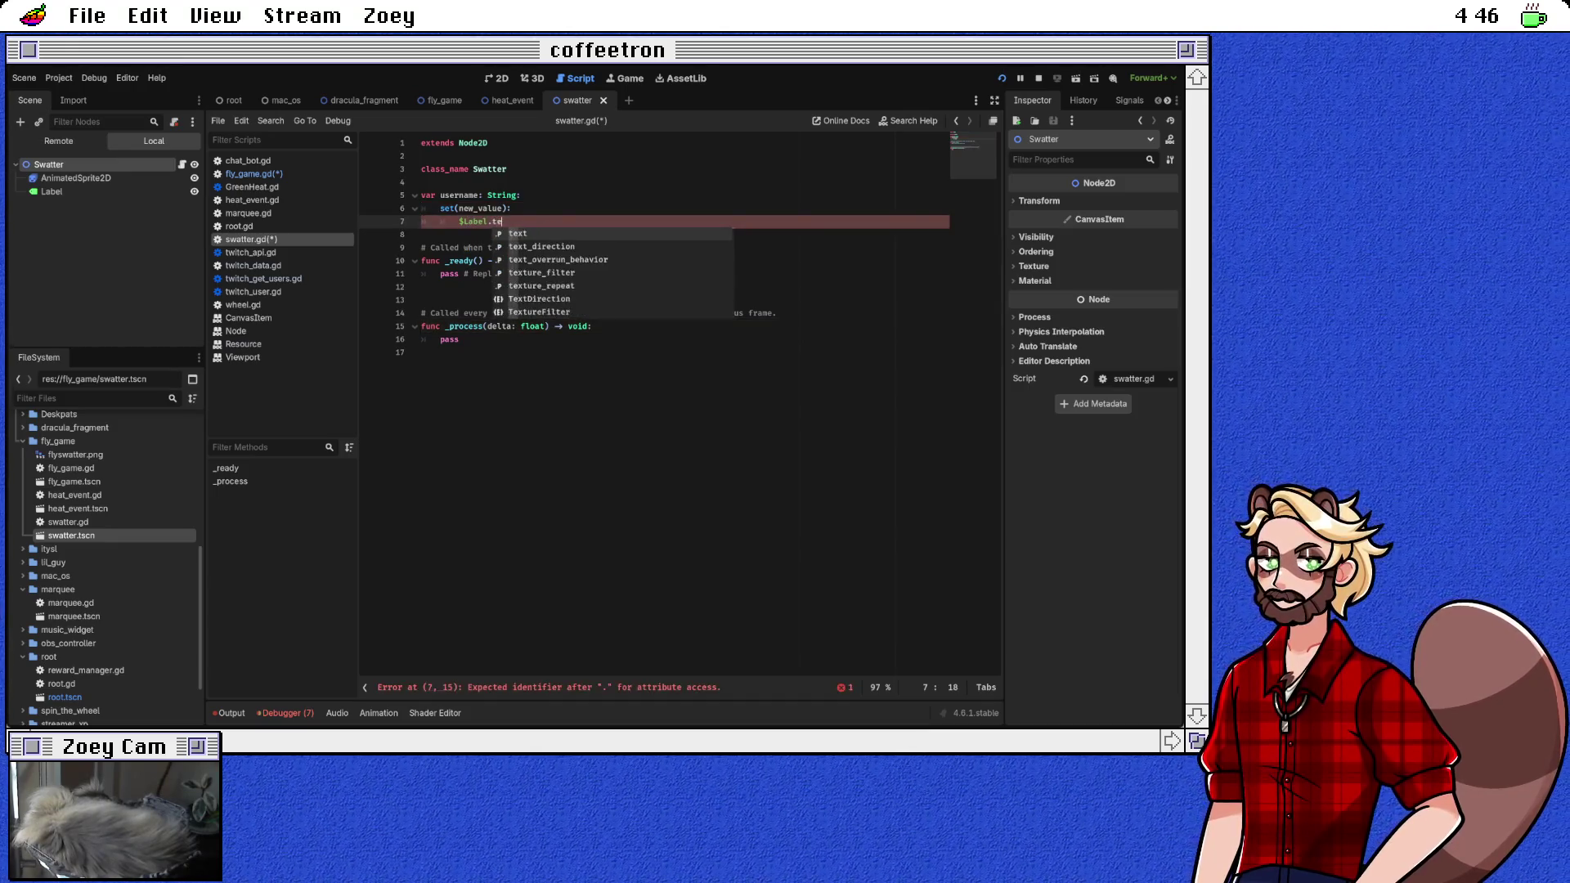
type("xt = username")
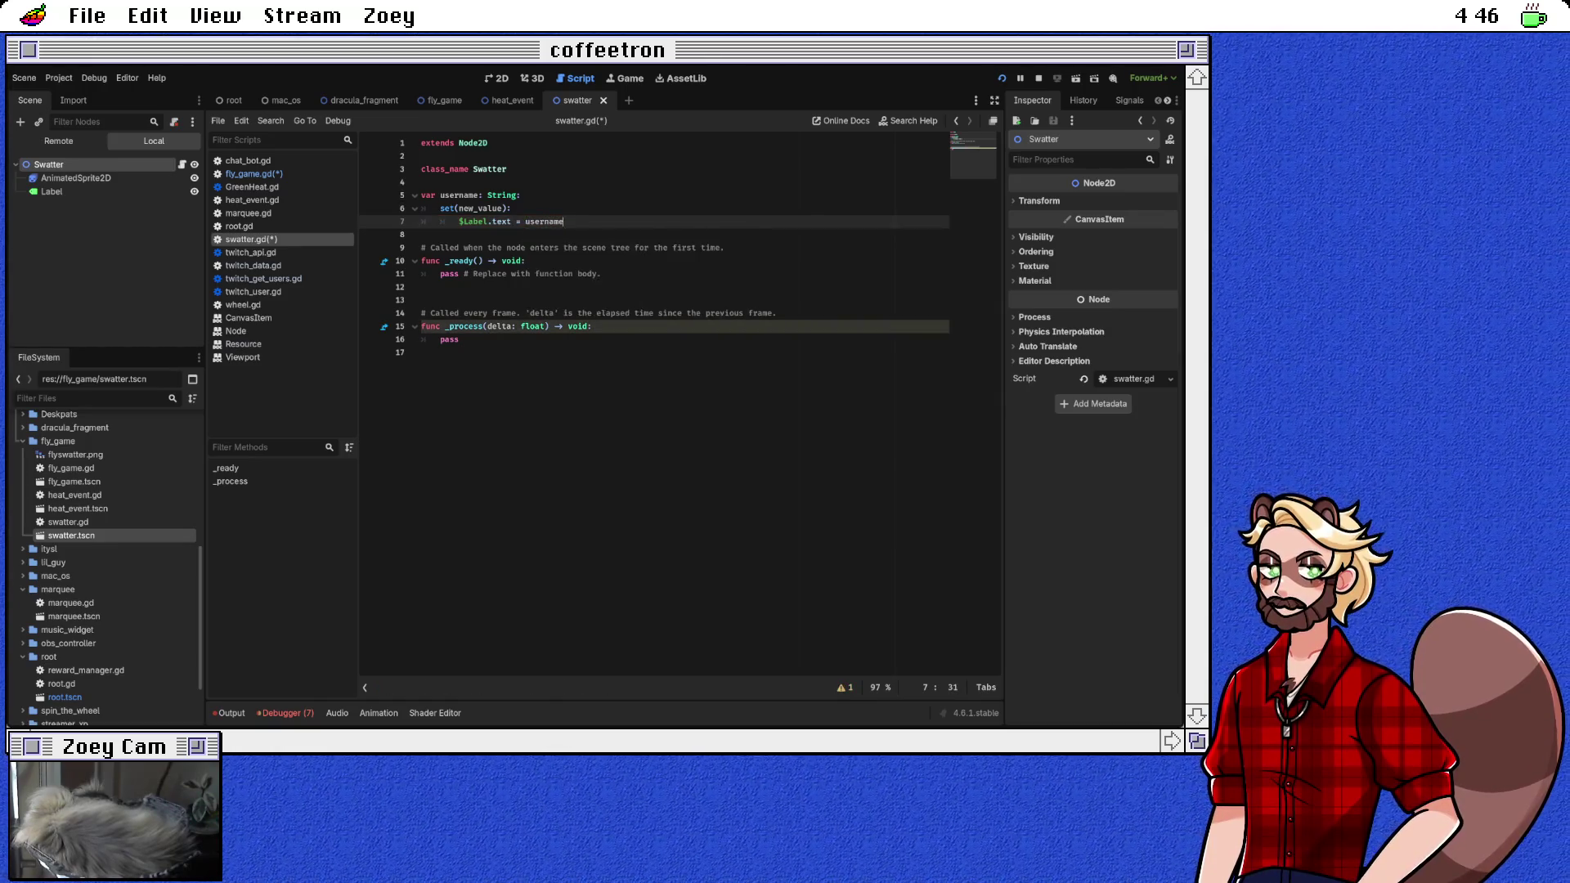
Step: Add a getter returning the Label text, then save and run the project
key("Return")
key("BackSpace")
type("get:")
key("Return")
type("Label.text")
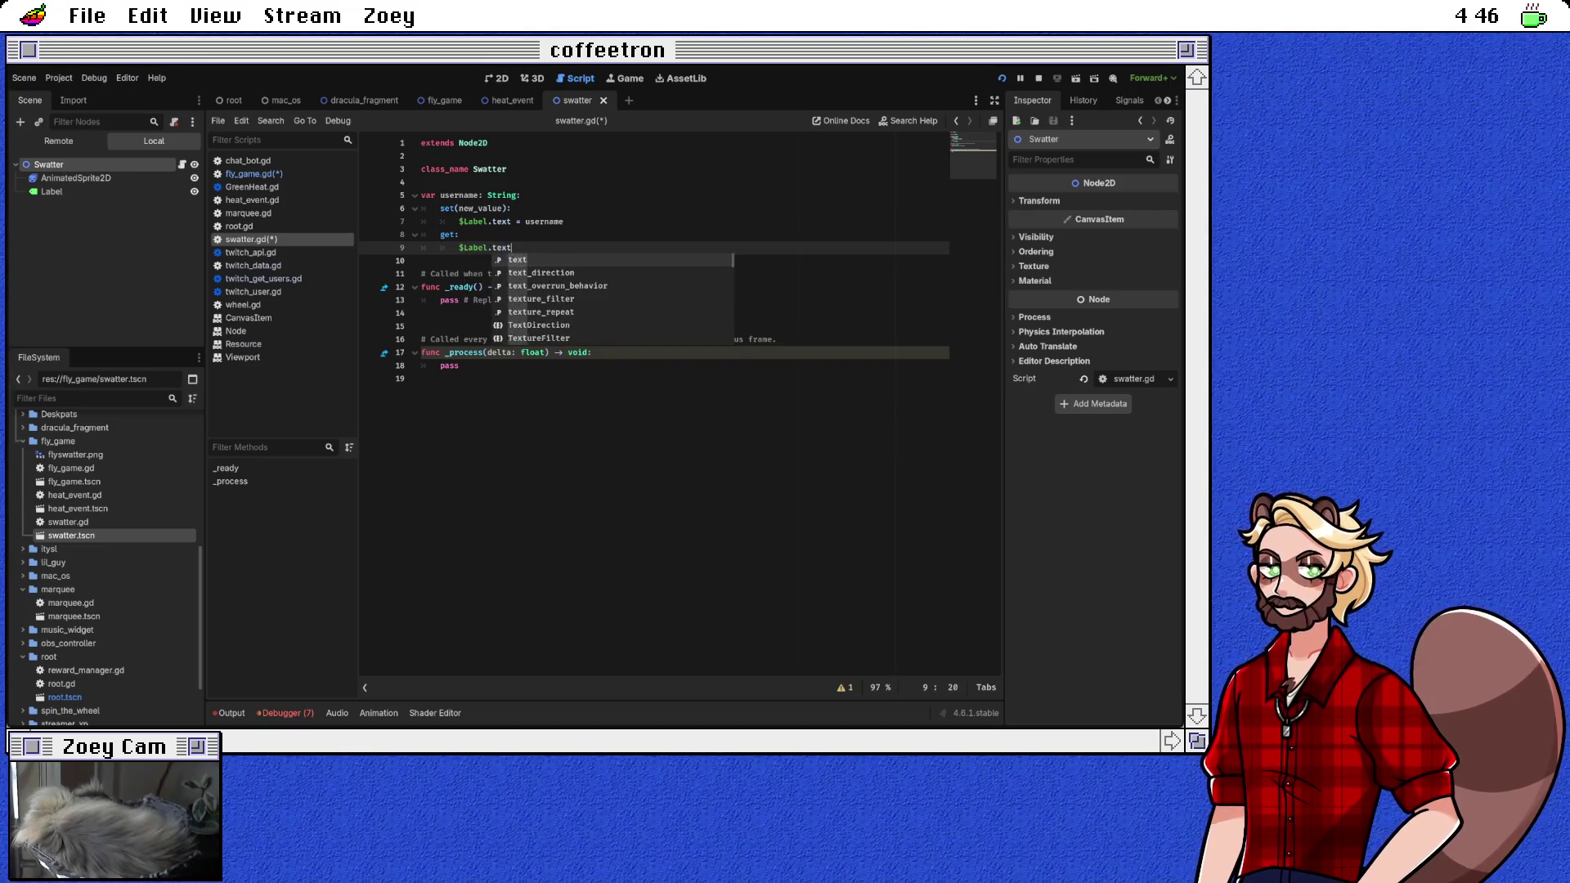
key("Home")
type("return")
key("Down")
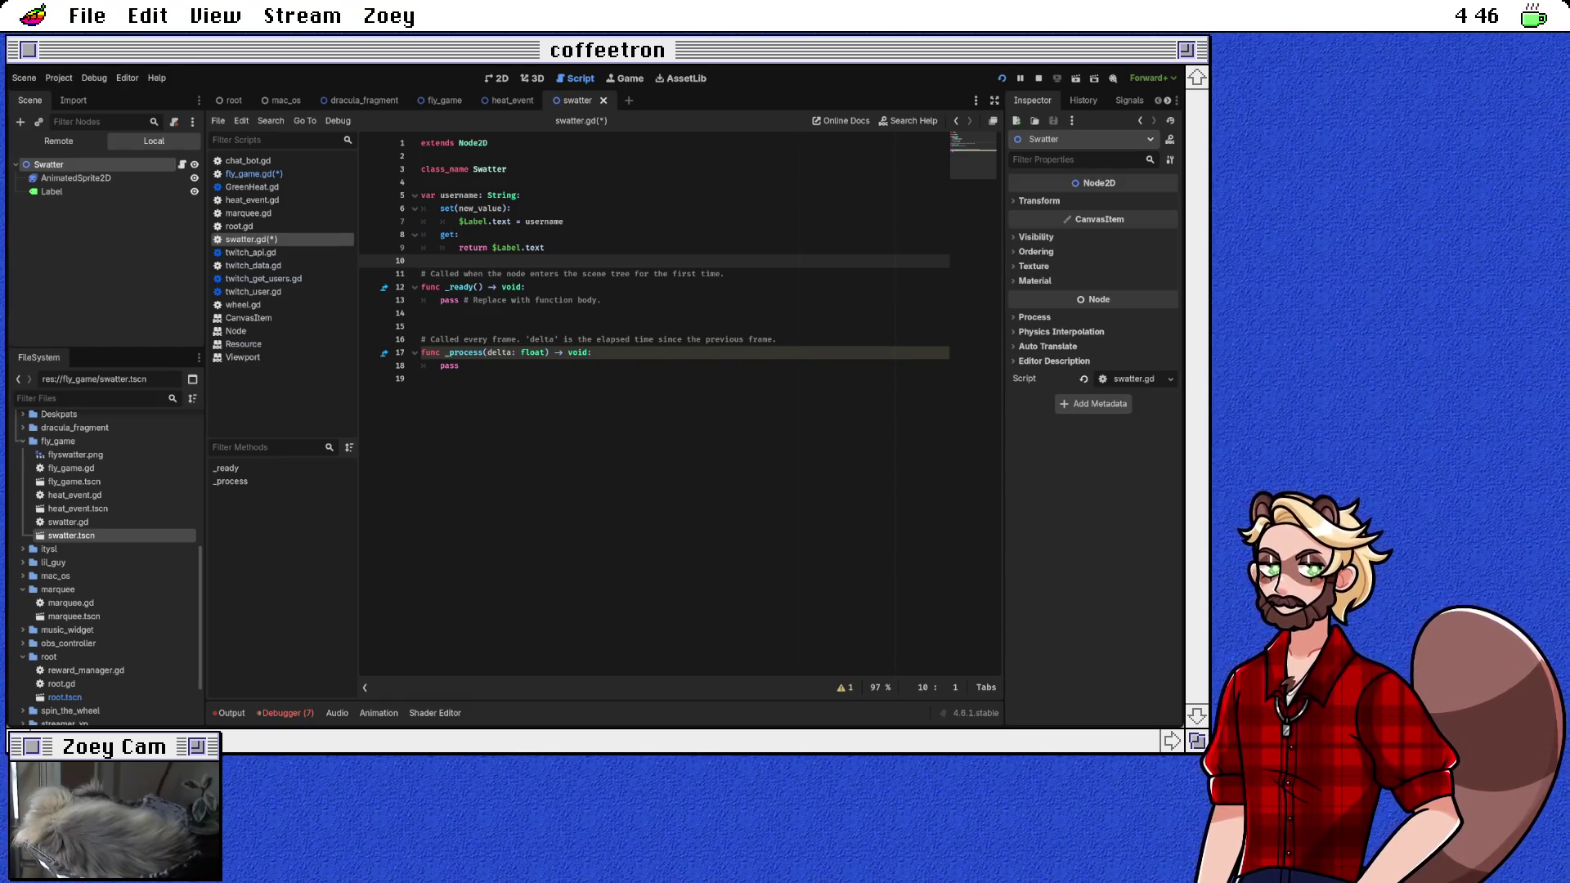
key("F5")
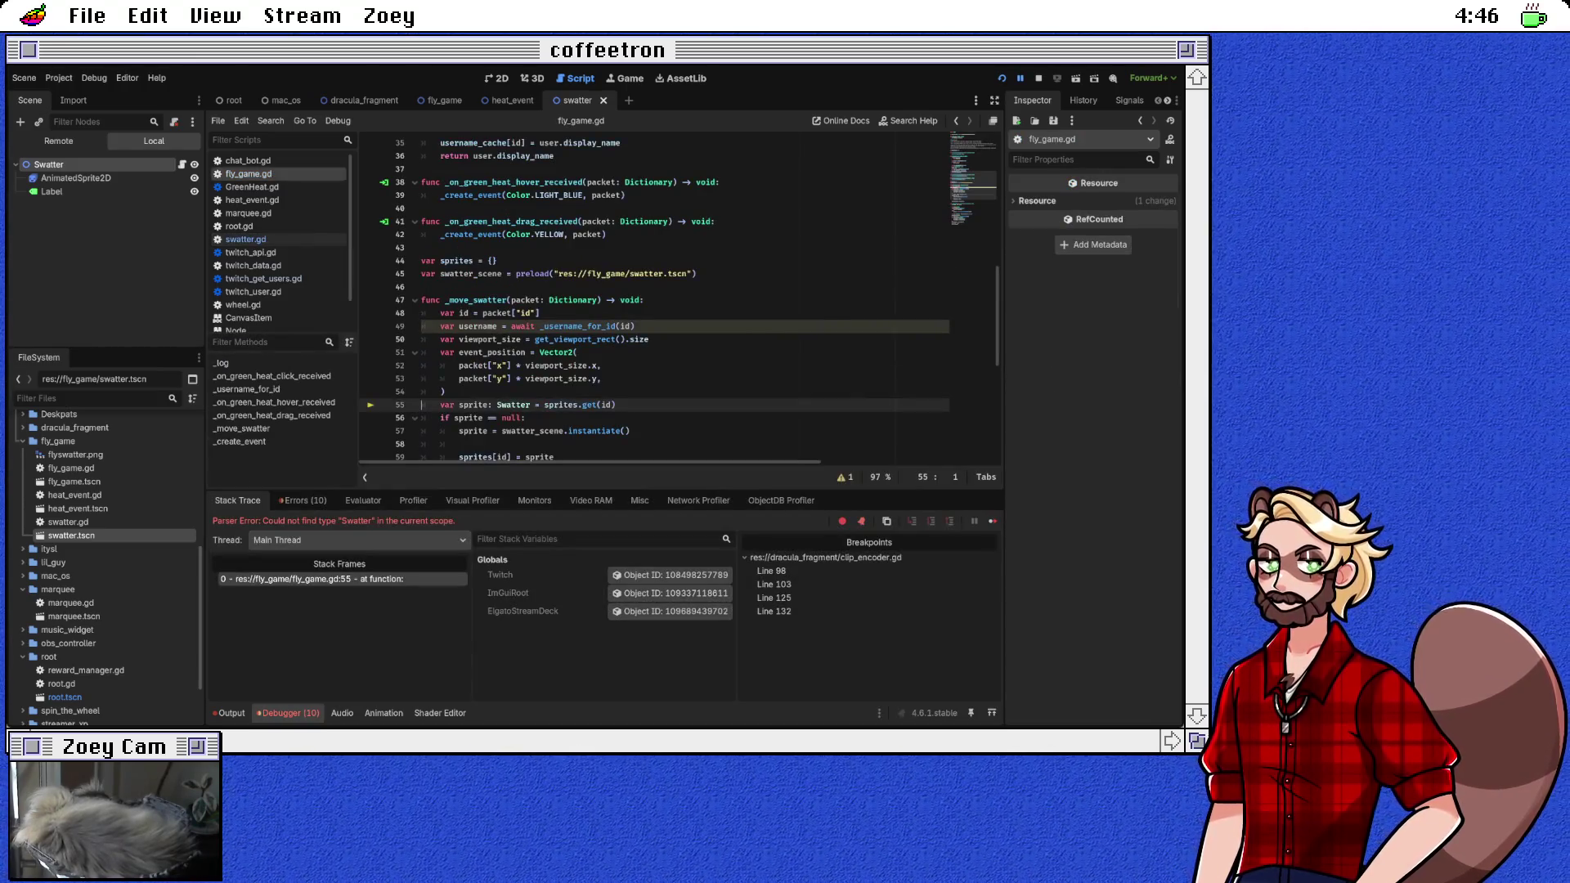
Step: Stop the game and add sprite.username = username inside _move_swatter's if block
scroll(677, 300, "down", 1)
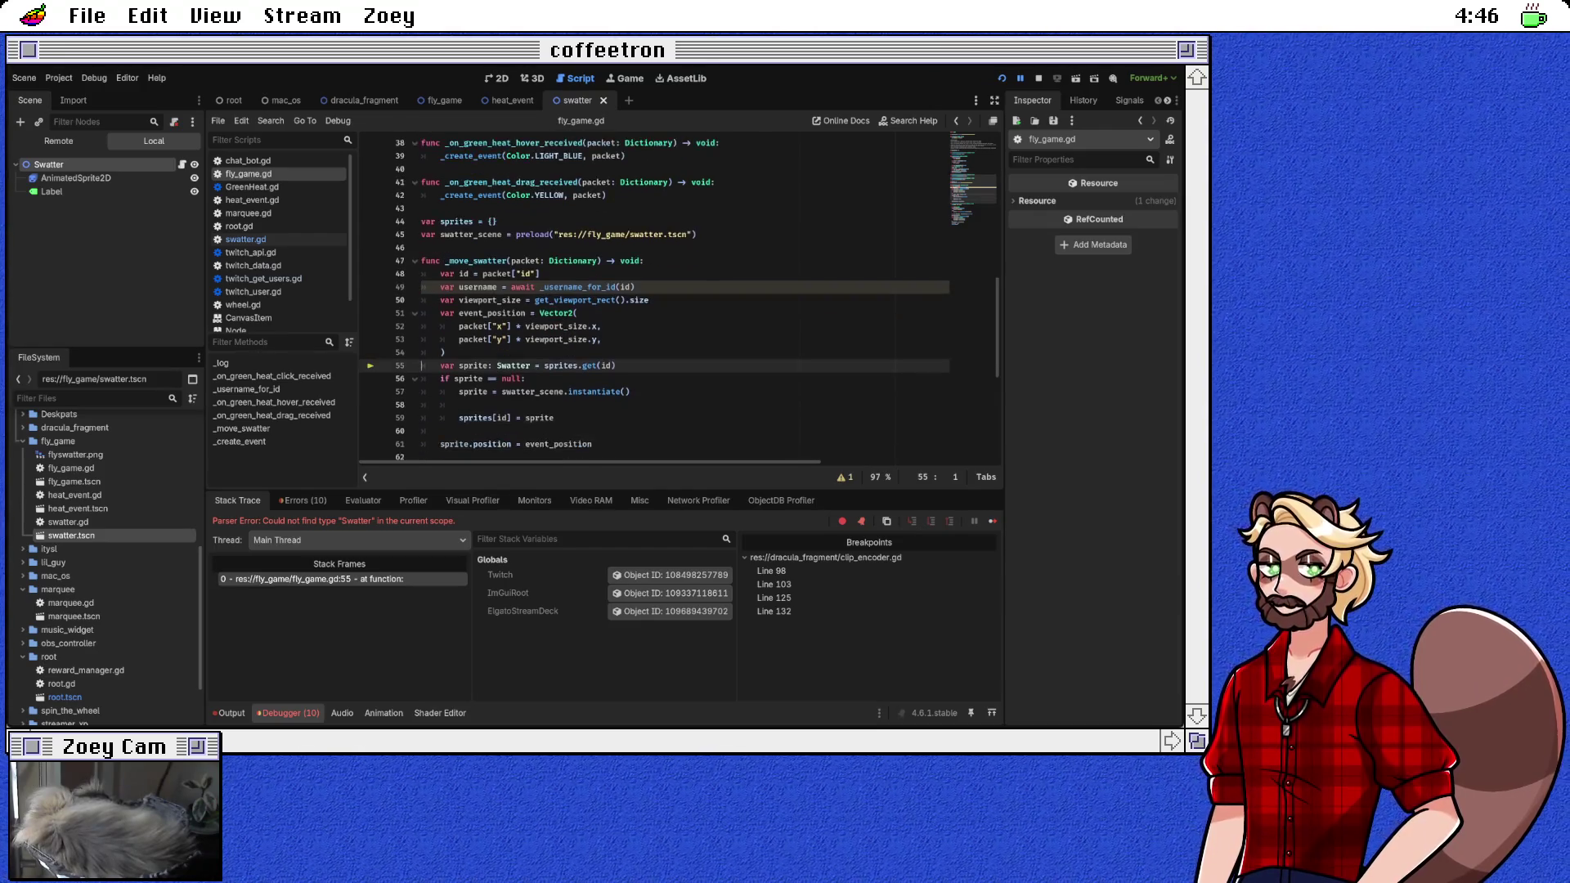
double_click(501, 365)
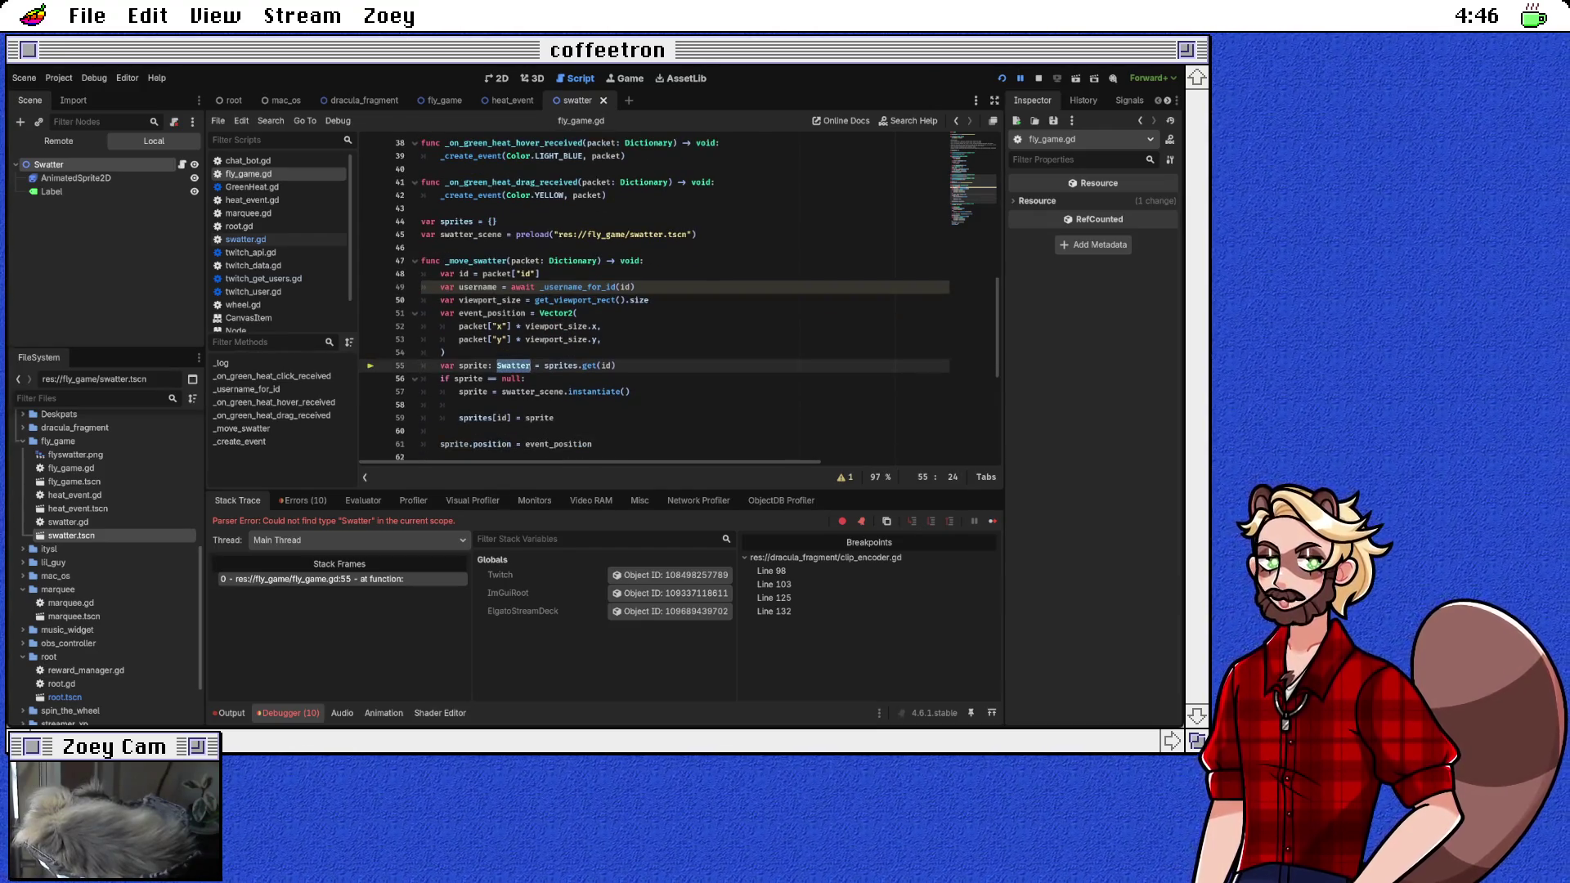
key("F8")
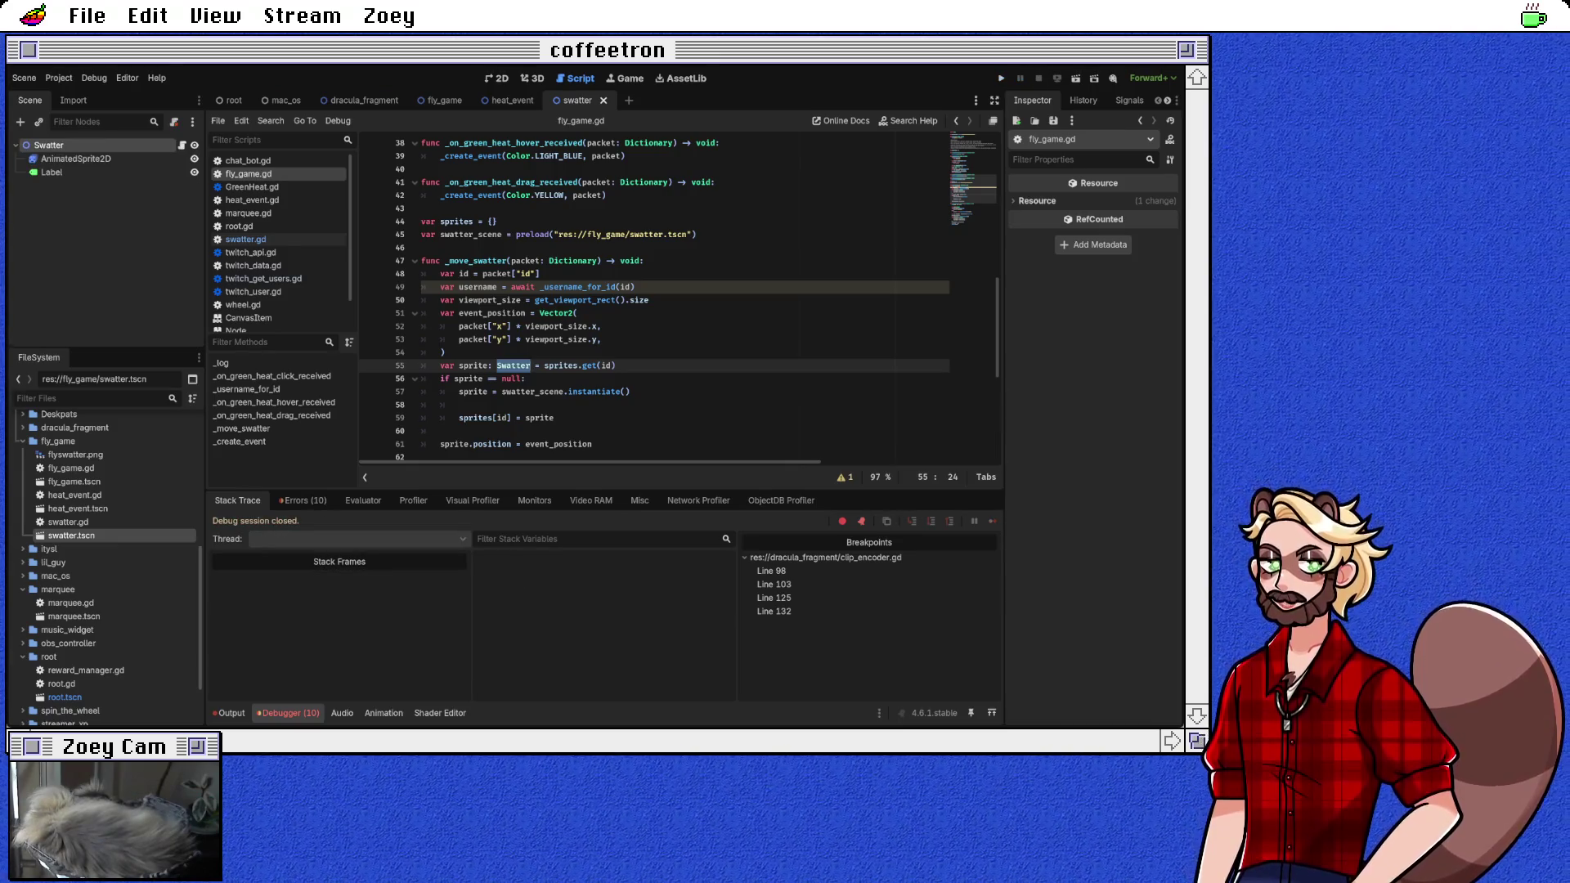
left_click(618, 366)
left_click(445, 353)
scroll(654, 298, "down", 2)
left_click(459, 326)
type("prite.username ")
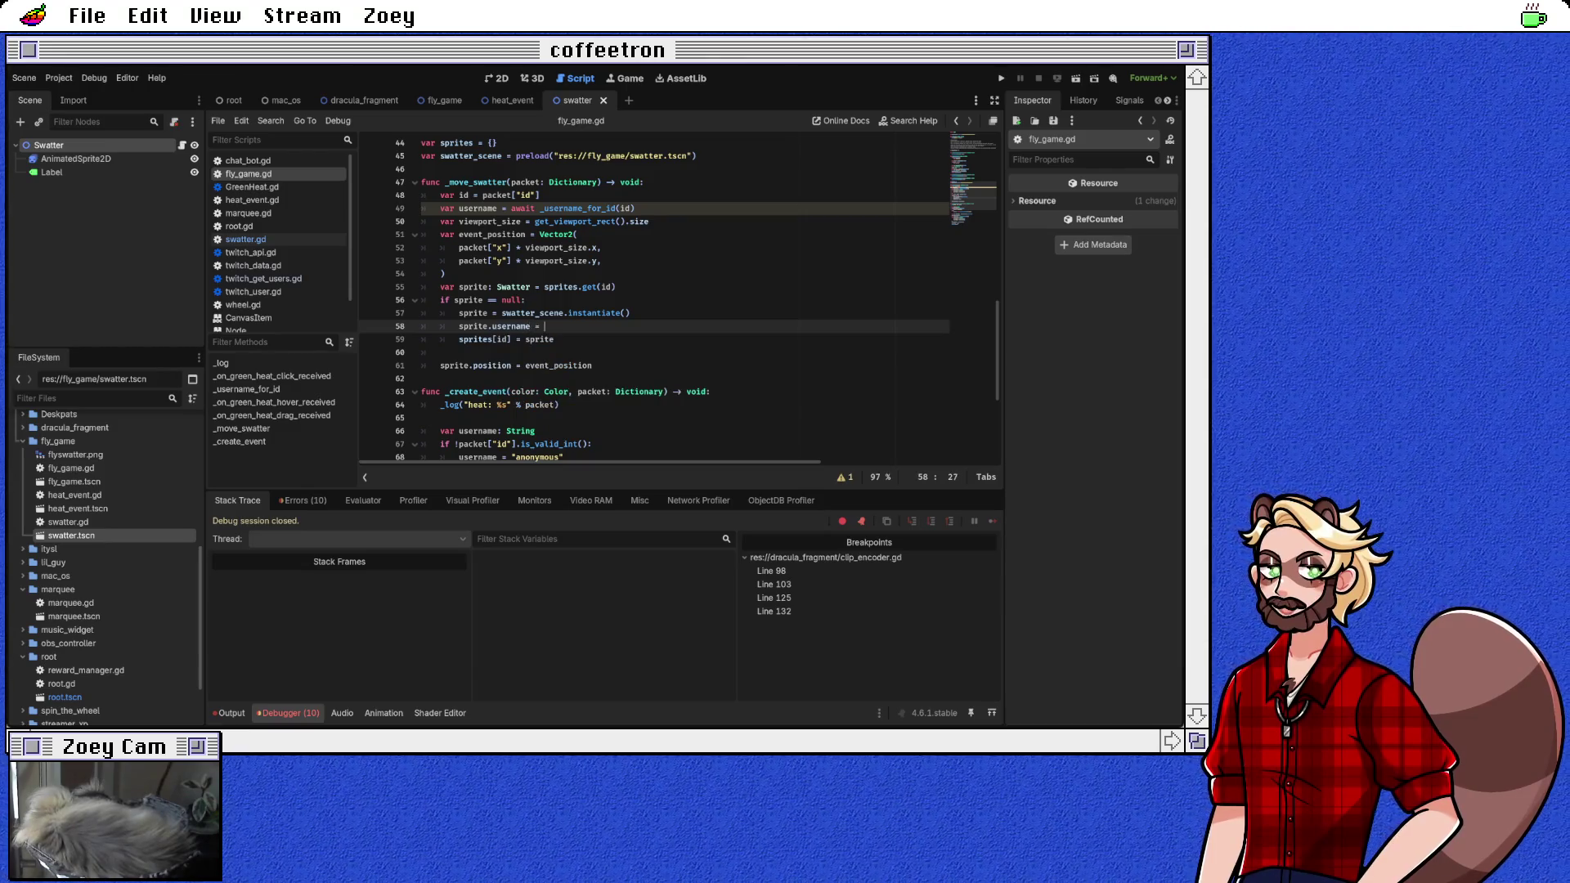
type("= username")
key("Down")
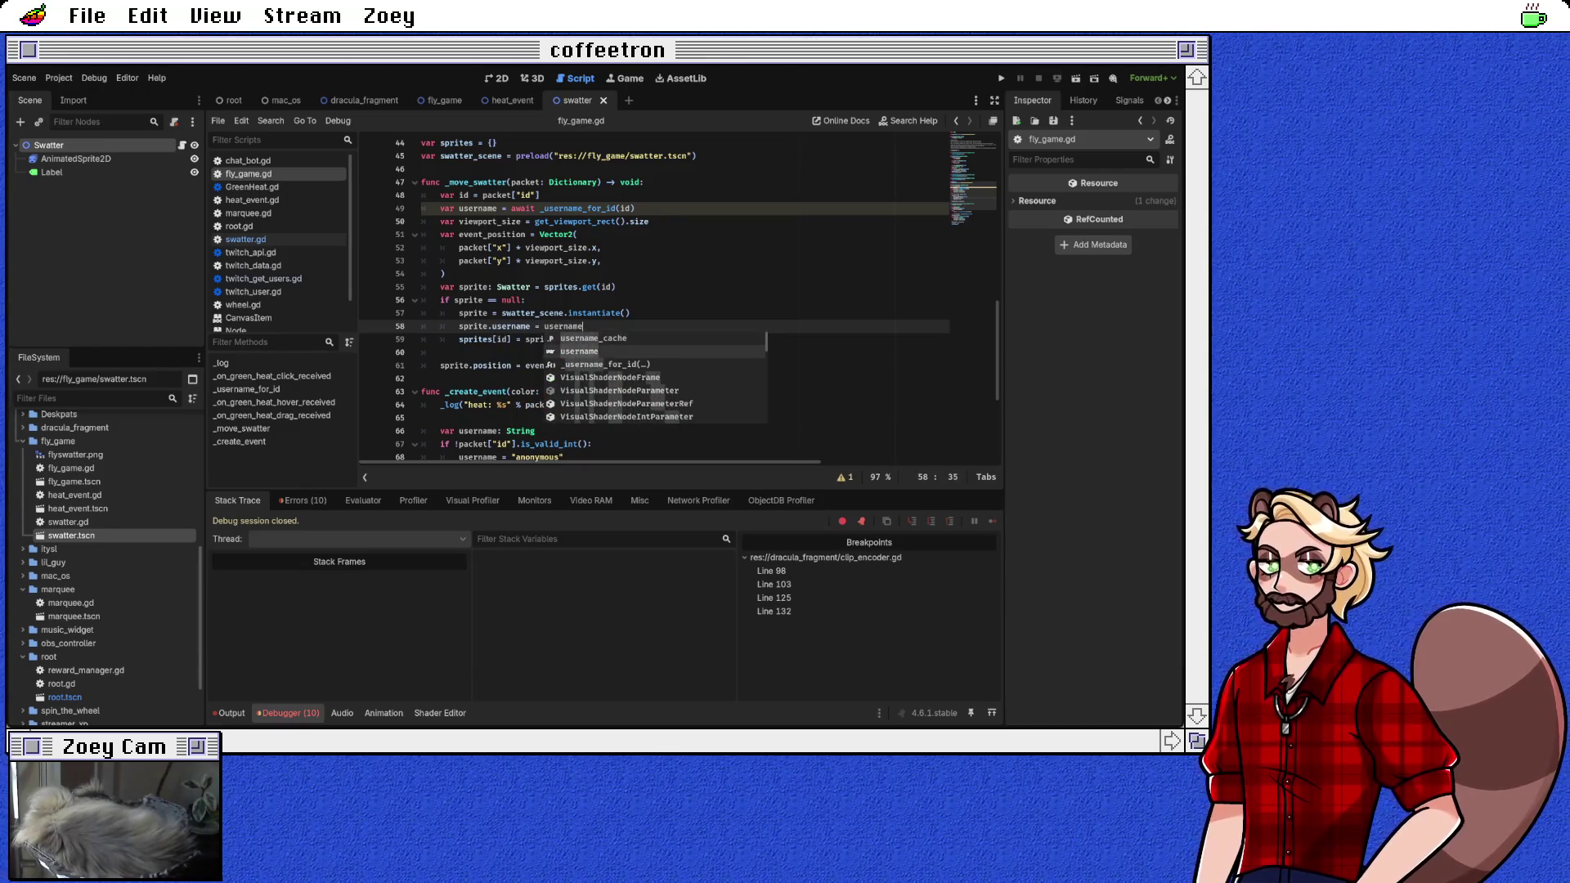
key("Return")
Step: Rename every occurrence of the sprite variable in _move_swatter to swatter
scroll(677, 297, "up", 1)
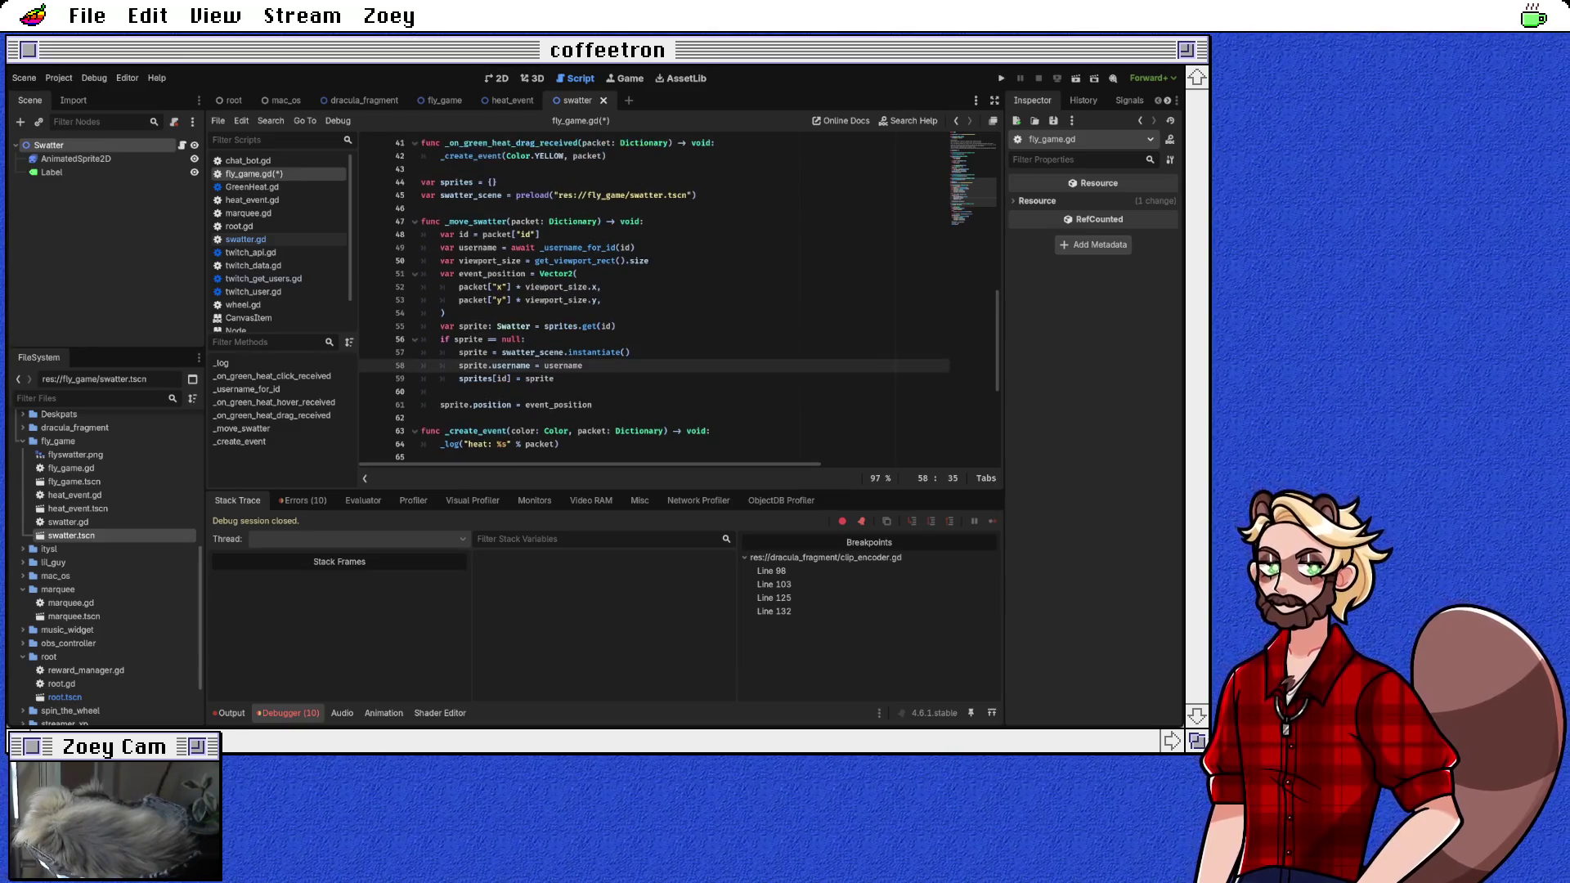
double_click(473, 326)
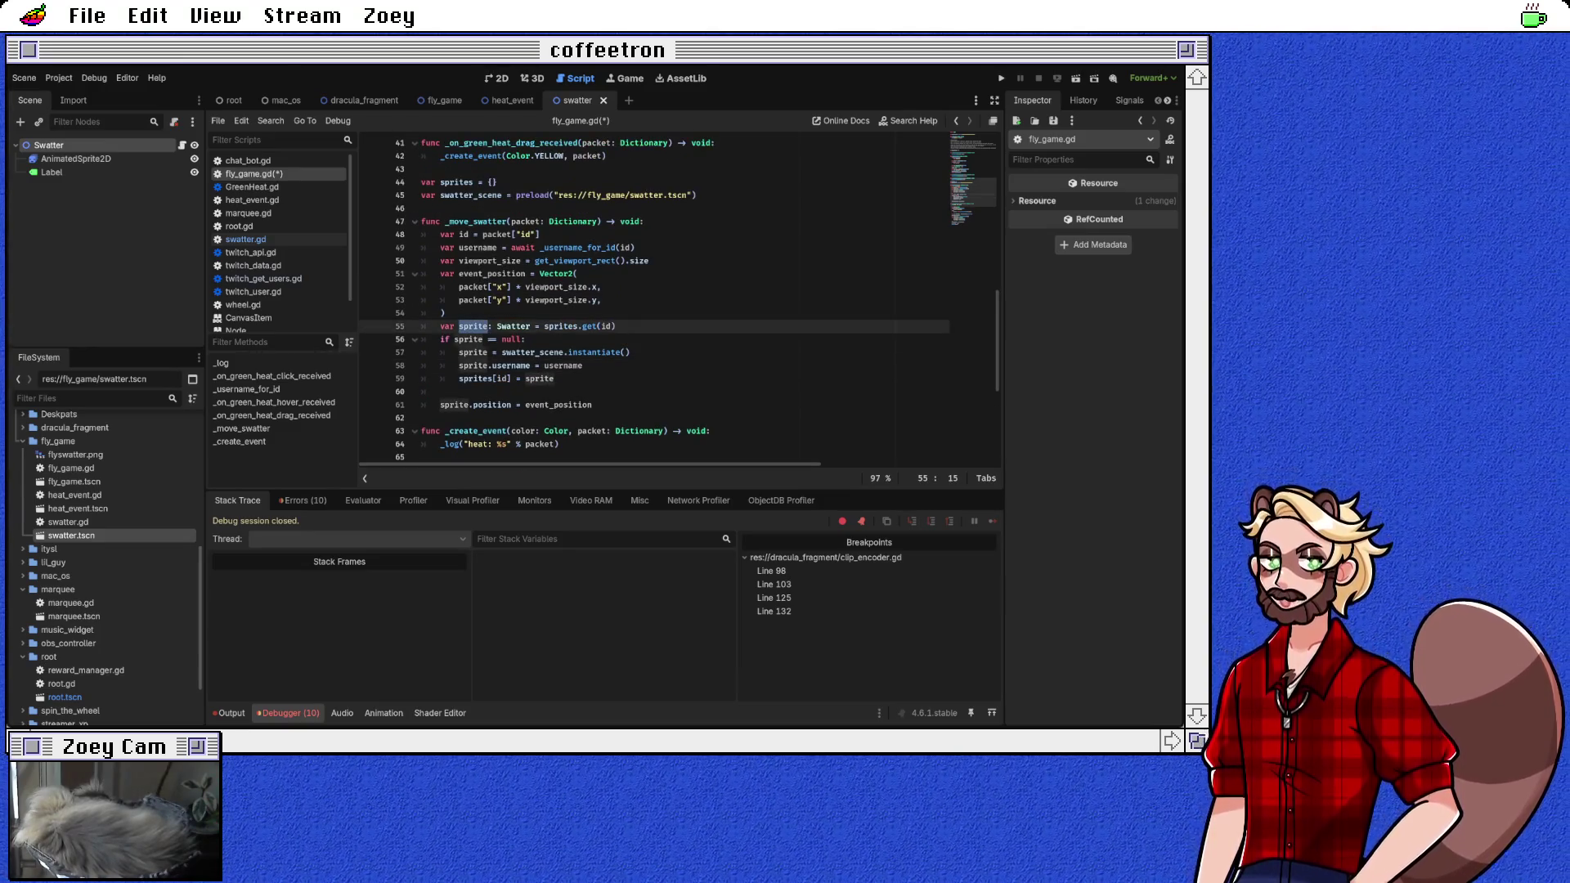
left_click(552, 352)
double_click(473, 326)
key("ctrl+d")
key("ctrl+d")
key("ctrl+d")
key("ctrl+d")
key("ctrl+d")
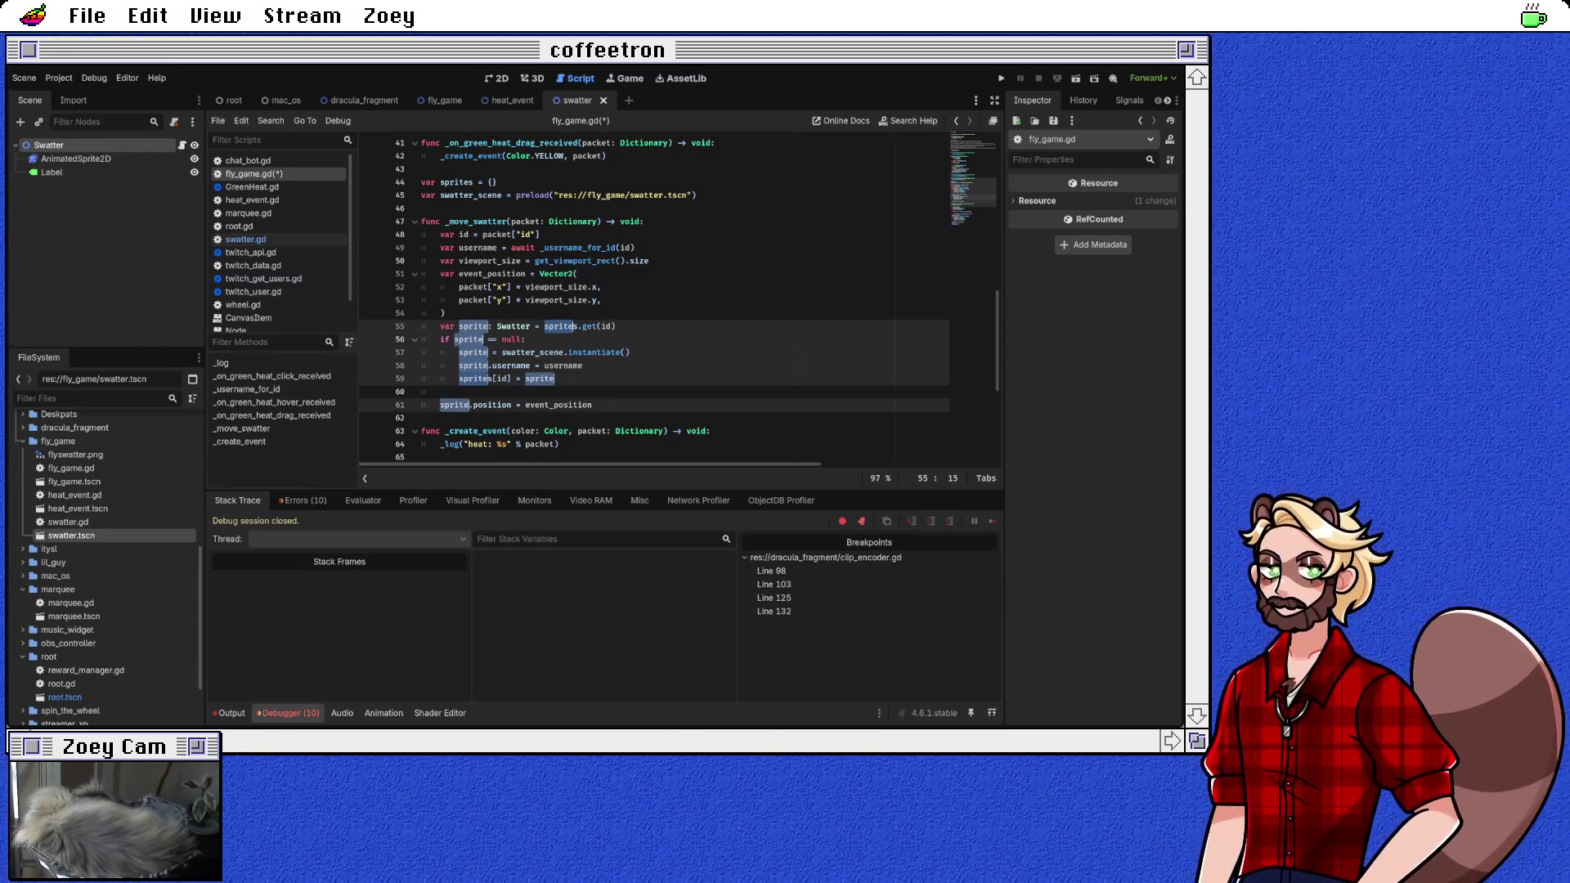
type("swatter")
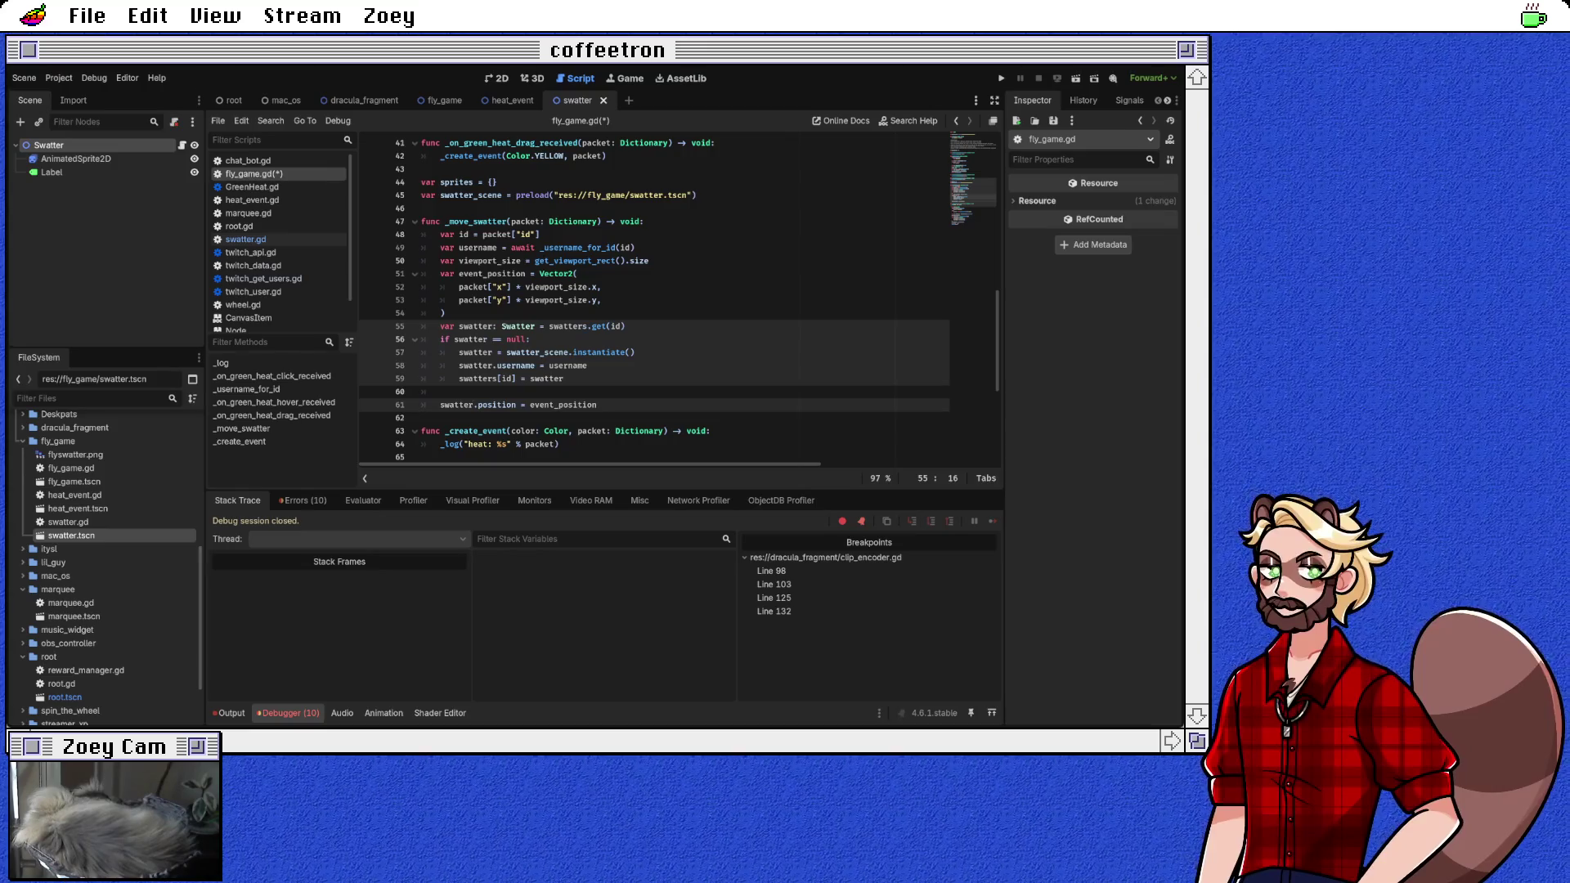
Step: Rename the sprites dictionary on line 44 to swatters and review the handlers above
scroll(654, 327, "up", 1)
left_click(587, 404)
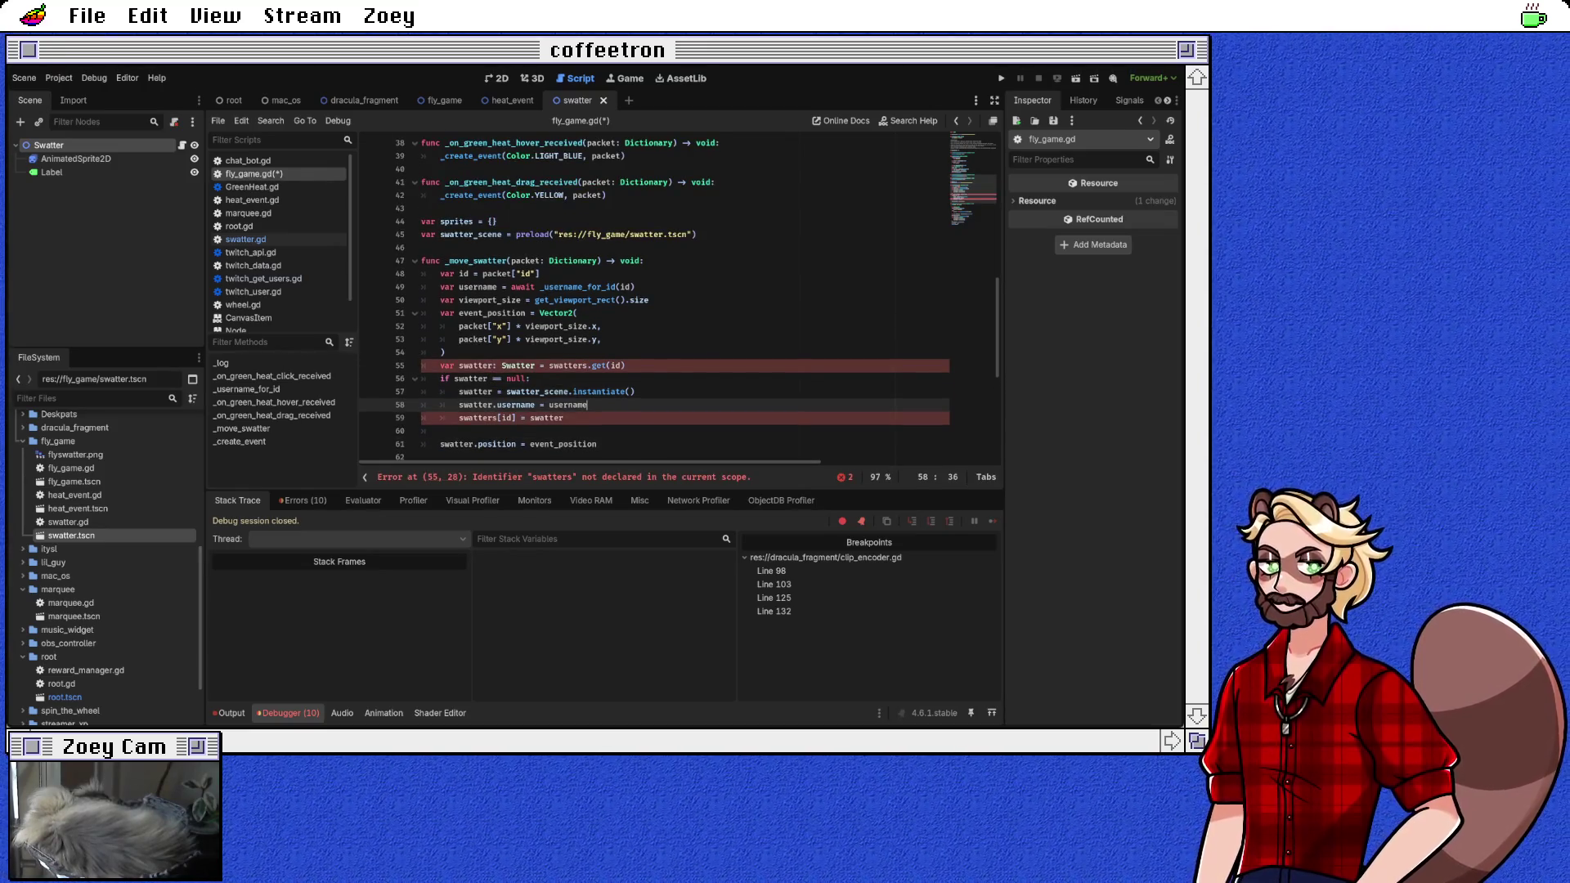
double_click(456, 222)
type("swatters")
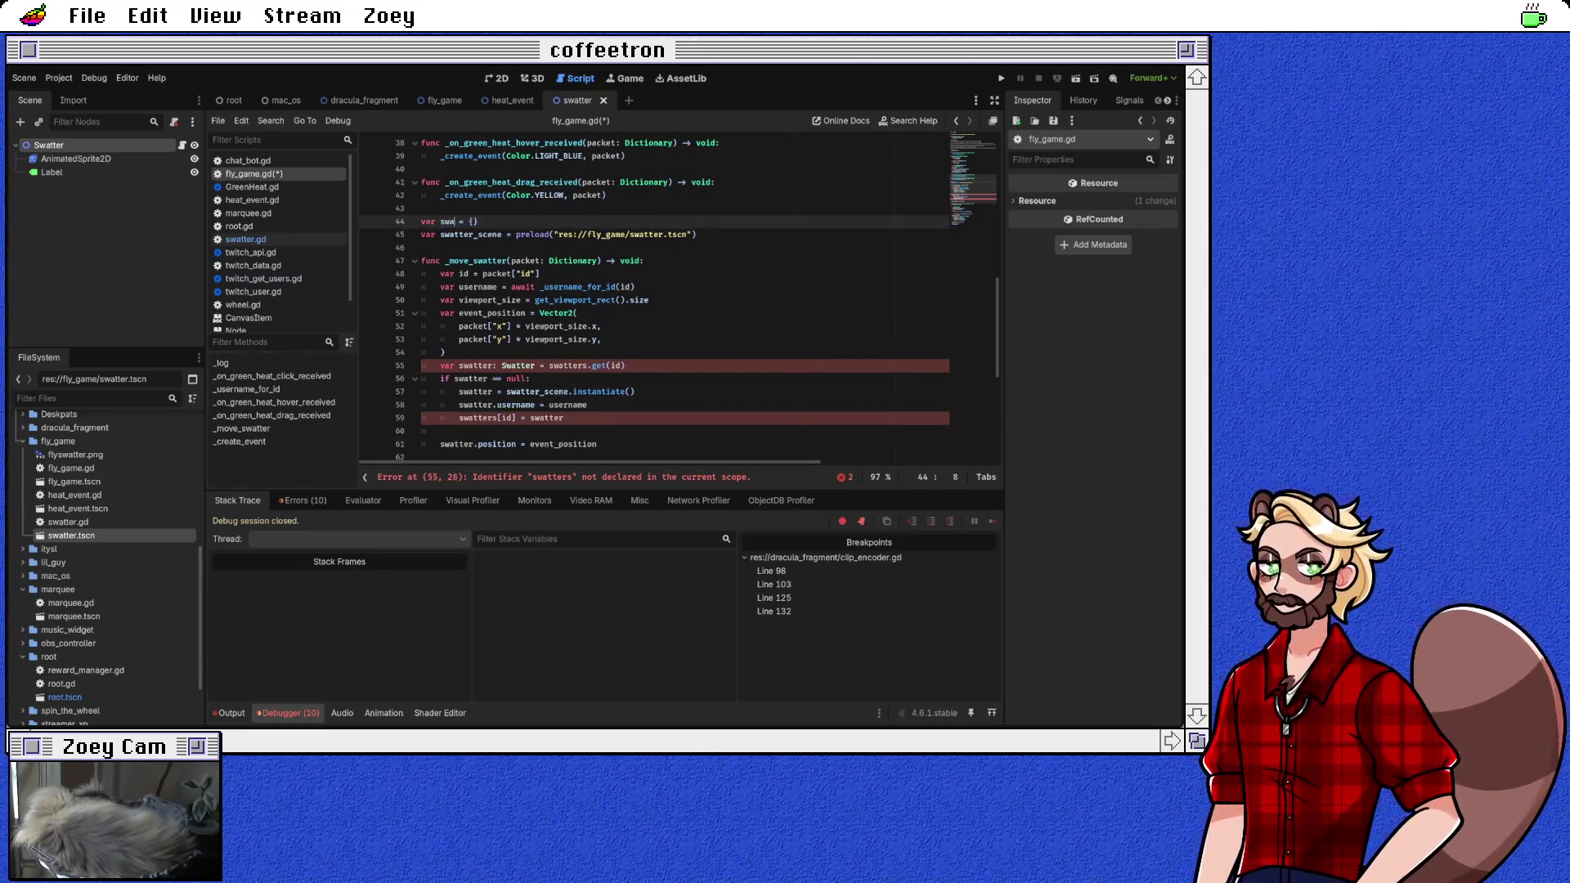
left_click(422, 208)
scroll(654, 303, "down", 3)
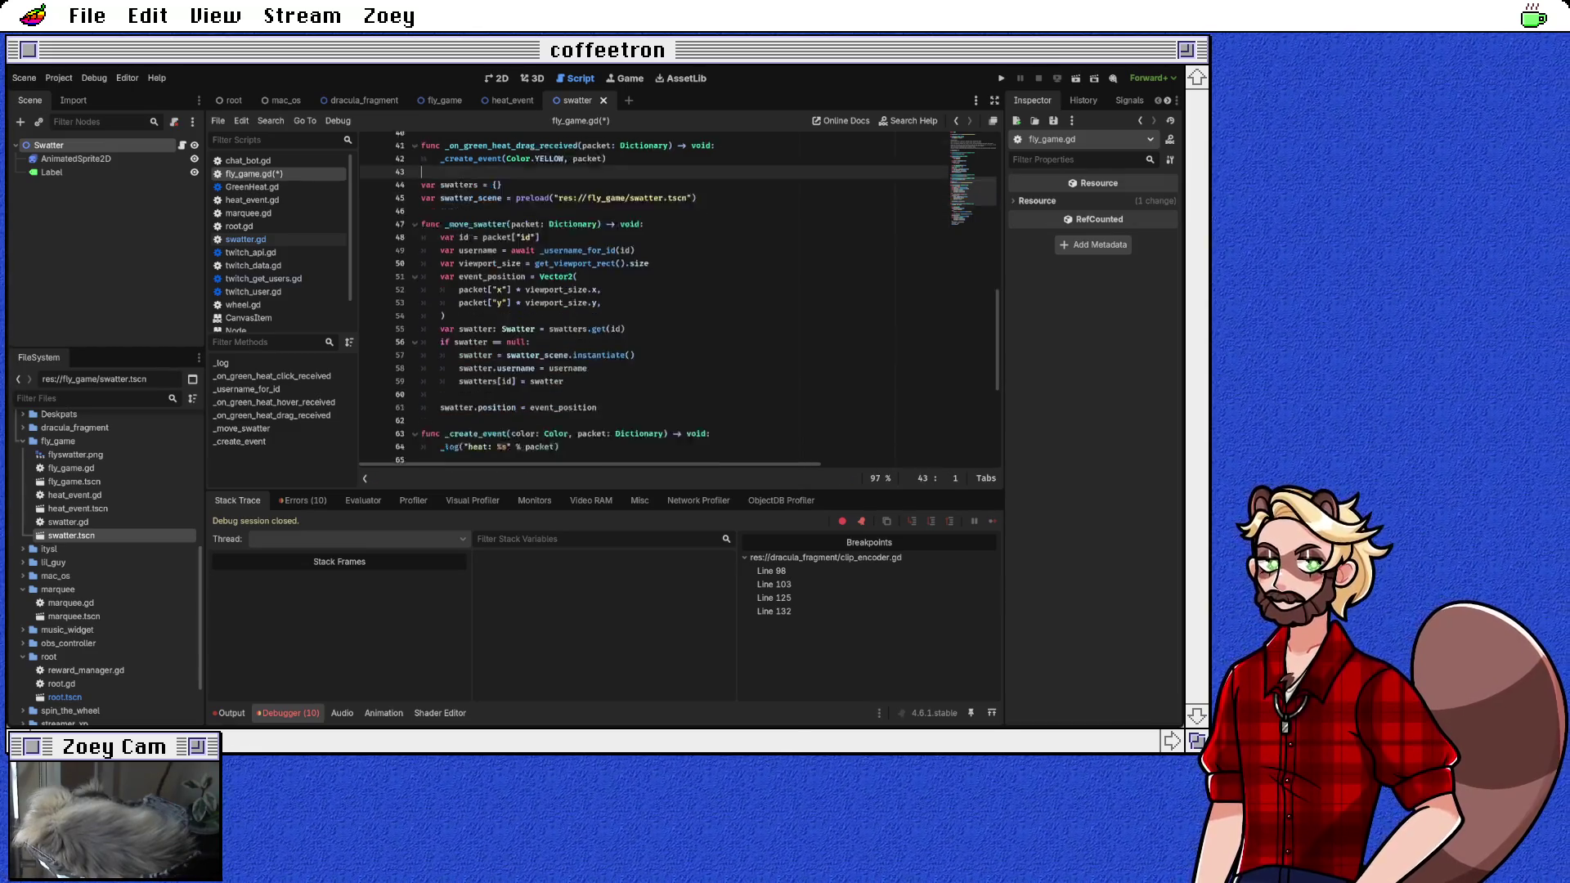
left_click(598, 326)
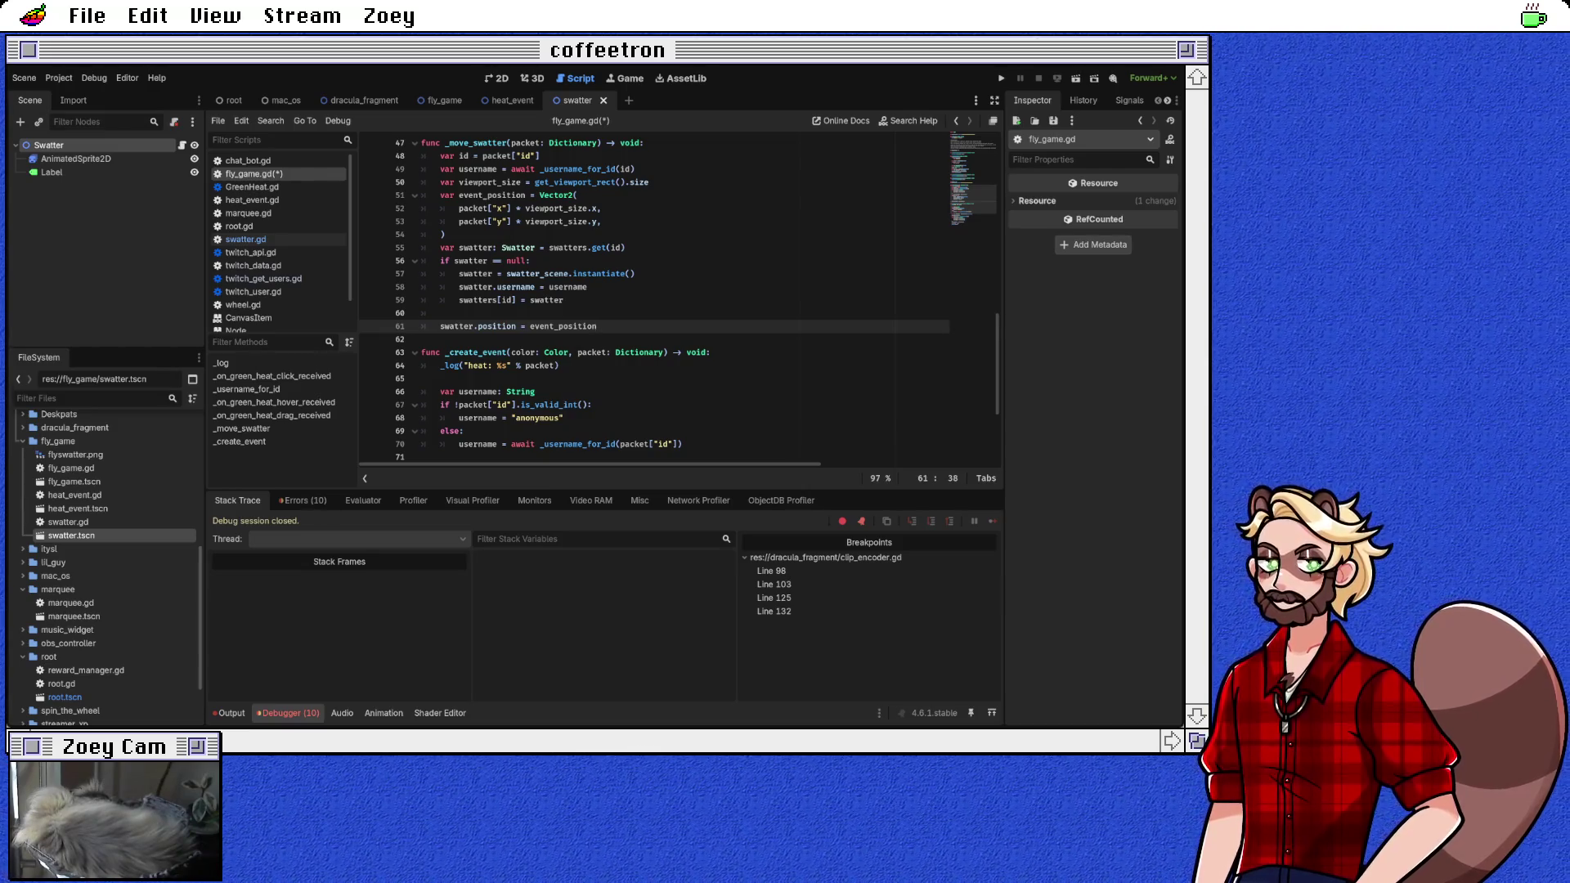
scroll(677, 300, "up", 1)
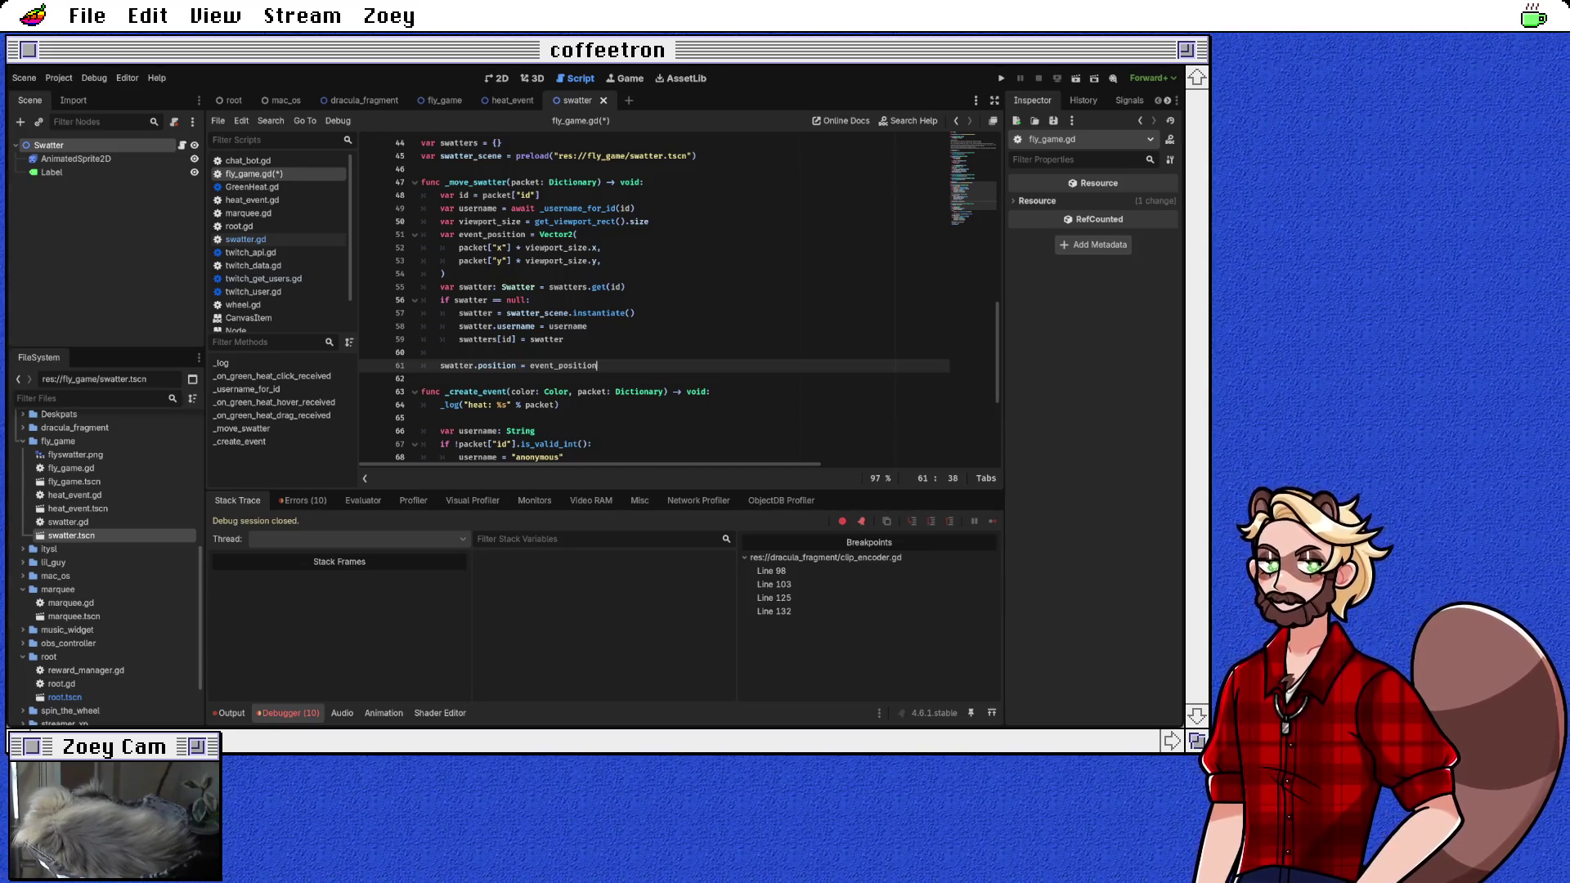
scroll(677, 300, "up", 5)
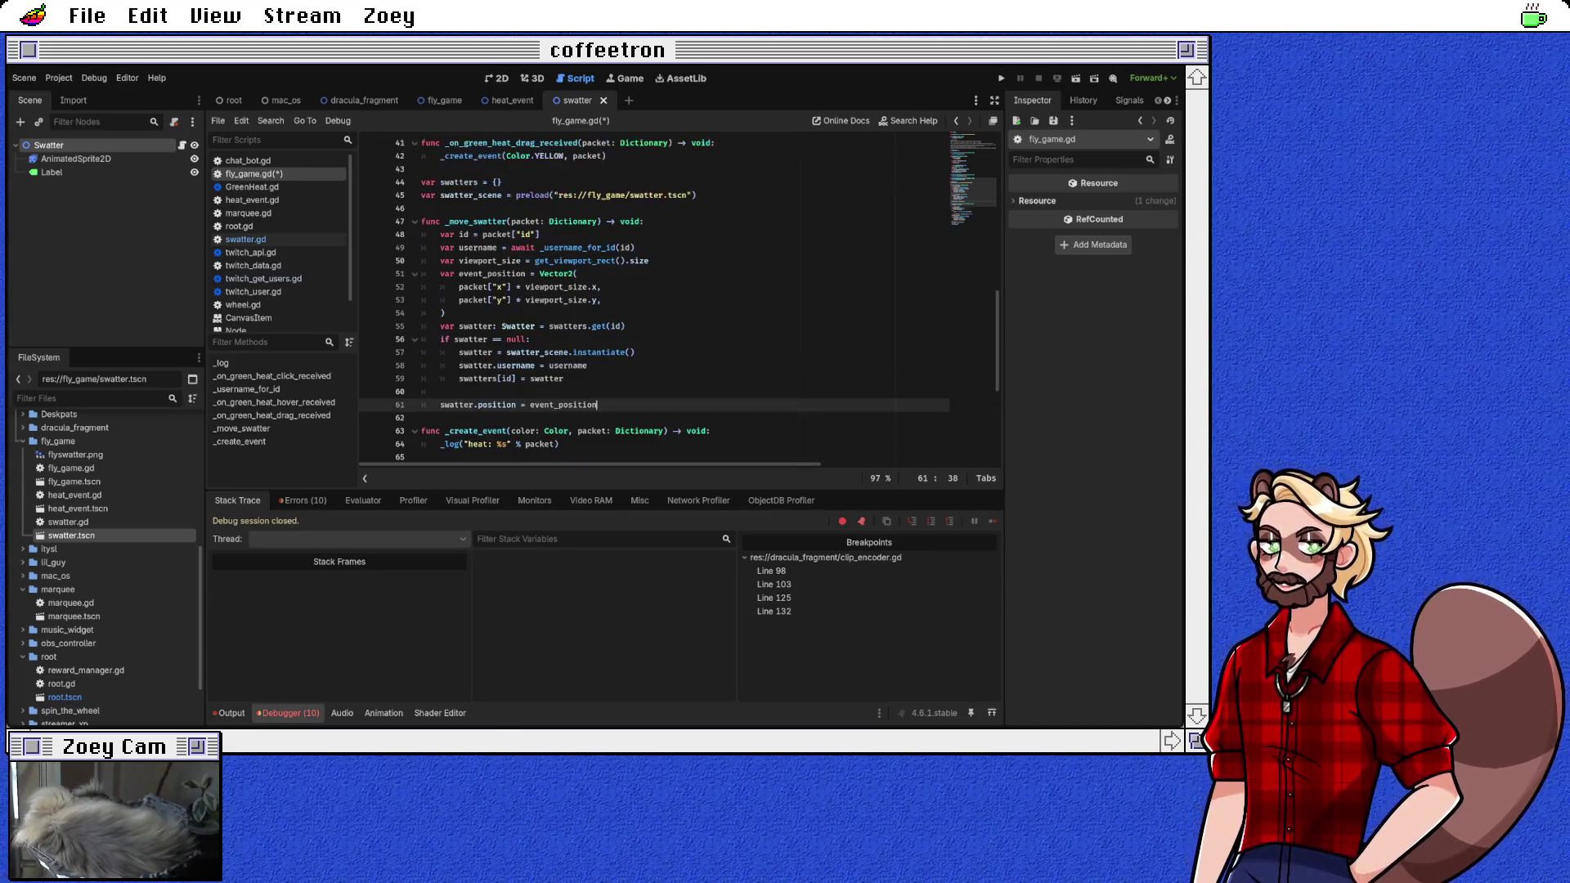
scroll(677, 300, "up", 3)
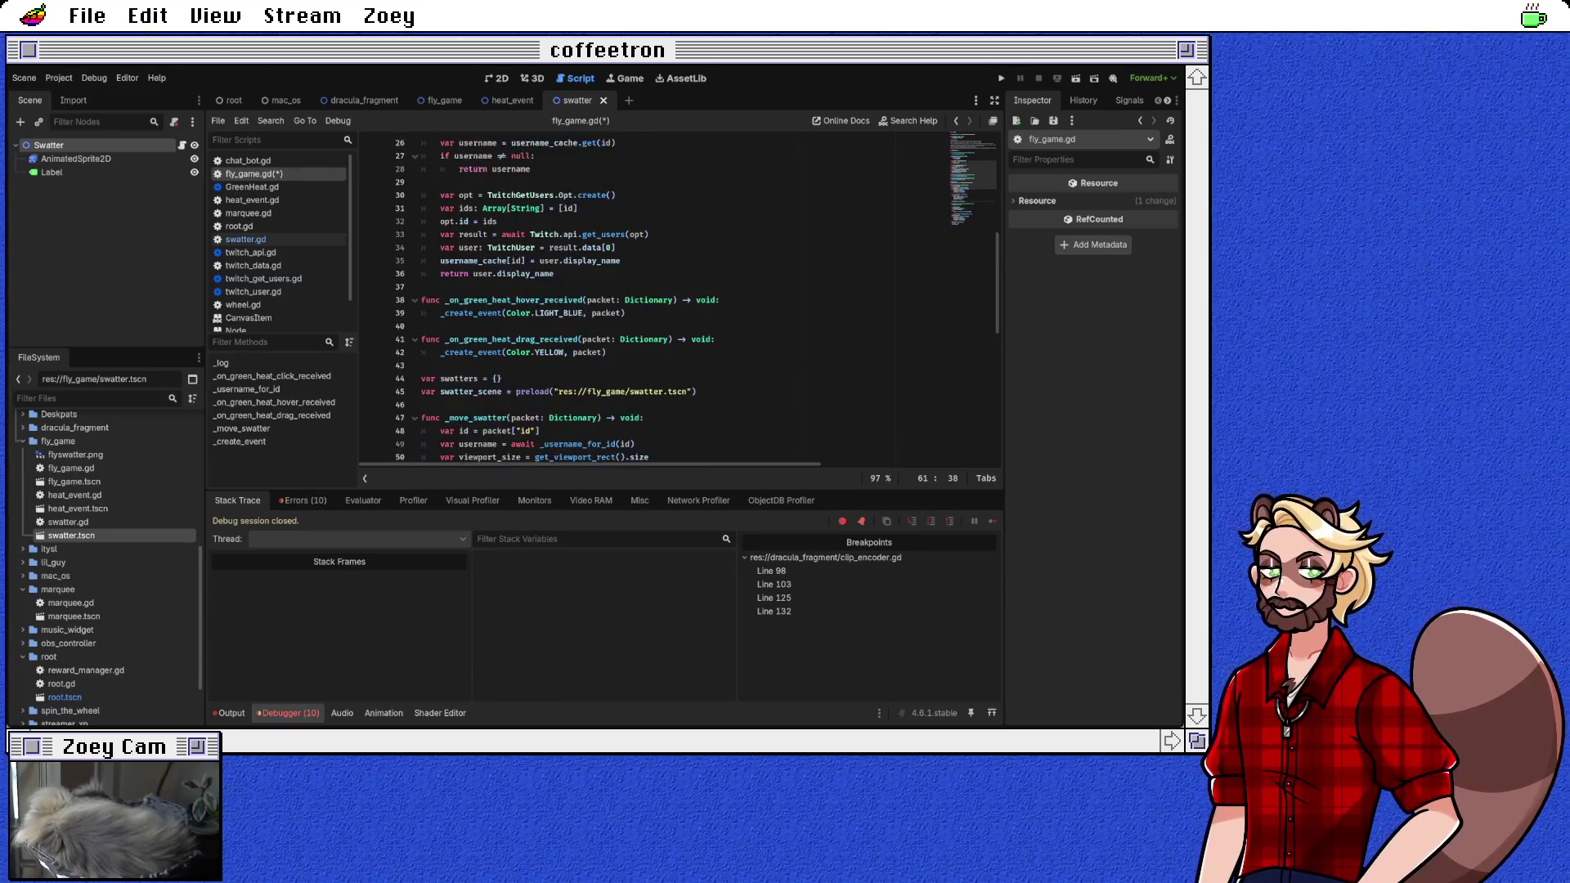
scroll(677, 300, "up", 2)
Step: Comment out the drag handler's create-event call and stub the handler with pass
left_click(592, 221)
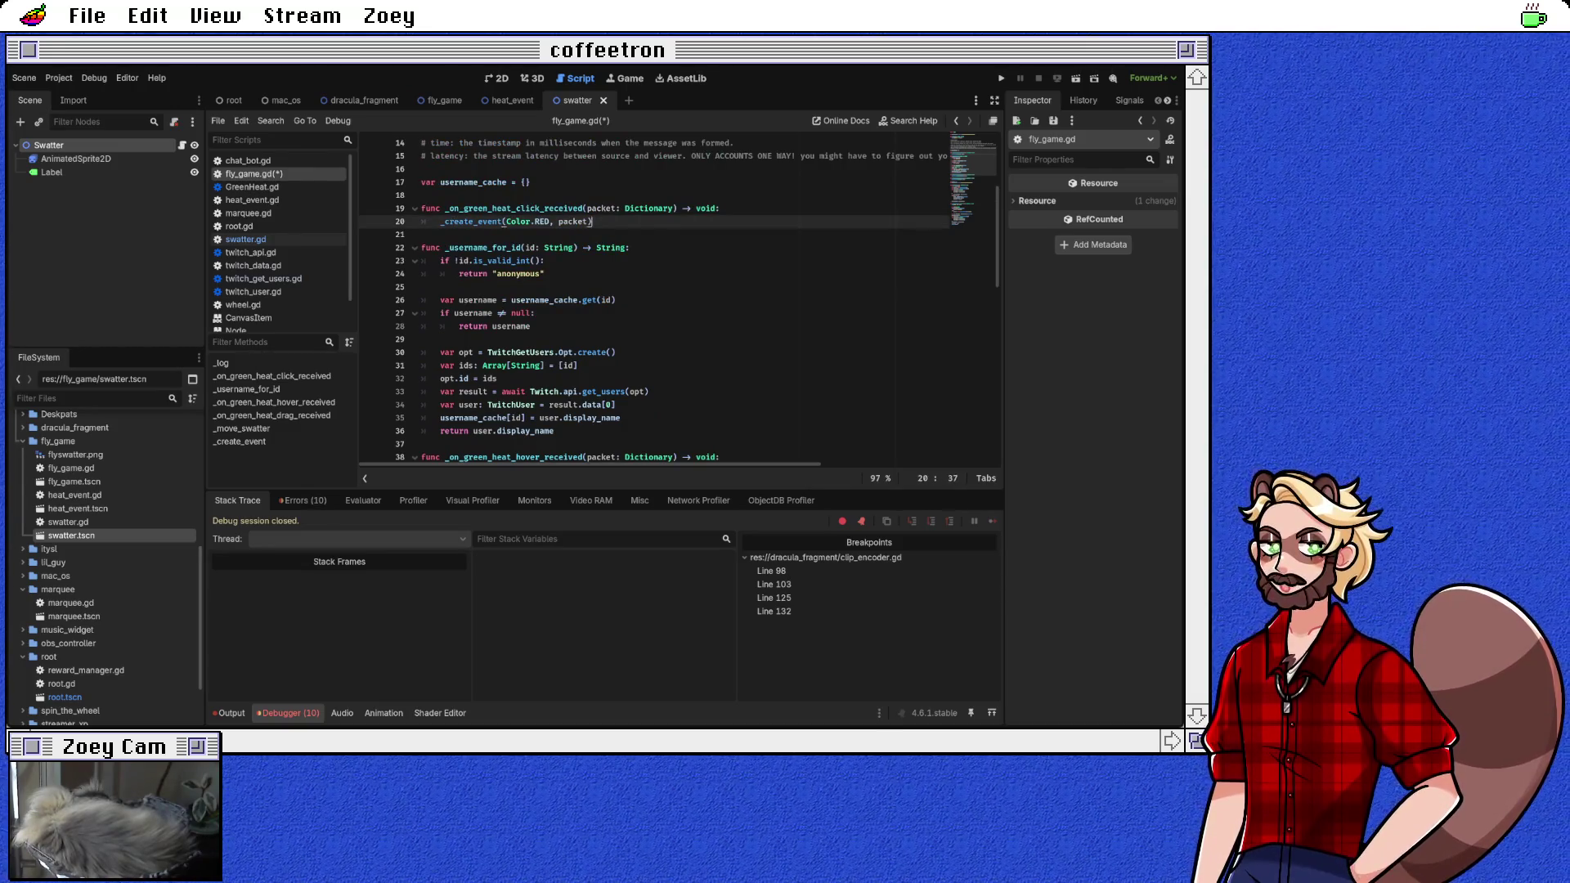
scroll(654, 299, "down", 3)
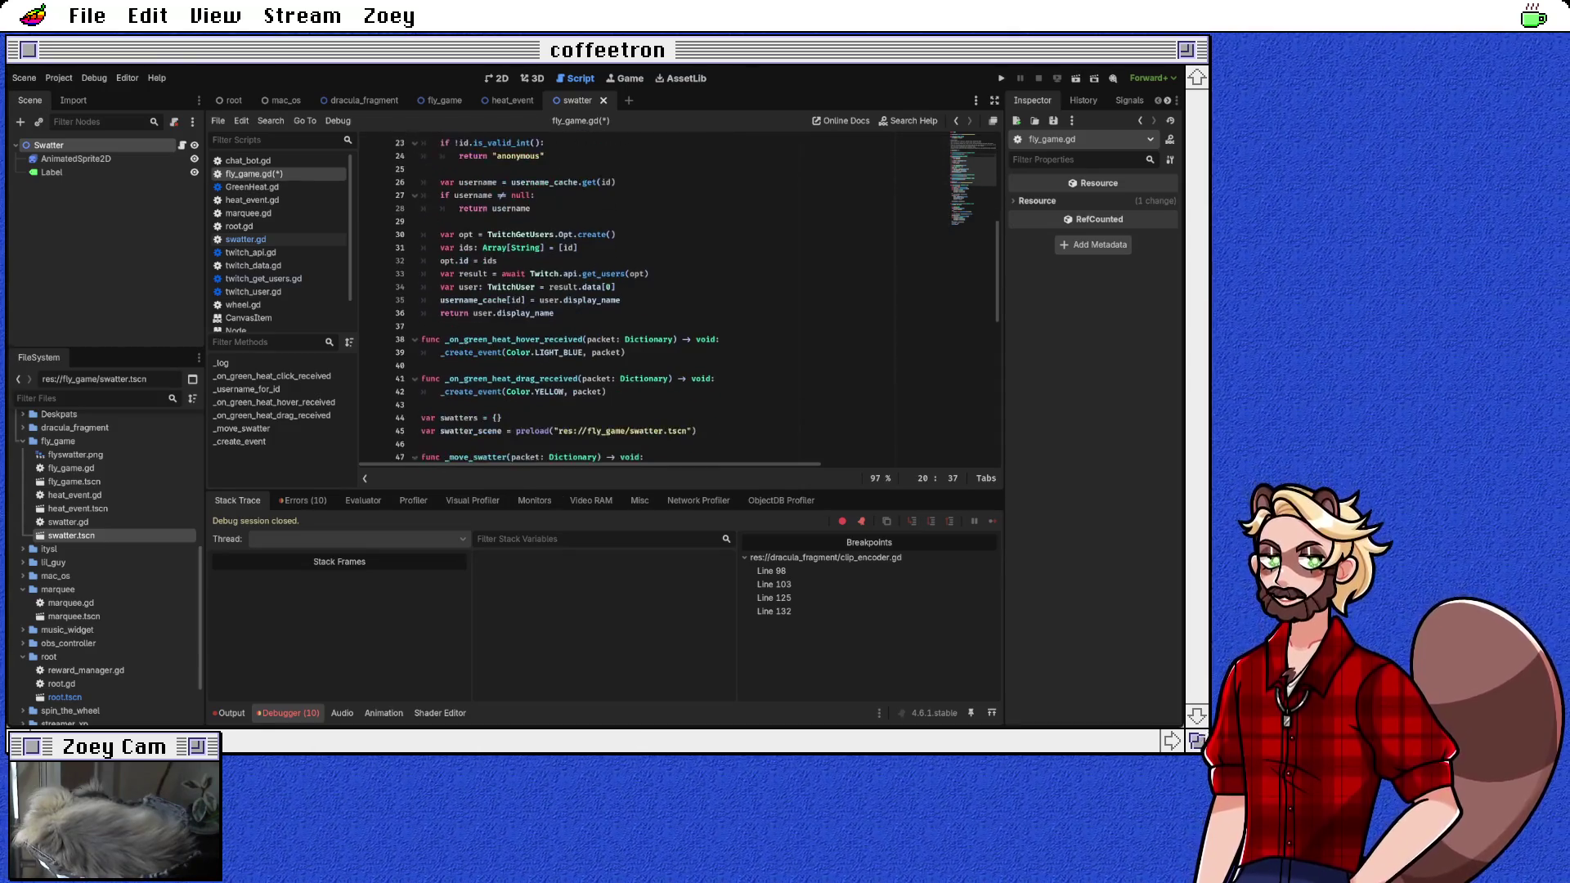
left_click(607, 392)
key("ctrl+k")
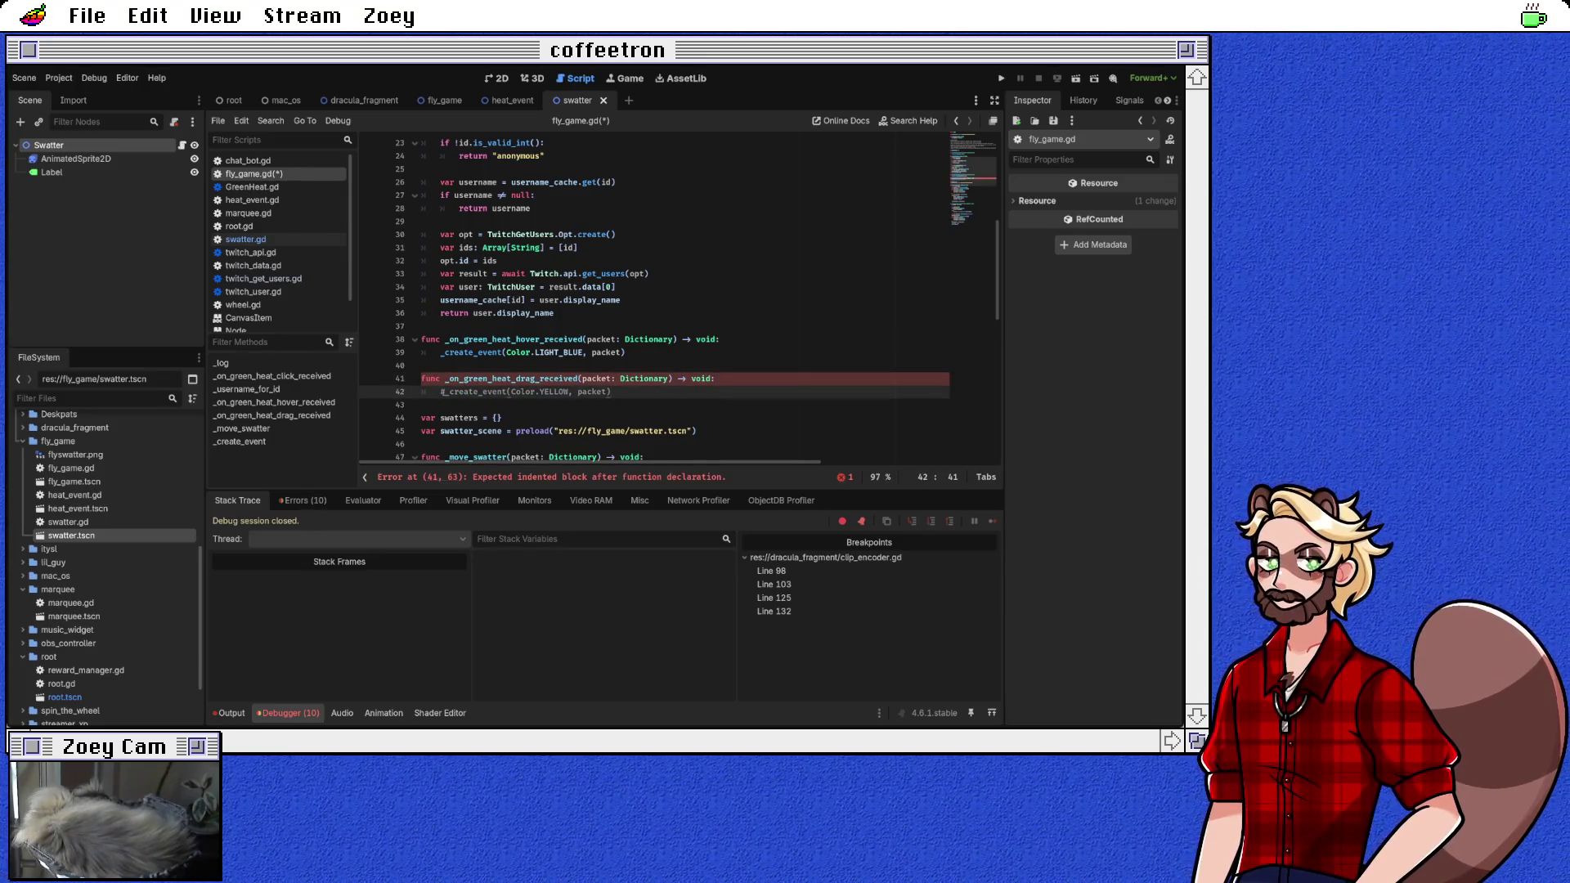
key("Return")
type("pass")
Step: Comment out the hover handler's event creation, call _move_swatter(packet) instead, and save
key("Up")
key("Up")
key("Up")
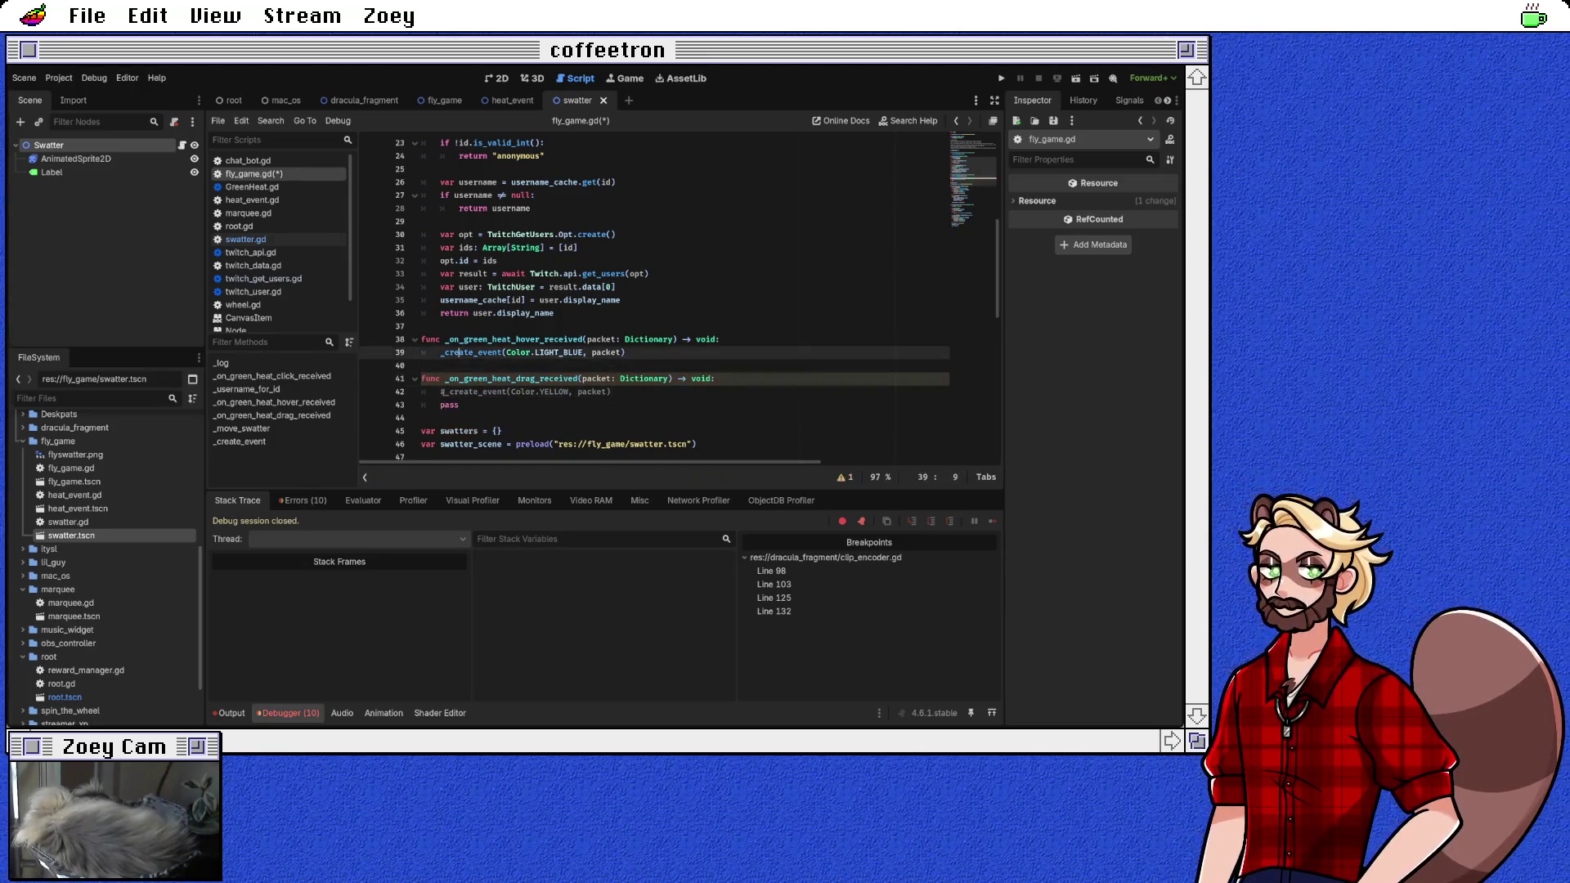
key("ctrl+k")
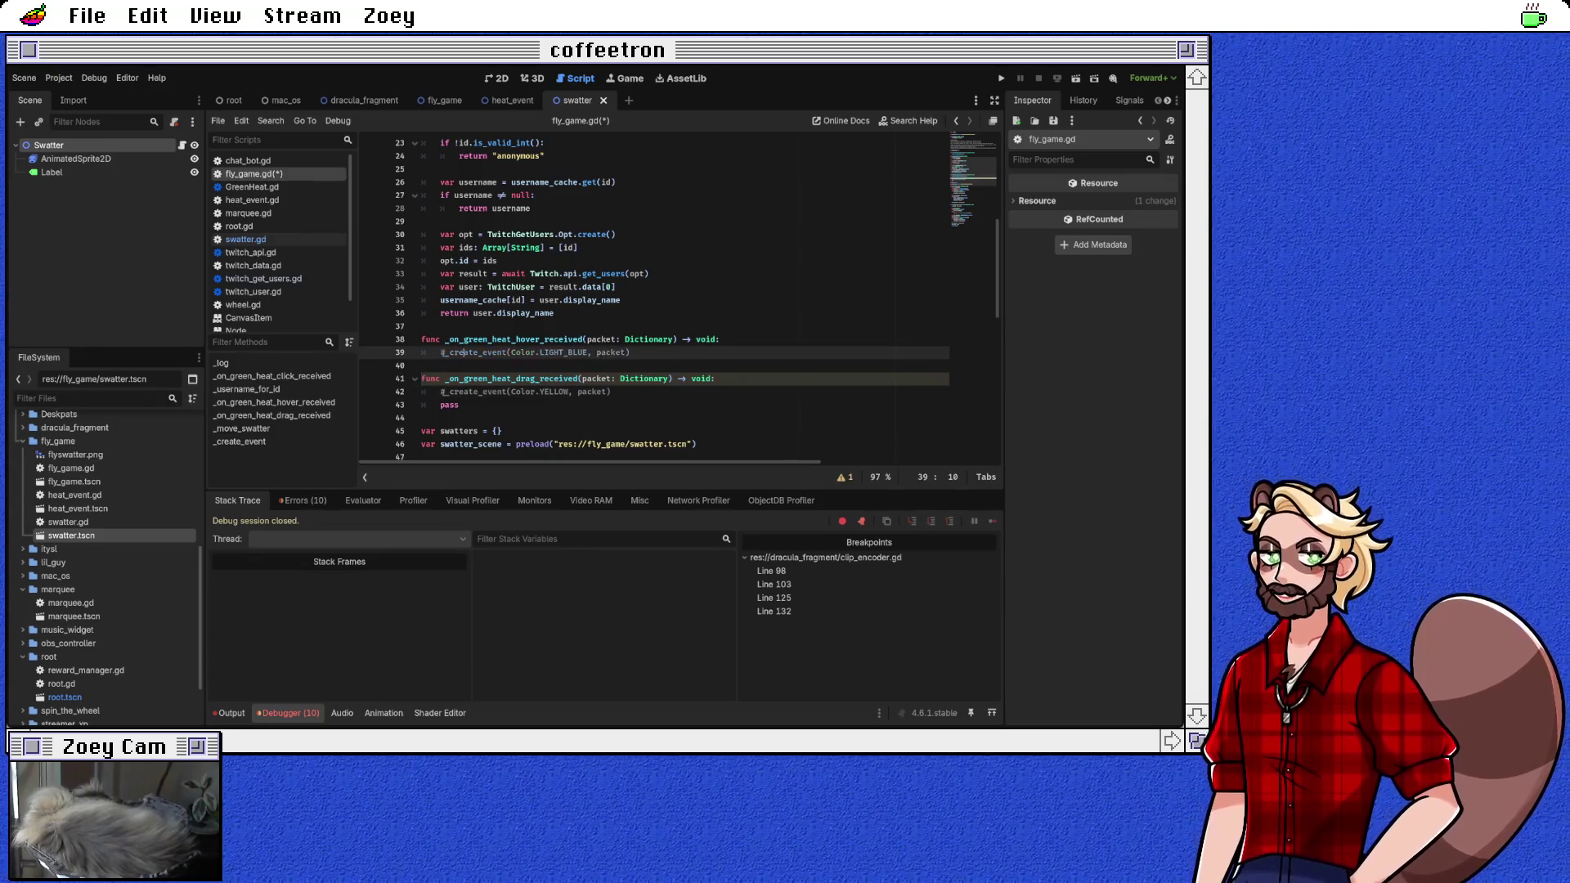
key("Return")
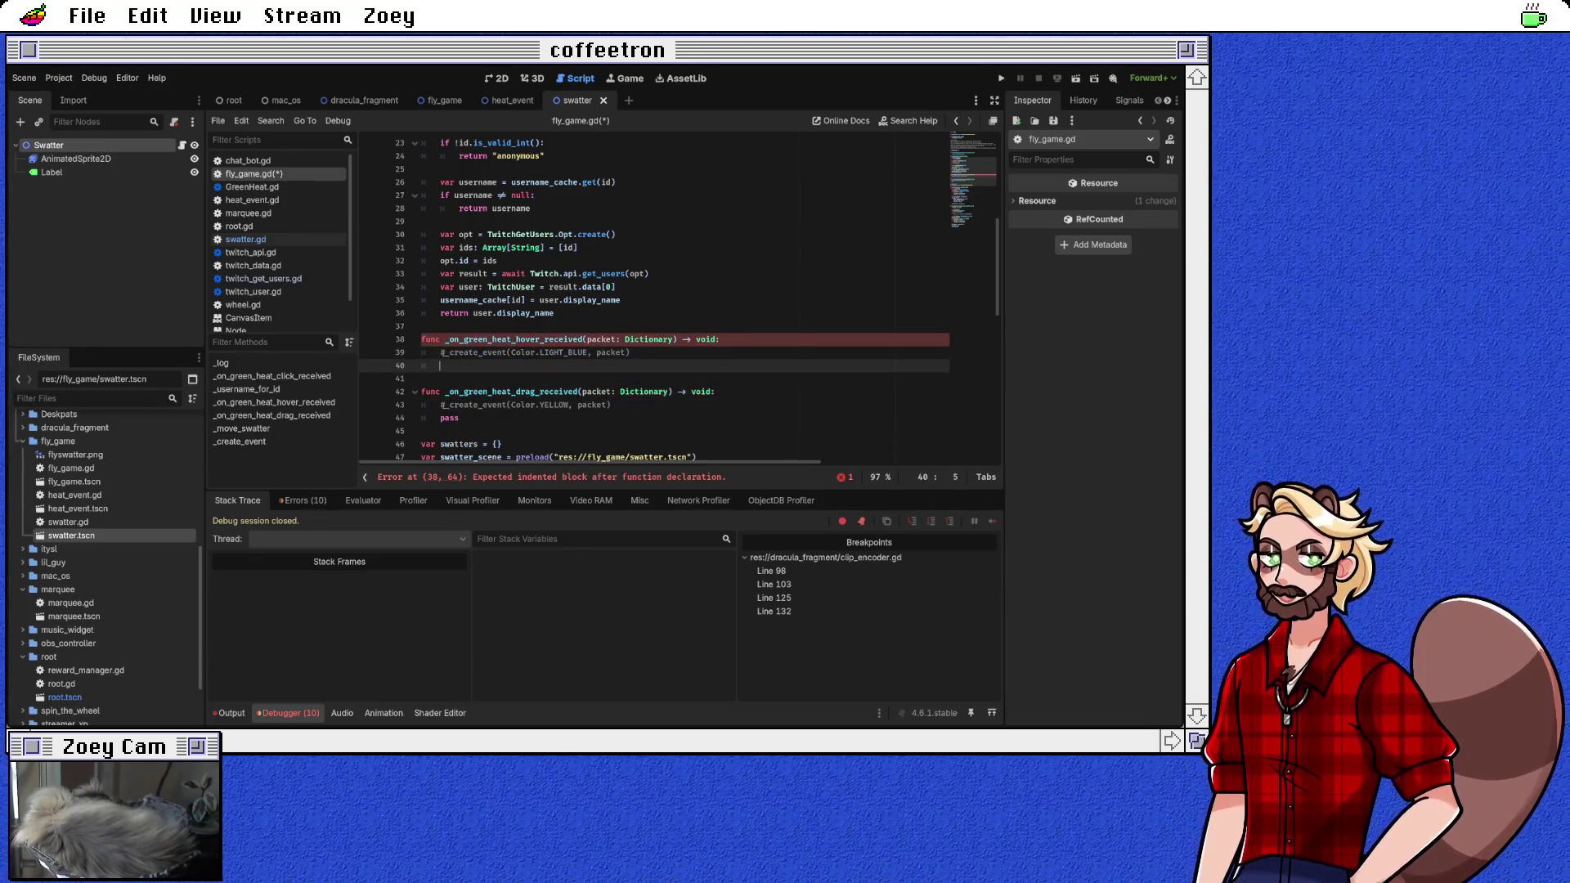
scroll(677, 300, "down", 3)
type("_move")
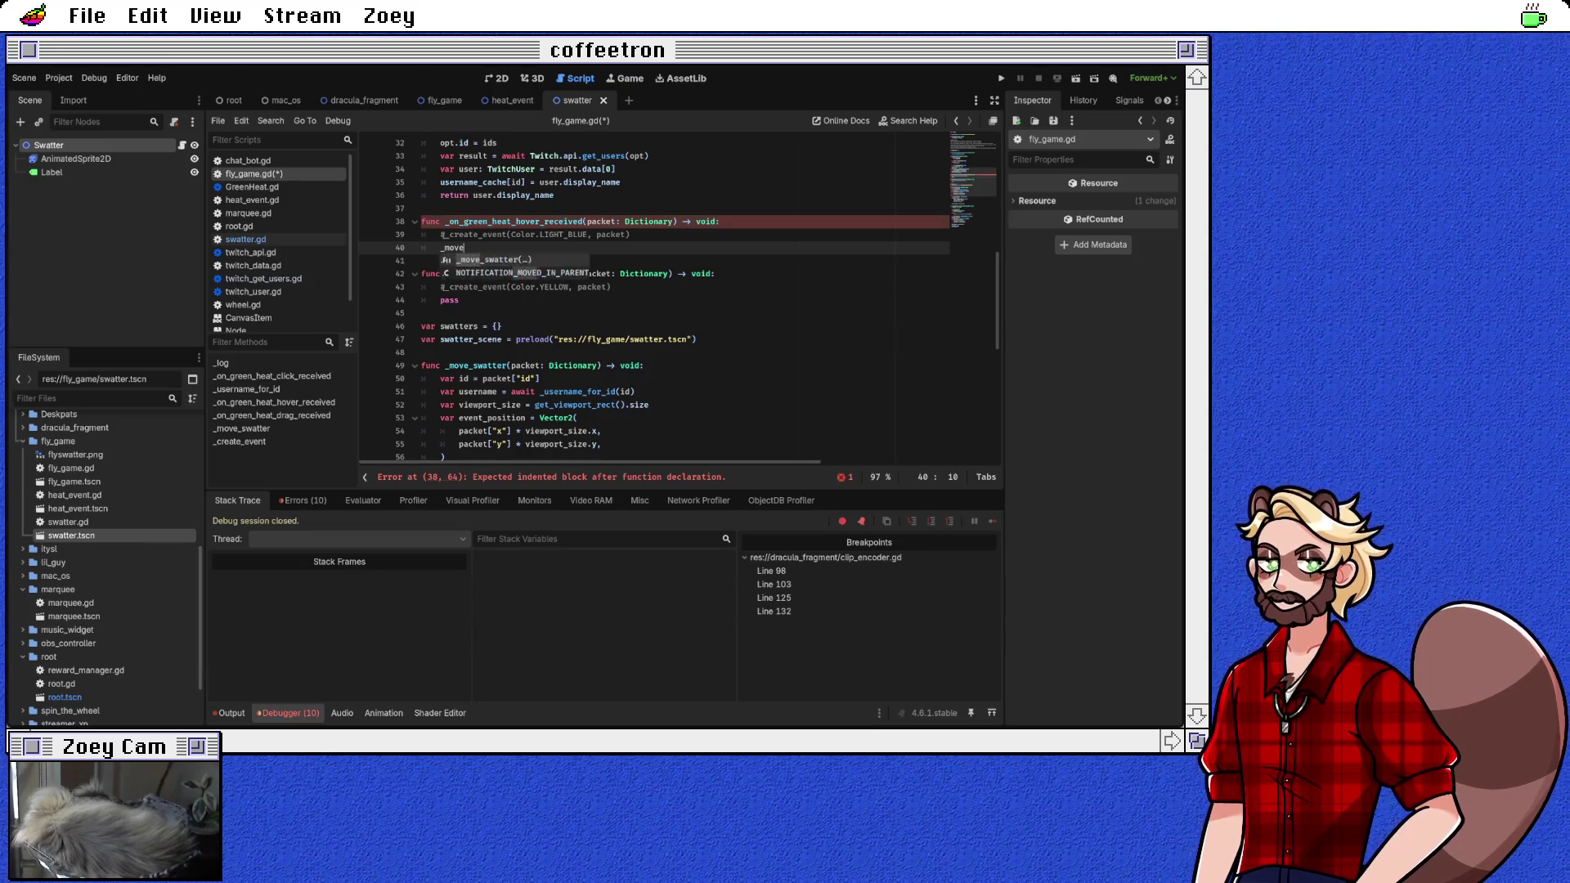
key("Return")
type("packet")
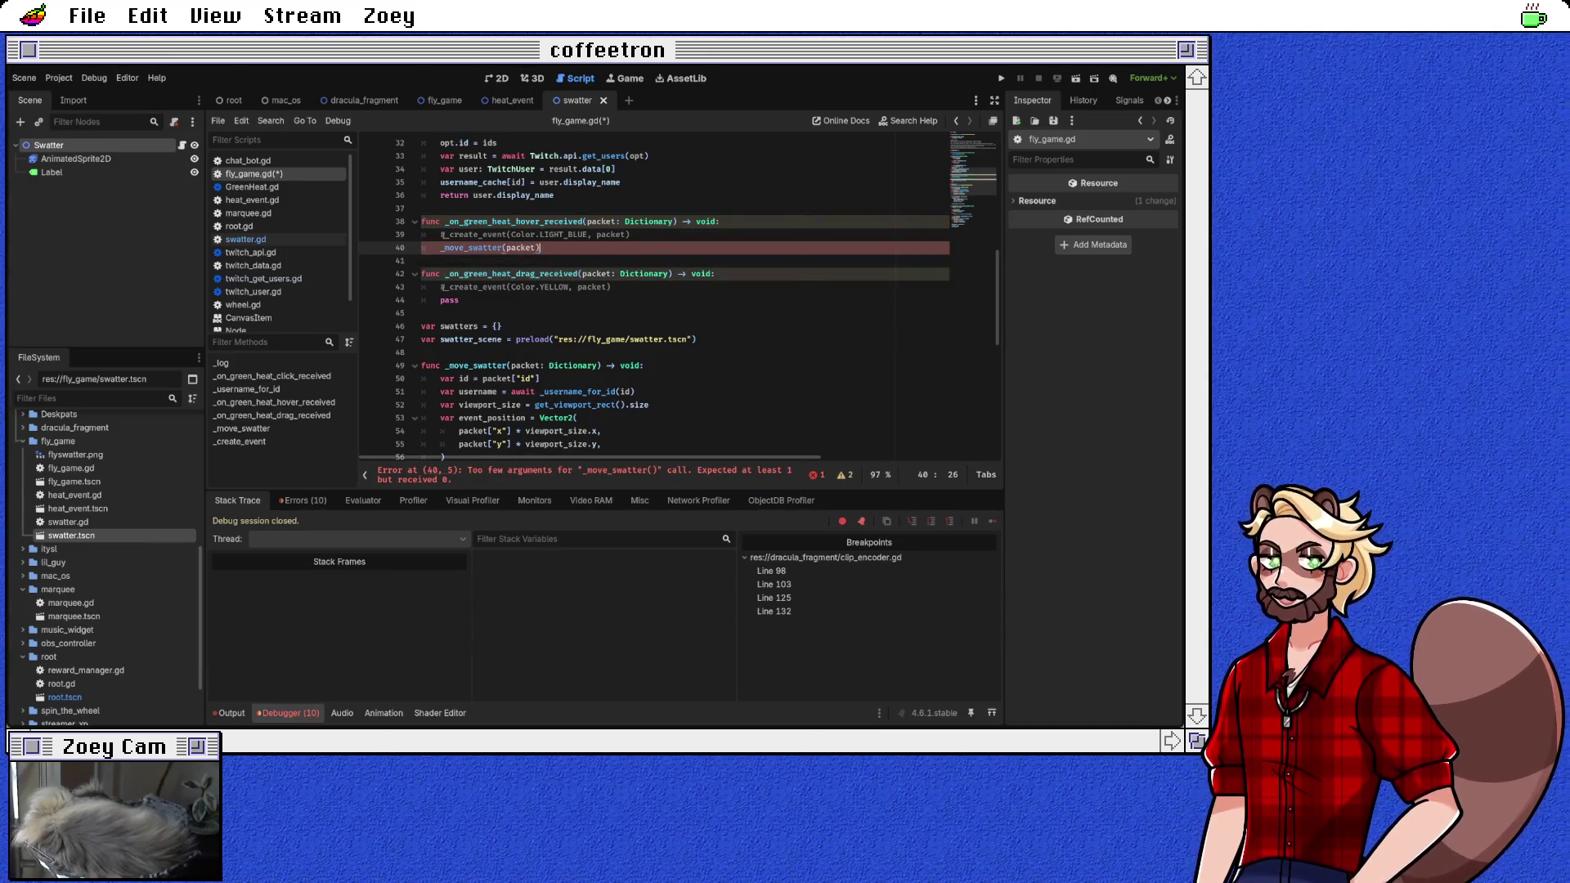
key("Down")
key("ctrl+s")
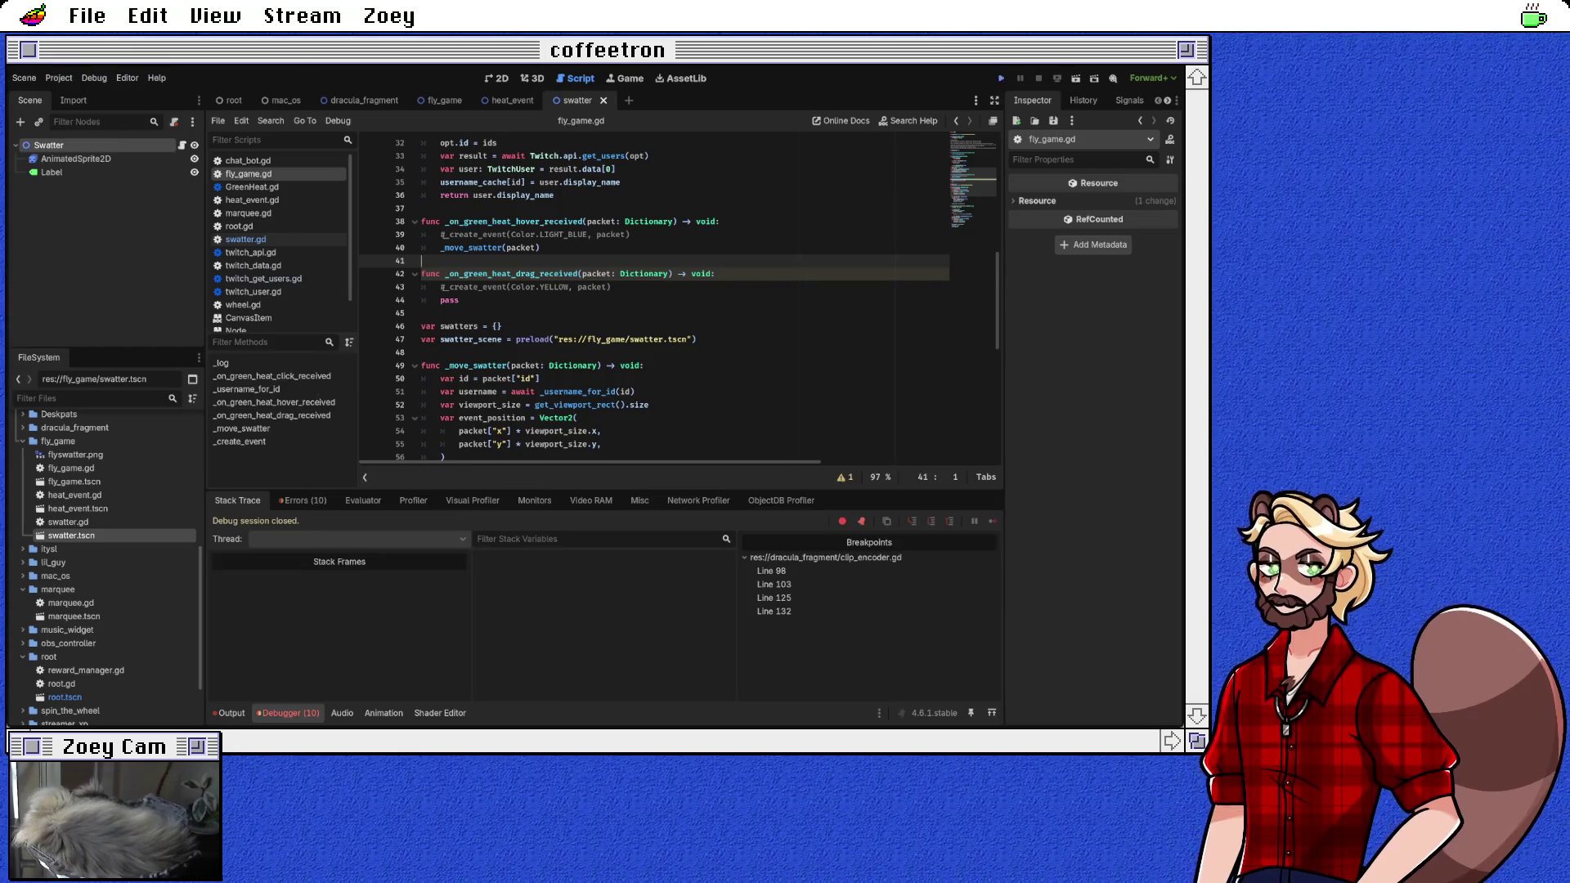
Step: Run the game and check the hover handler's _move_swatter(packet) call
left_click(1001, 78)
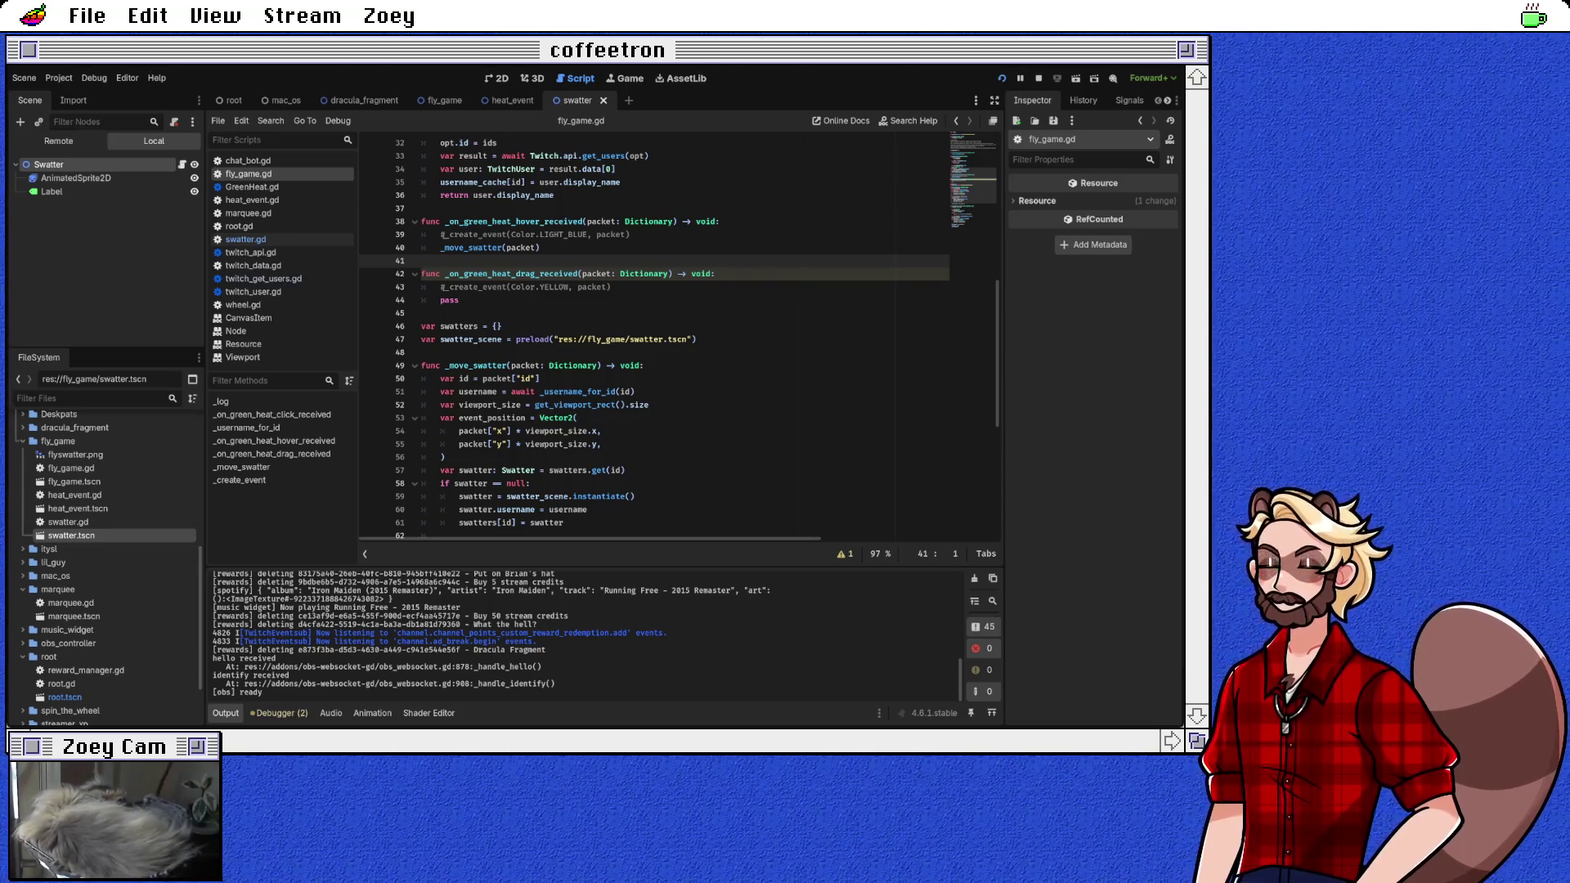
scroll(585, 634, "up", 3)
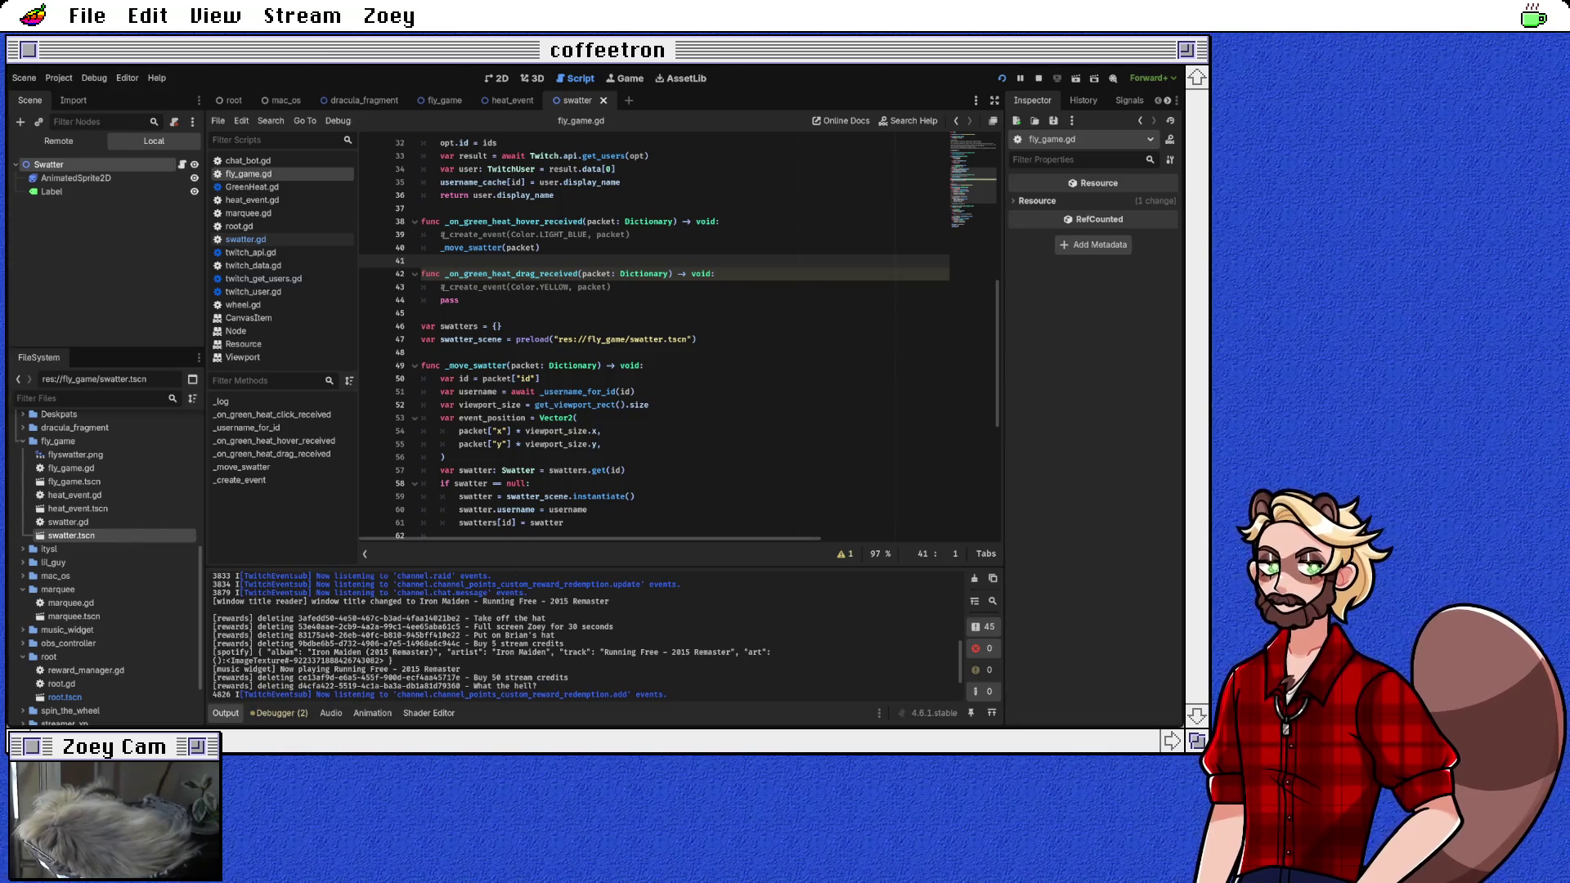
left_click(441, 312)
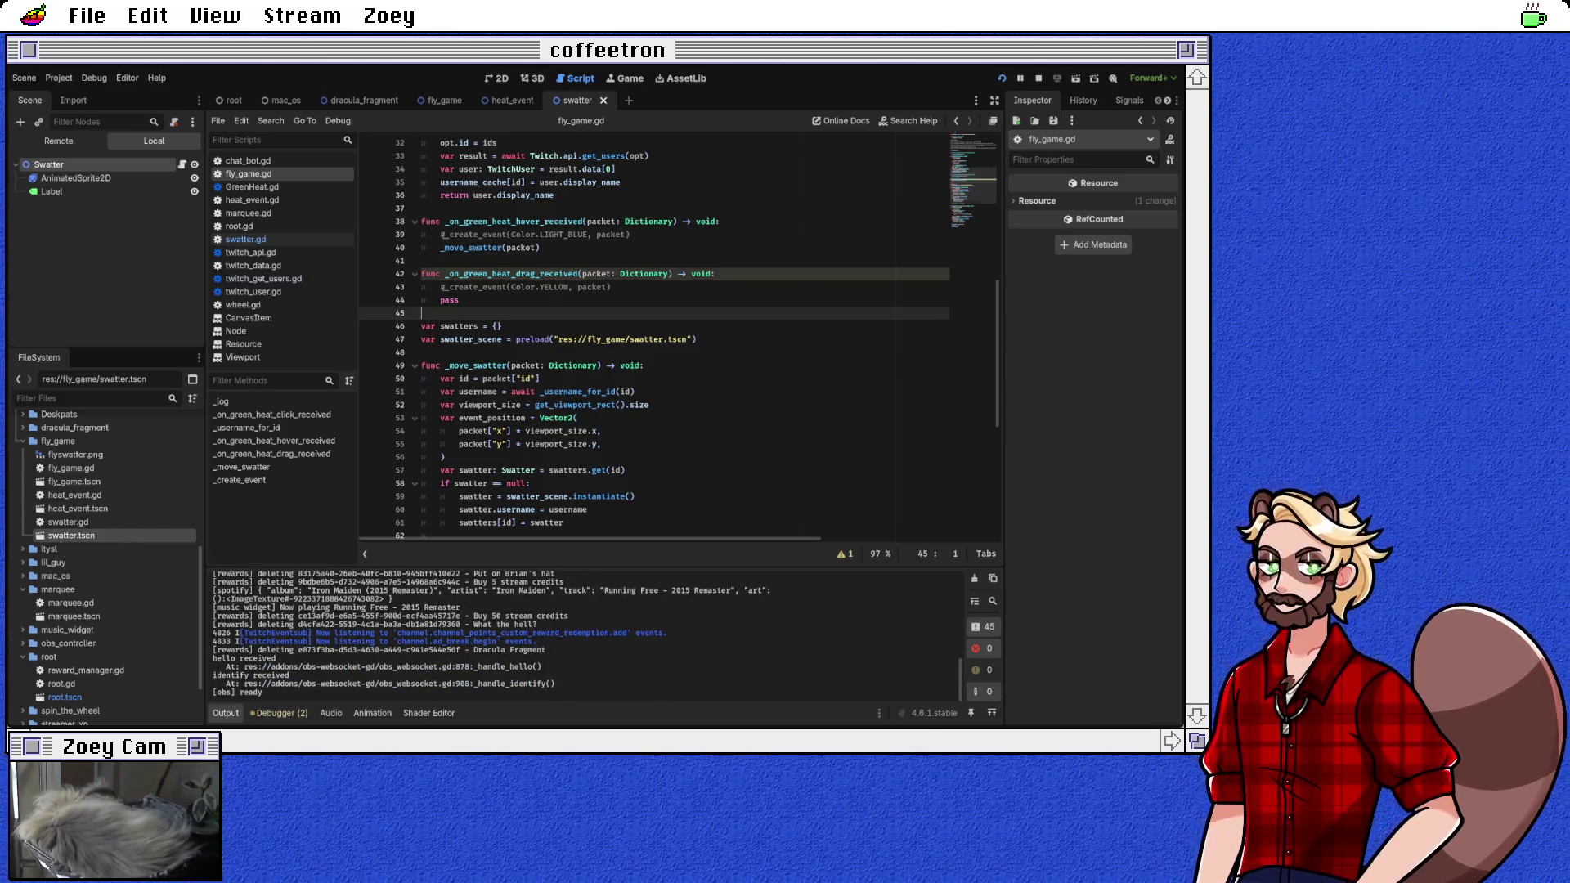
scroll(654, 327, "up", 3)
left_click(539, 366)
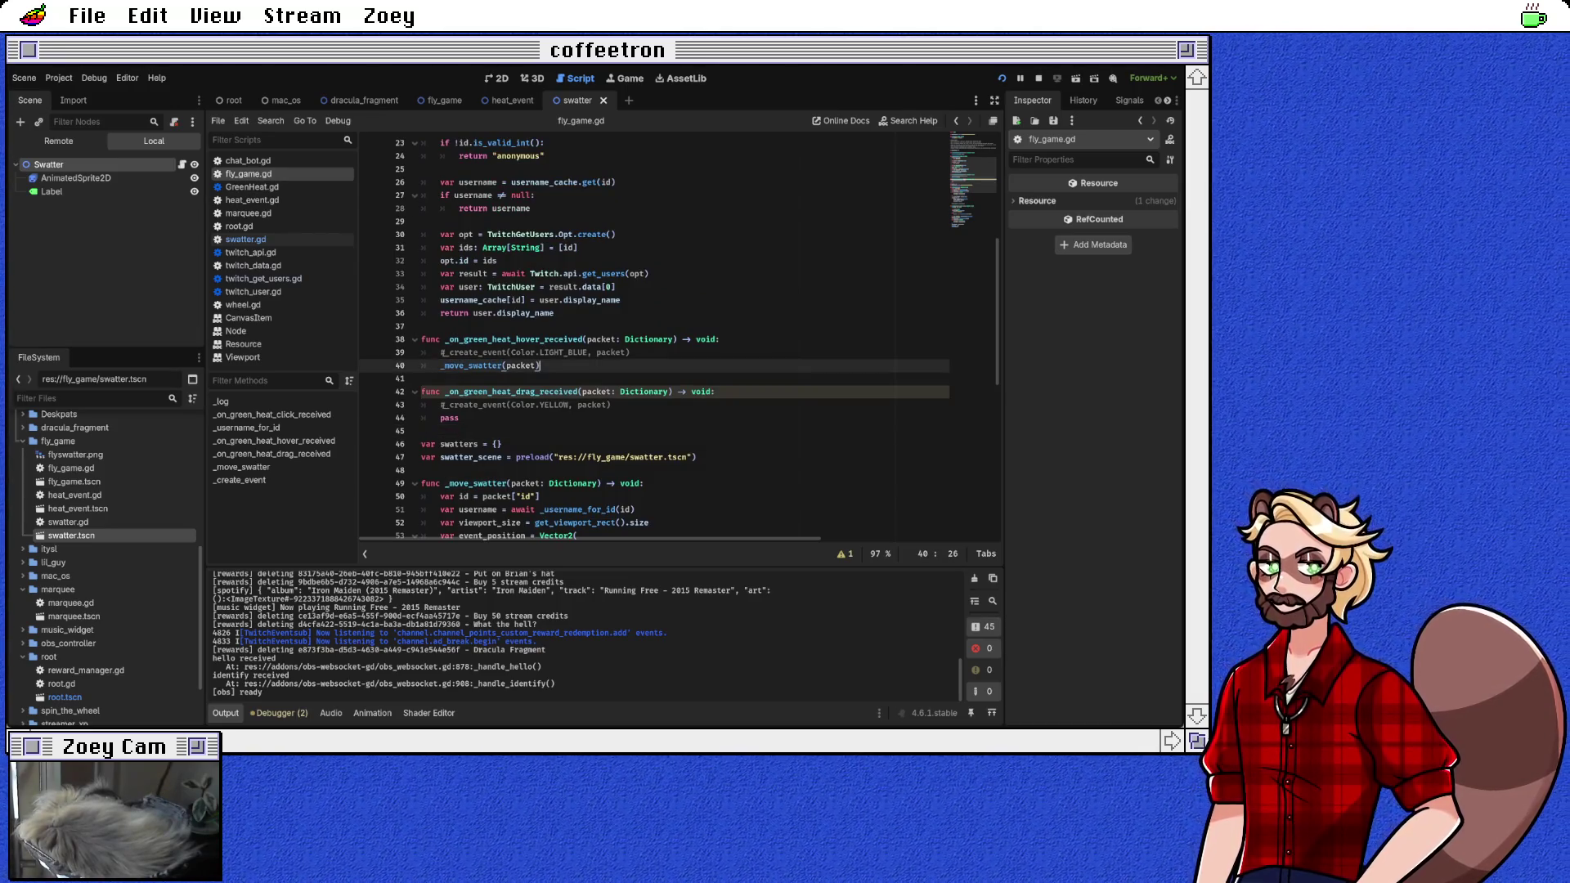
scroll(655, 335, "down", 3)
Step: Review the _move_swatter code, briefly inserting and removing a blank line at its start
scroll(679, 332, "up", 3)
scroll(679, 339, "up", 1)
scroll(679, 339, "down", 2)
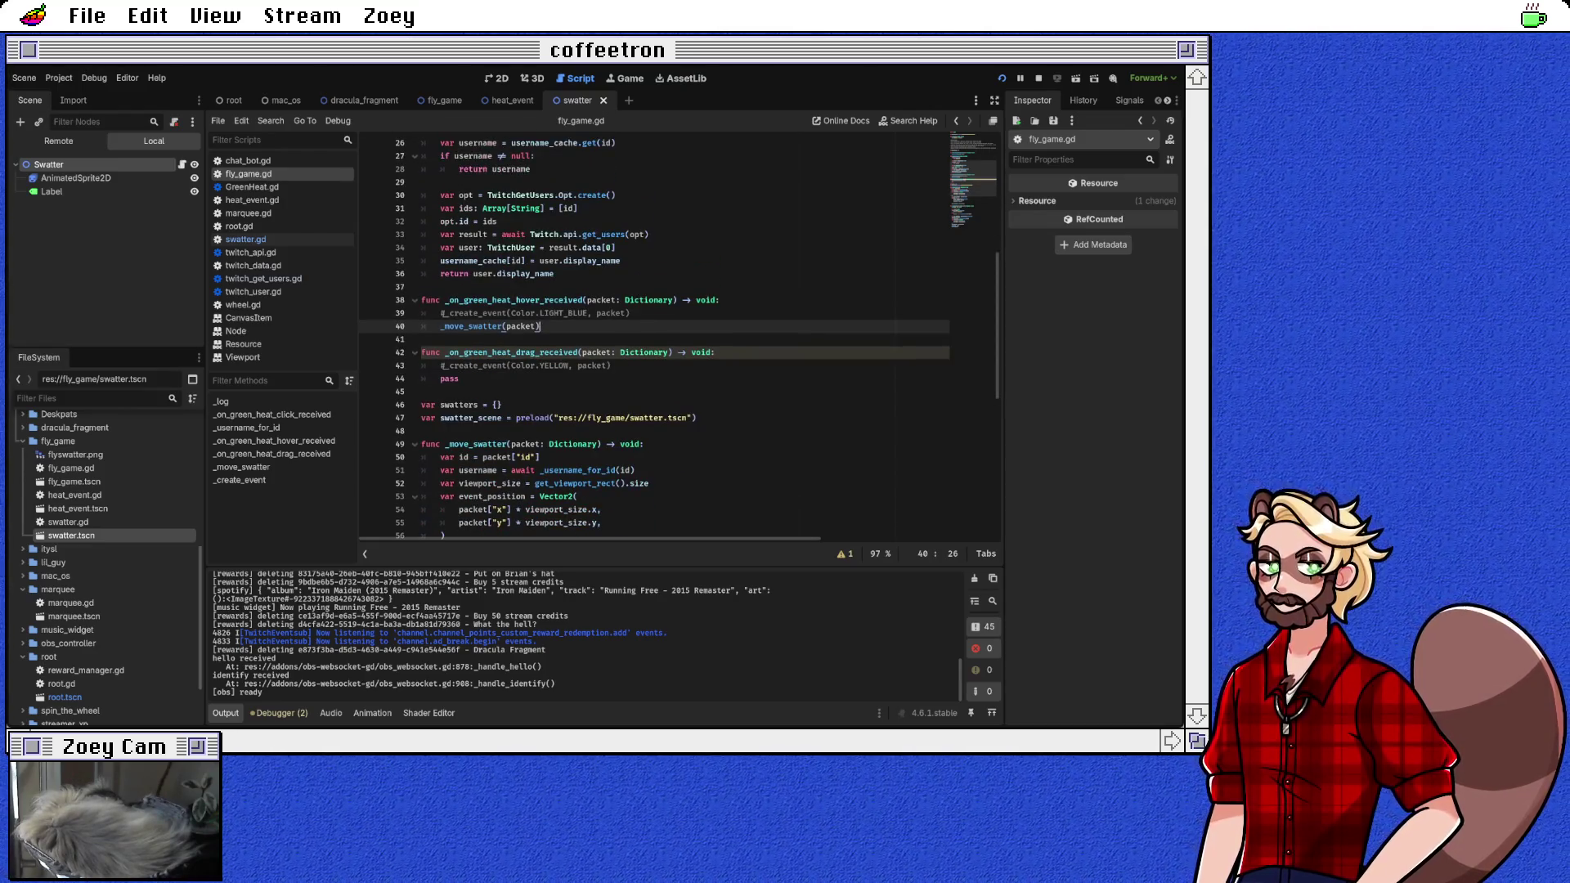
scroll(679, 337, "down", 3)
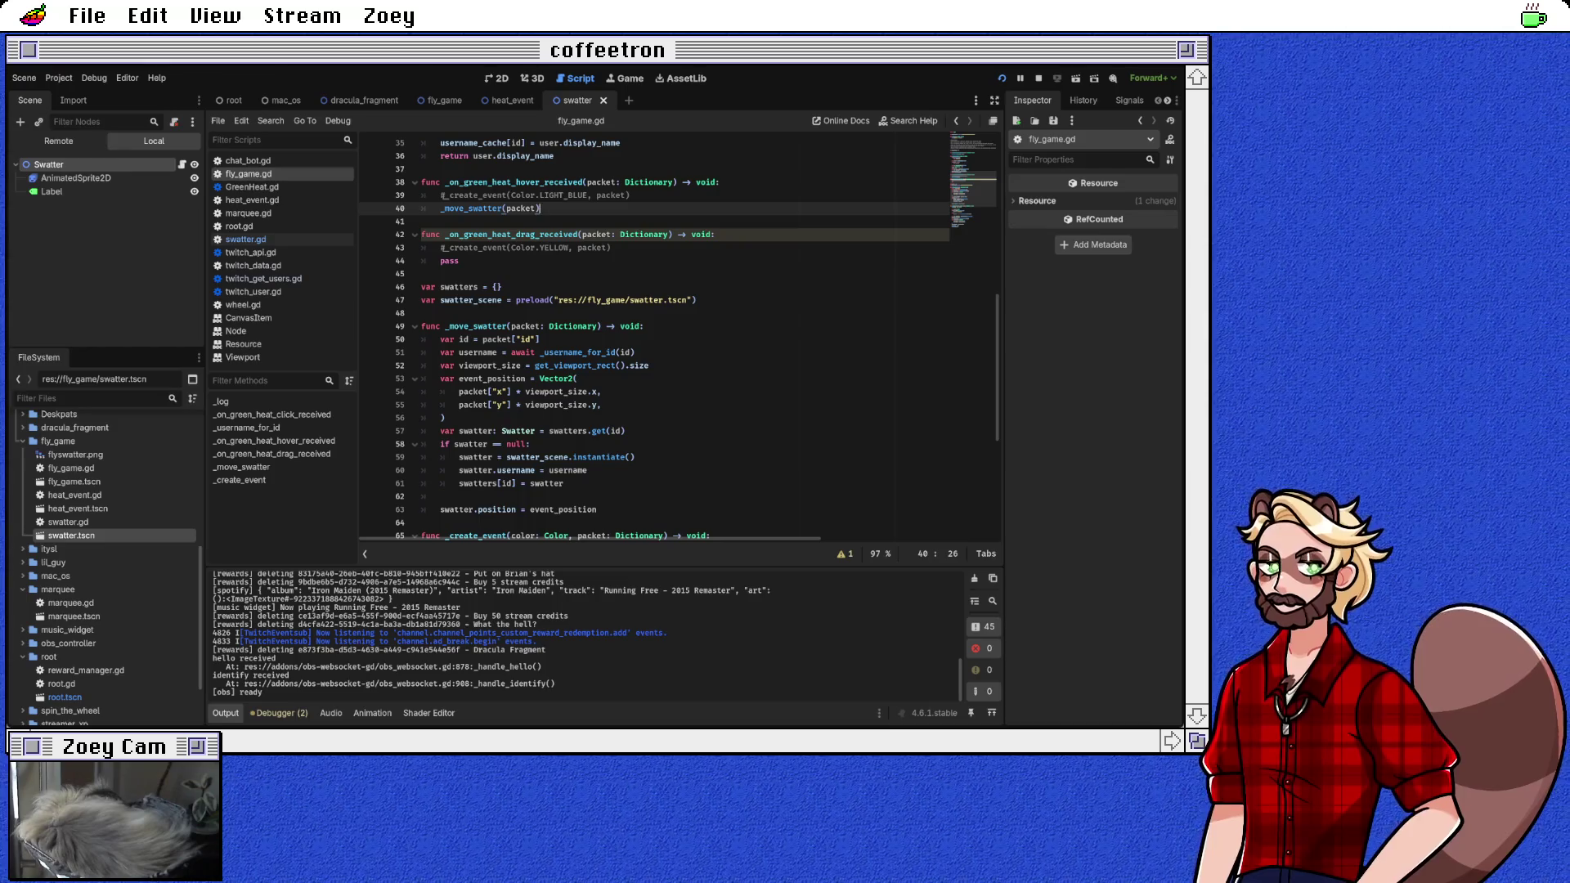
left_click(440, 496)
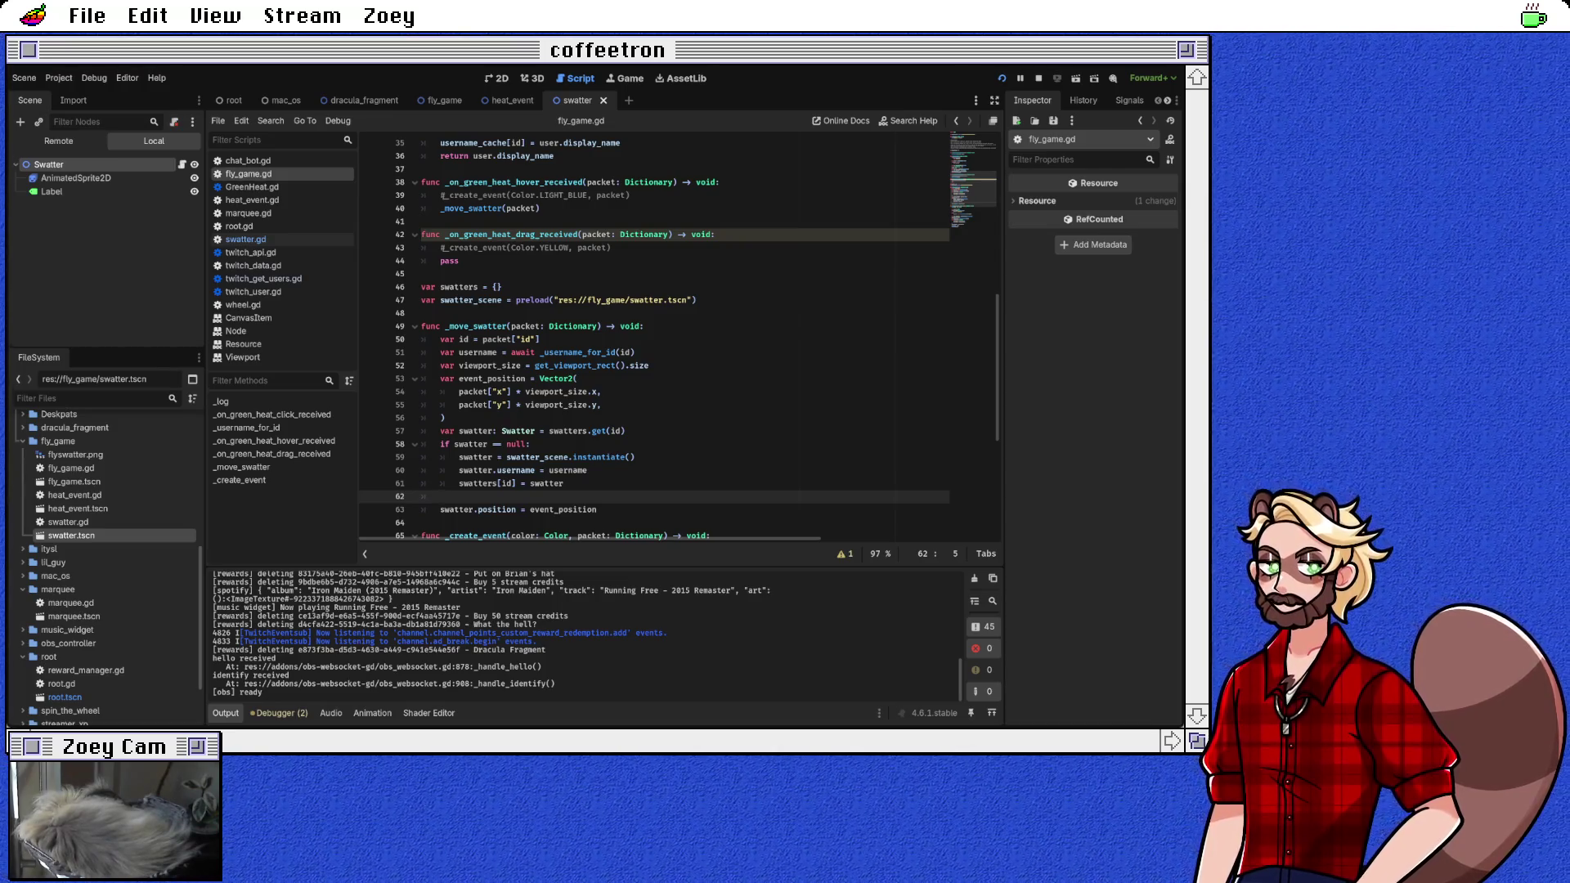
left_click(644, 326)
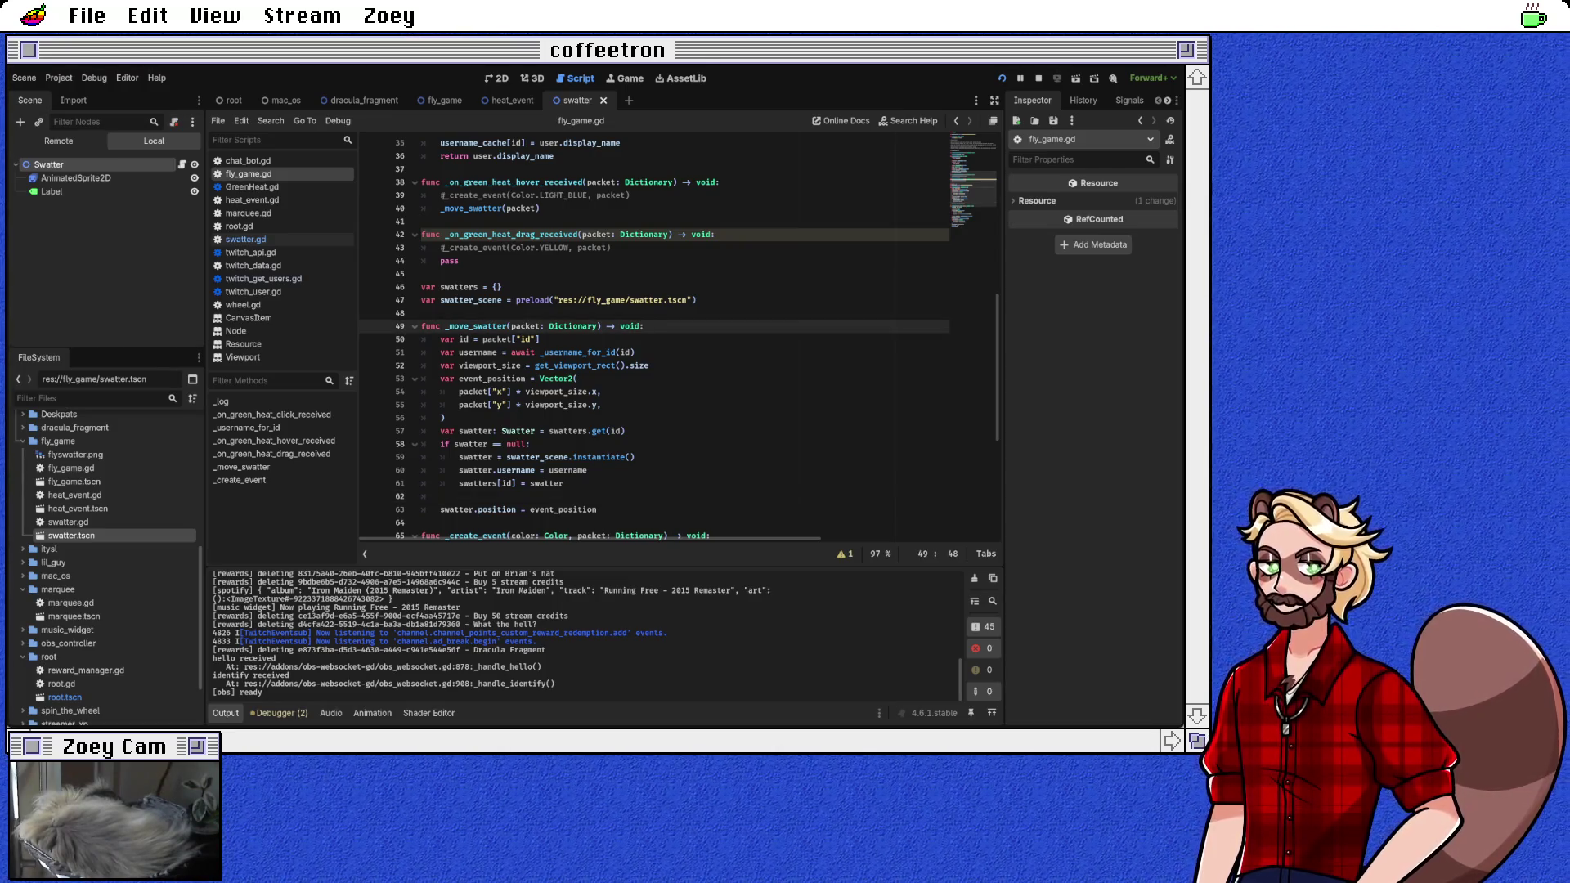
key("Return")
key("BackSpace")
key("BackSpace")
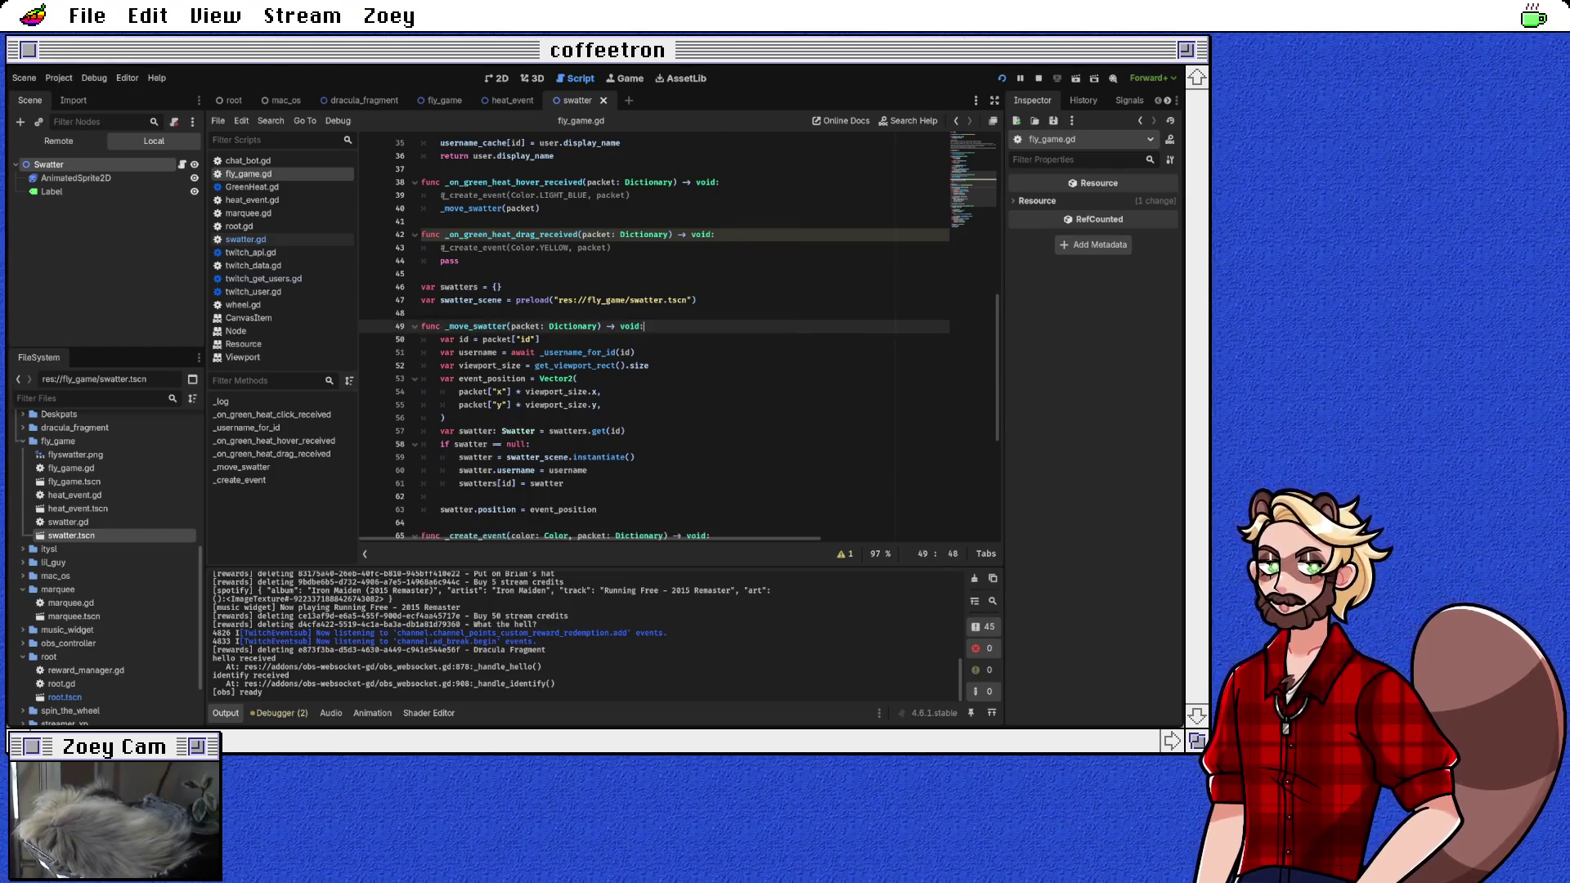
scroll(655, 339, "up", 5)
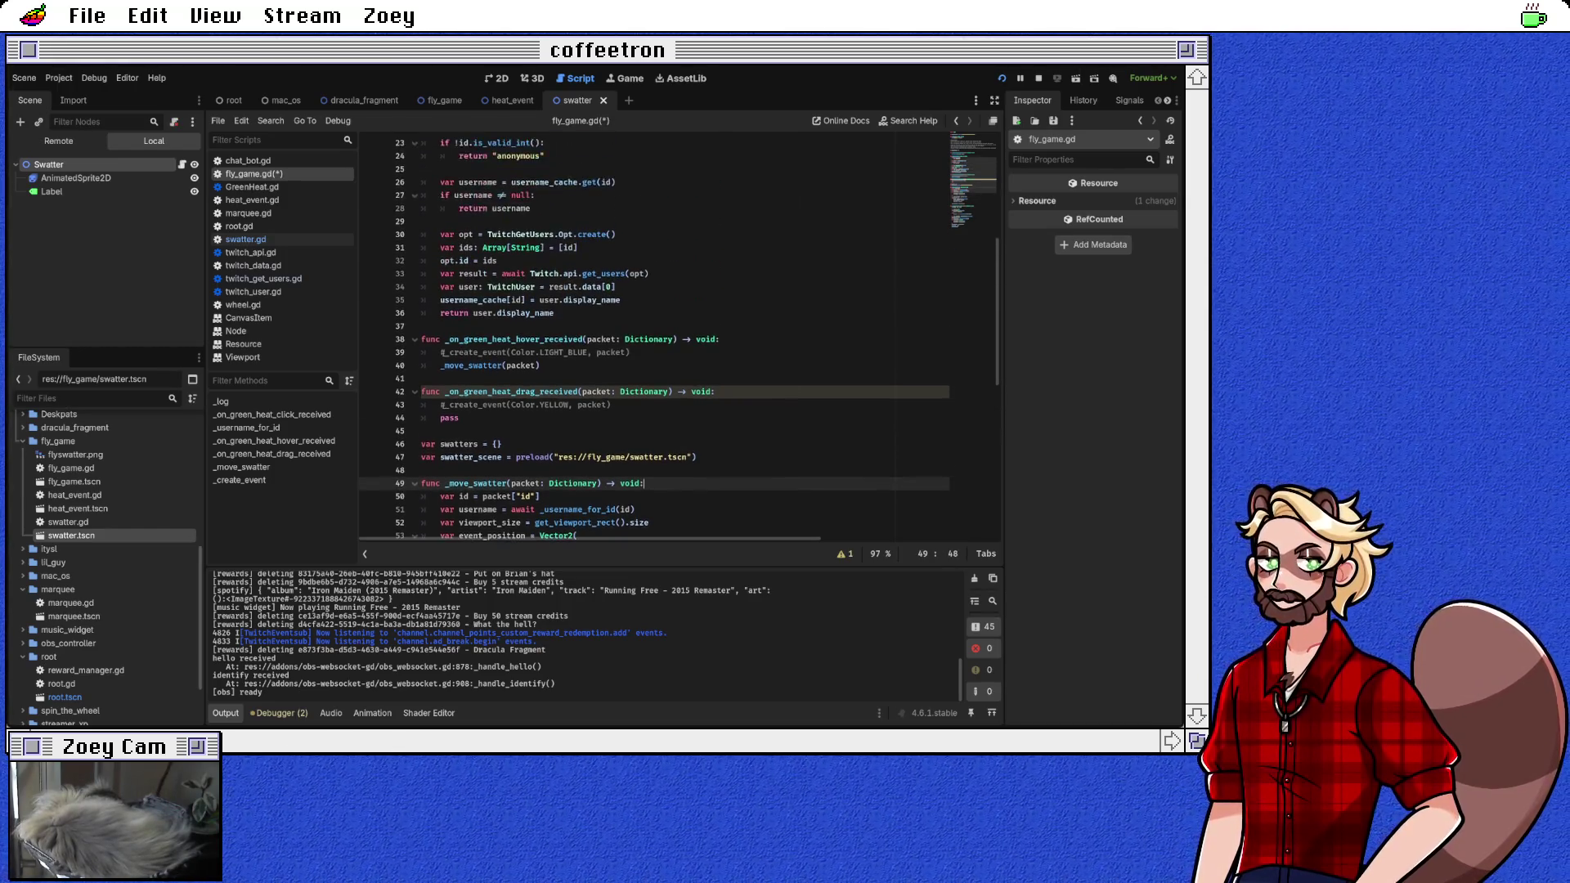
Step: Add _log("hover: %s" % packet) to the hover handler and save fly_game.gd
scroll(654, 339, "down", 2)
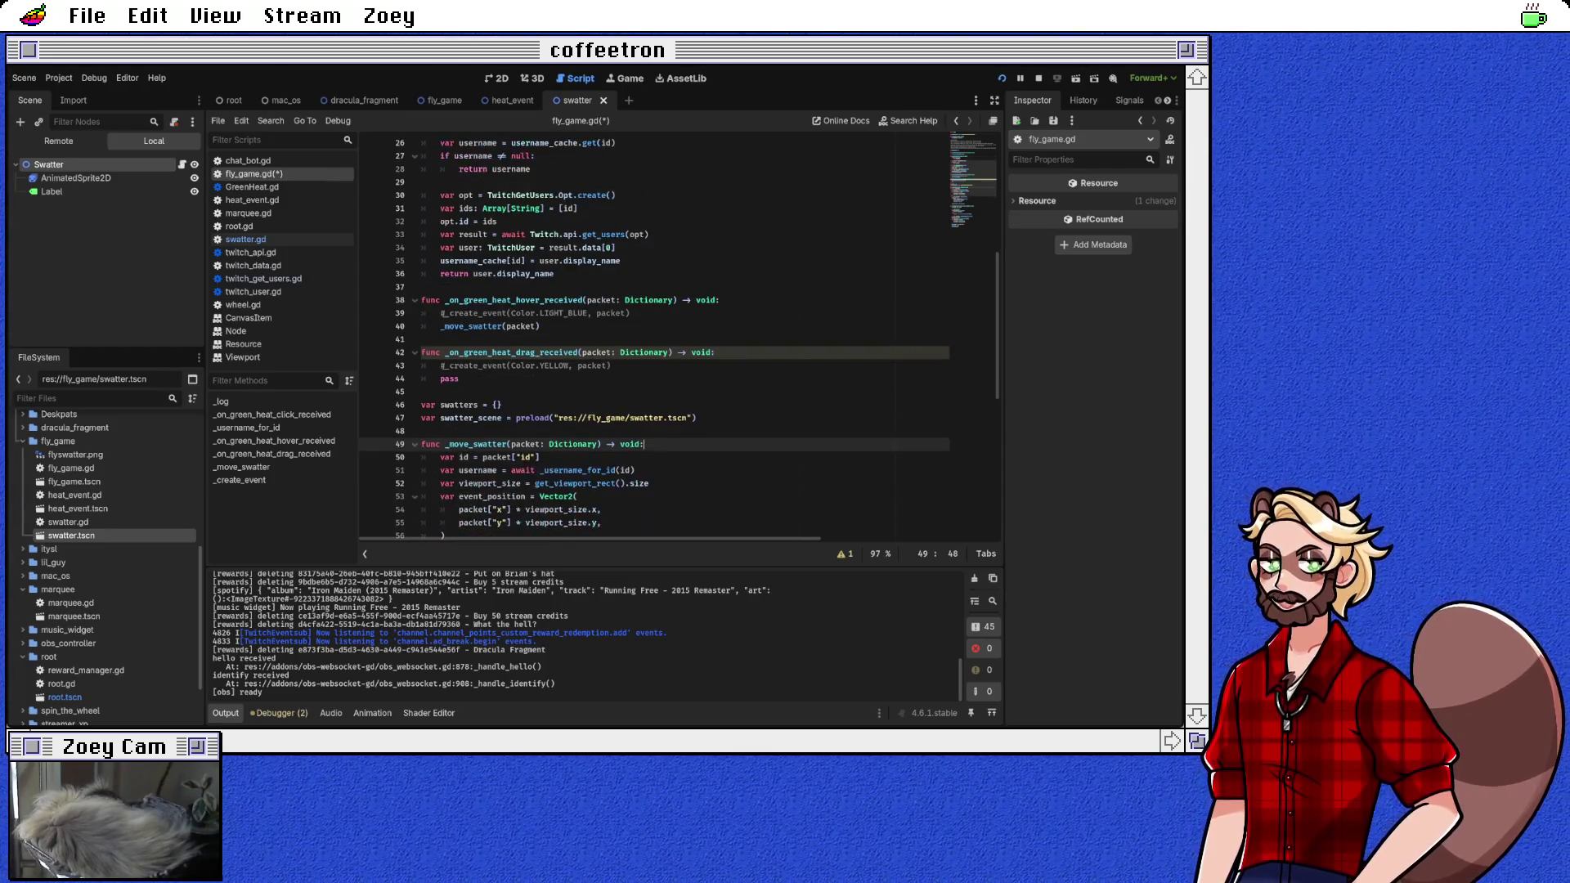
left_click(629, 313)
key("Return")
type("_lo")
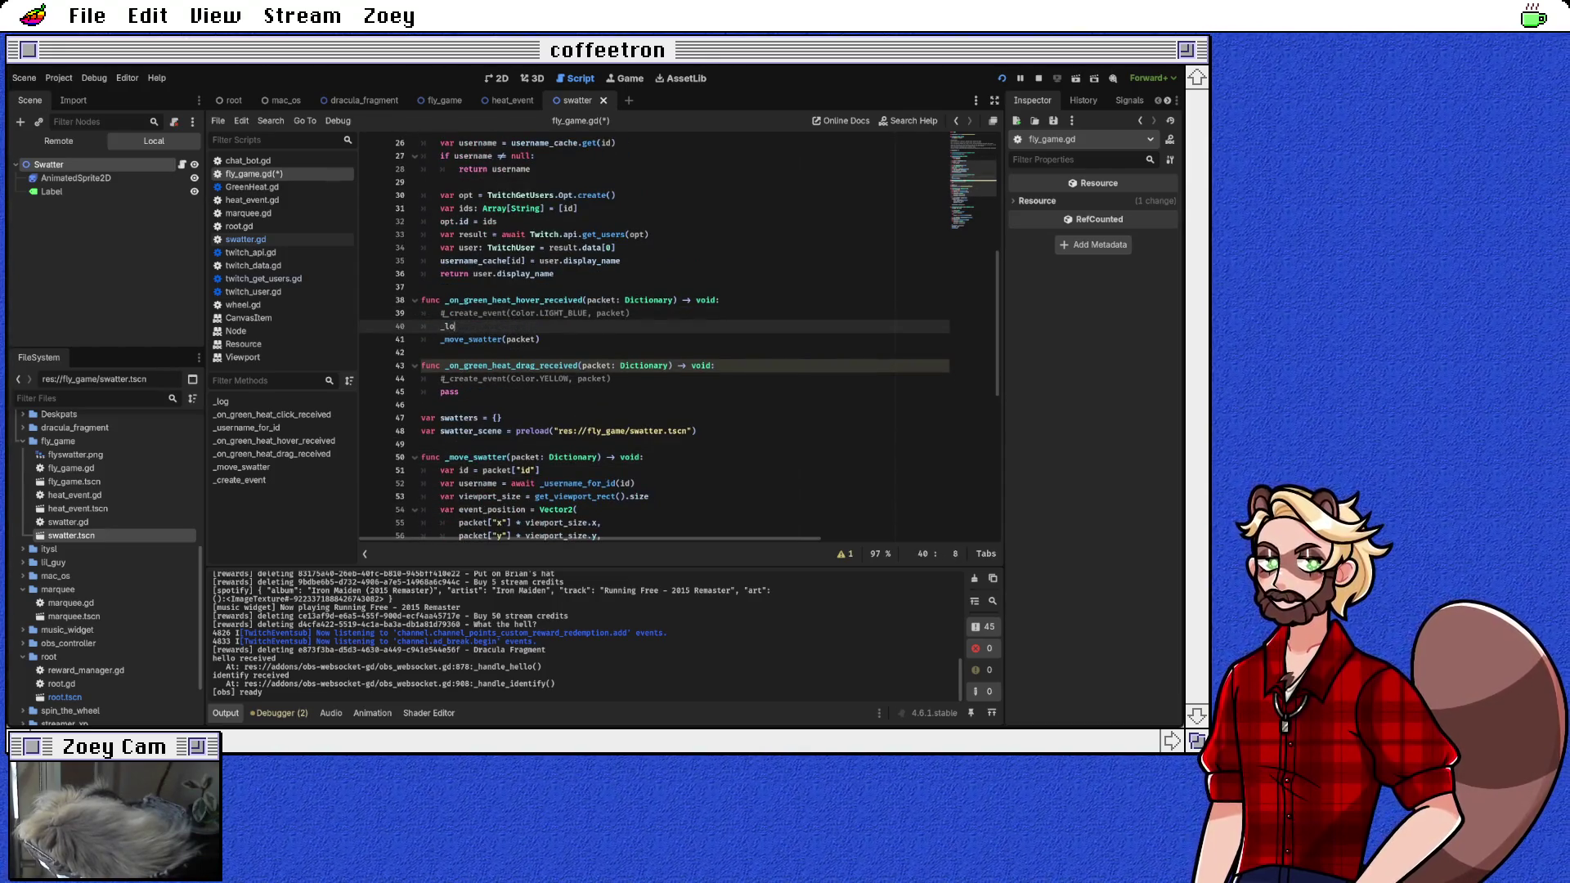
type("g(\"hover: ")
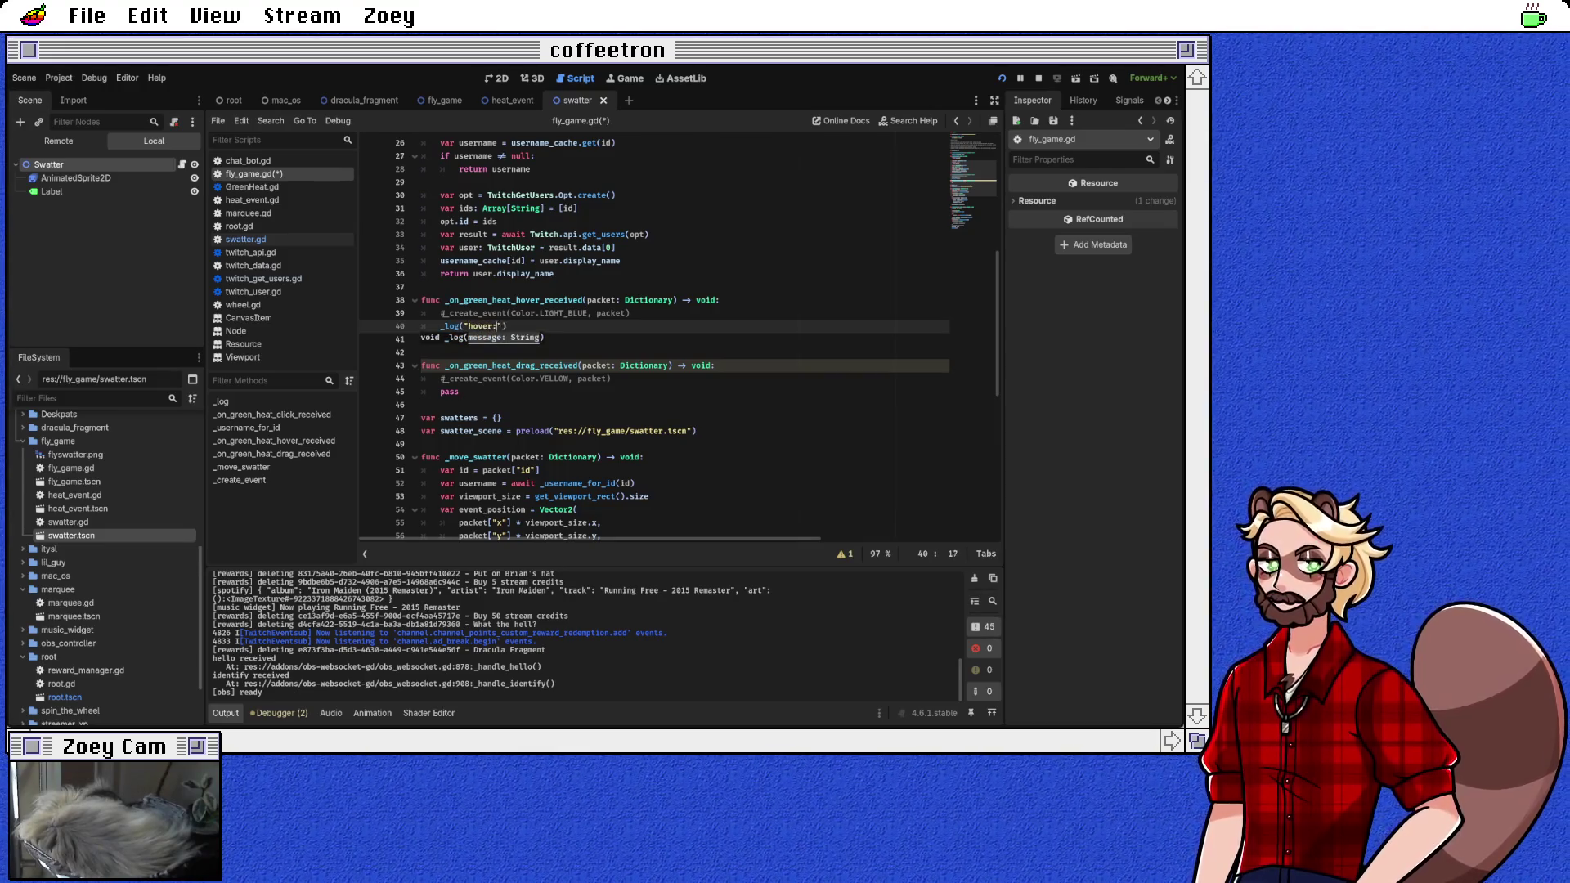
type("%s\" % packet)")
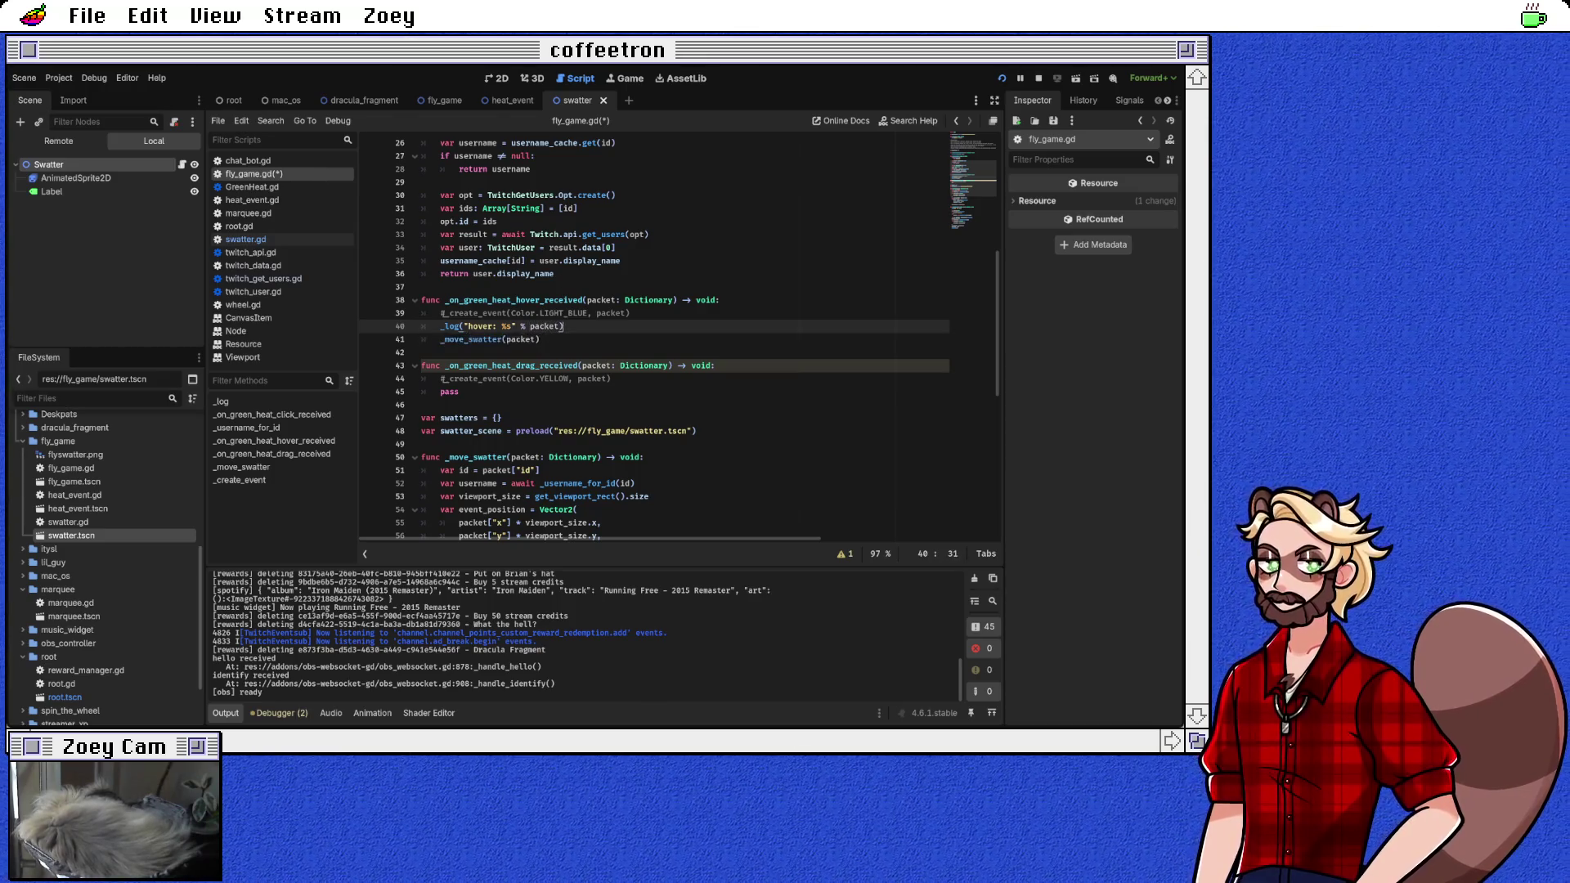
key("ctrl+s")
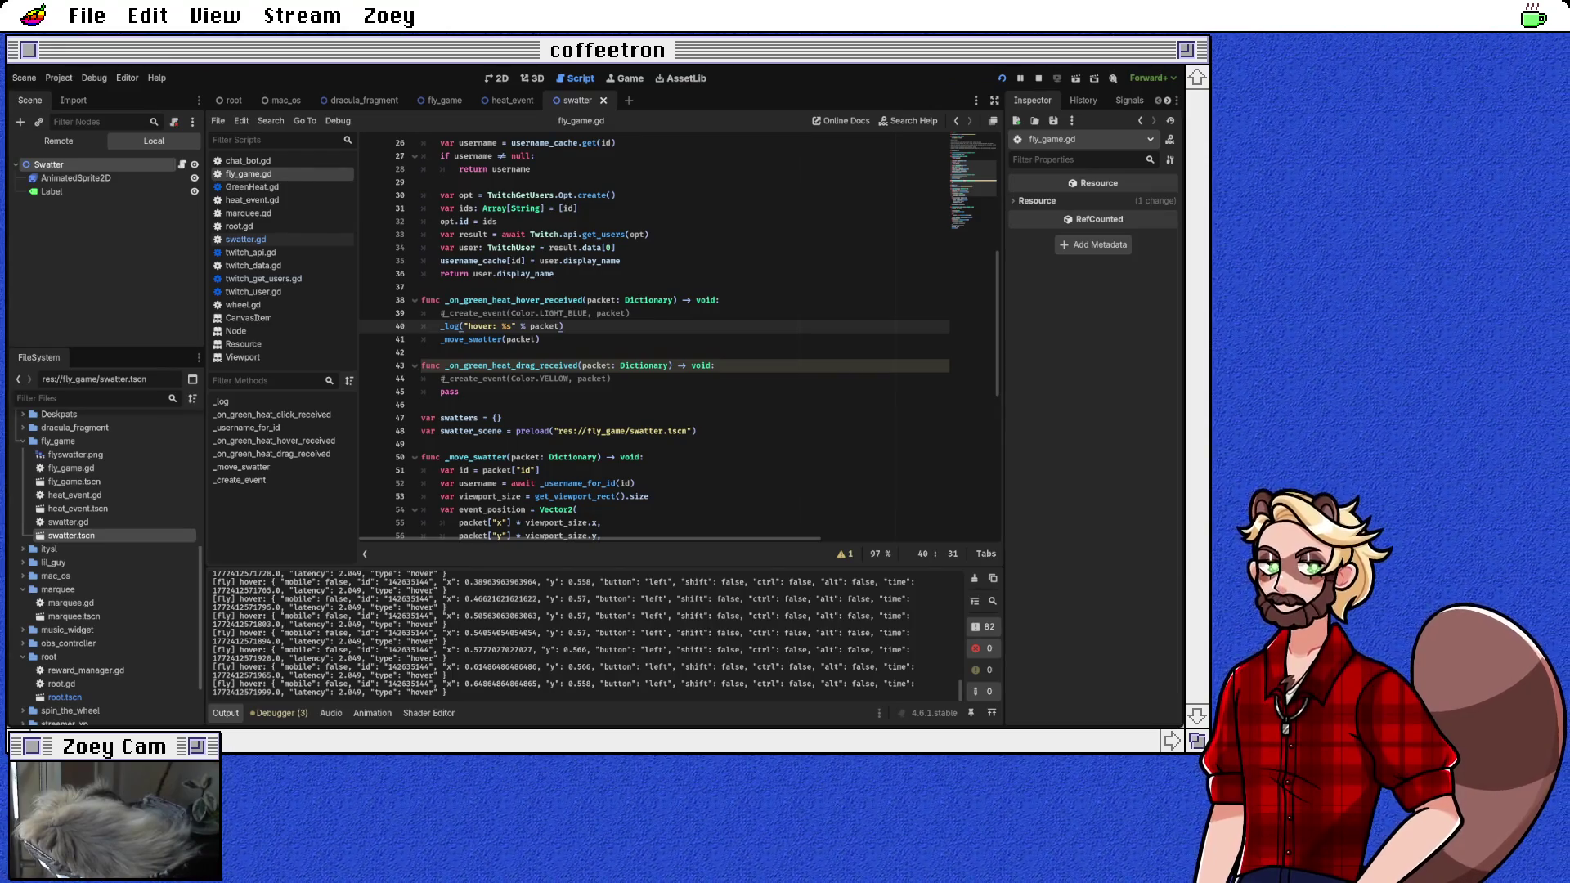
left_click(587, 457)
scroll(678, 335, "down", 5)
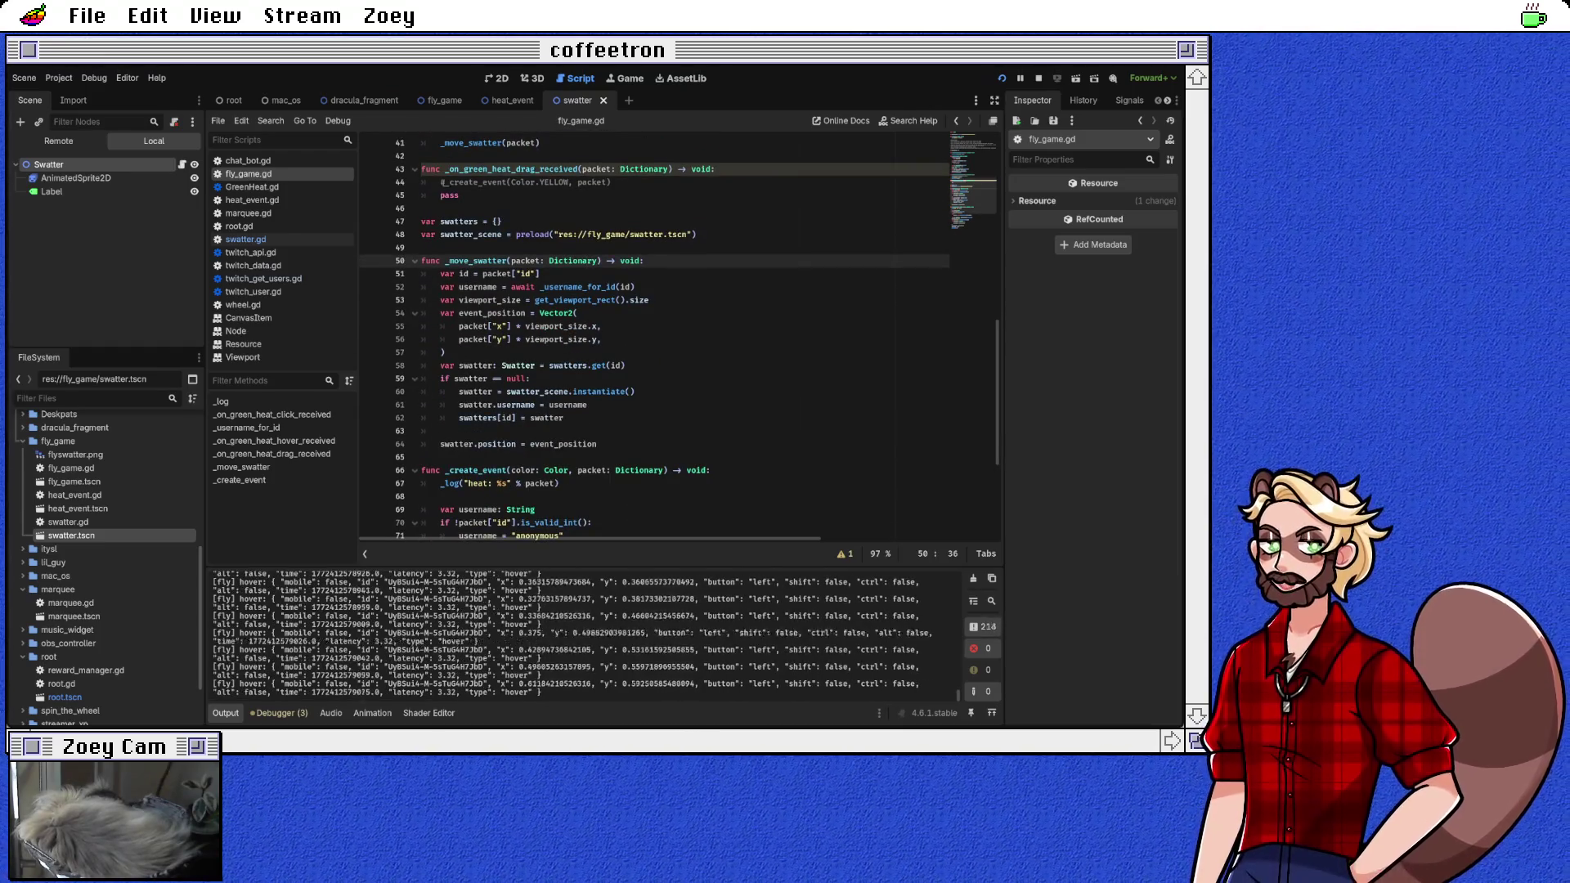
left_click(564, 417)
Step: Add add_child(swatter) after swatters[id] = swatter and restart the running game
key("Return")
type("a")
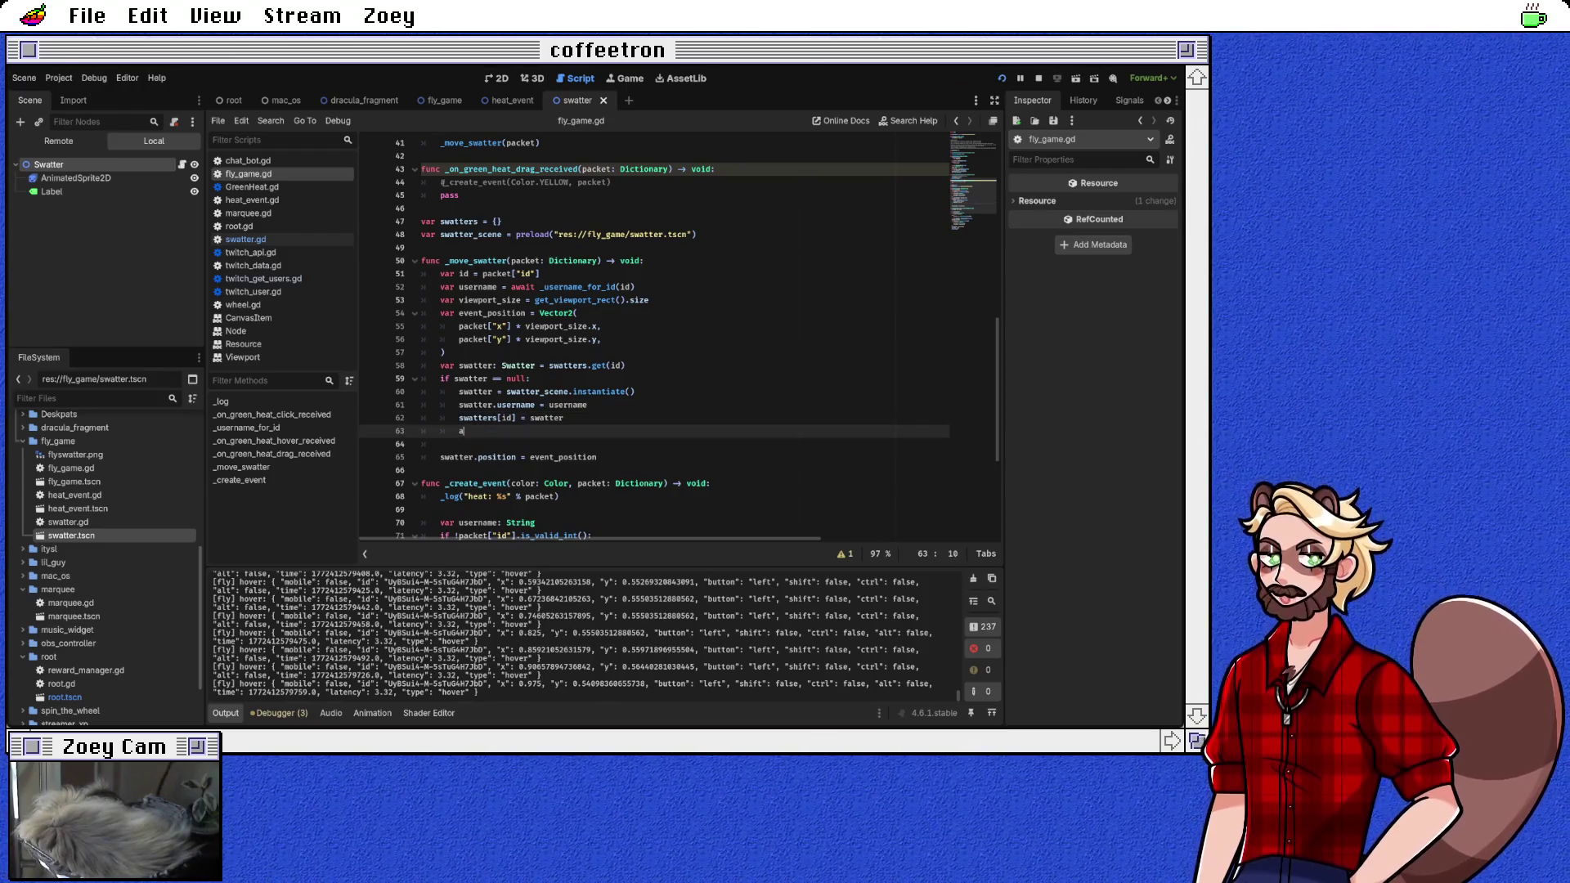
type("dd_child(swatter")
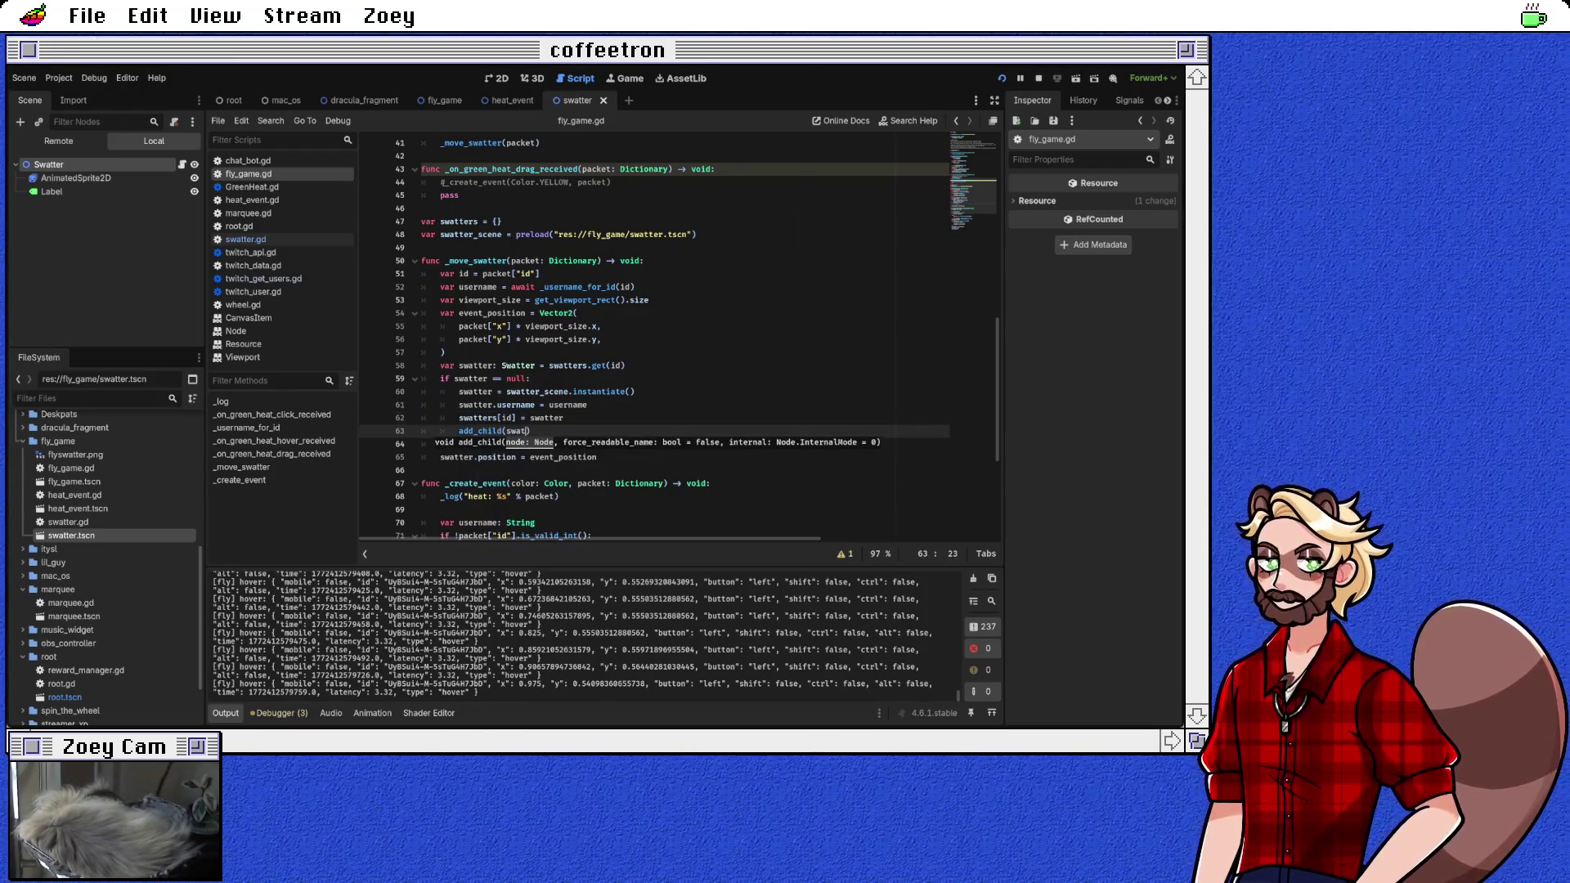
key("Return")
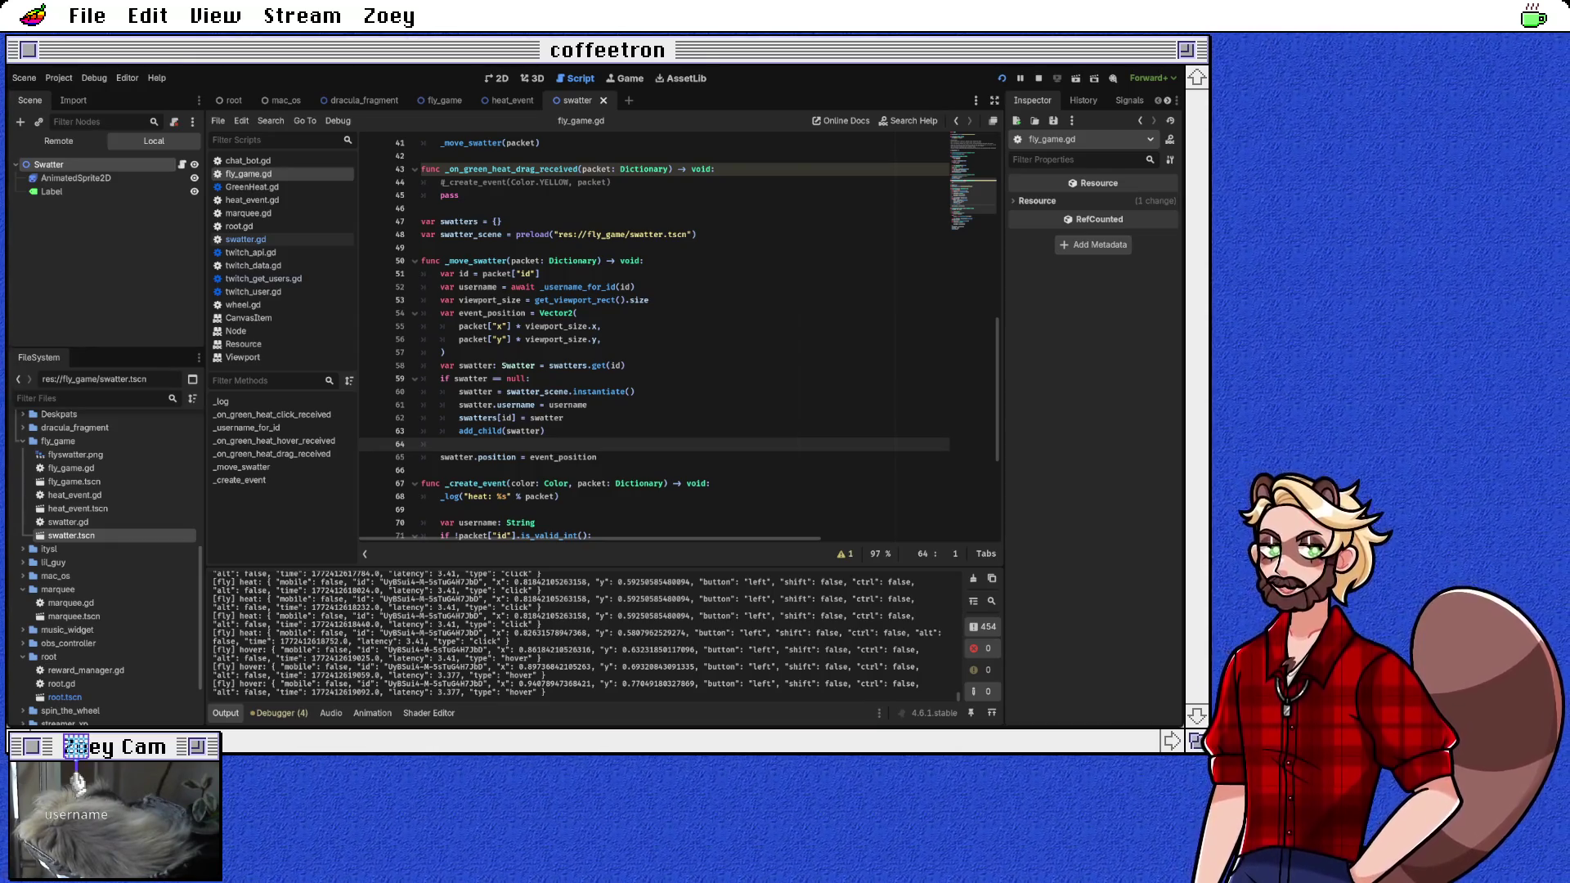
left_click(1000, 77)
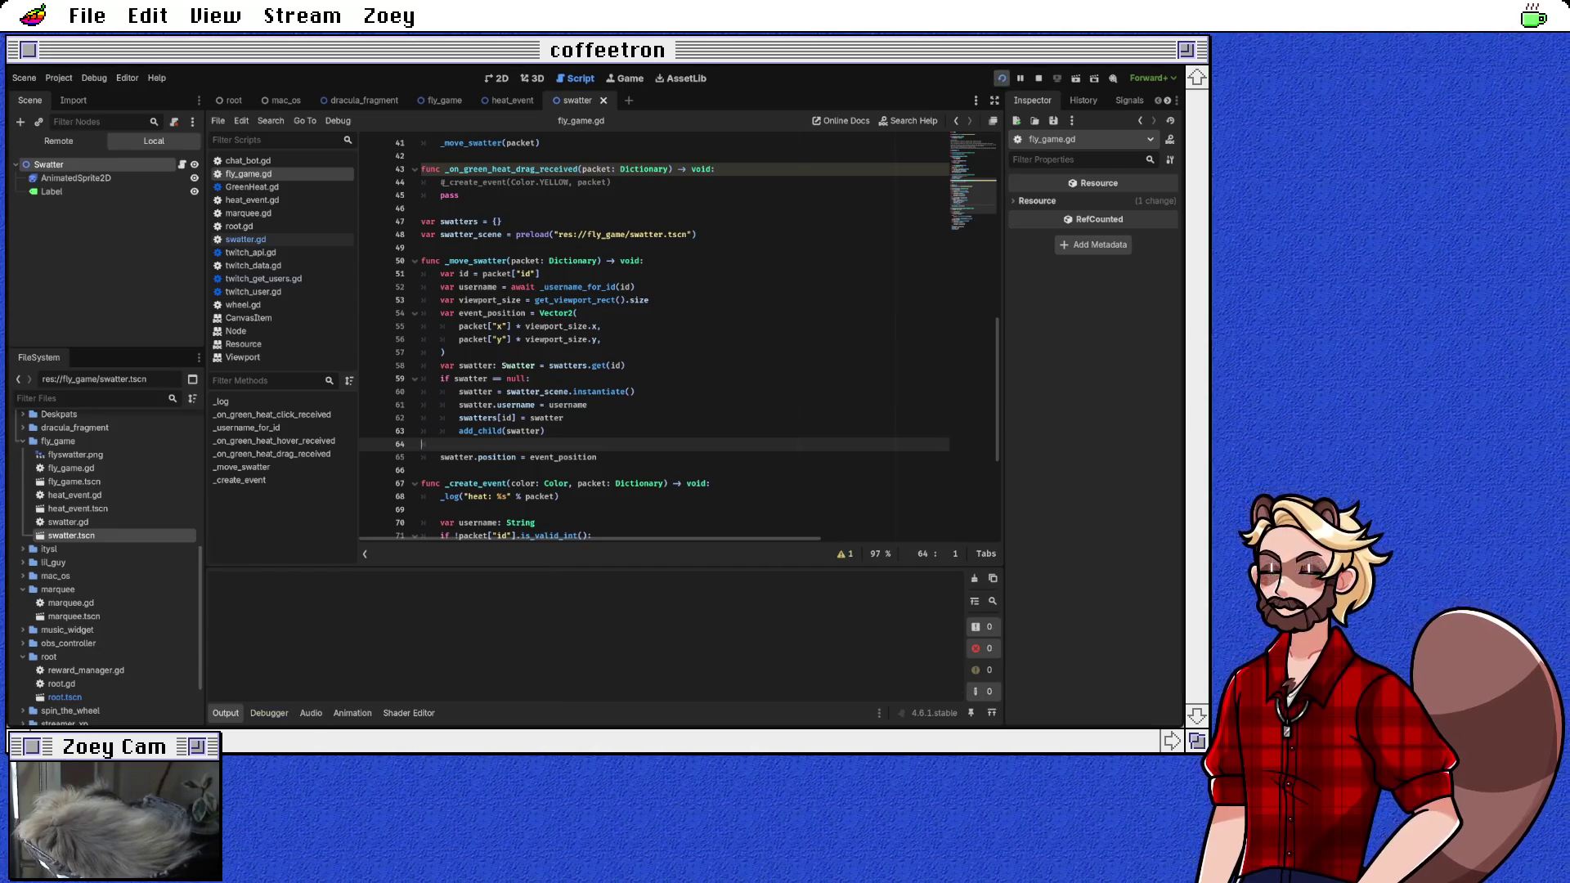
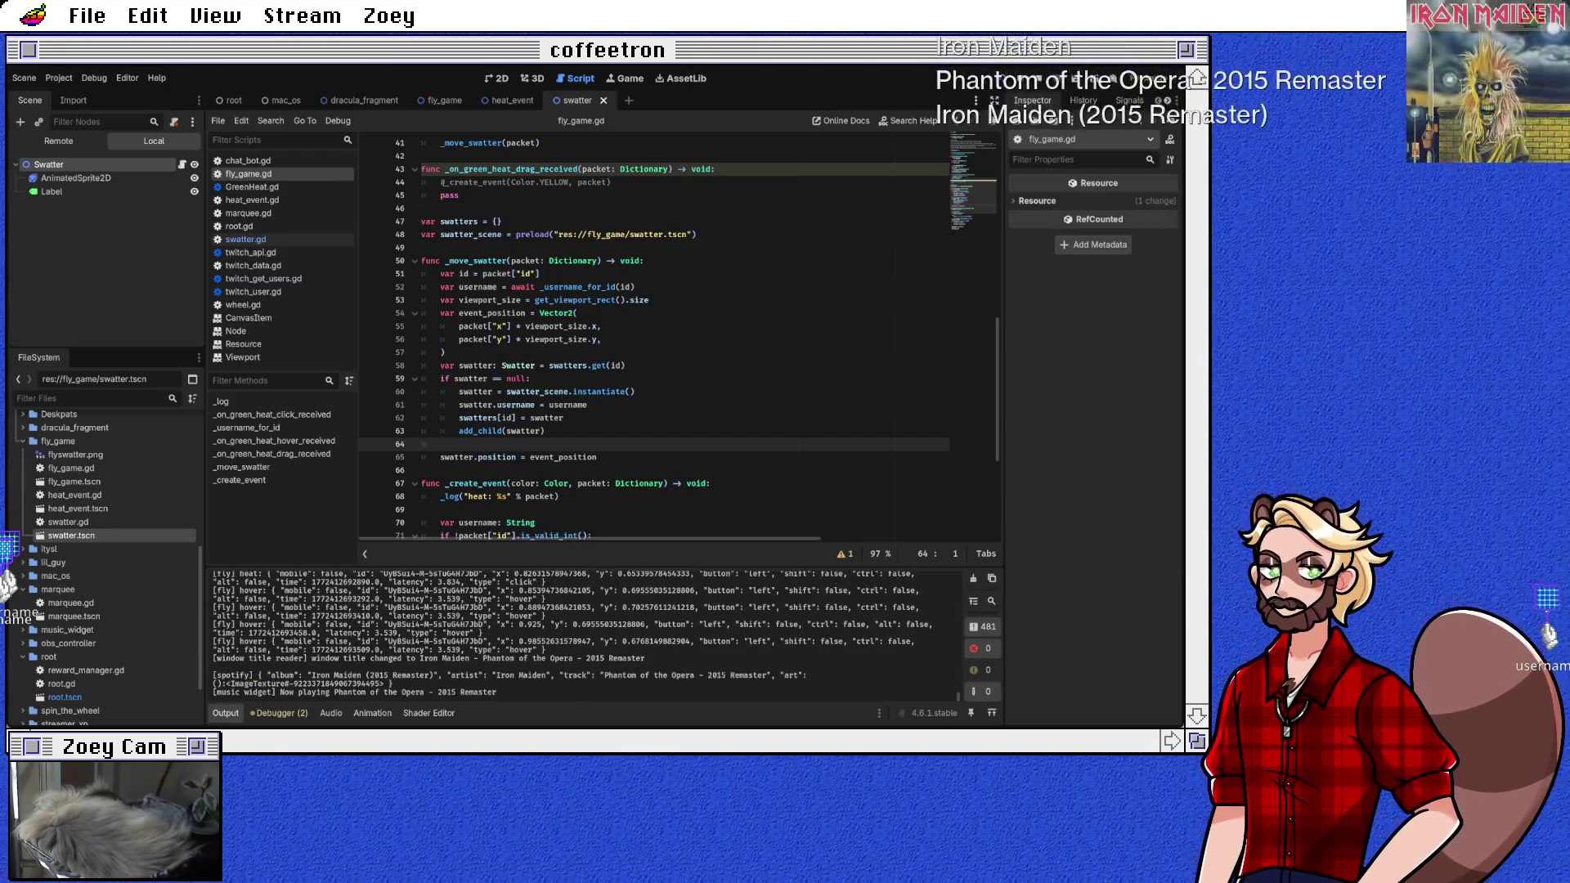
Step: Trace the swatter.username assignment in fly_game.gd to the username variable in swatter.gd
left_click(469, 378)
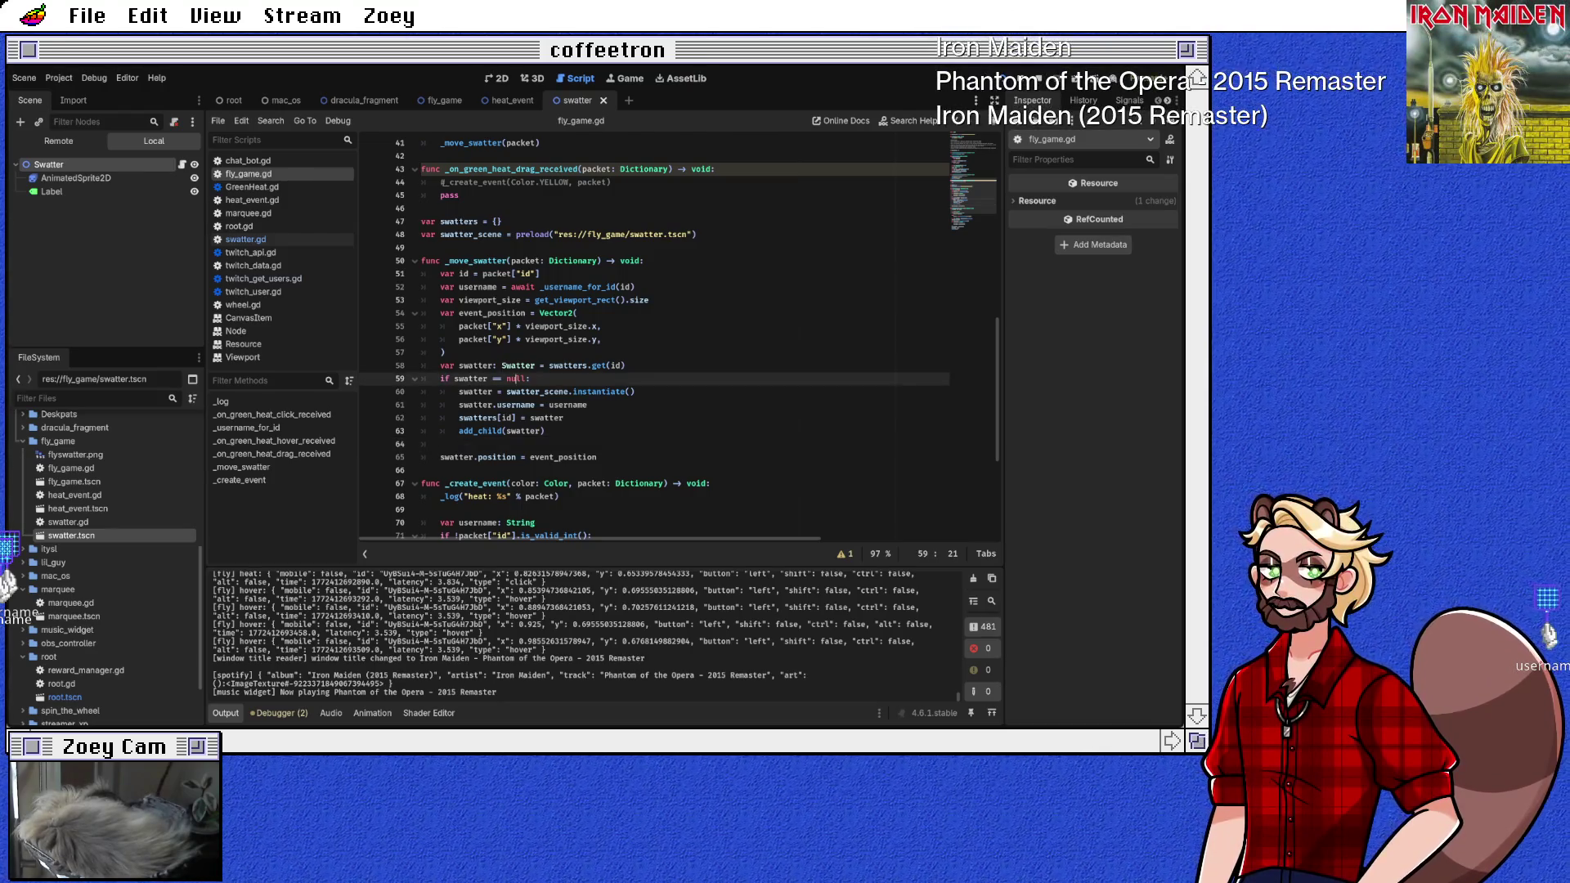
left_click(585, 405)
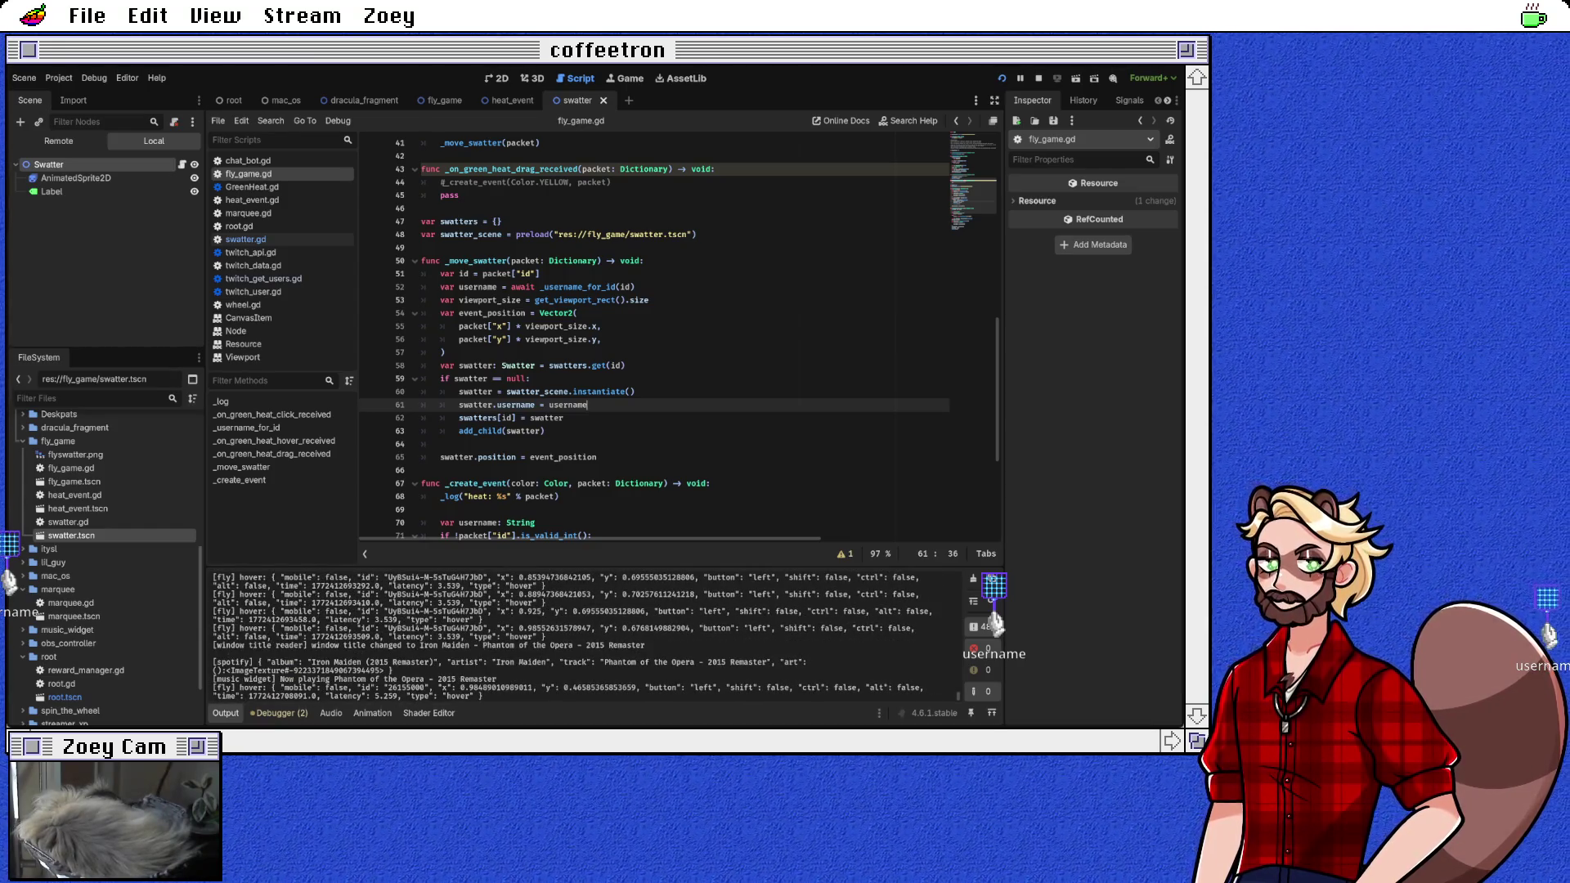
left_click(246, 239)
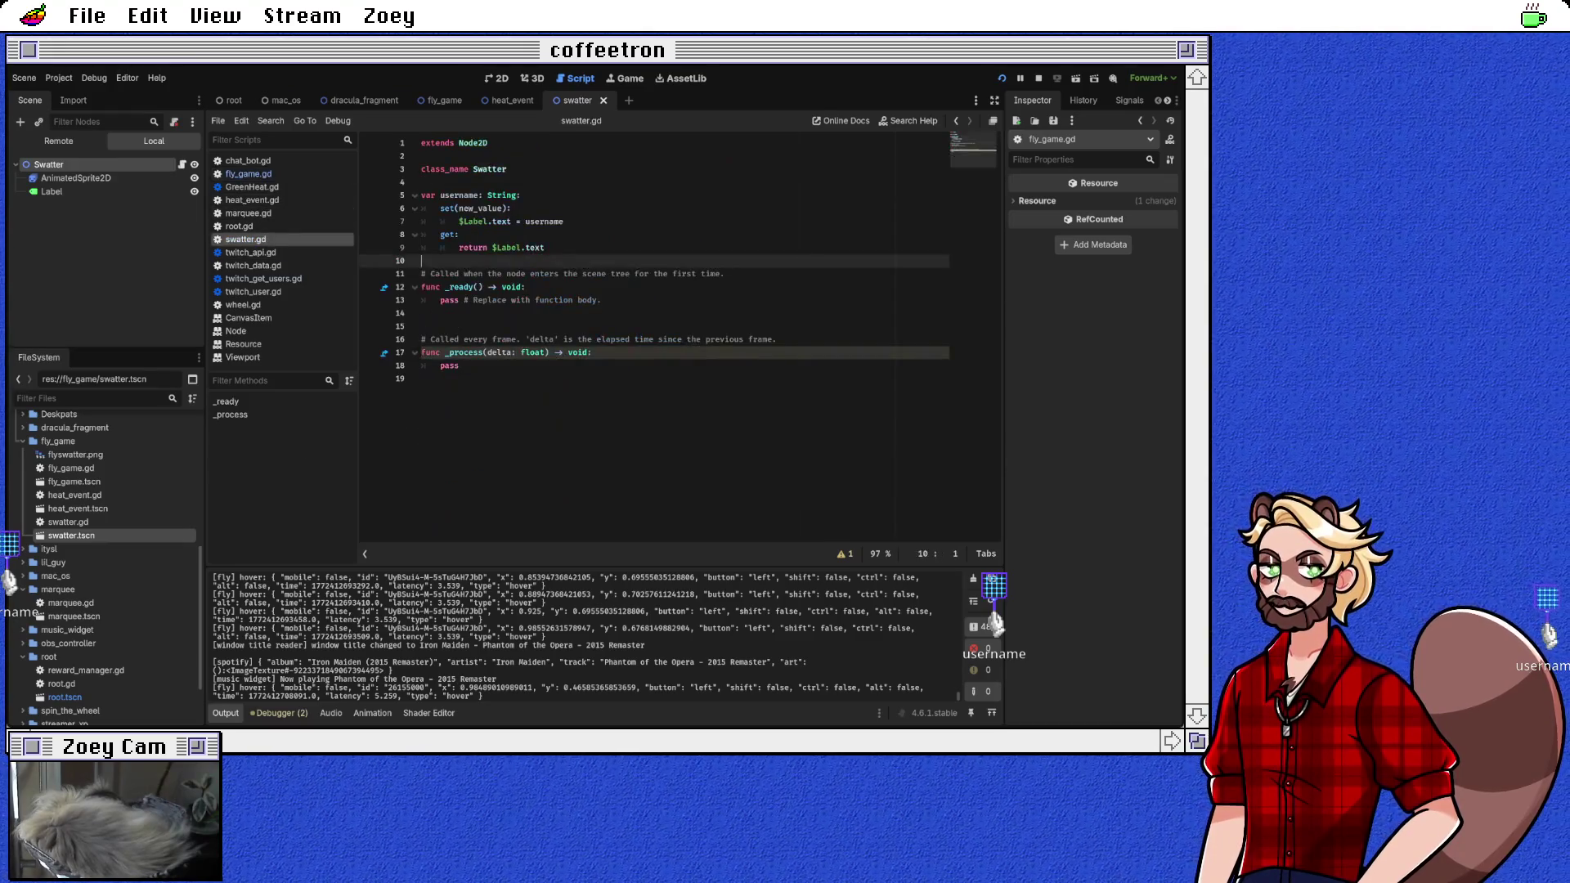
left_click(477, 195)
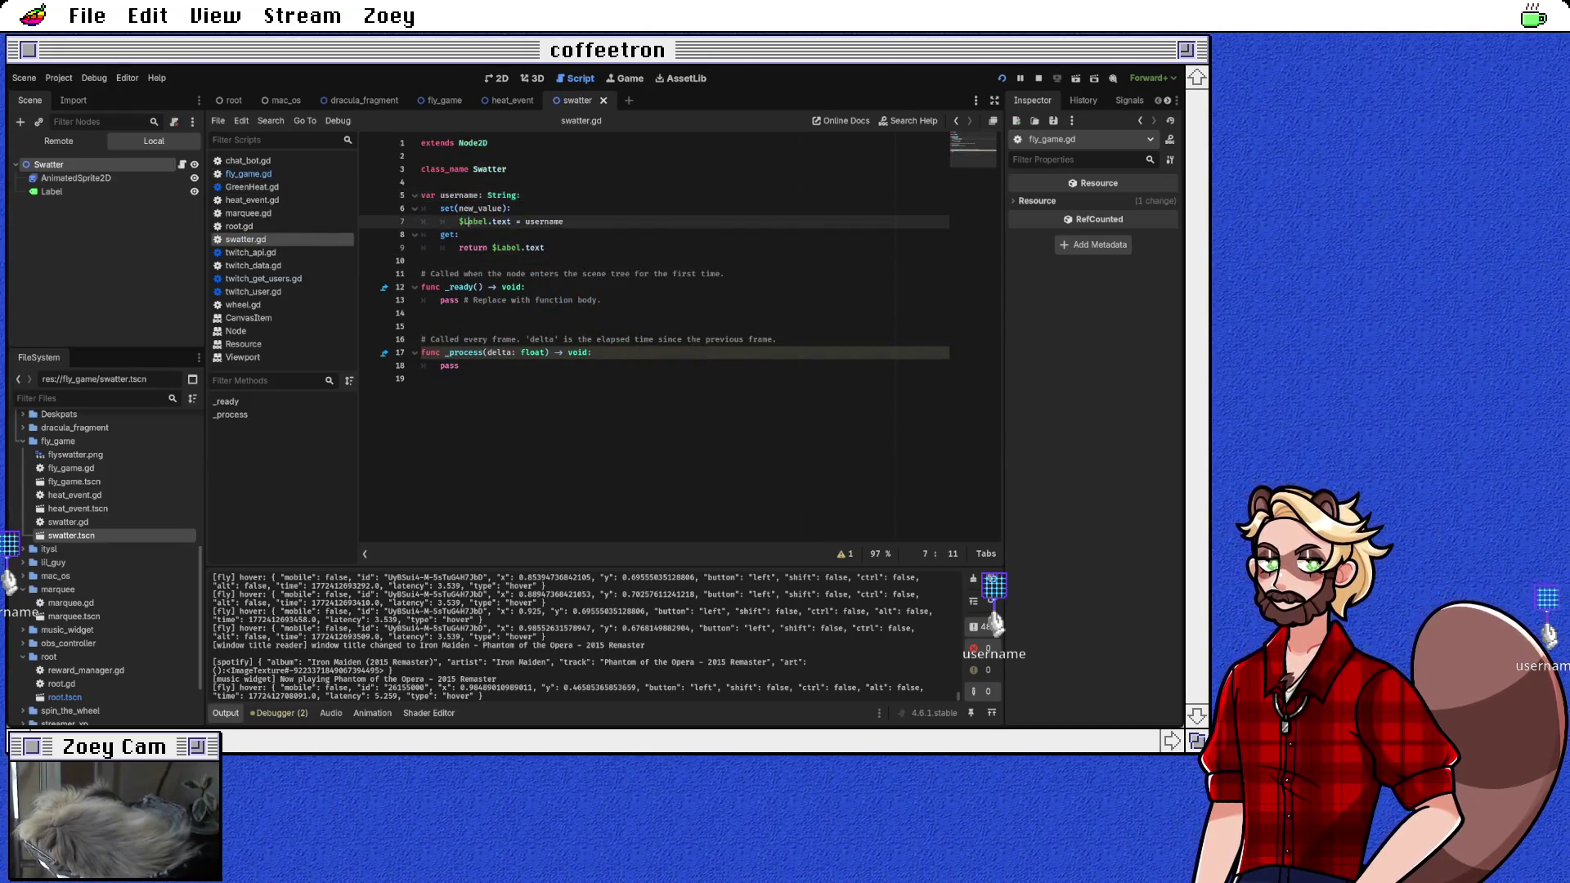
Step: Make the username setter assign new_value to the label text, save swatter.gd, and return to fly_game.gd
double_click(544, 222)
left_click(564, 221)
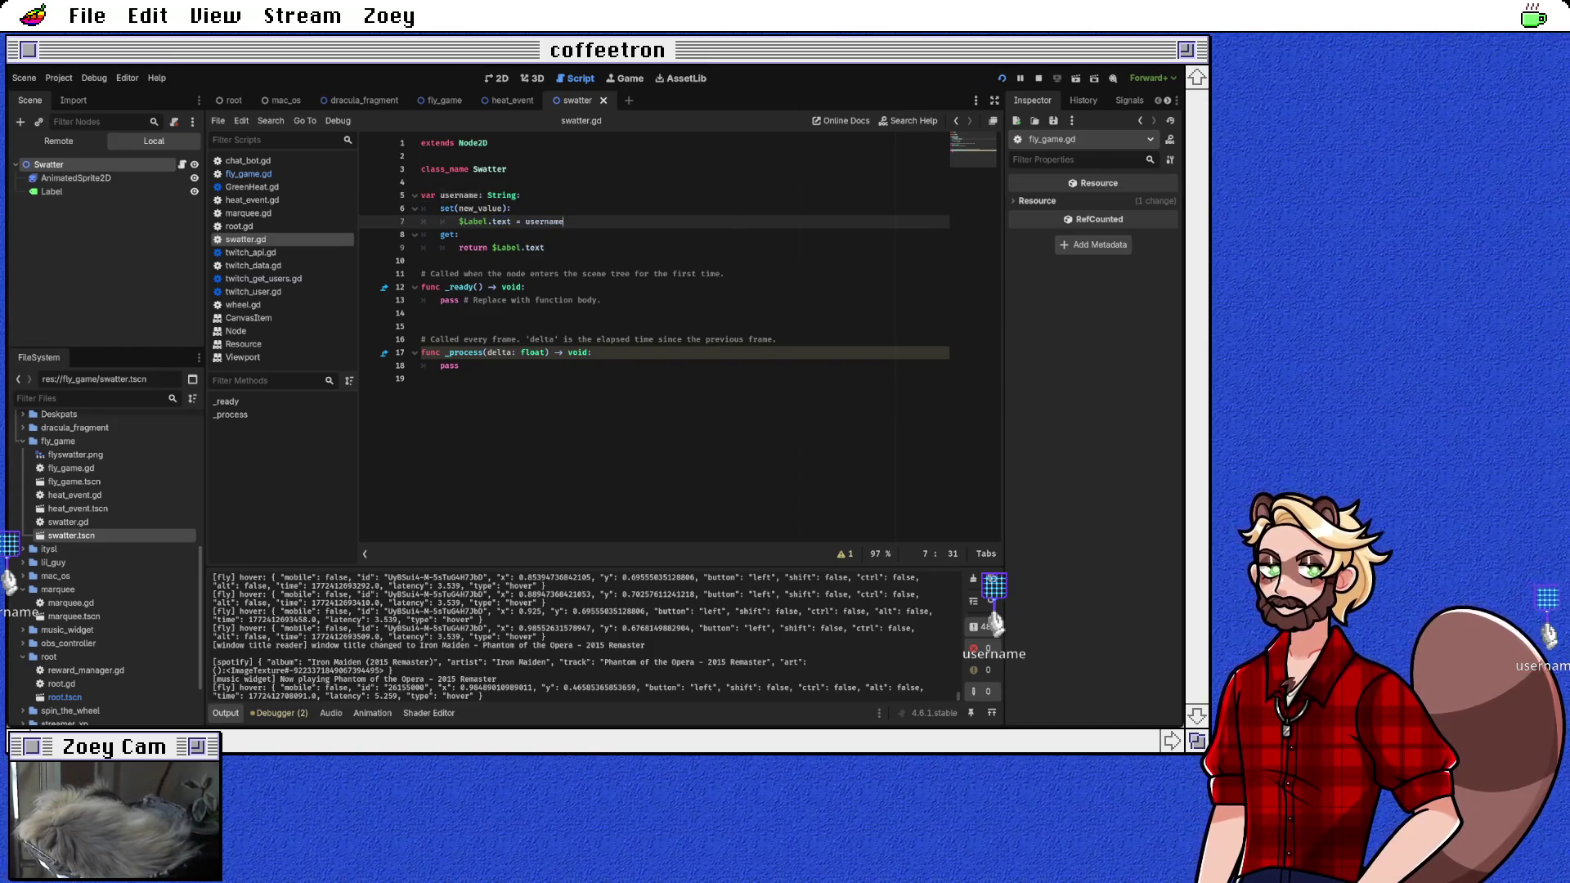
double_click(544, 222)
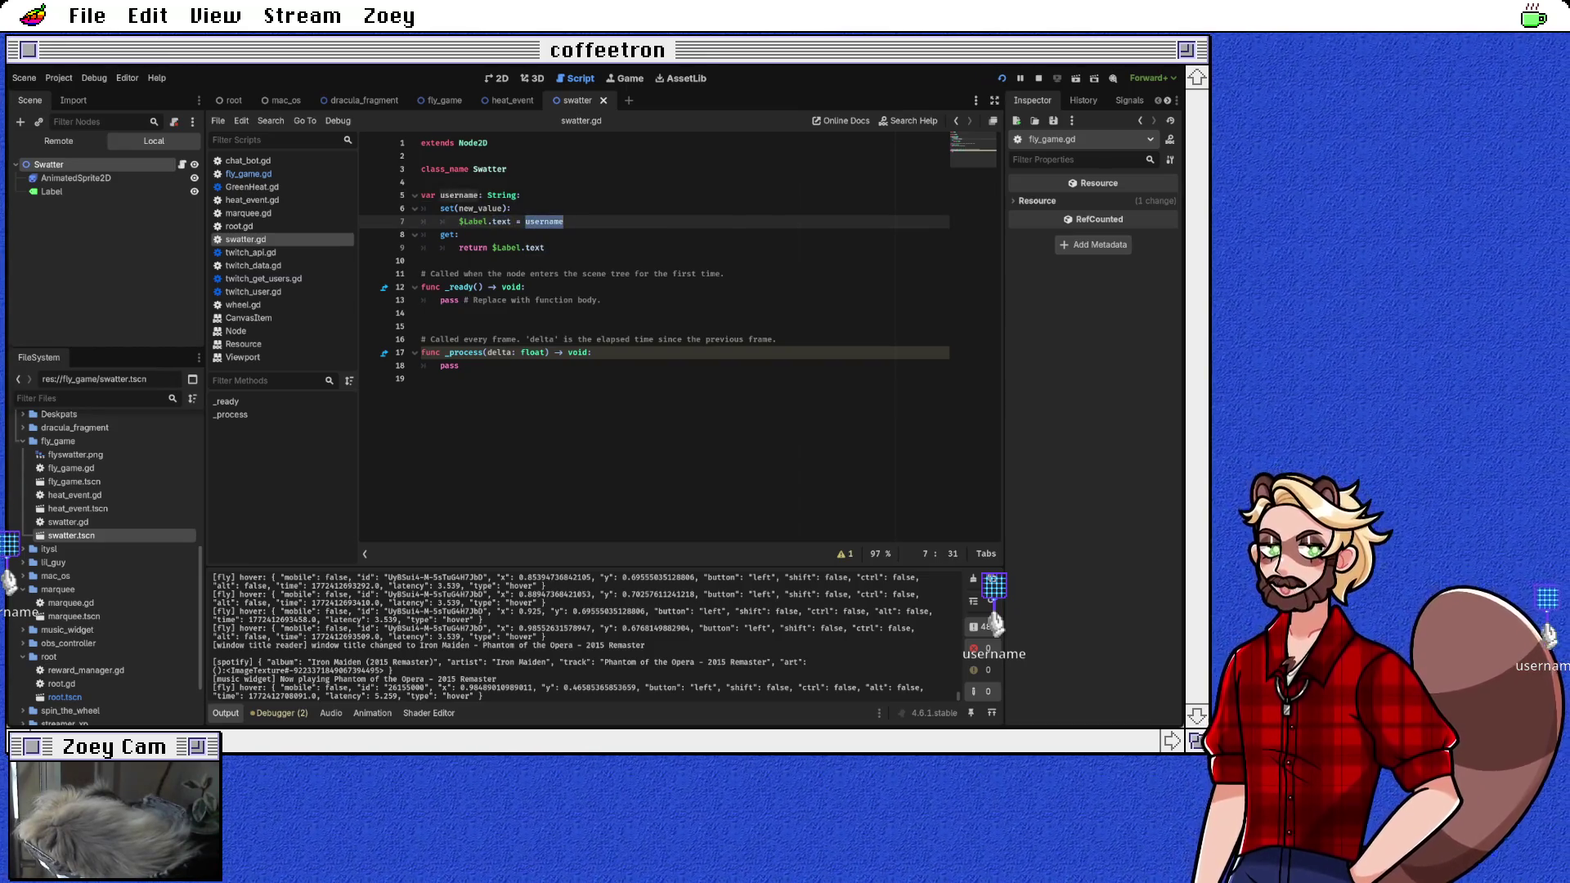
type("new_value")
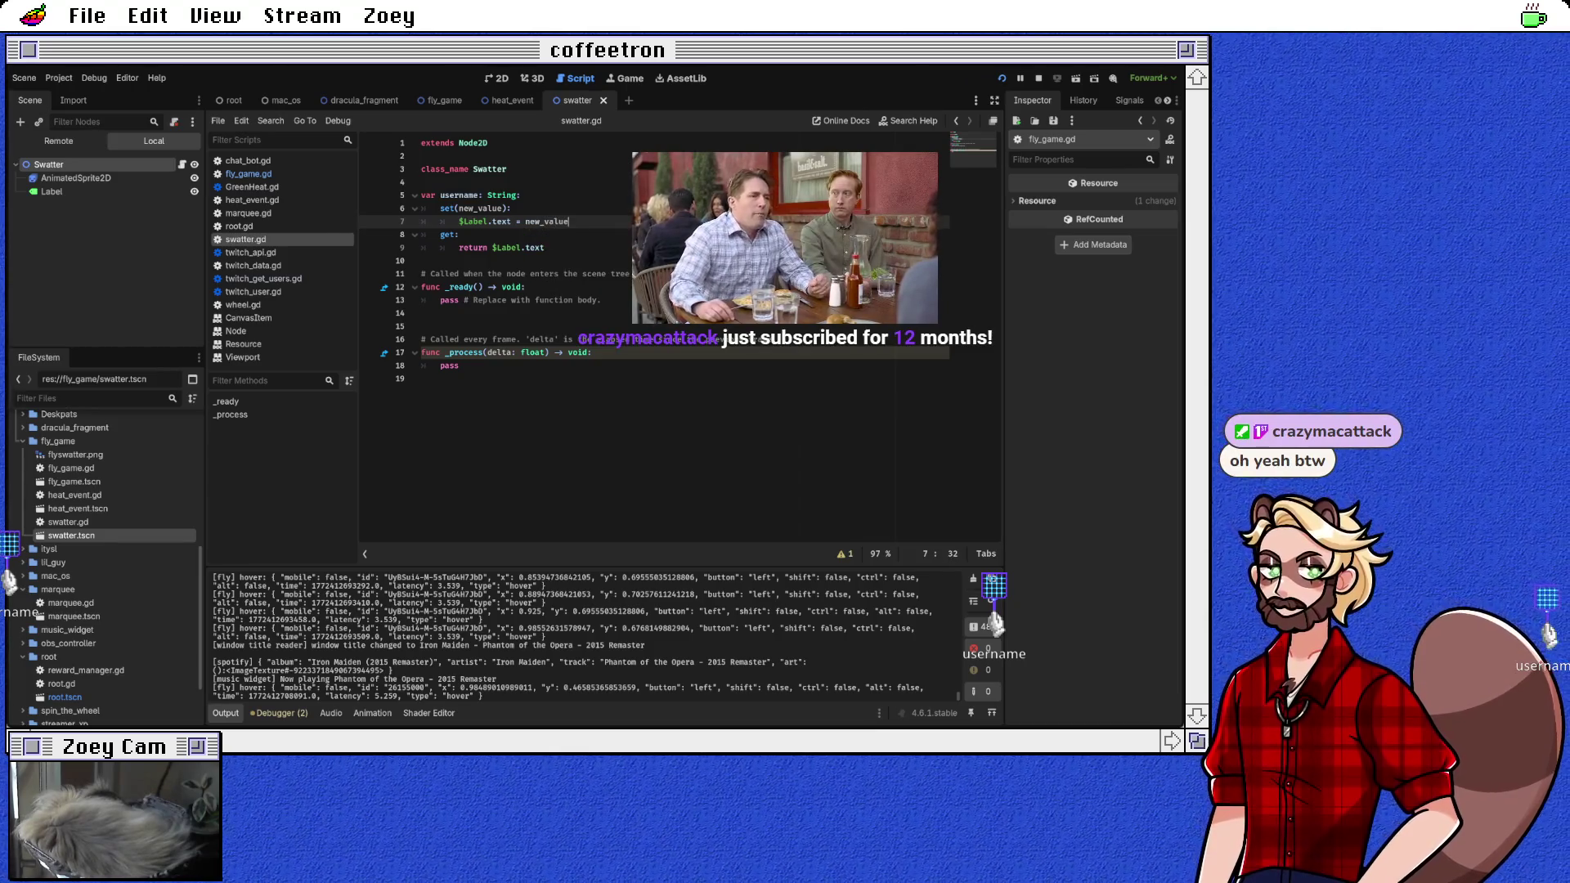
key("Down")
key("Down")
key("Down")
key("ctrl+s")
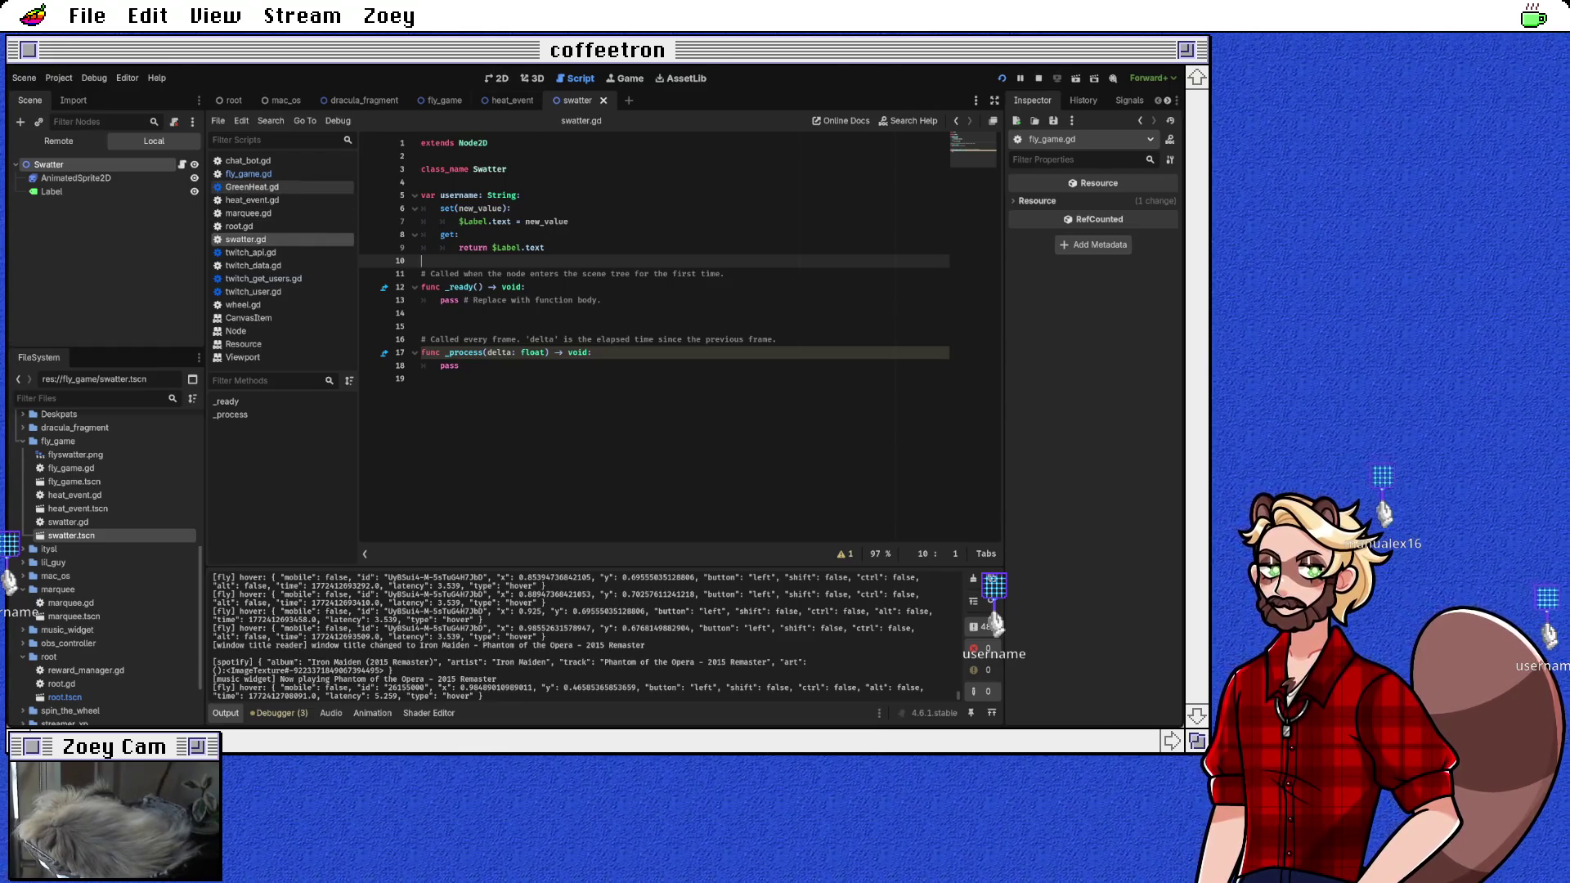
left_click(248, 174)
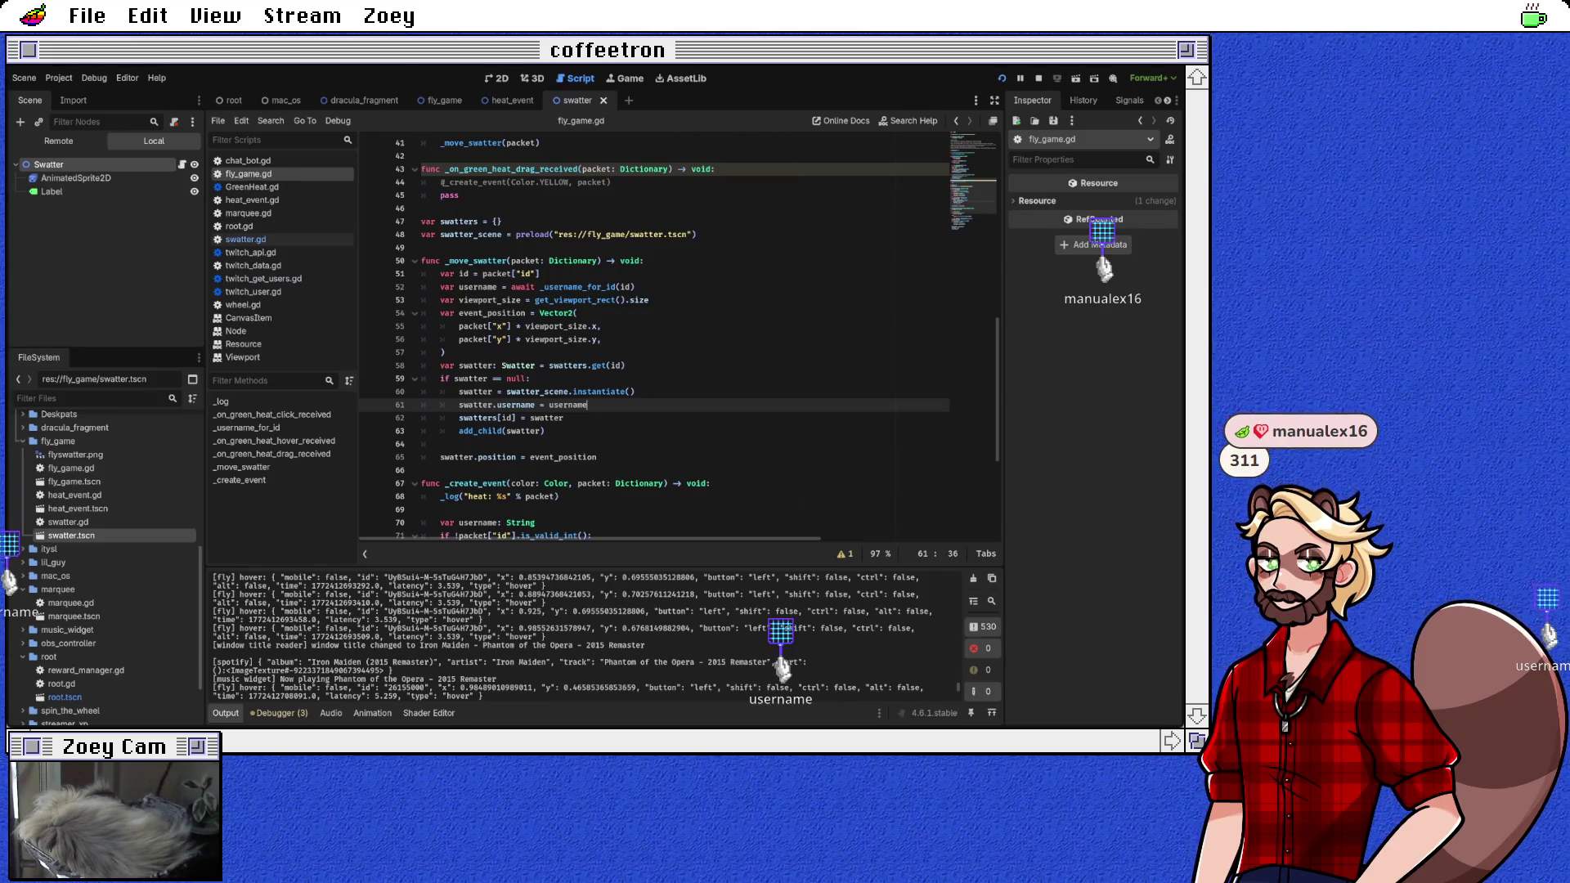
Step: Delete the _process and _ready stub functions from swatter.gd
scroll(655, 336, "up", 6)
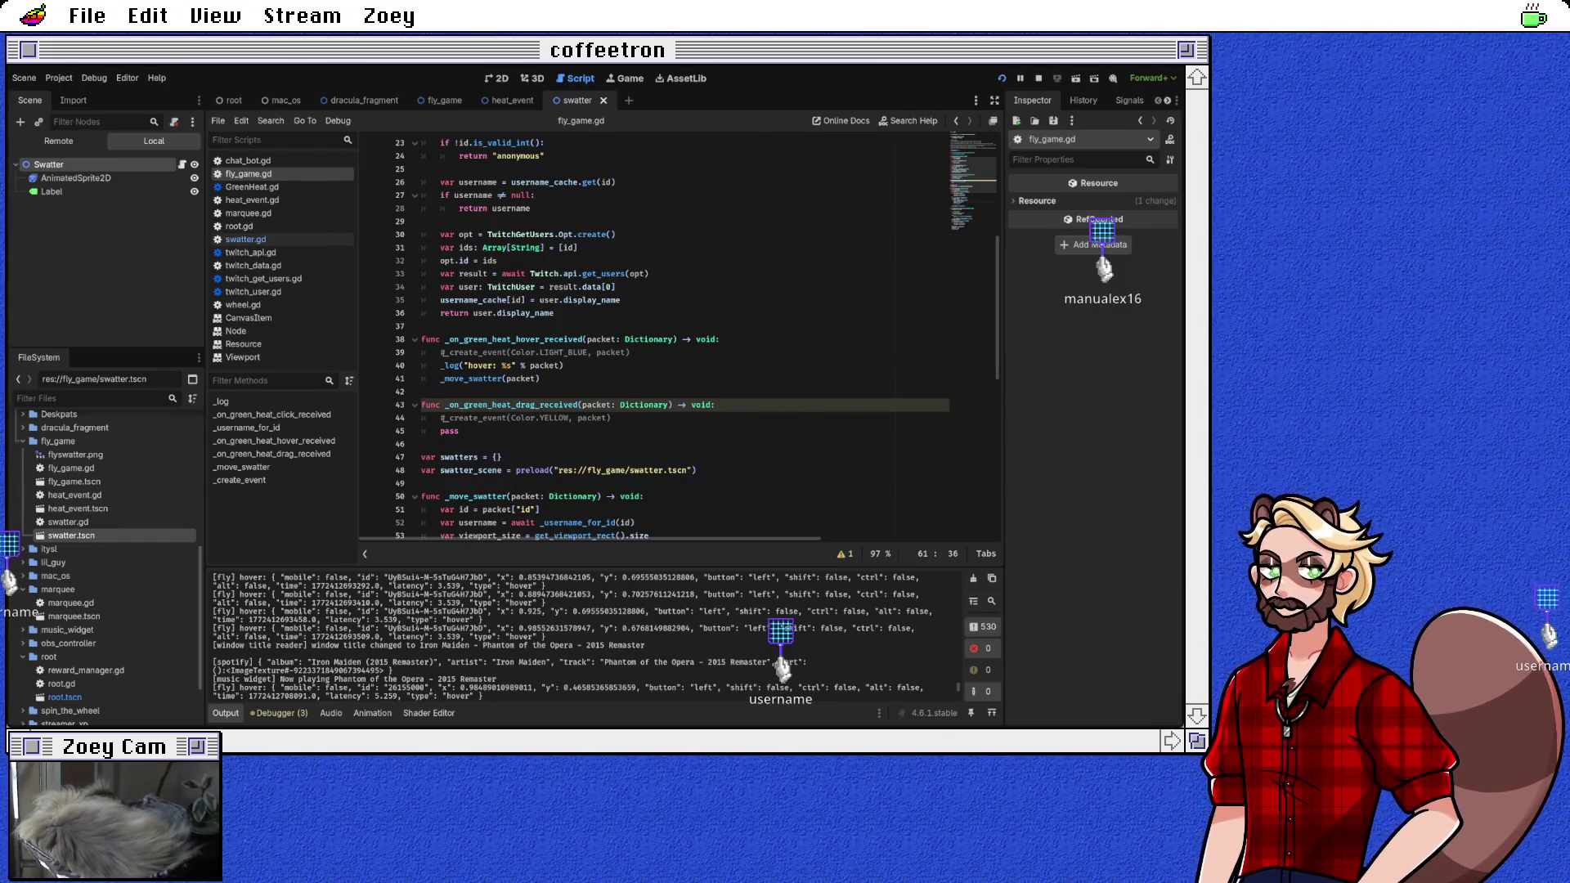
left_click(246, 239)
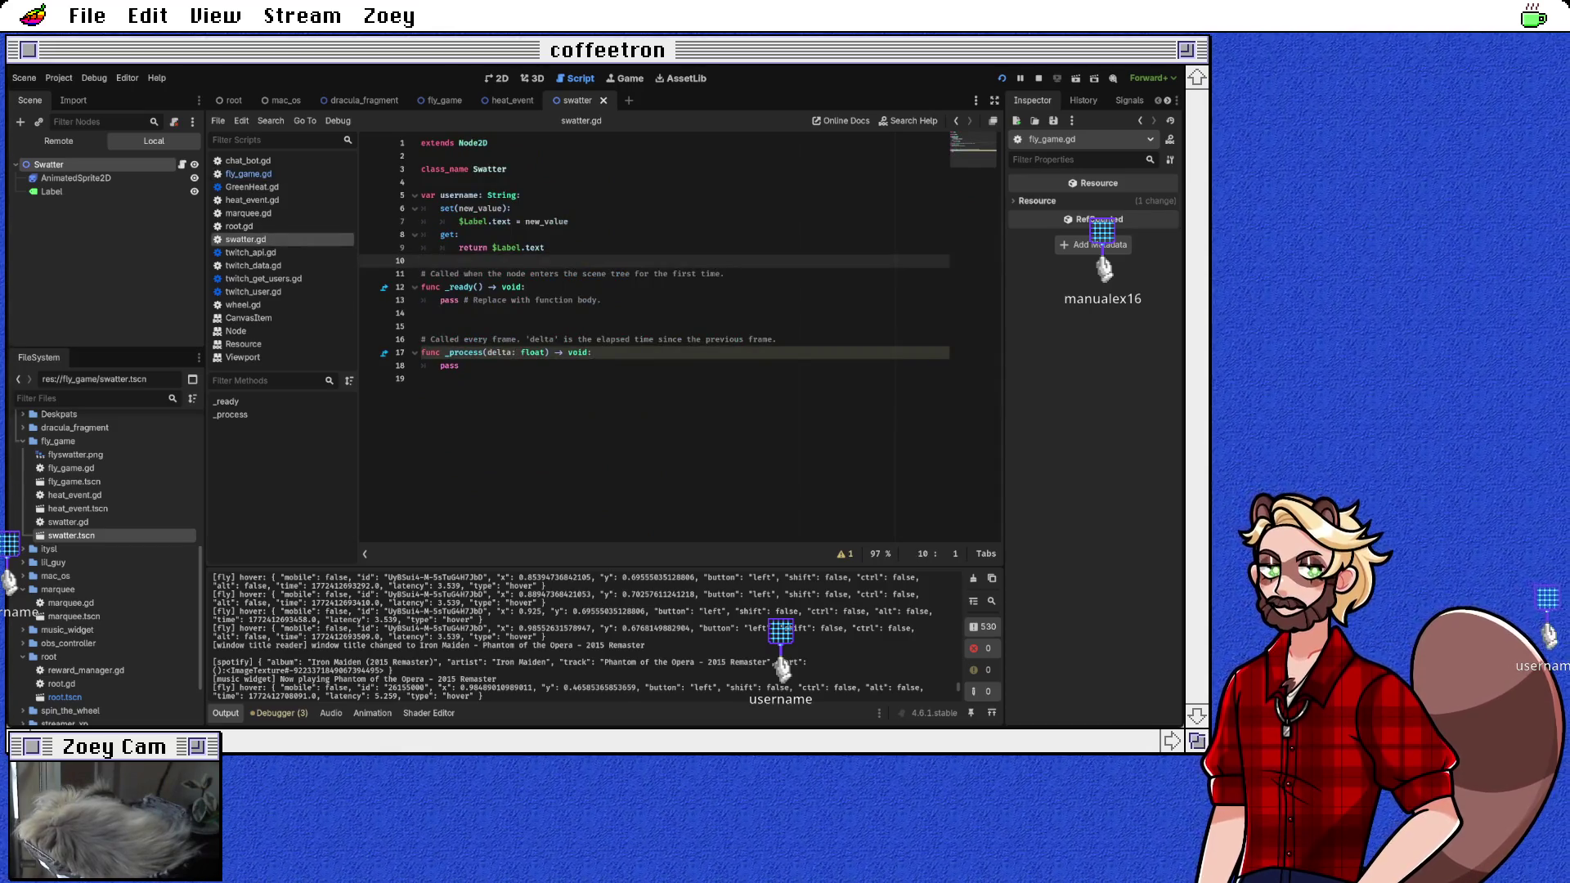
left_click(421, 378)
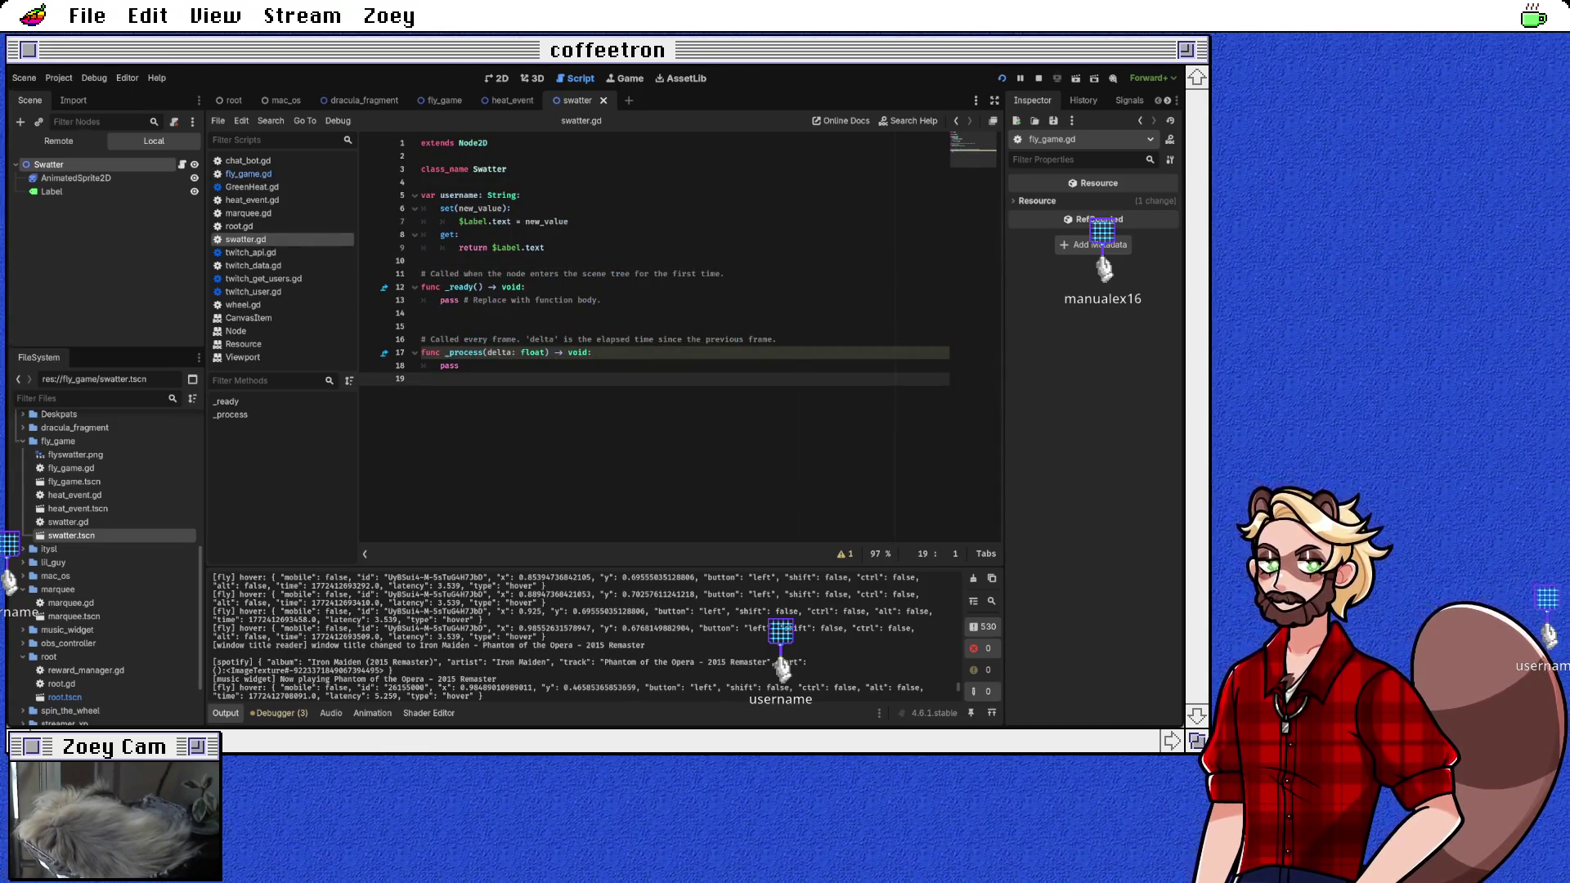
key("shift+Up")
key("shift+Up")
key("shift+Up")
key("BackSpace")
key("BackSpace")
key("BackSpace")
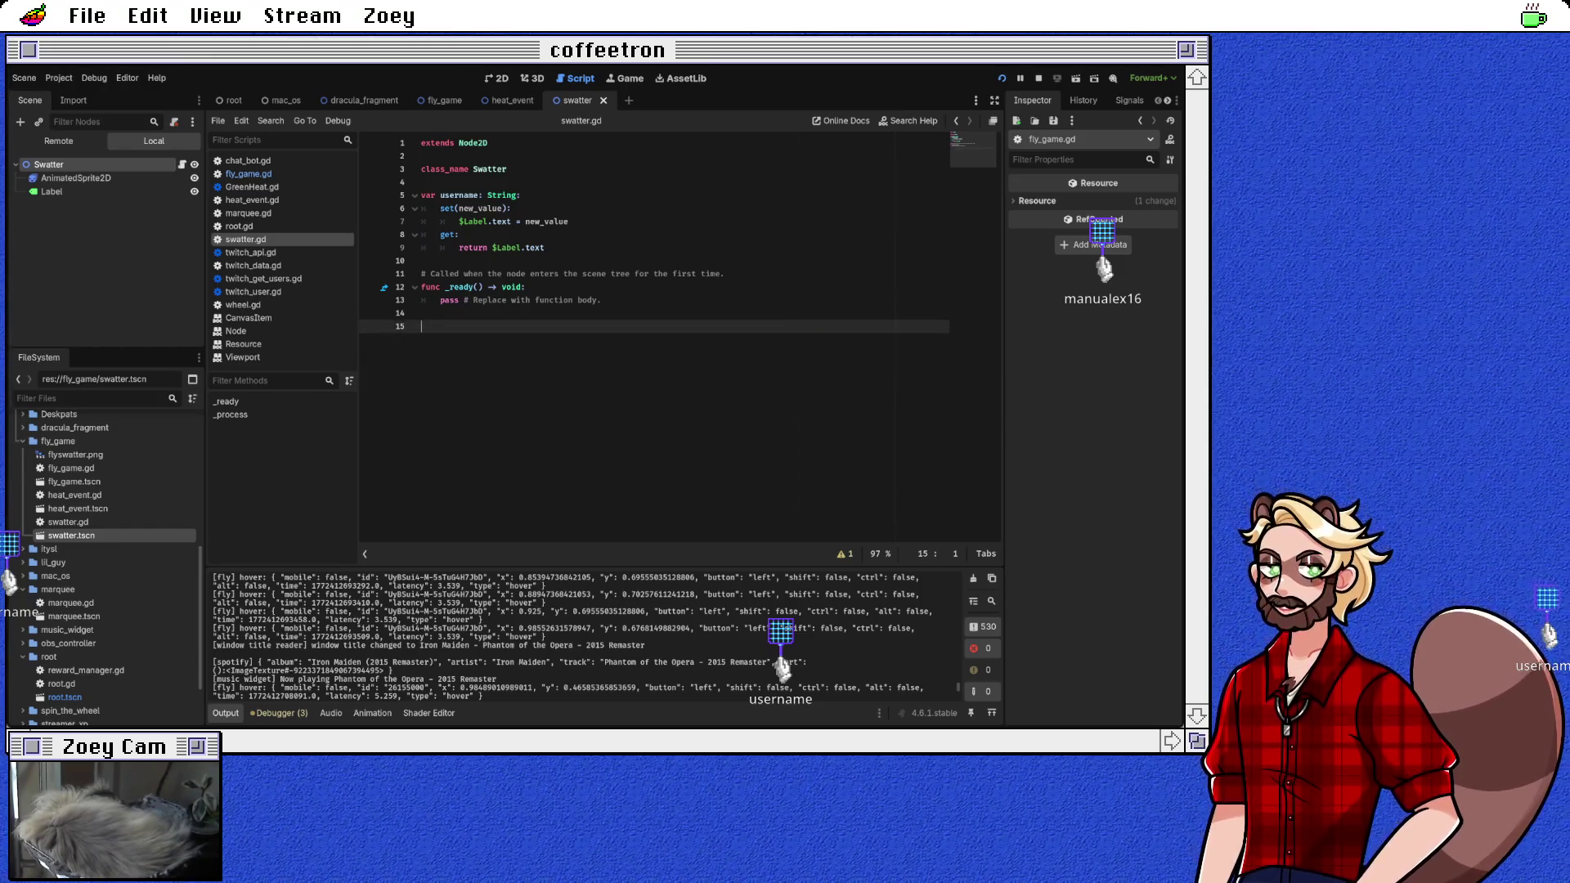
key("shift+Up")
key("shift+Up")
key("shift+Up")
key("BackSpace")
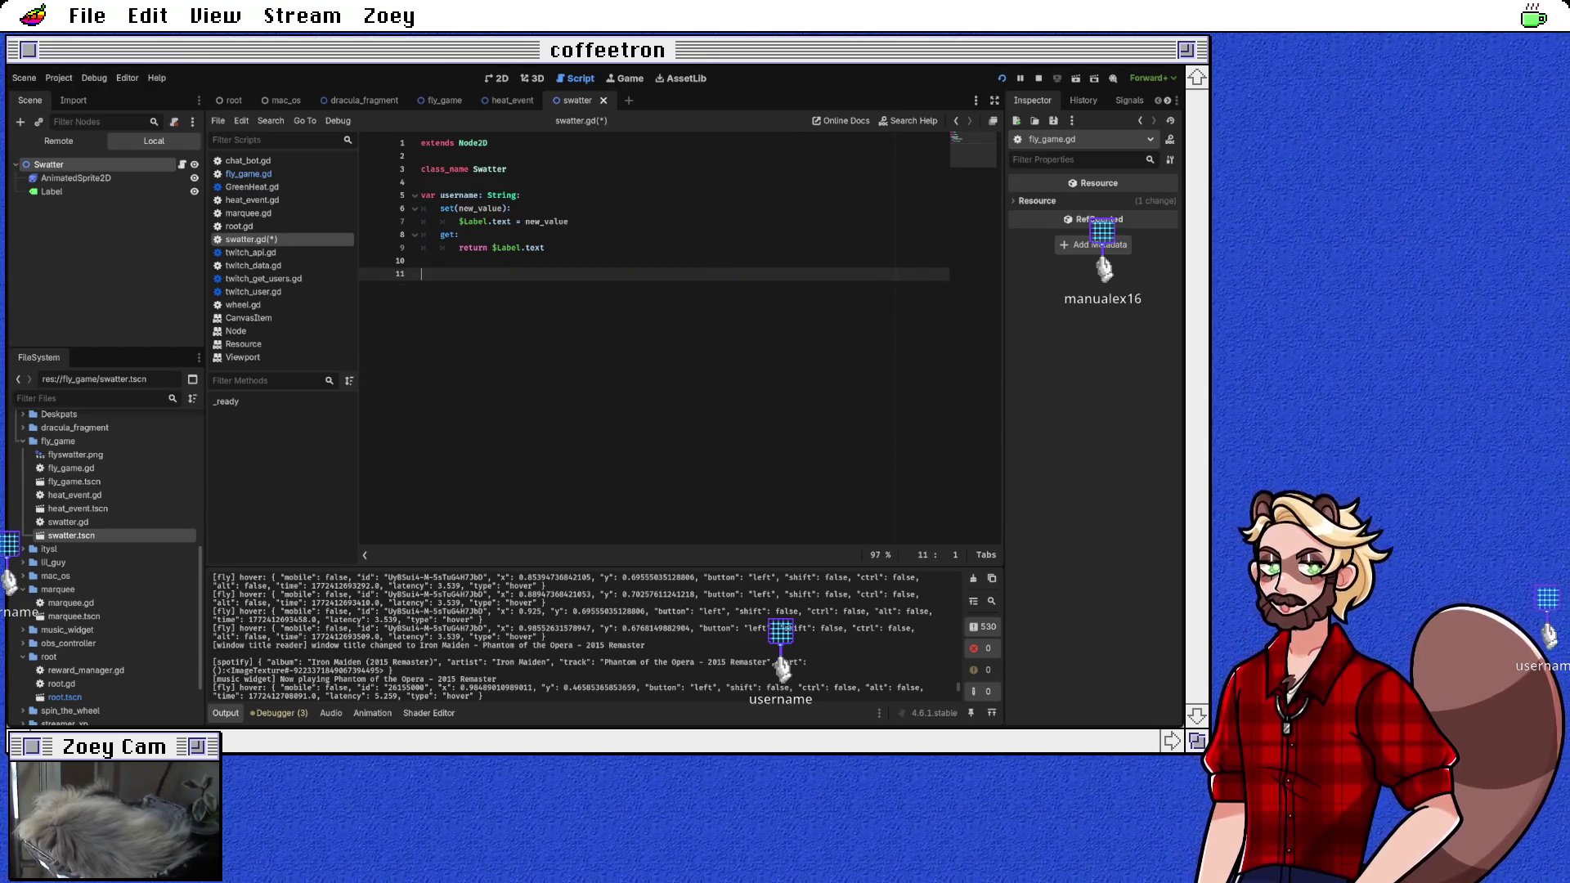
Step: Add func swat() -> void: whose body calls $AnimatedSprite2D.play()
type("func sw")
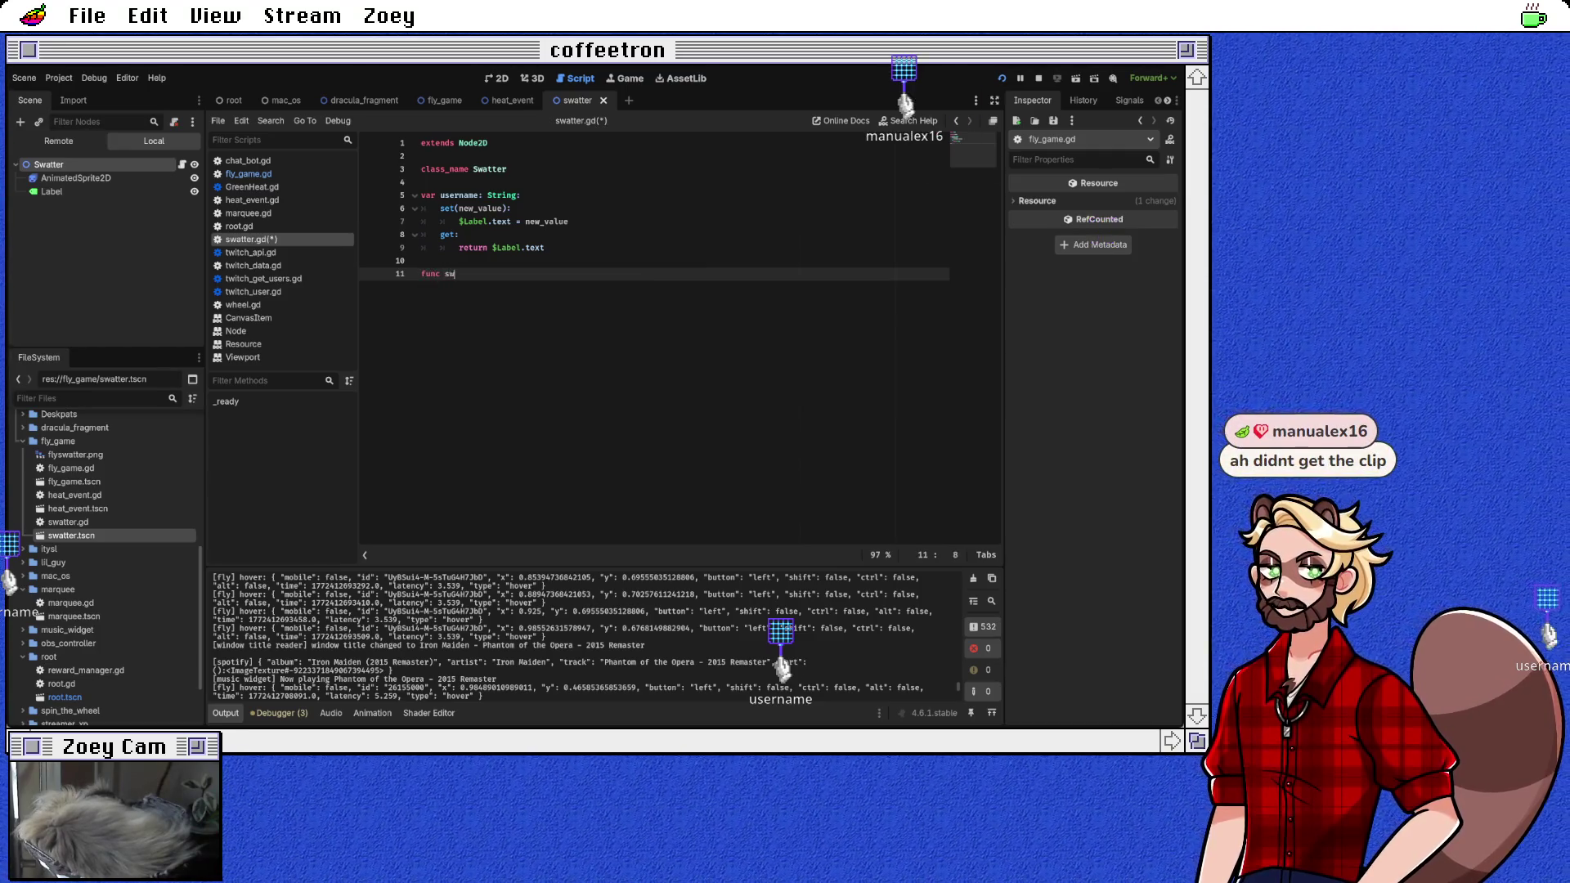
type("at() -")
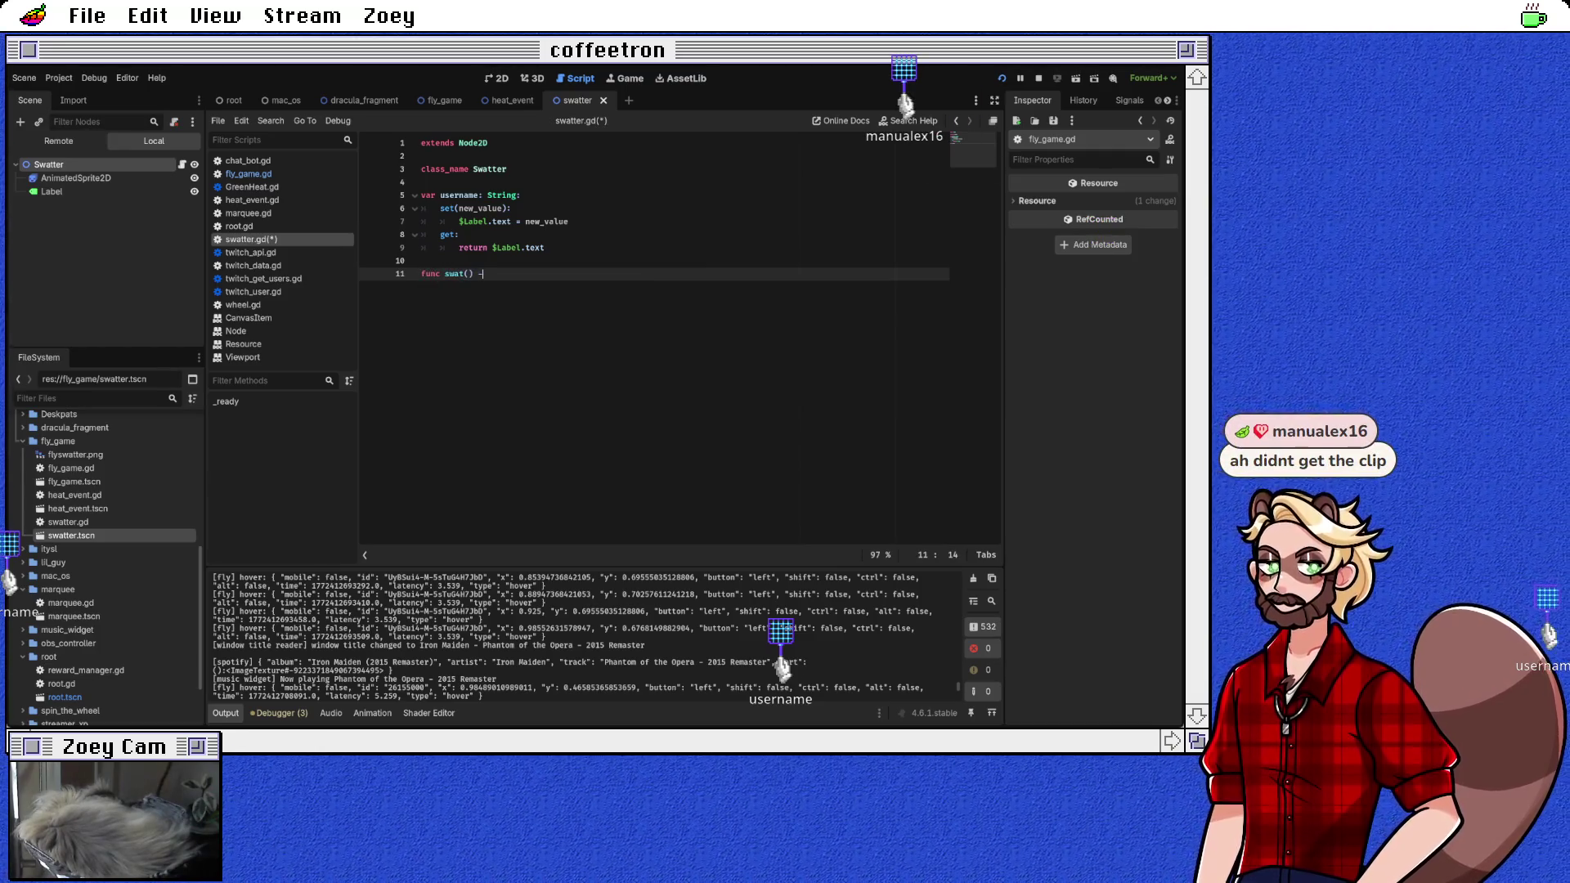
type("> void:")
key("Return")
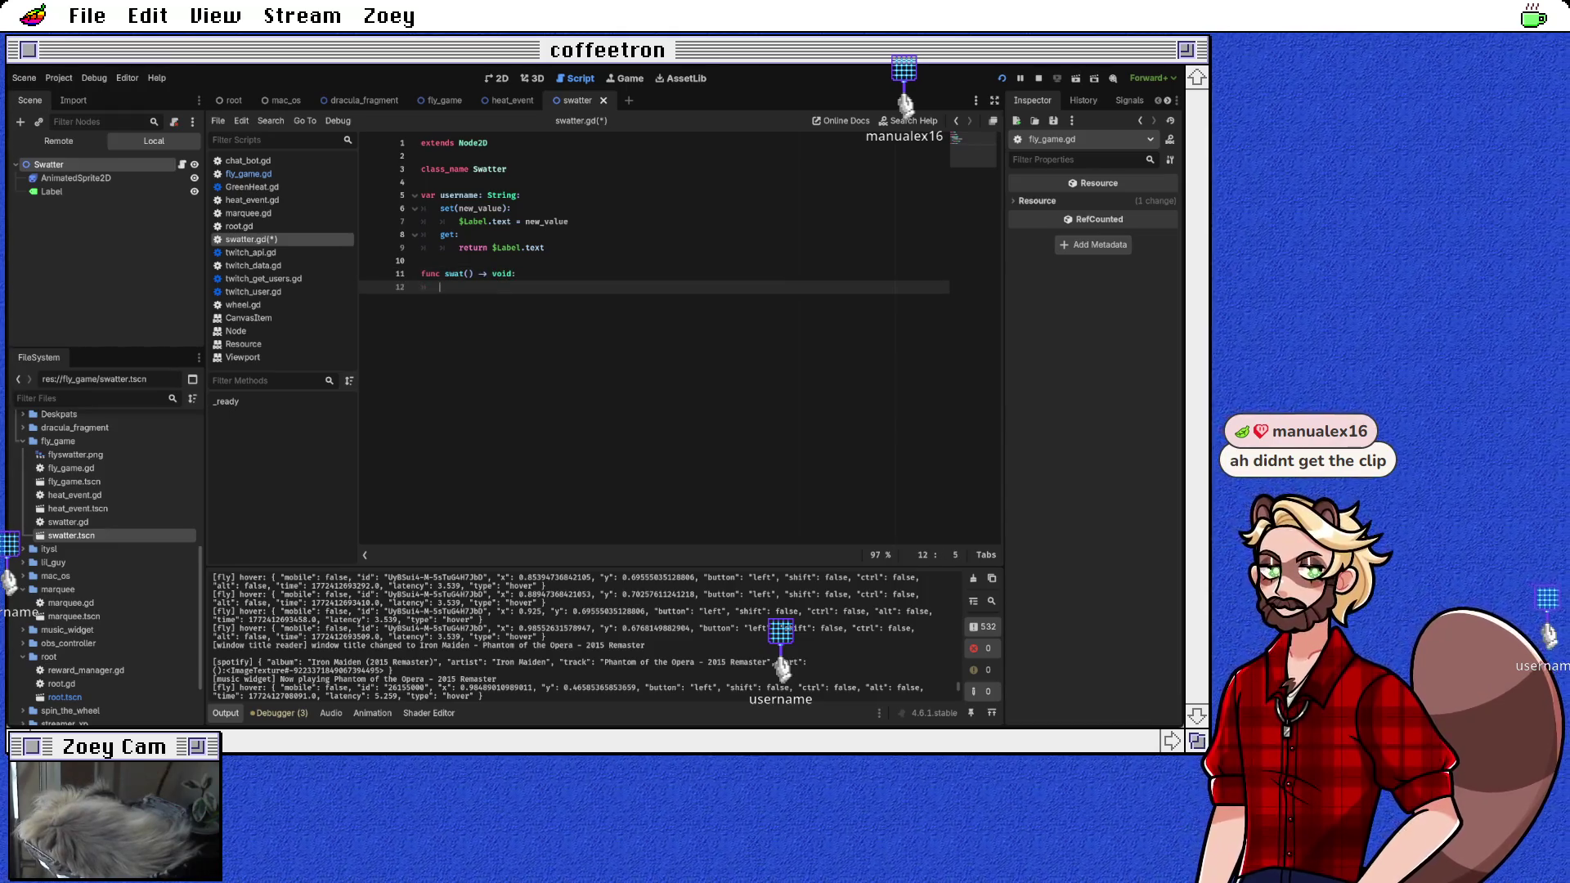
type("$AnimatedSprite2D.")
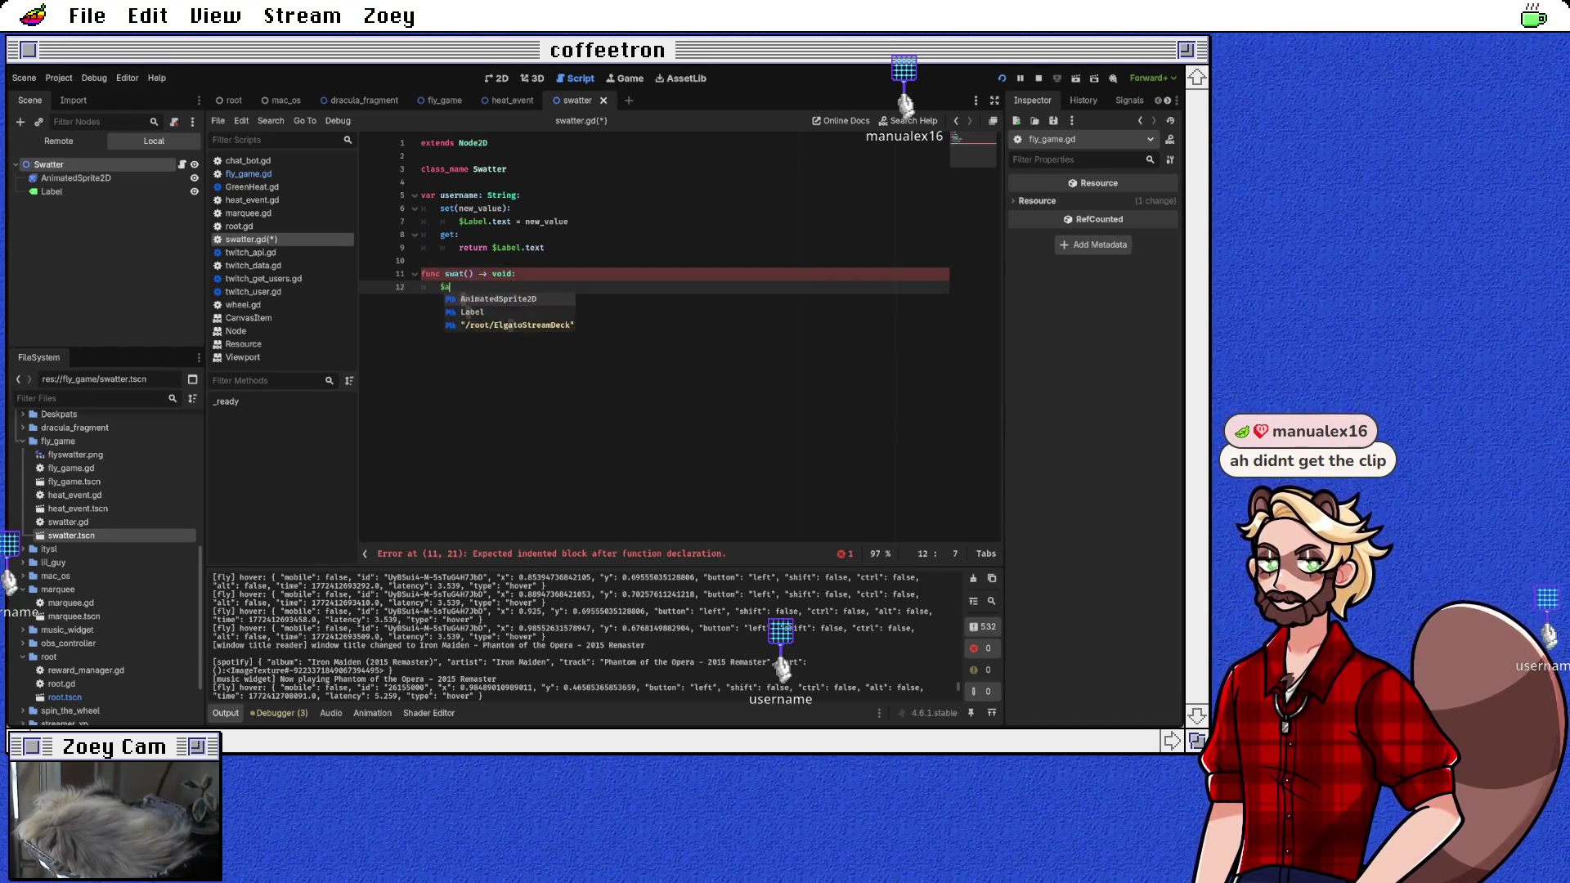
type("pl")
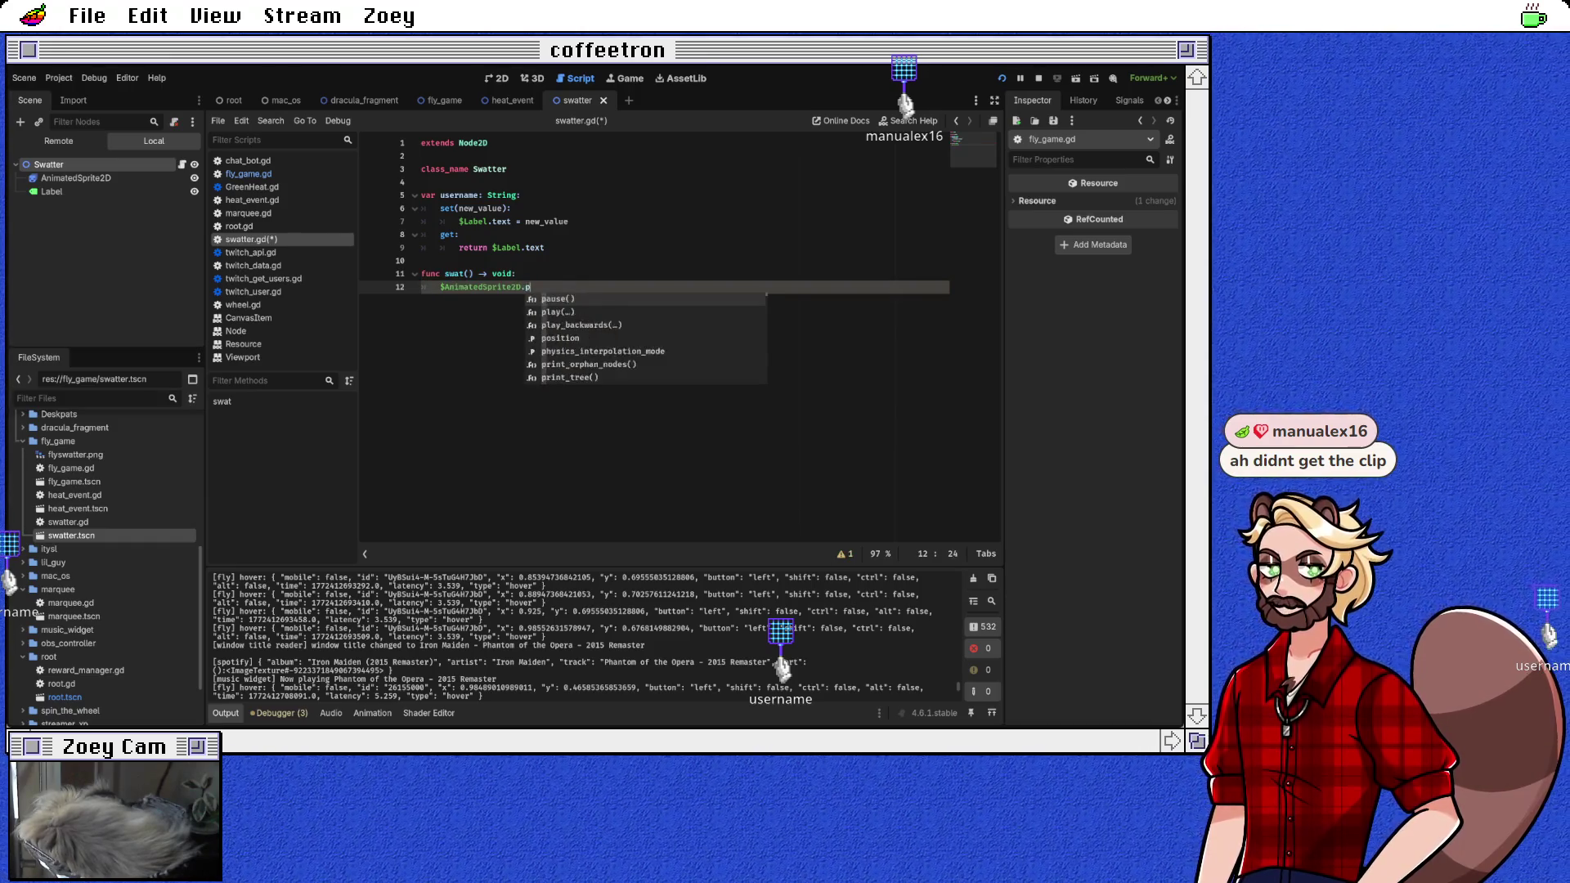
key("Return")
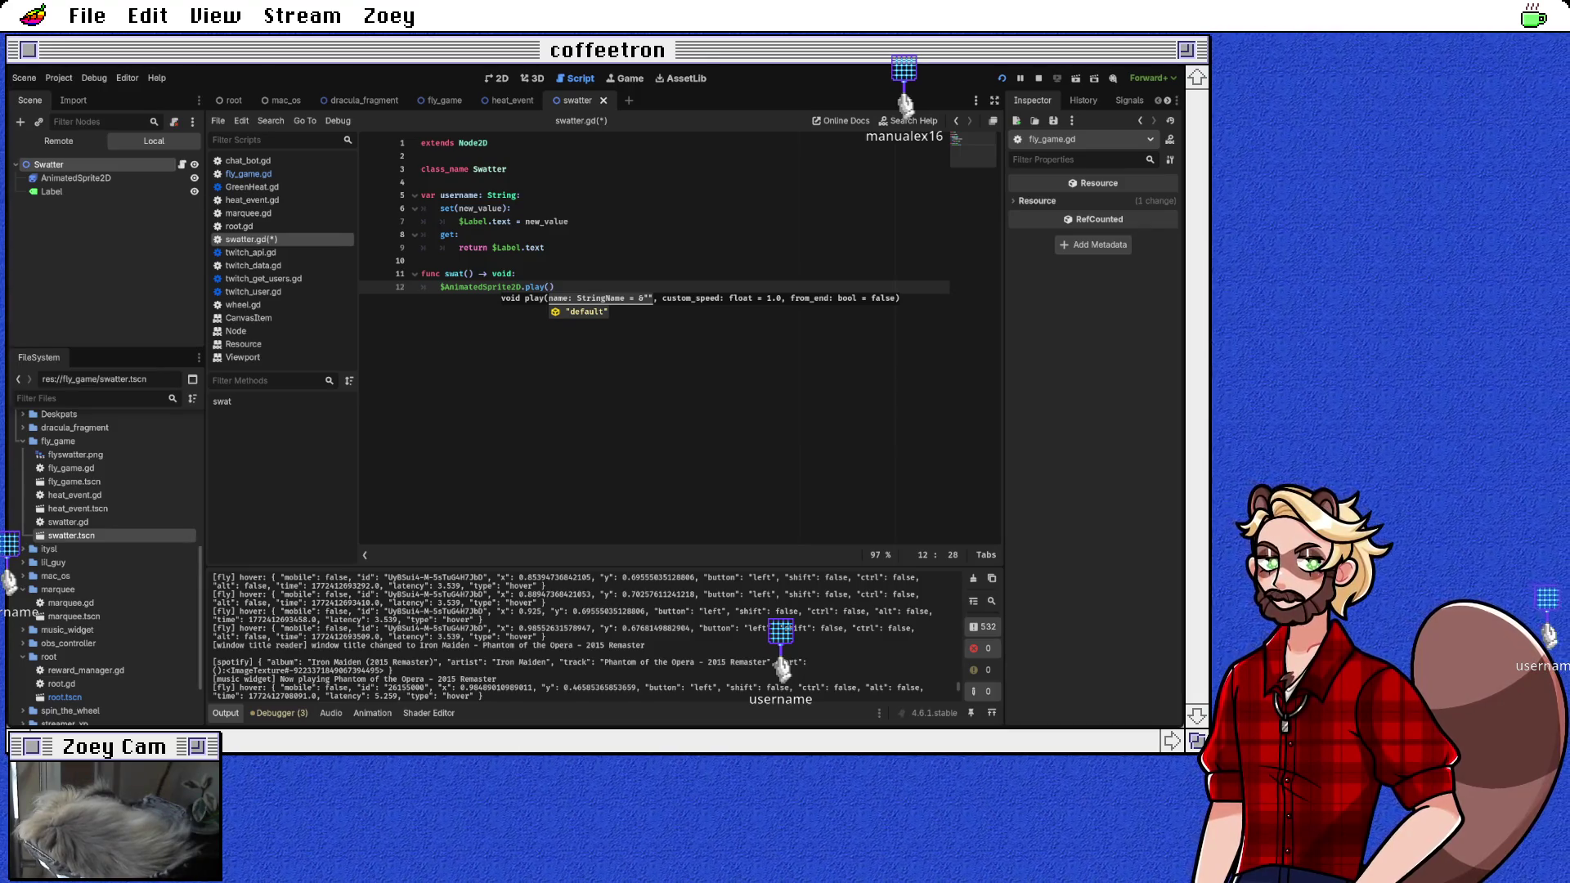
key("Right")
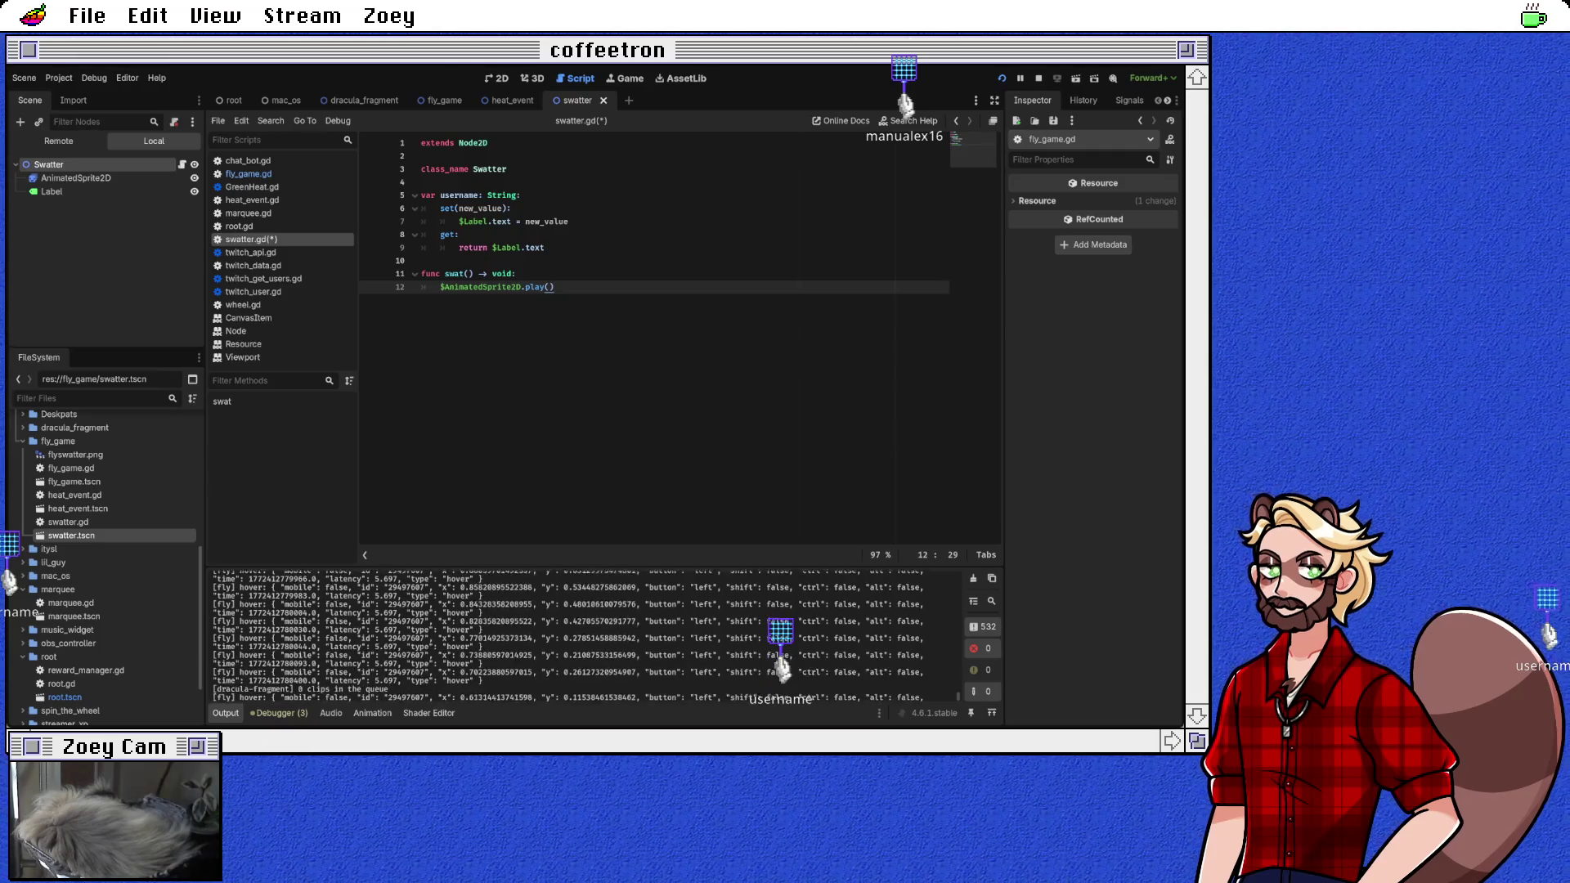
scroll(584, 636, "up", 3)
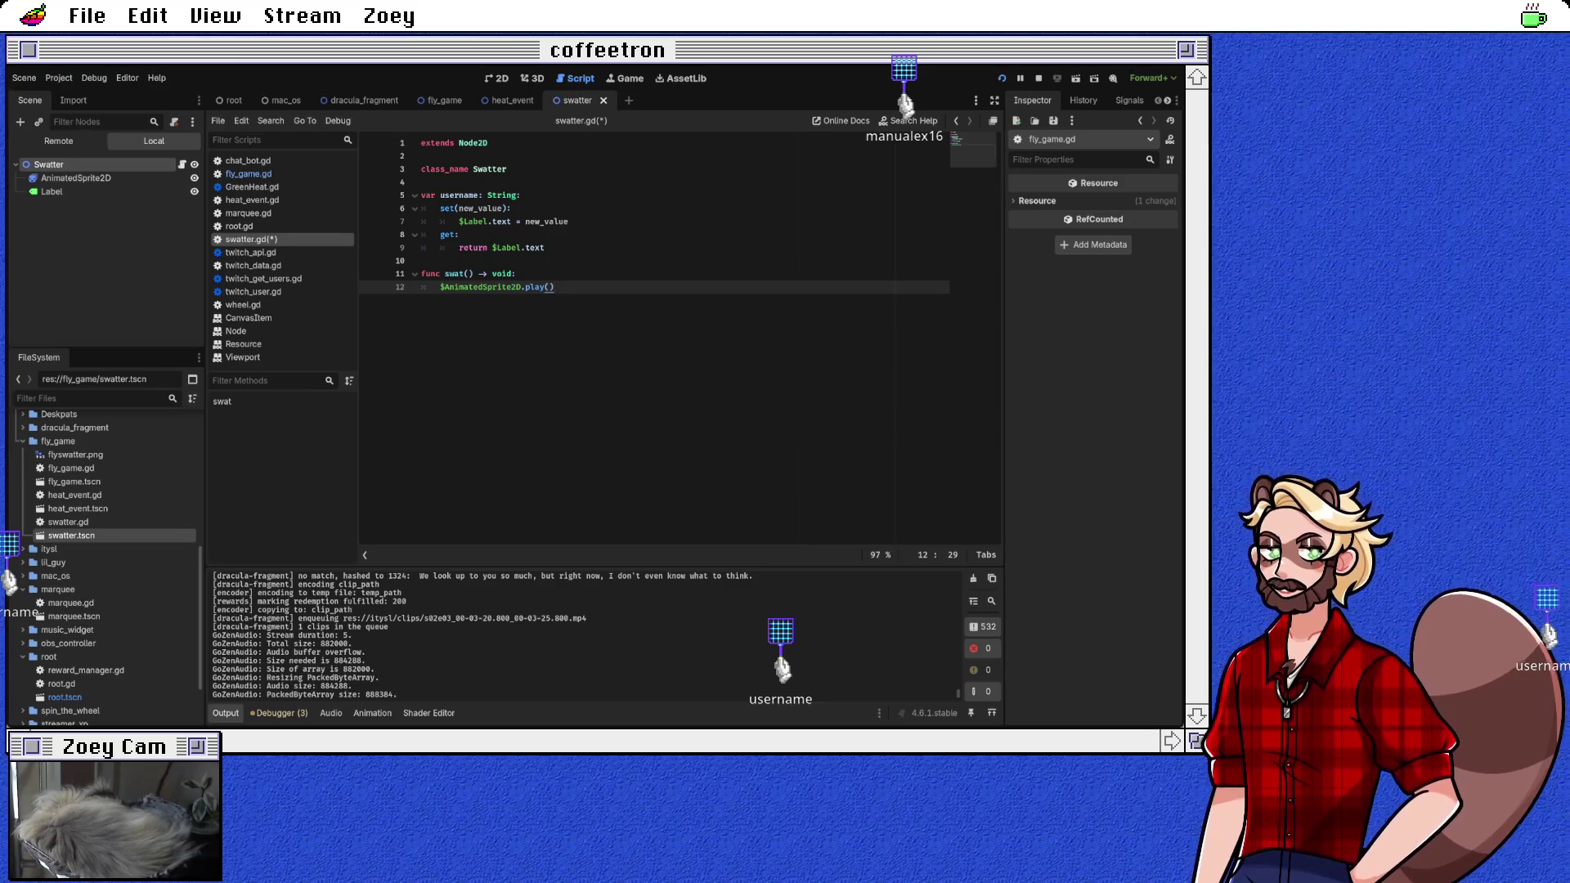
Step: Select 'no match' in the Output log, save swatter.gd, and go back to fly_game.gd
scroll(483, 635, "up", 2)
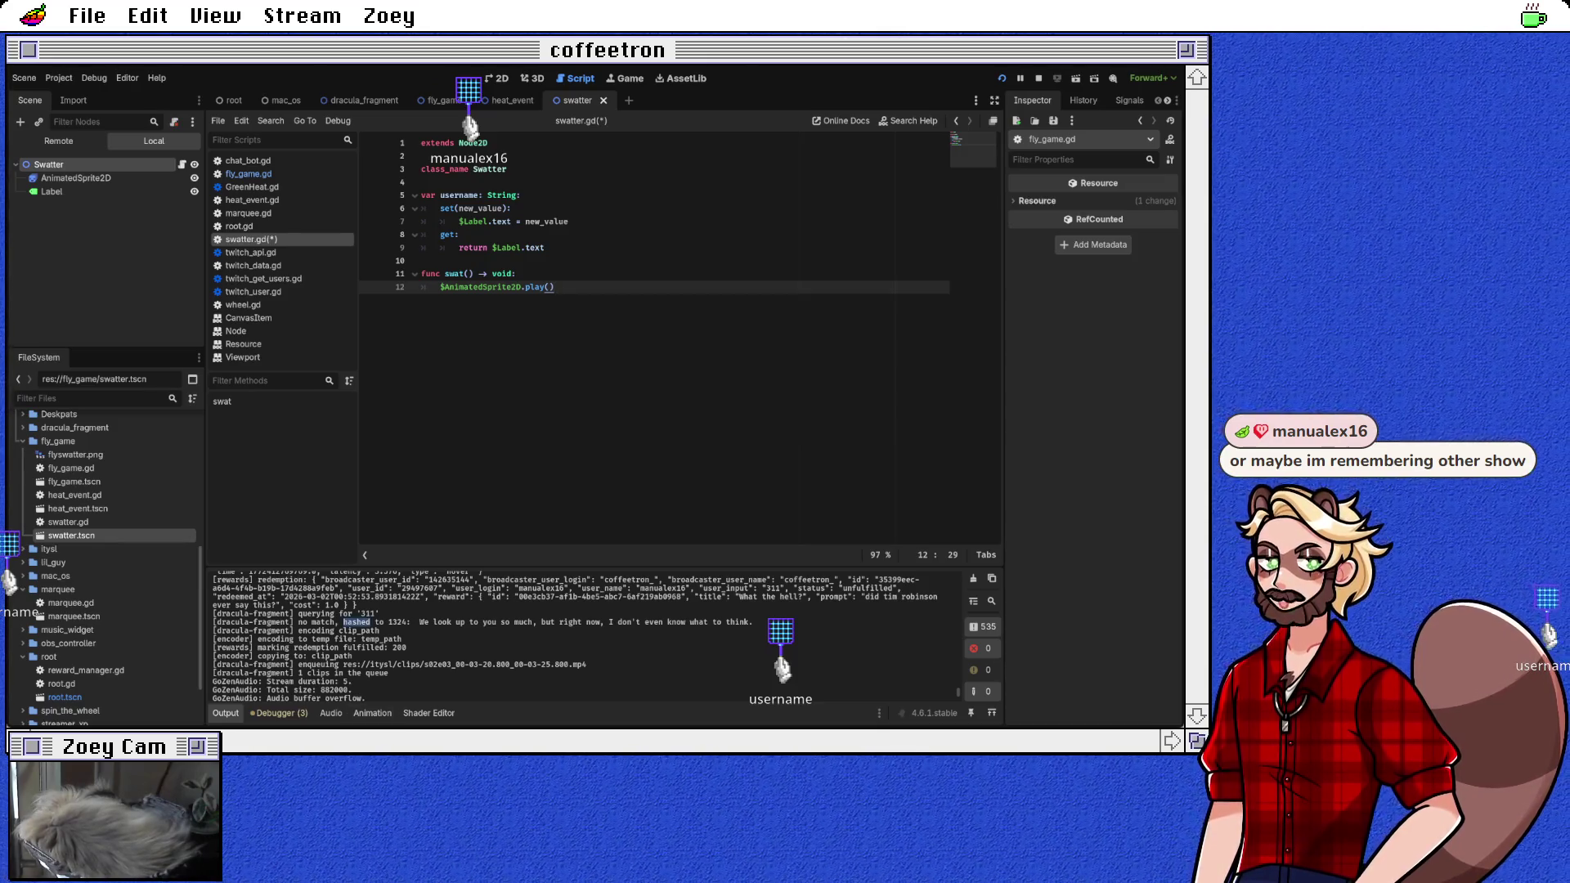
double_click(323, 622)
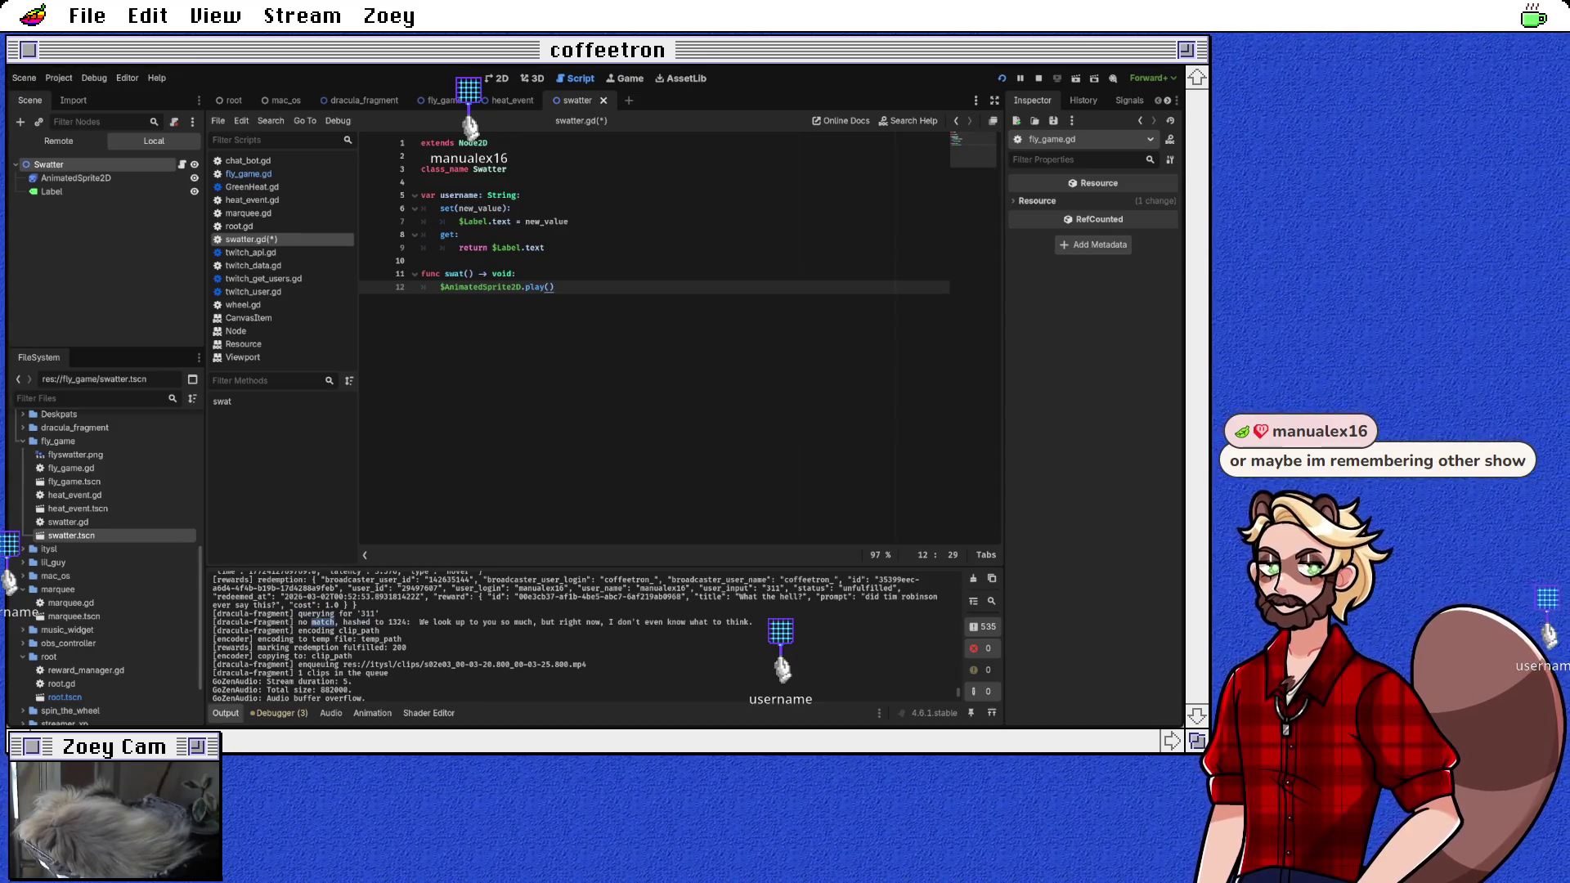
left_click_drag(299, 622, 336, 622)
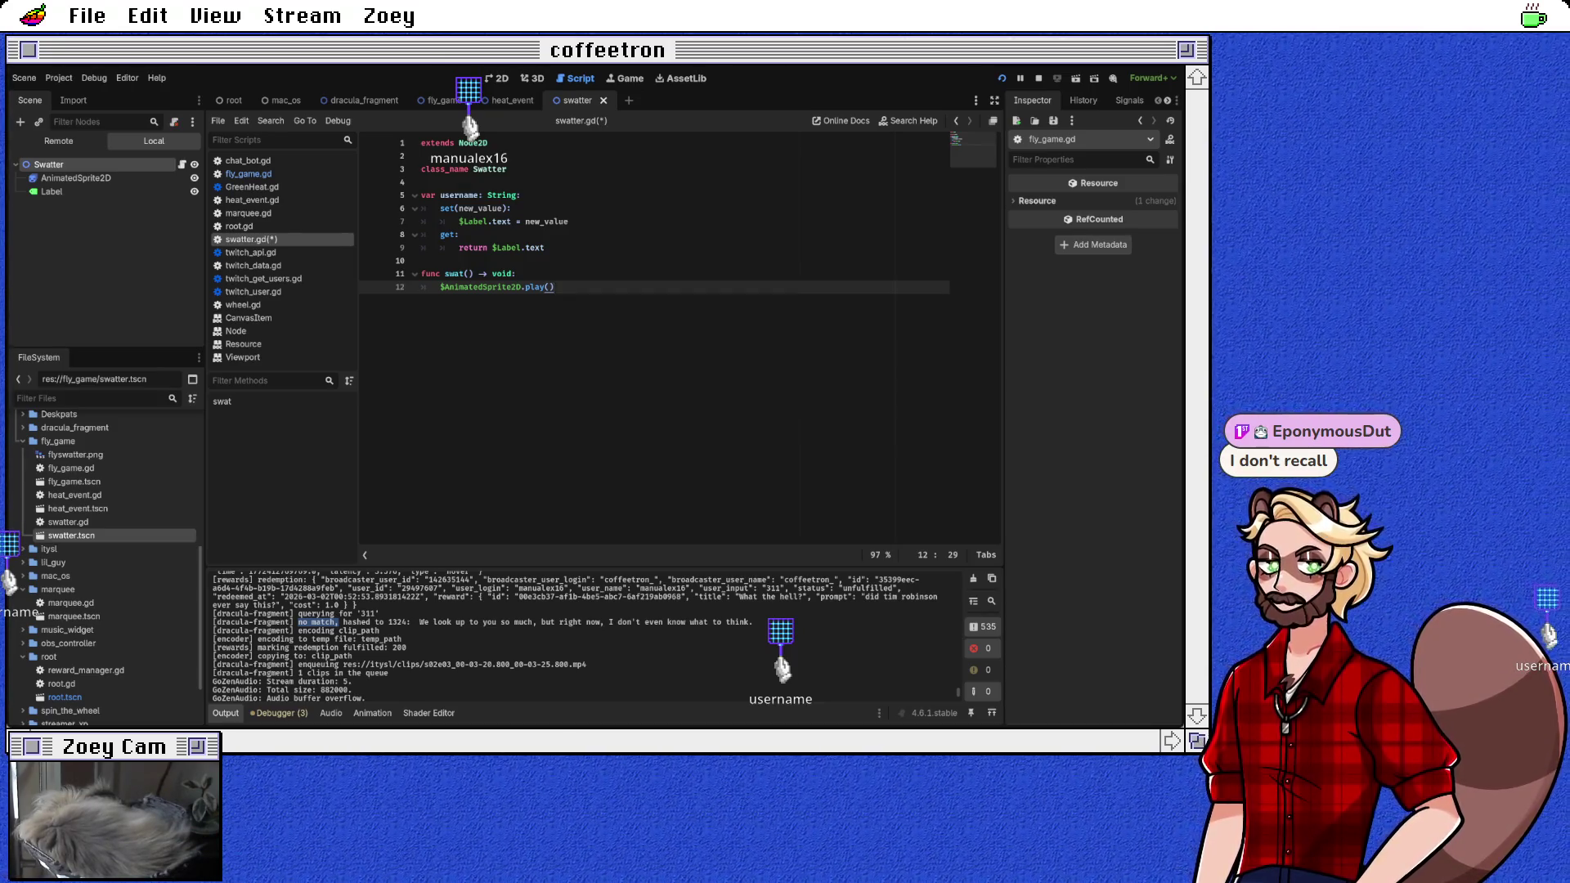
key("ctrl+s")
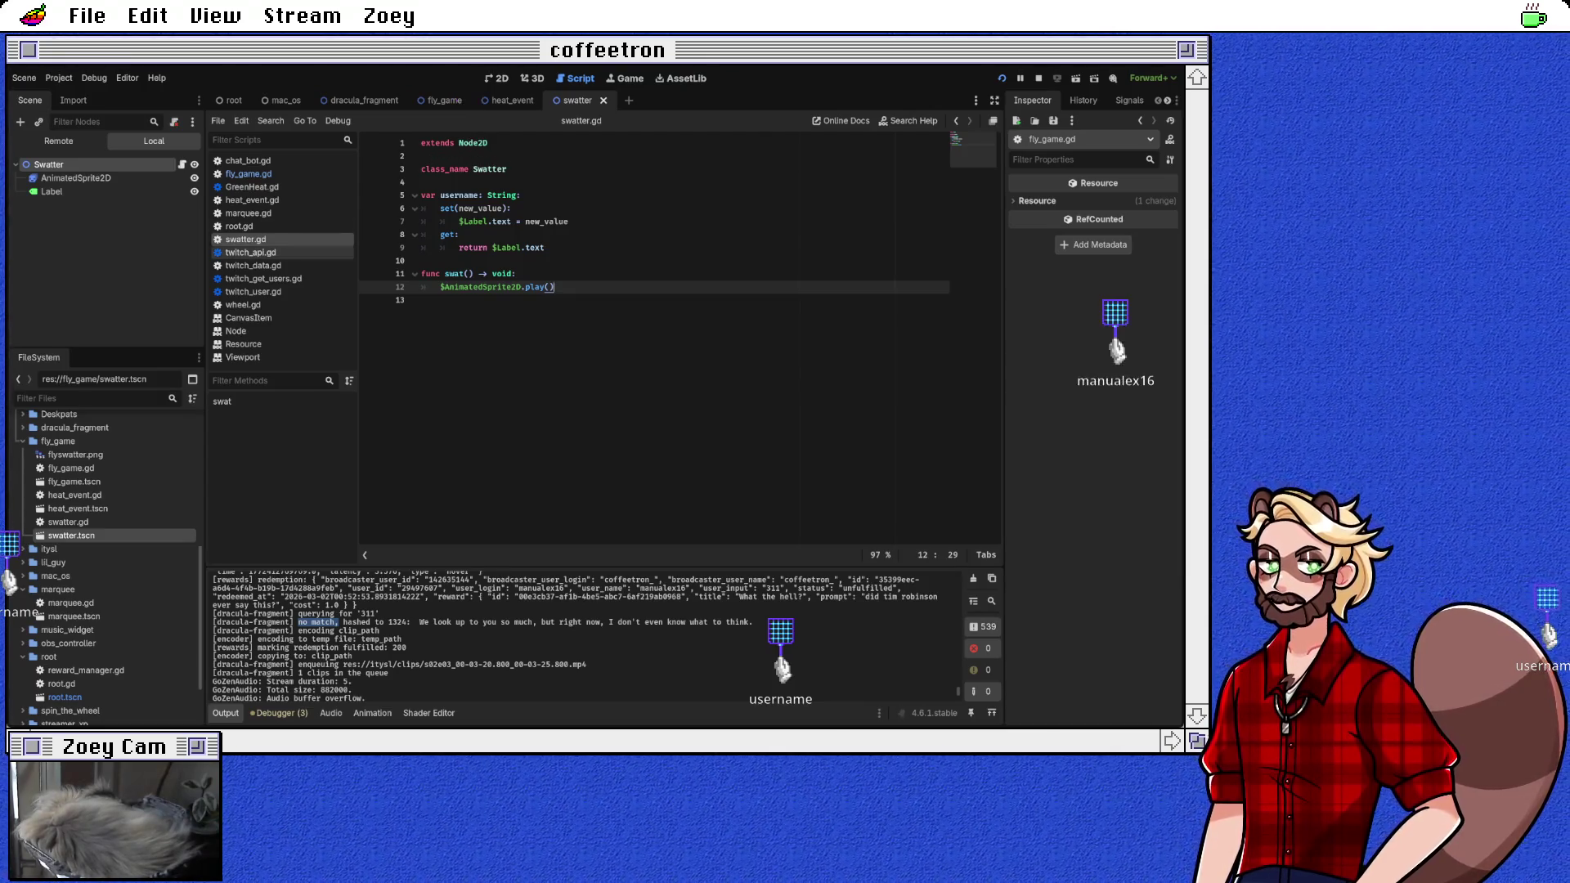
left_click(249, 174)
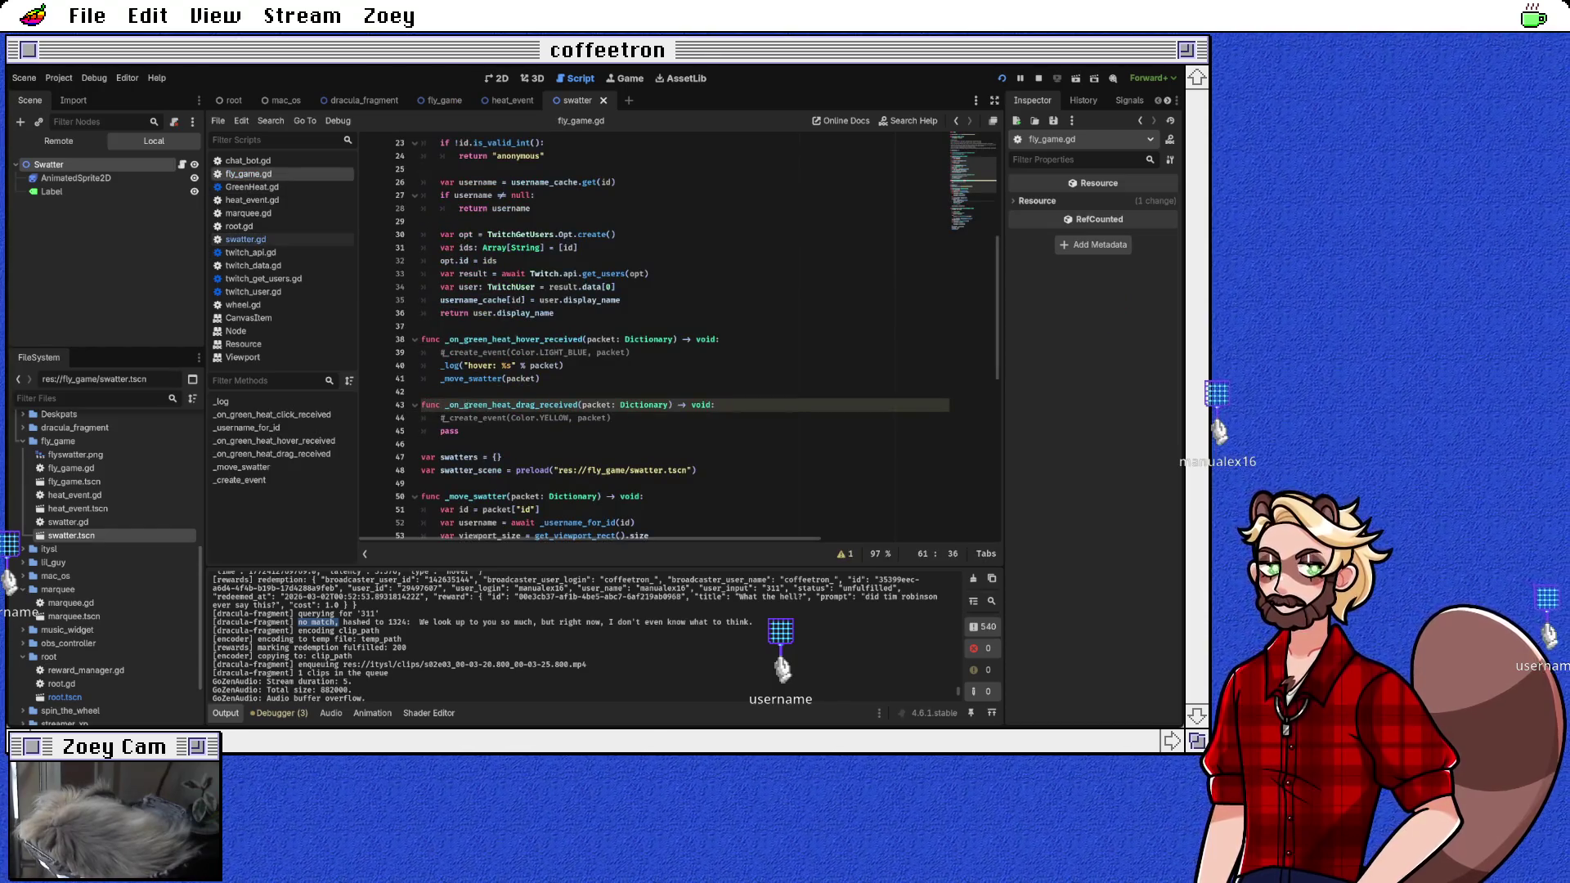
Step: Add a new function func _get_swatter(id: String) -> Swatter: below _move_swatter
scroll(707, 340, "up", 2)
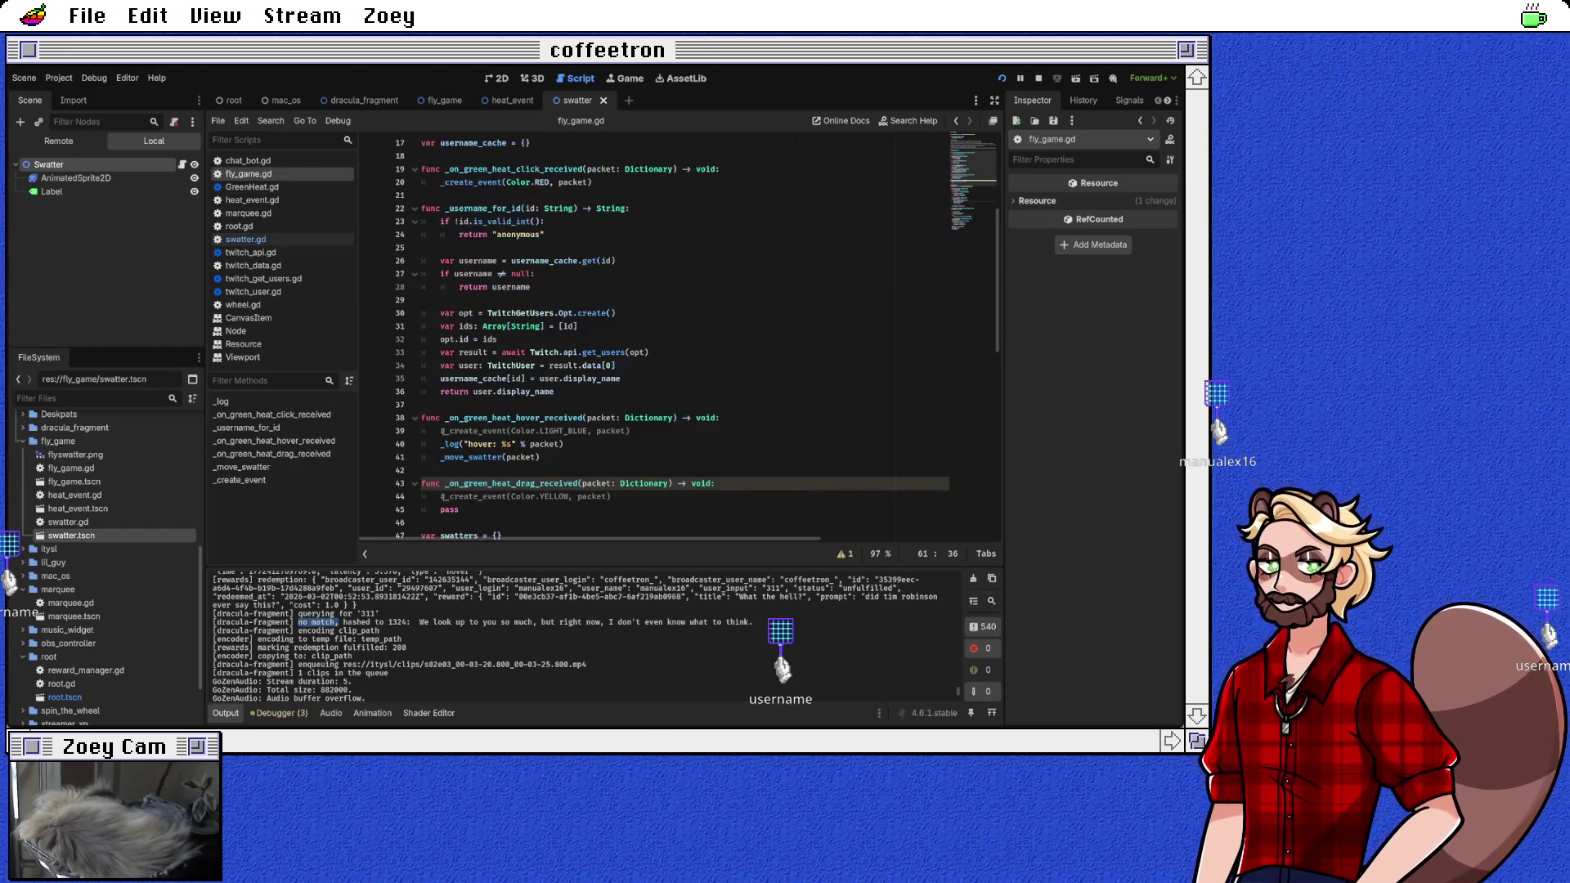
scroll(707, 339, "up", 2)
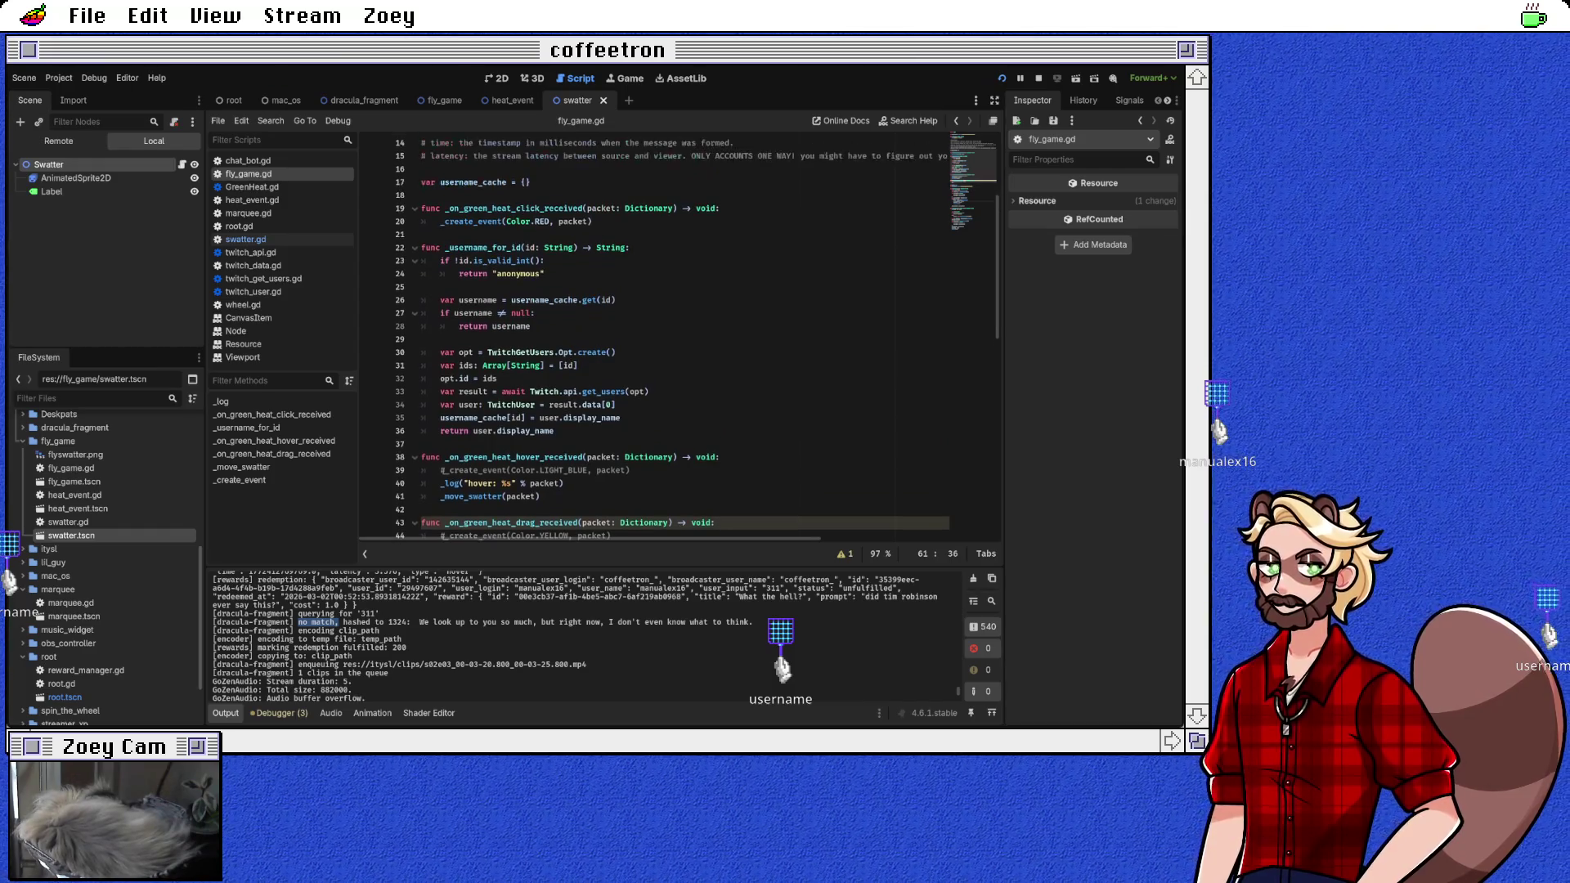
left_click_drag(441, 261, 592, 261)
scroll(679, 340, "down", 2)
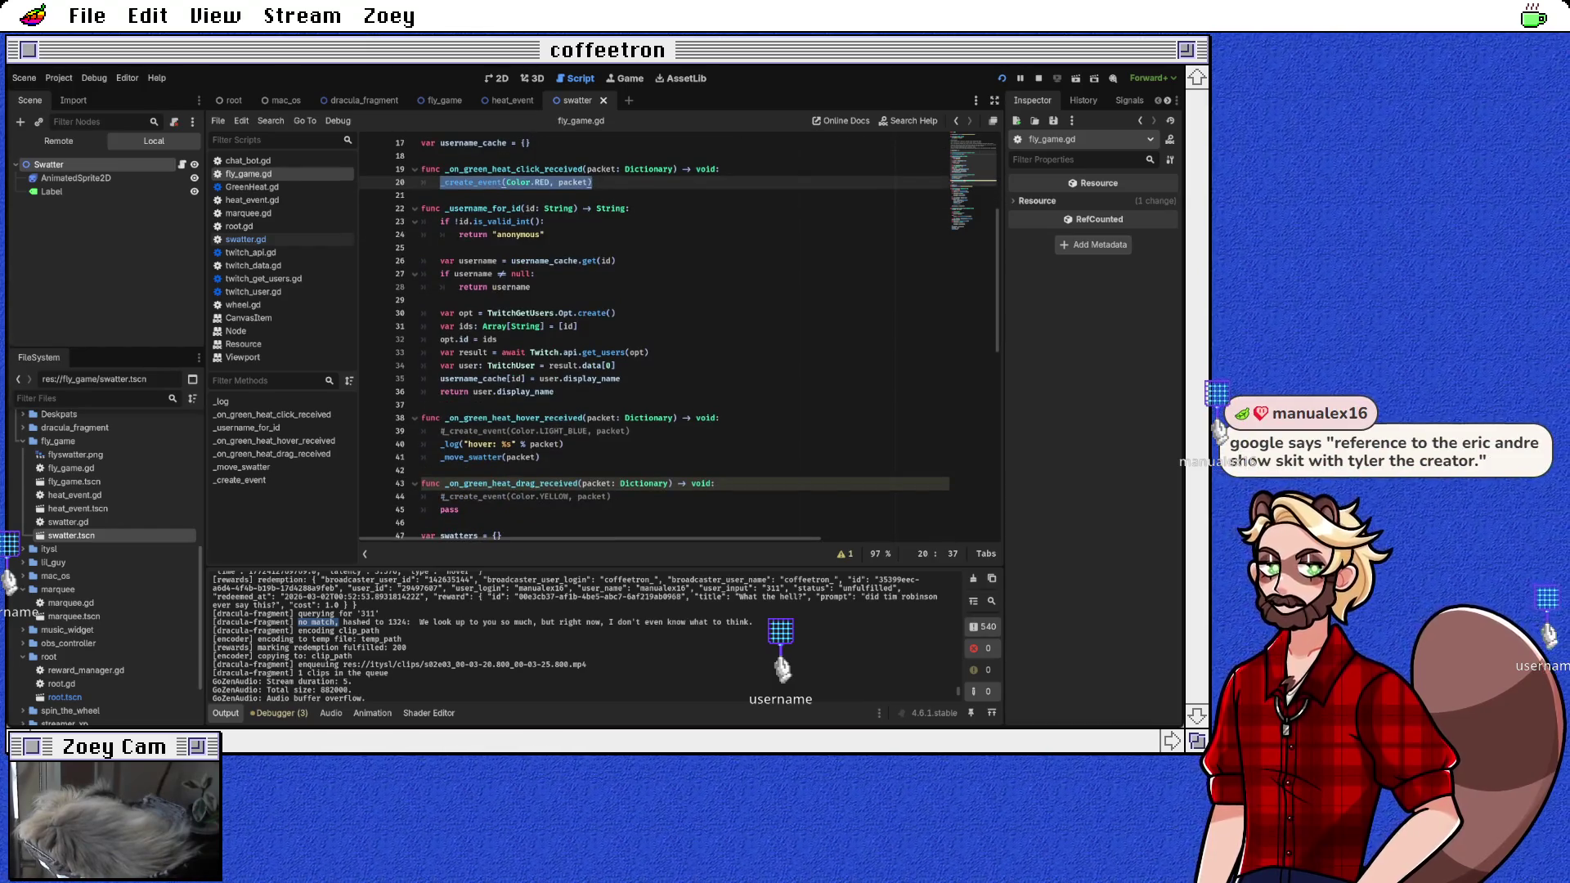
scroll(679, 340, "down", 4)
scroll(679, 339, "down", 5)
left_click(422, 470)
key("Return")
type("func ")
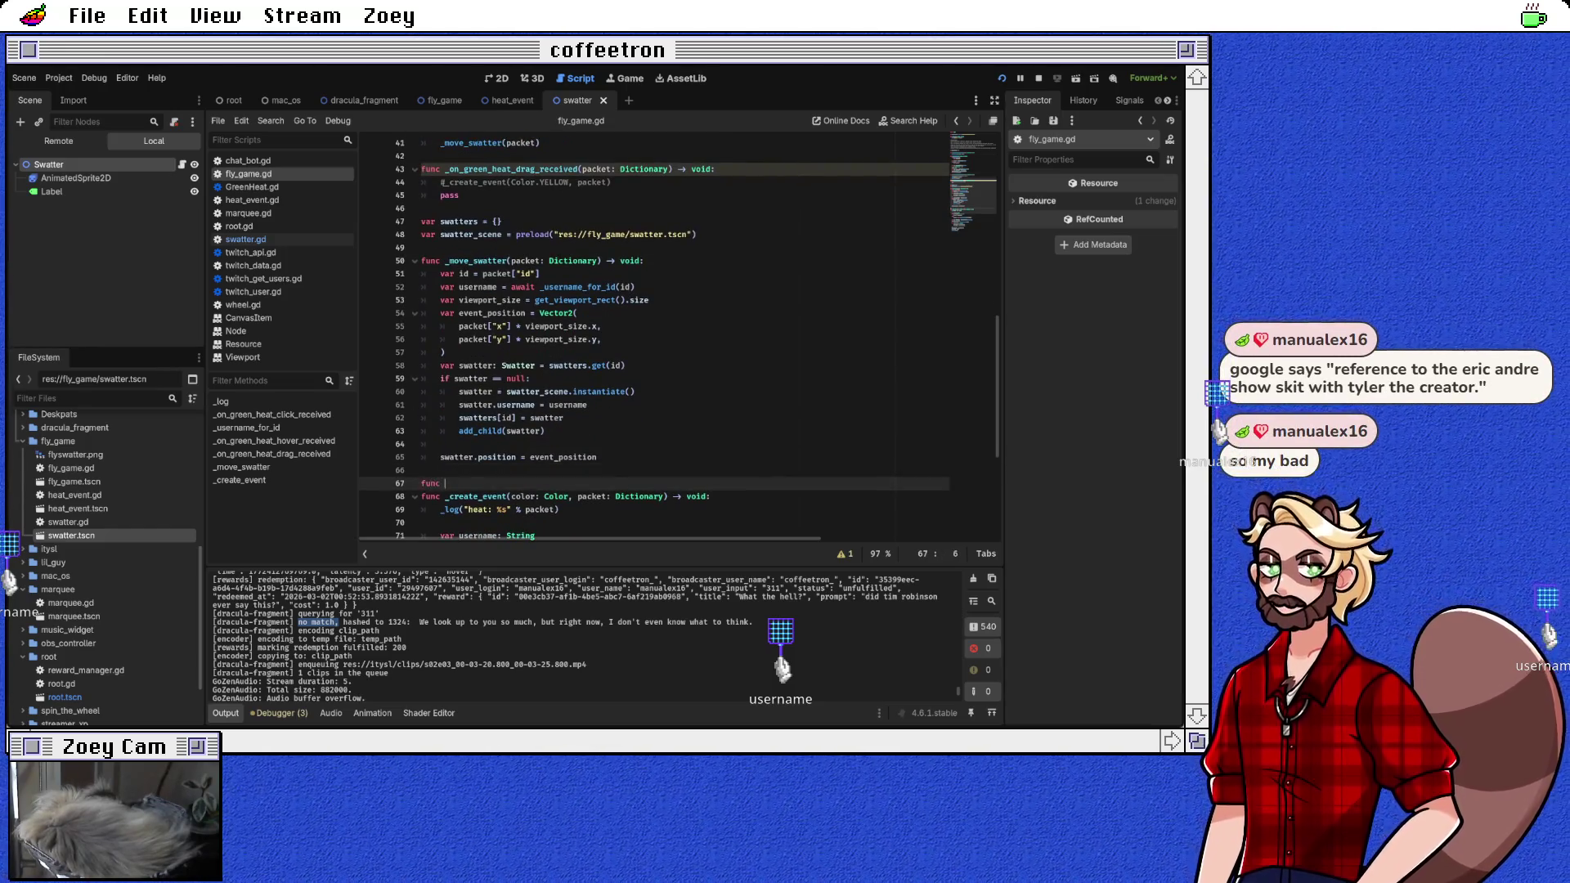
type("_get_swatter(id: ")
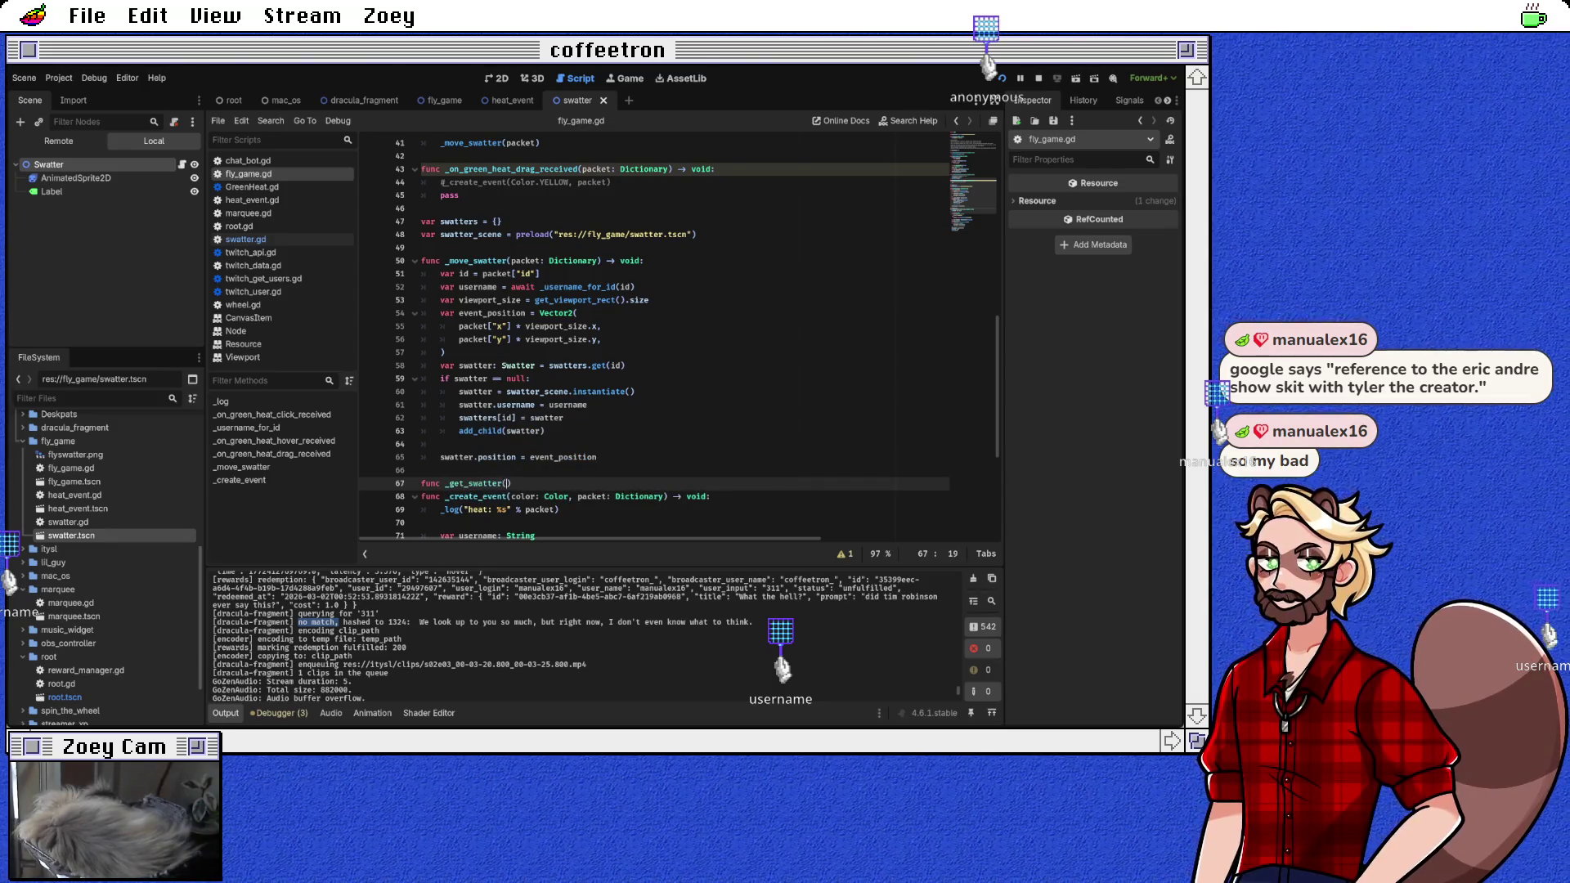
type("String) -> Swa")
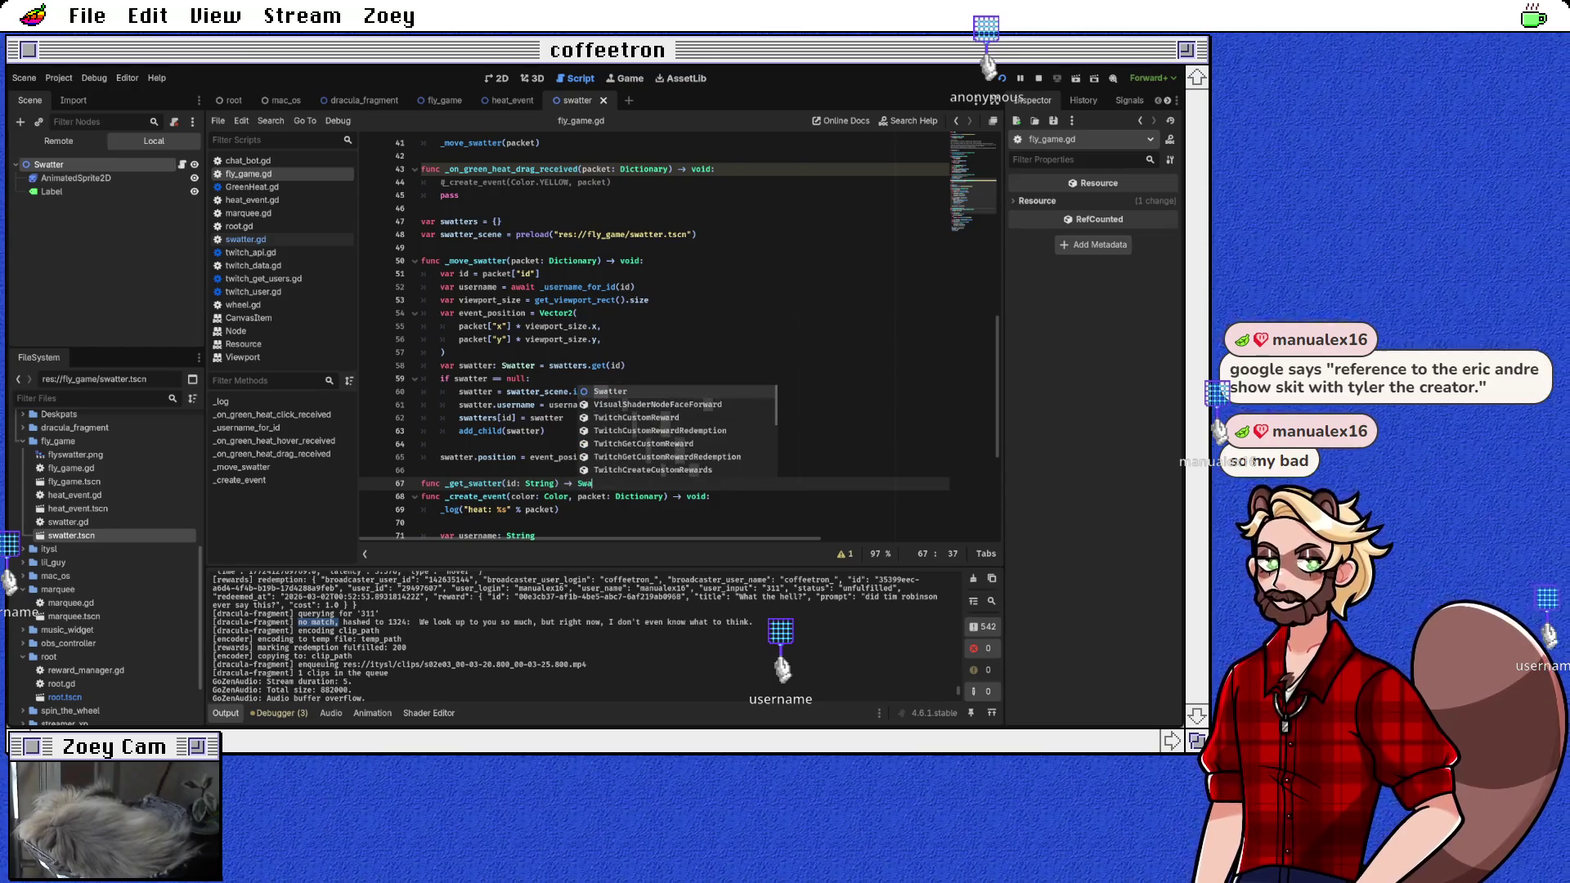
key("BackSpace")
type("water")
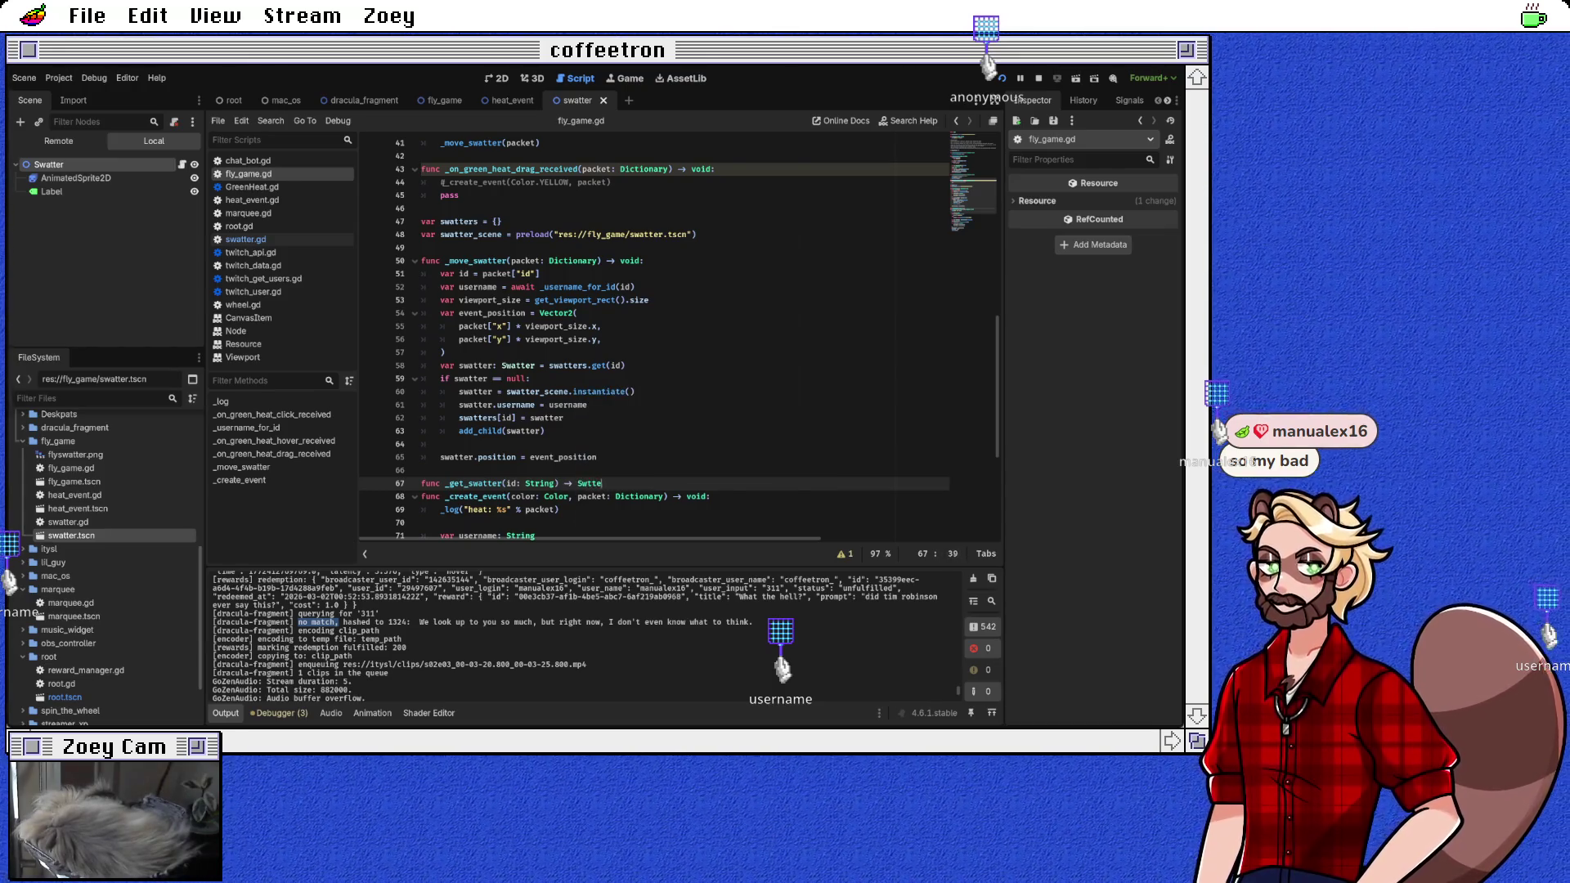
key("Return")
type(":")
key("Return")
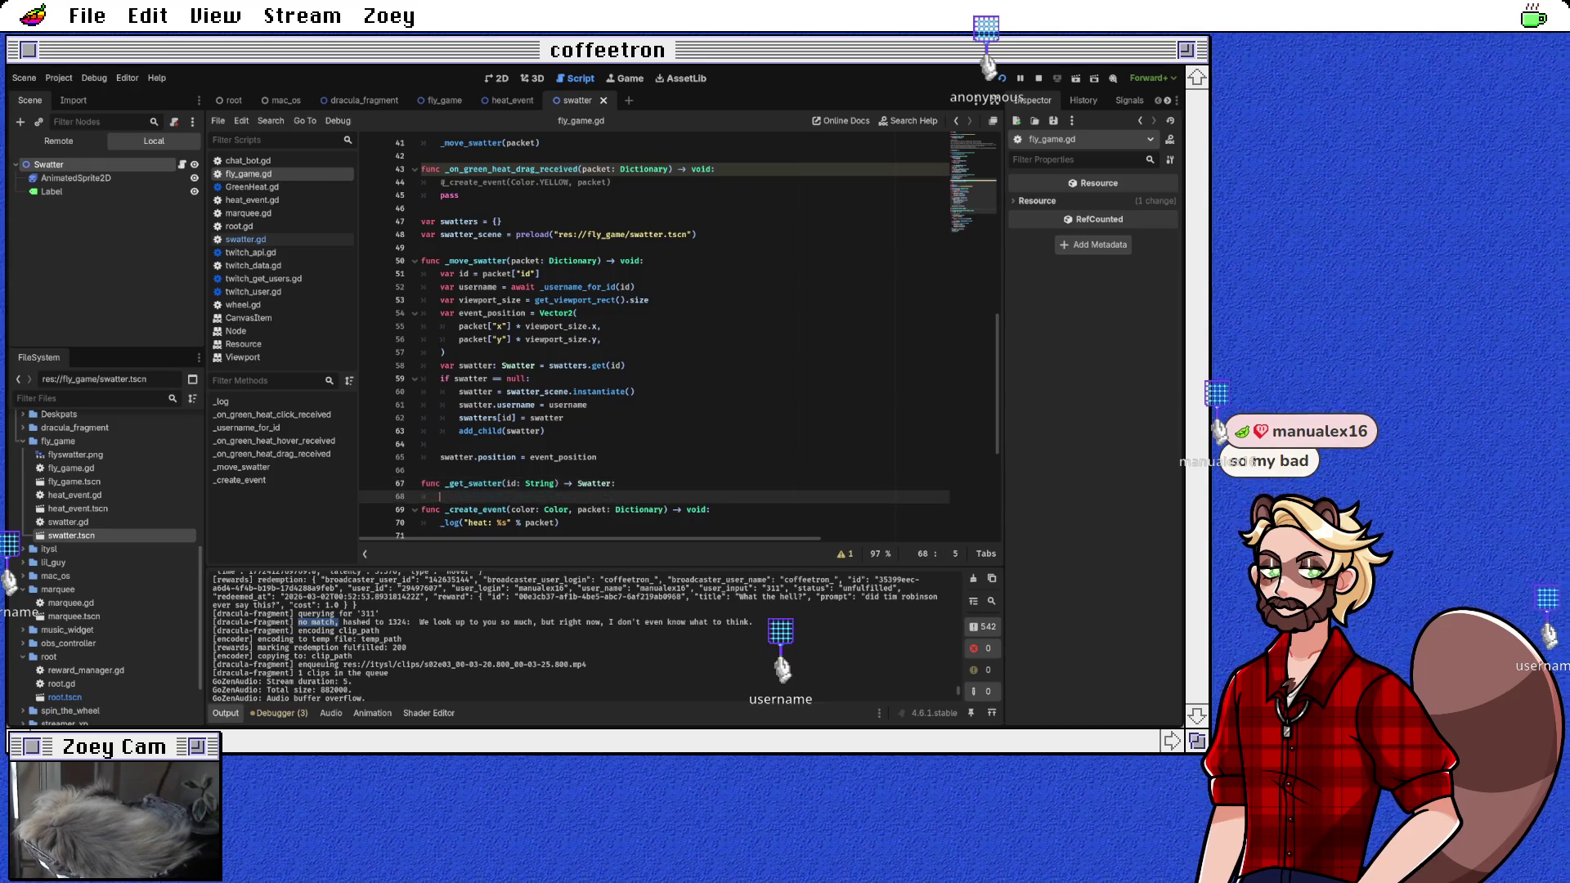
Step: Paste the swatter lookup-and-create code and the indented username lookup line into _get_swatter
scroll(679, 332, "down", 2)
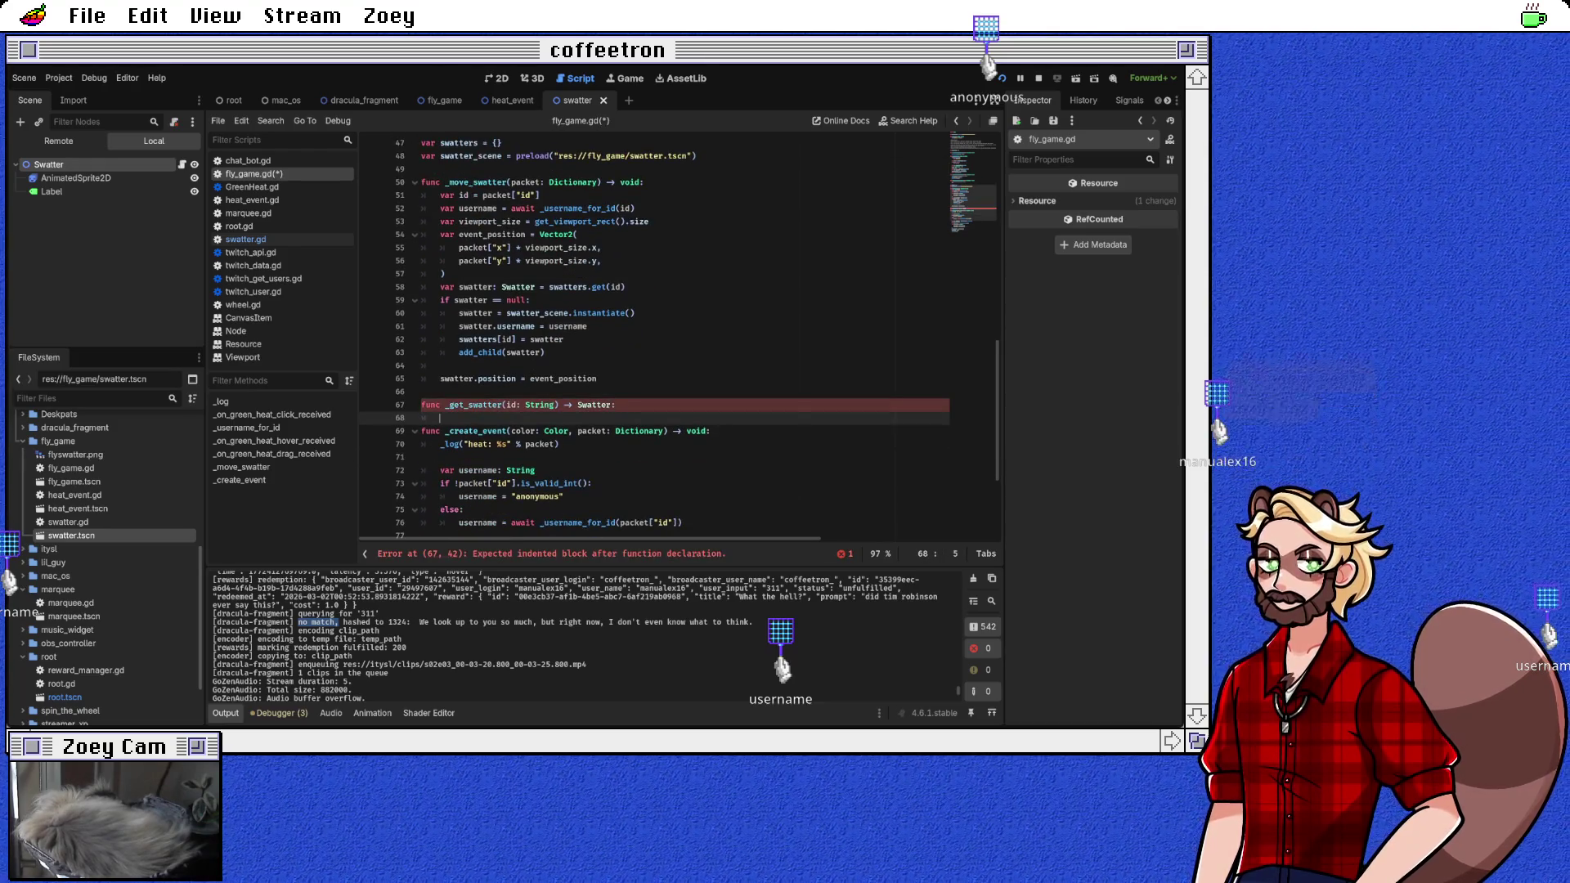
mouse_move(422, 287)
left_mouse_down()
mouse_move(458, 314)
mouse_move(423, 366)
left_mouse_up()
key("ctrl+c")
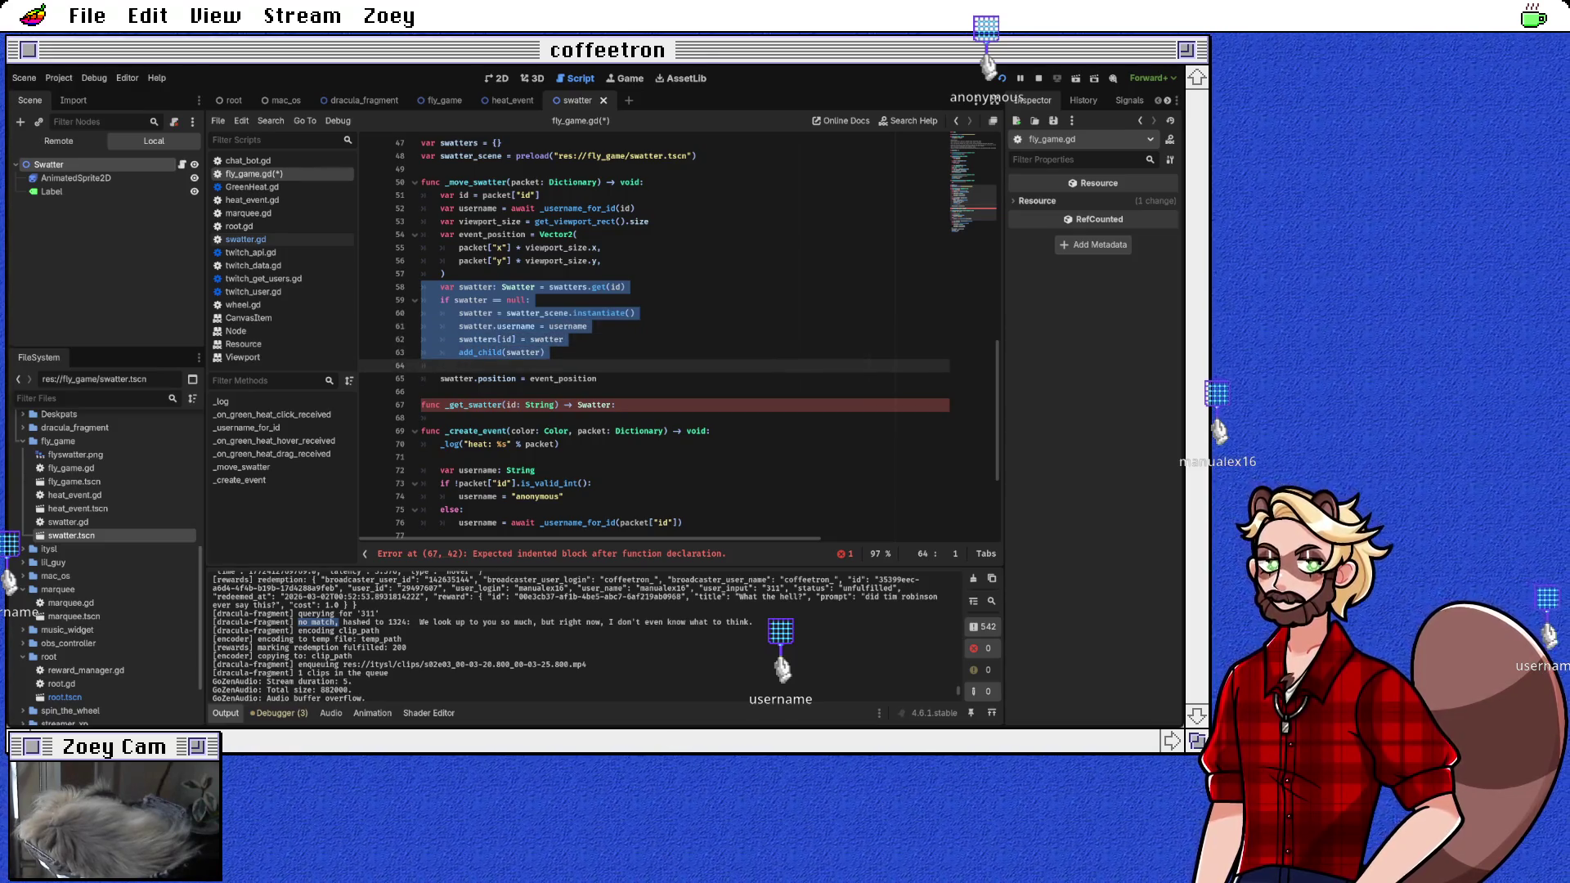
left_click(439, 418)
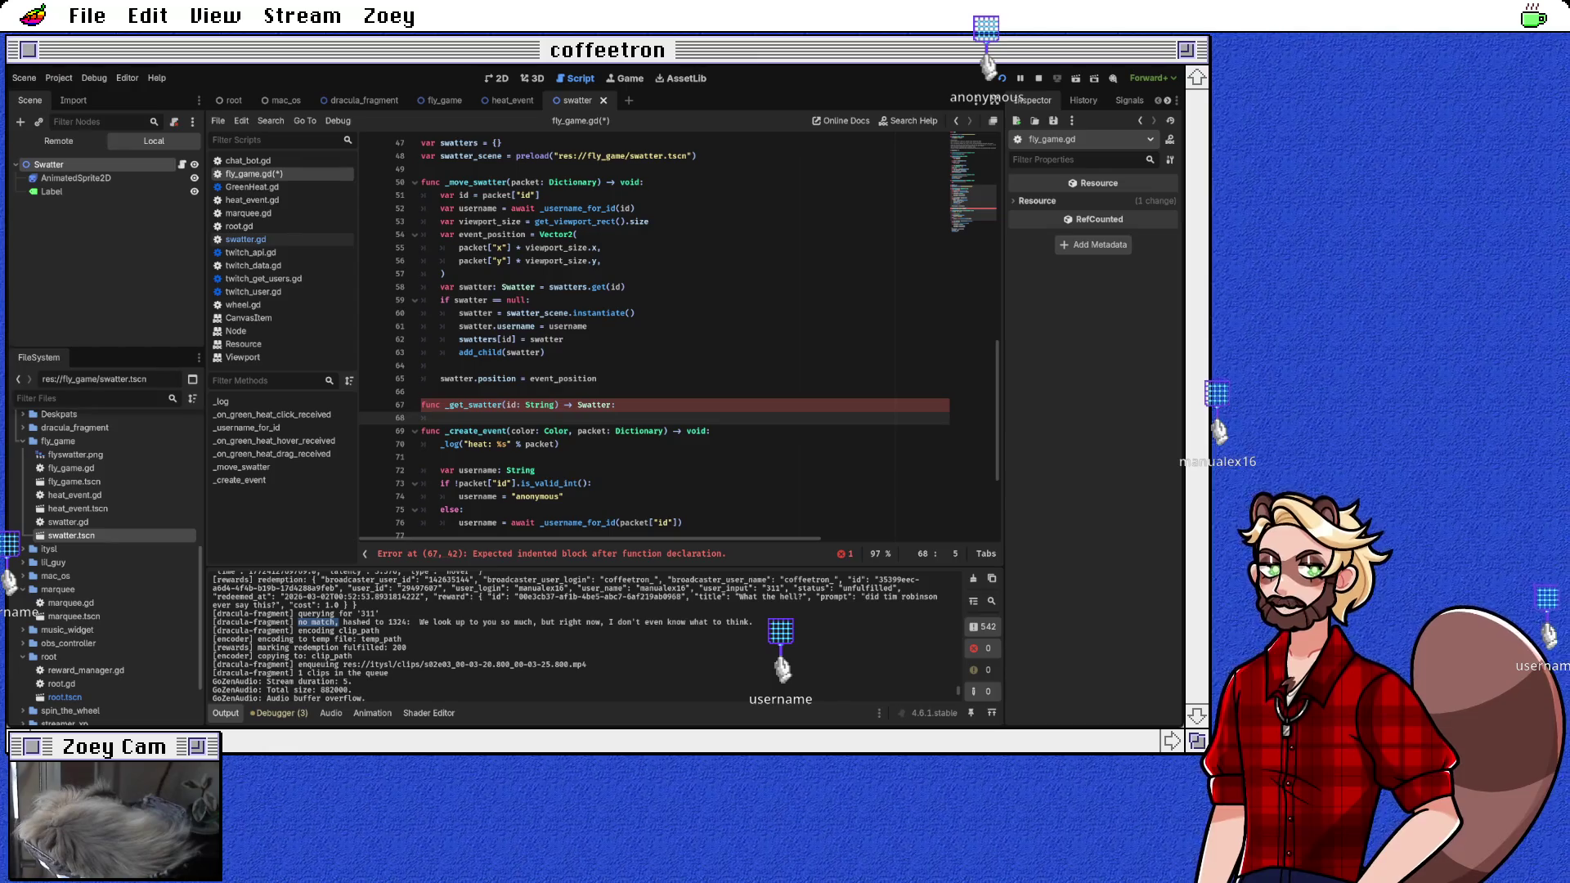
key("ctrl+v")
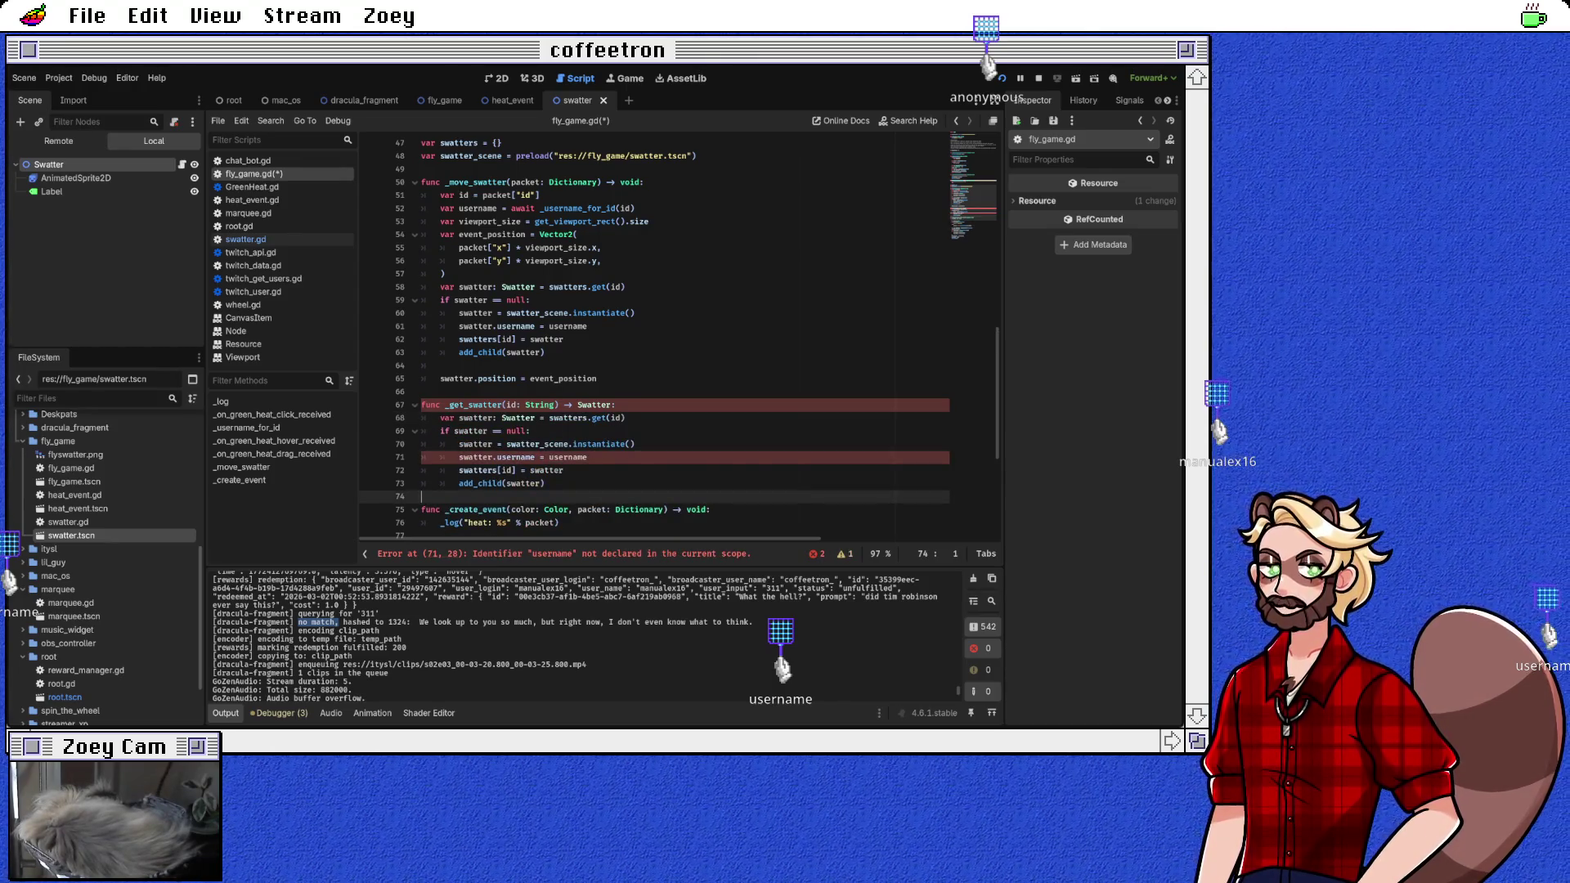
left_click(568, 457)
double_click(511, 405)
scroll(511, 405, "up", 1)
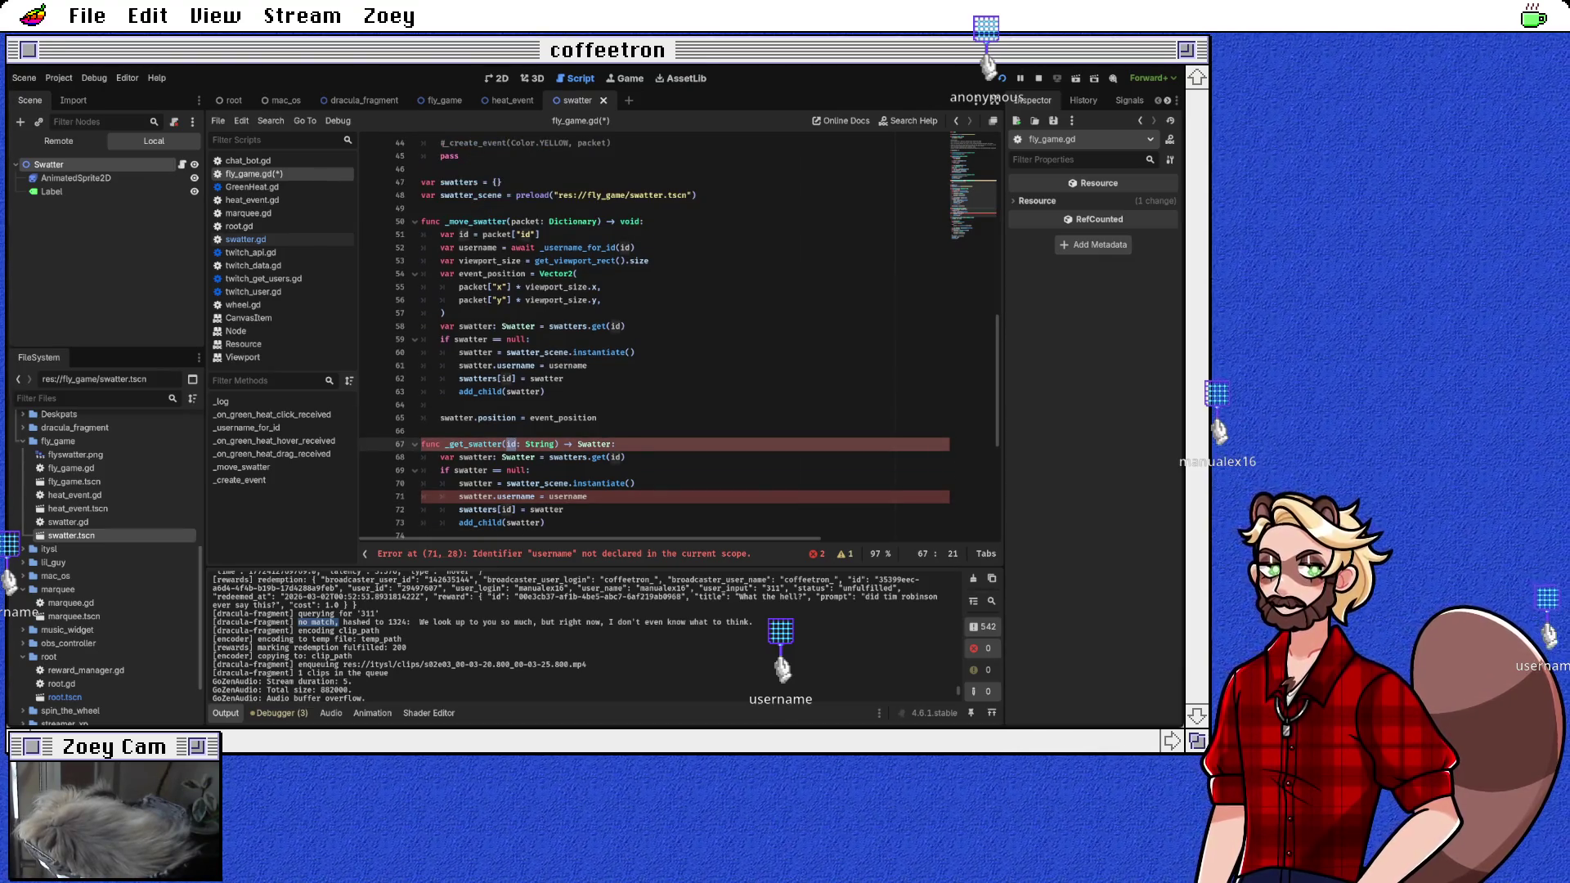
triple_click(524, 248)
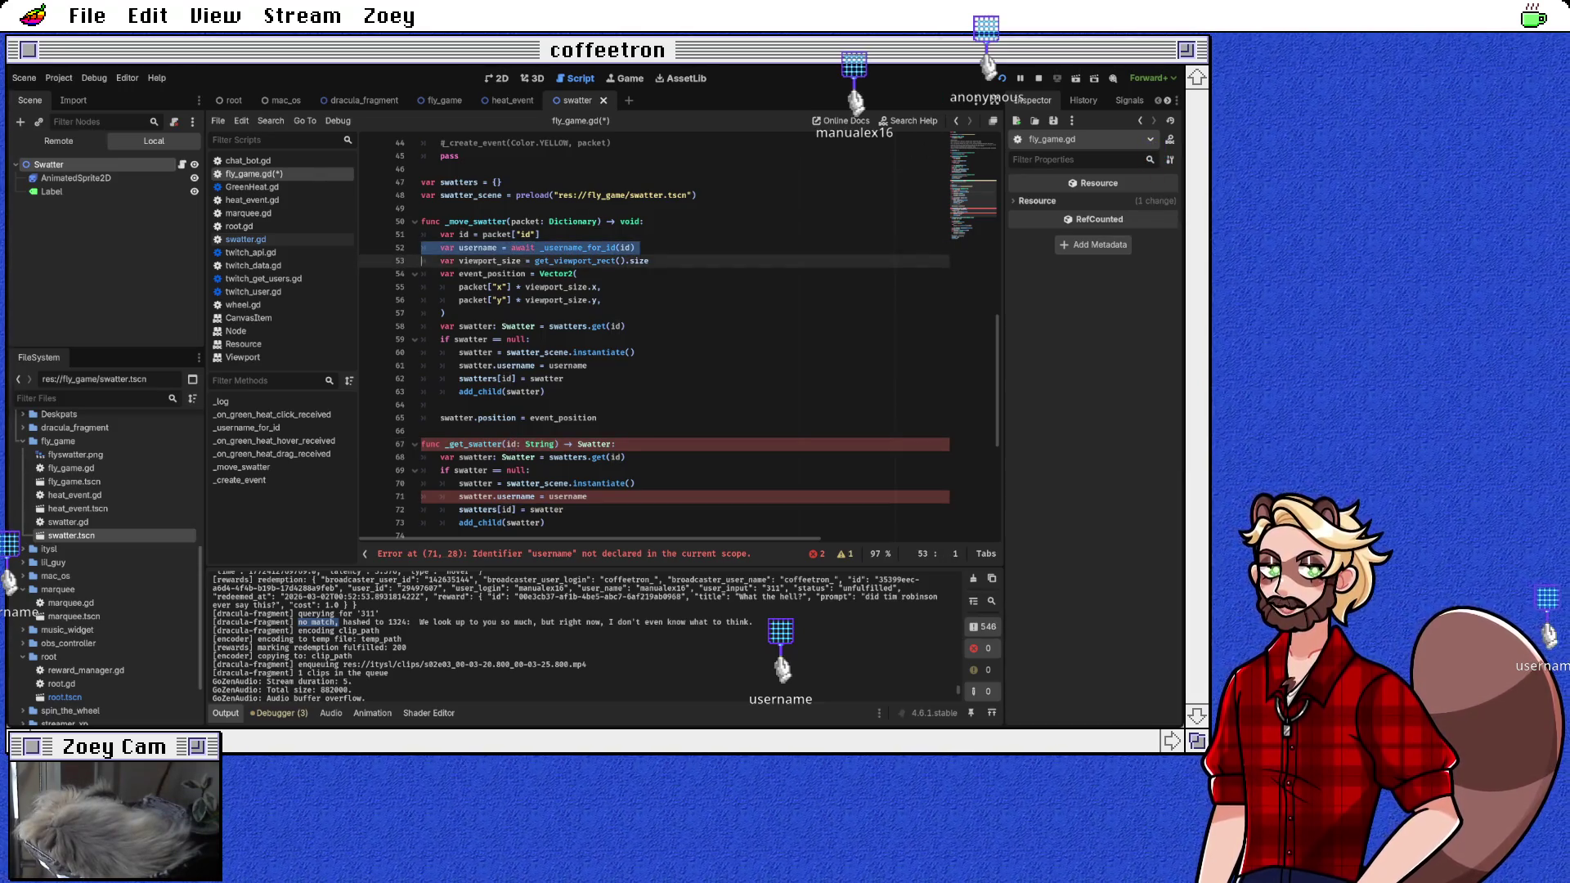
key("ctrl+c")
scroll(677, 332, "down", 1)
left_click(421, 457)
key("ctrl+v")
left_click(421, 457)
key("Tab")
key("Down")
Step: End _get_swatter with return swatter after the add_child line
left_click(545, 496)
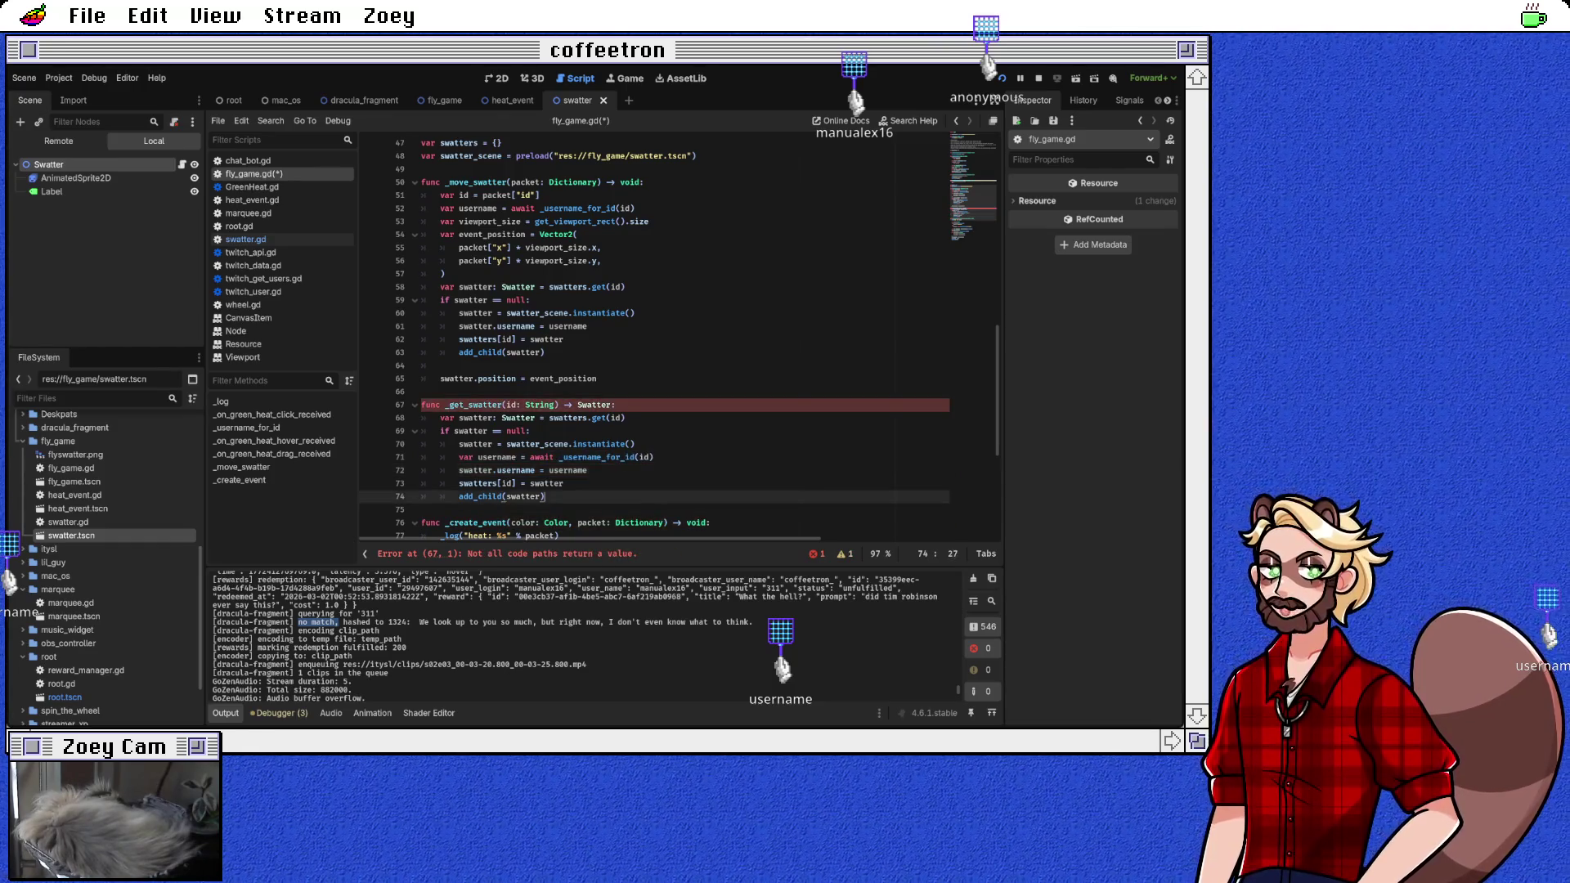
key("Return")
type("return swatter")
key("Return")
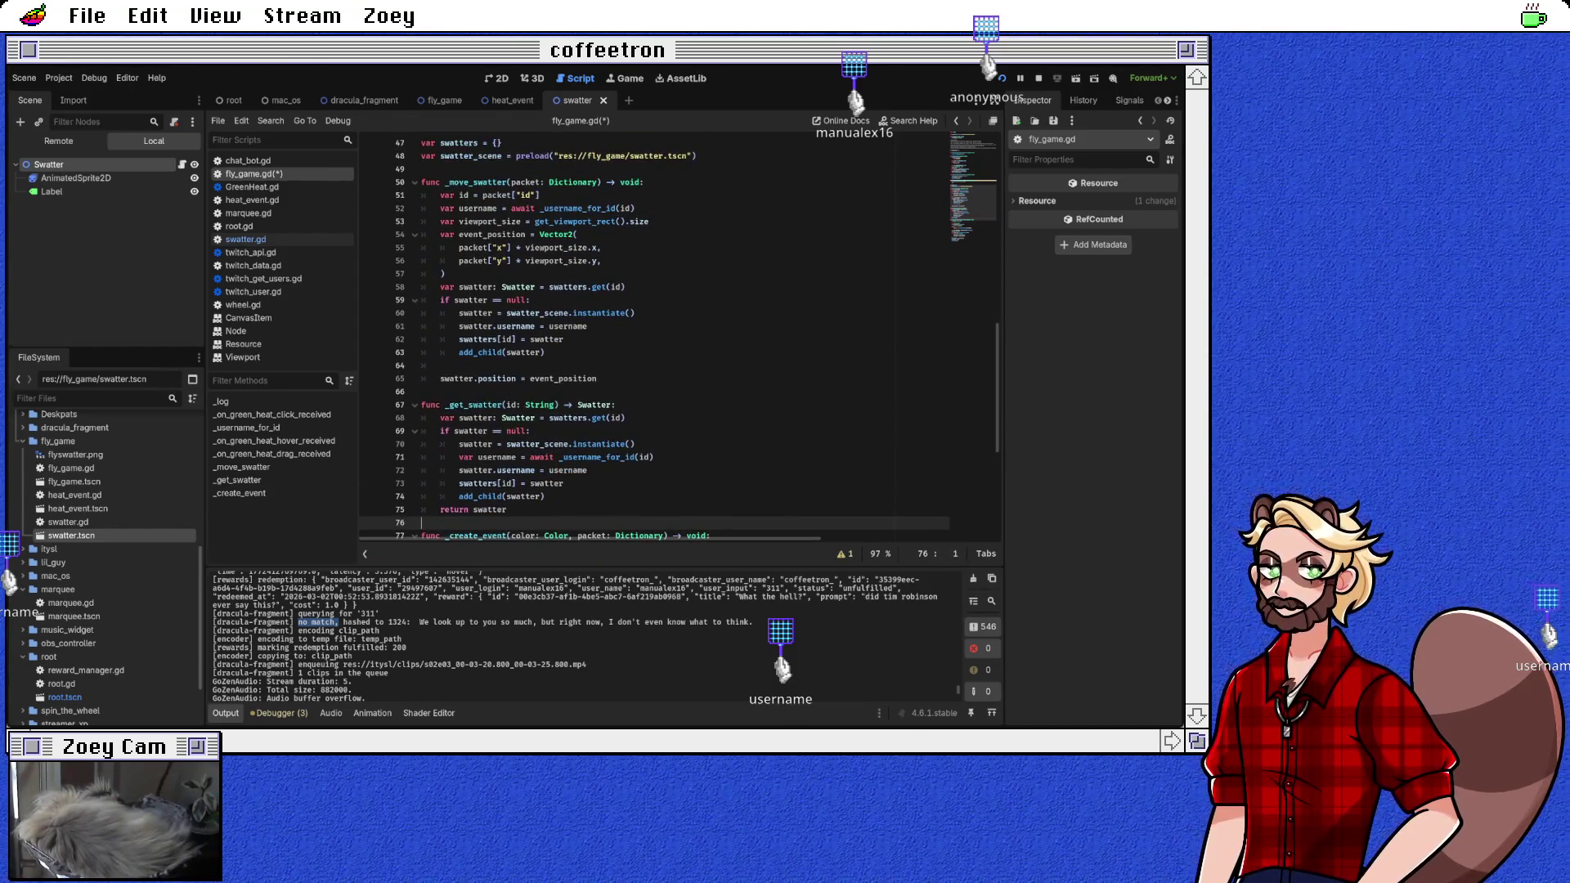
Step: Replace _move_swatter's old lookup block with await _get_swatter(id), drop the unused username line, and save
mouse_move(494, 286)
left_mouse_down()
mouse_move(587, 326)
mouse_move(545, 352)
left_mouse_up()
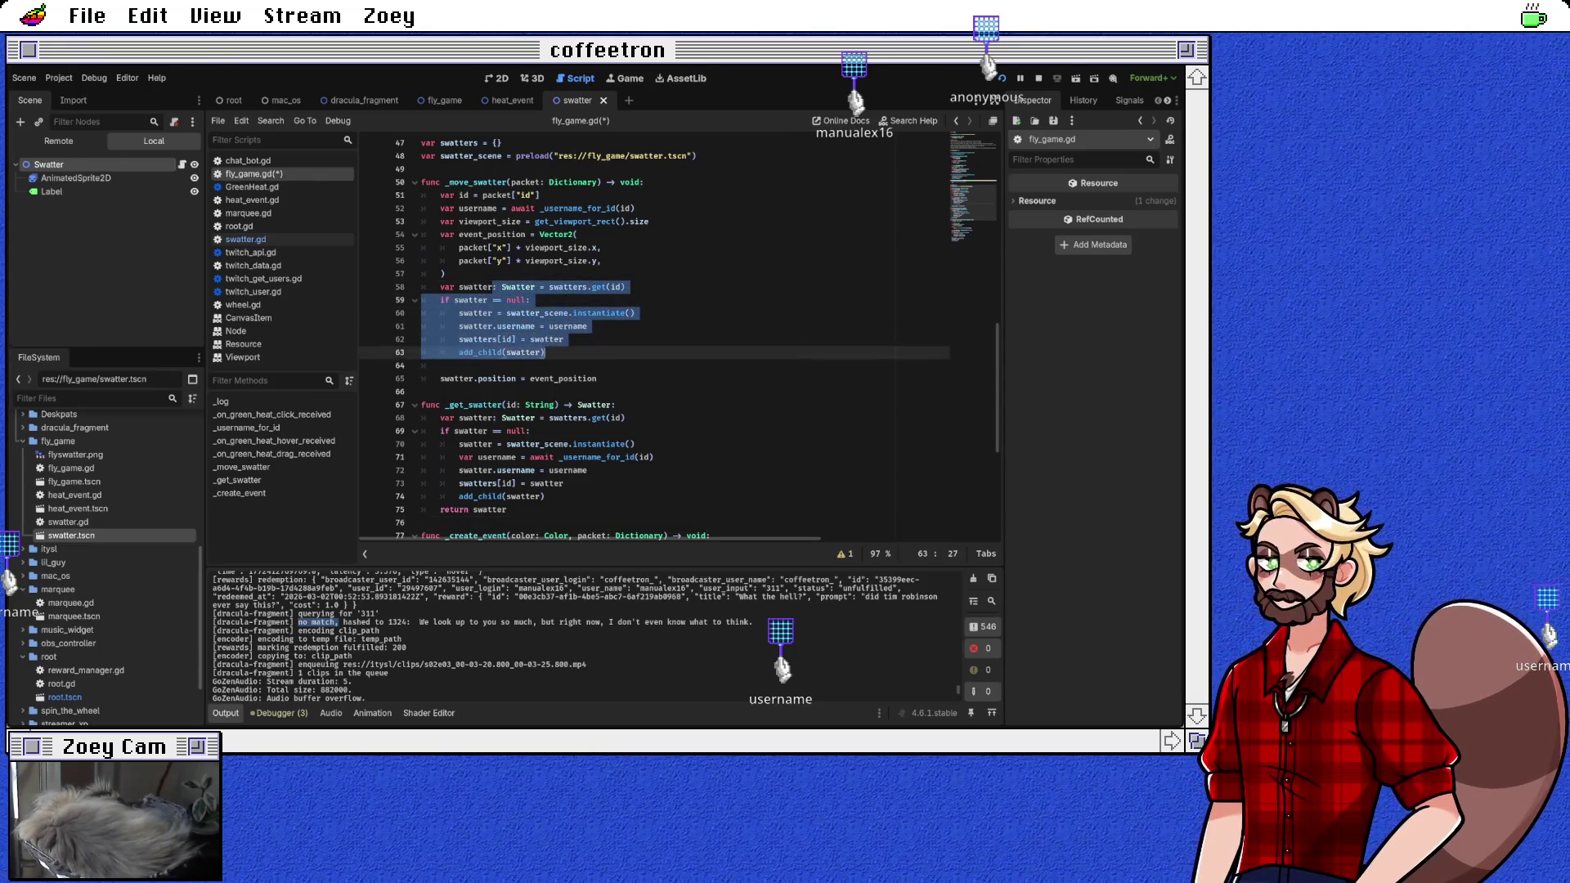
type("= ")
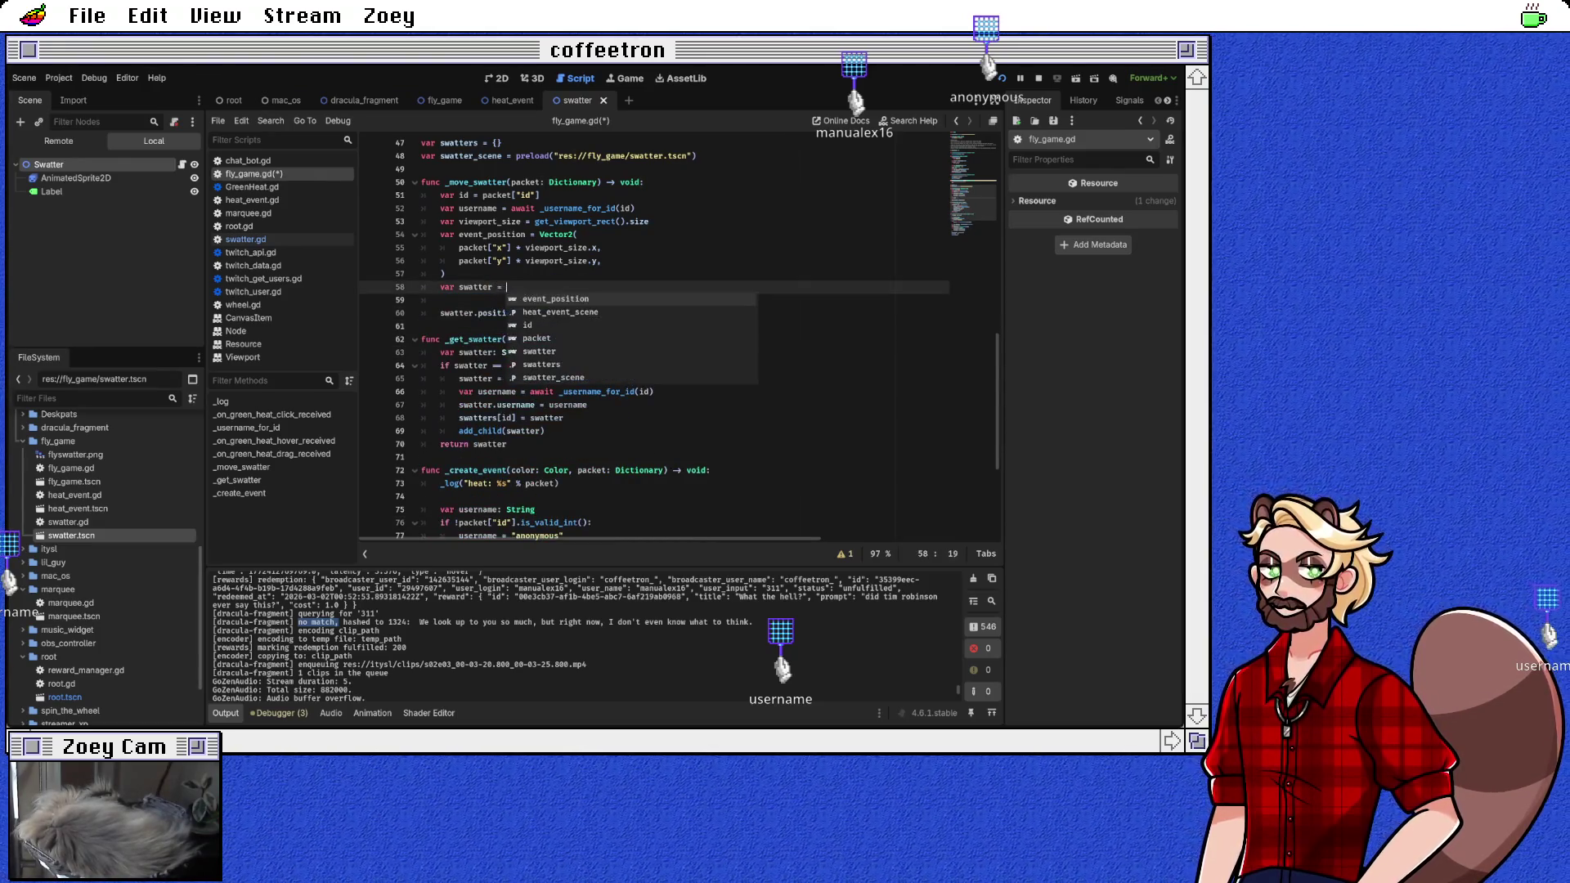
type("await _get")
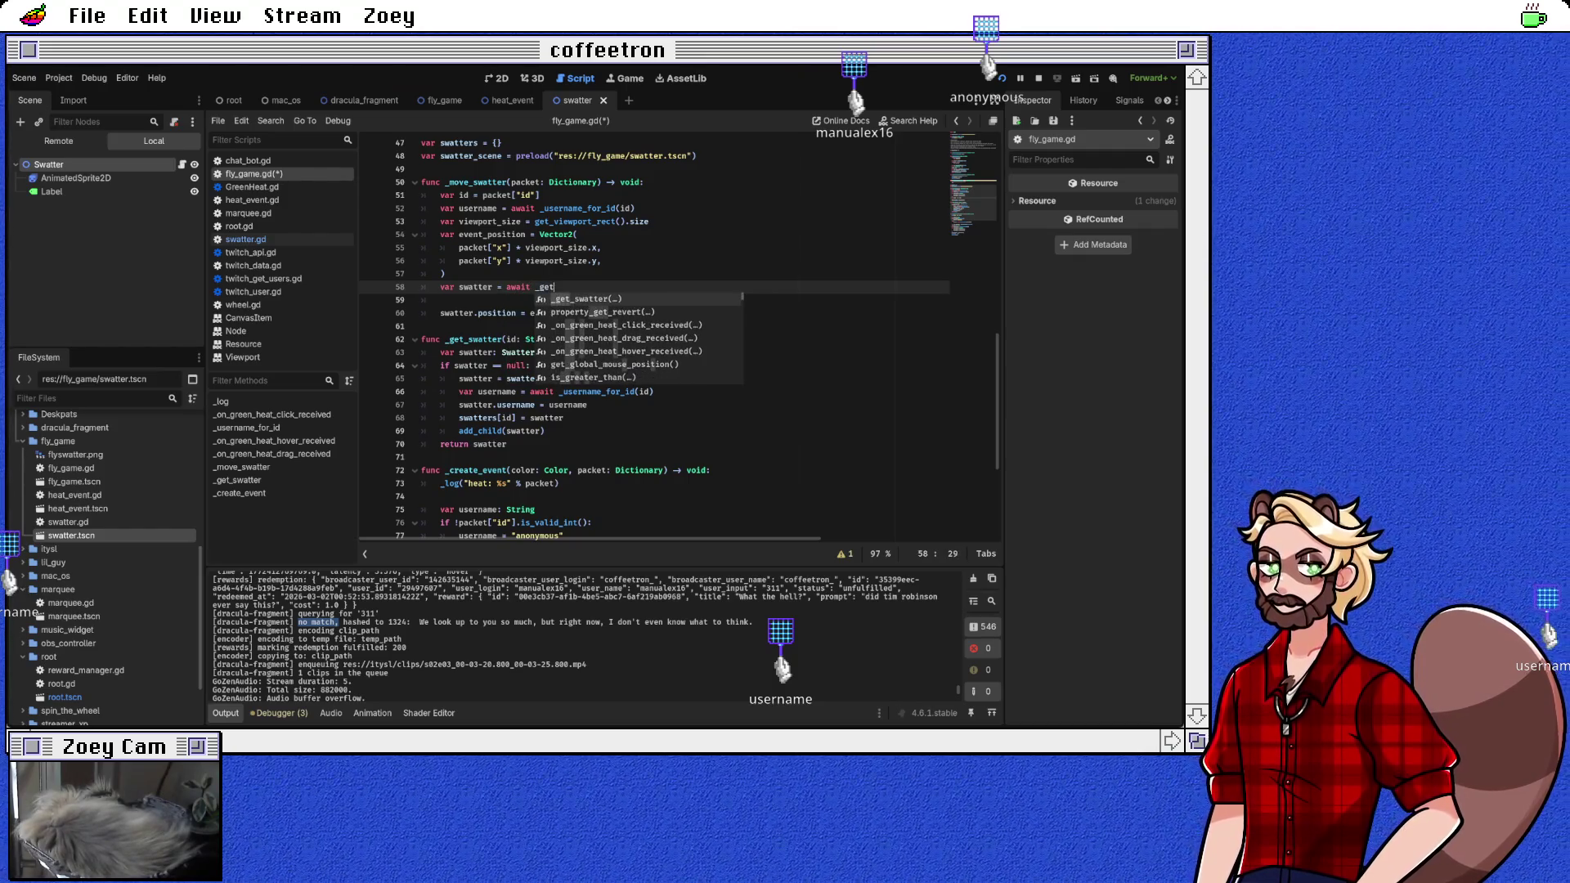
key("Return")
type("id)")
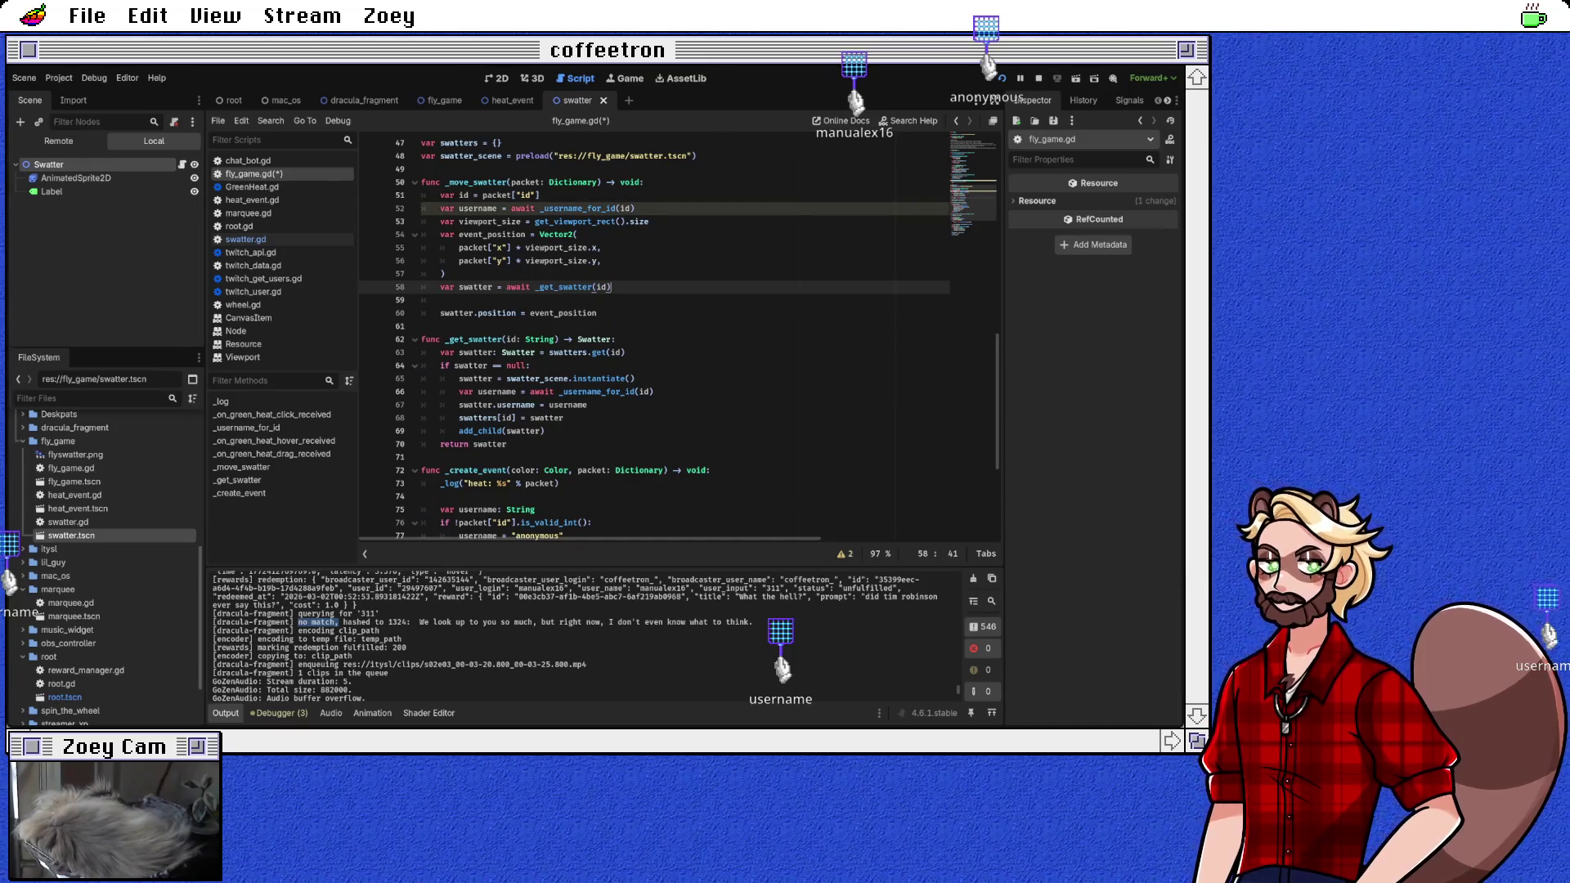
triple_click(531, 208)
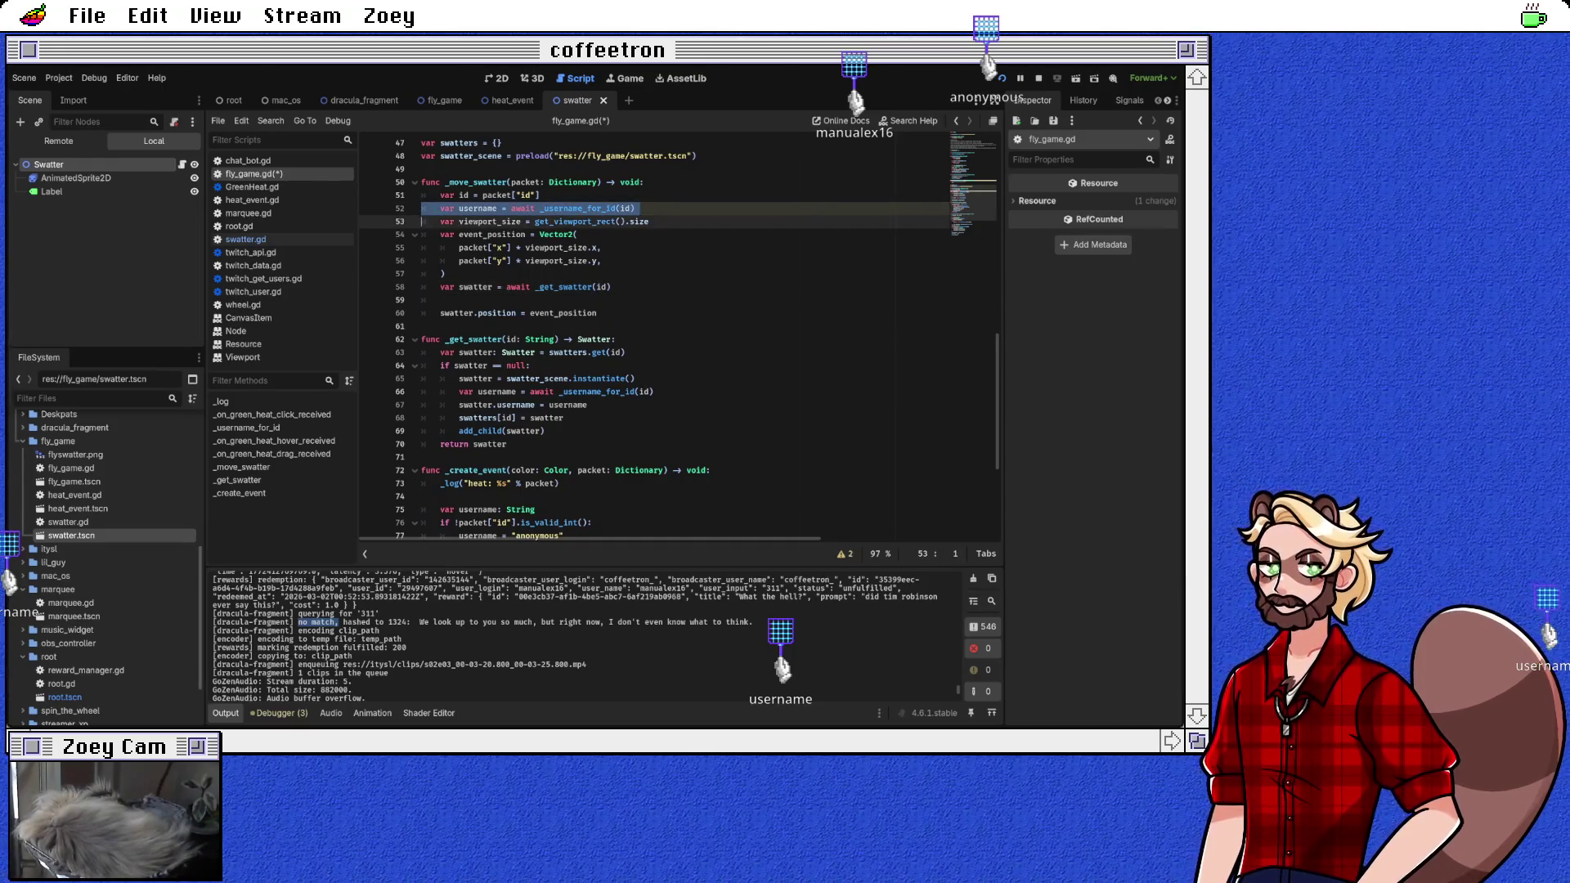
key("BackSpace")
key("Up")
key("End")
key("Return")
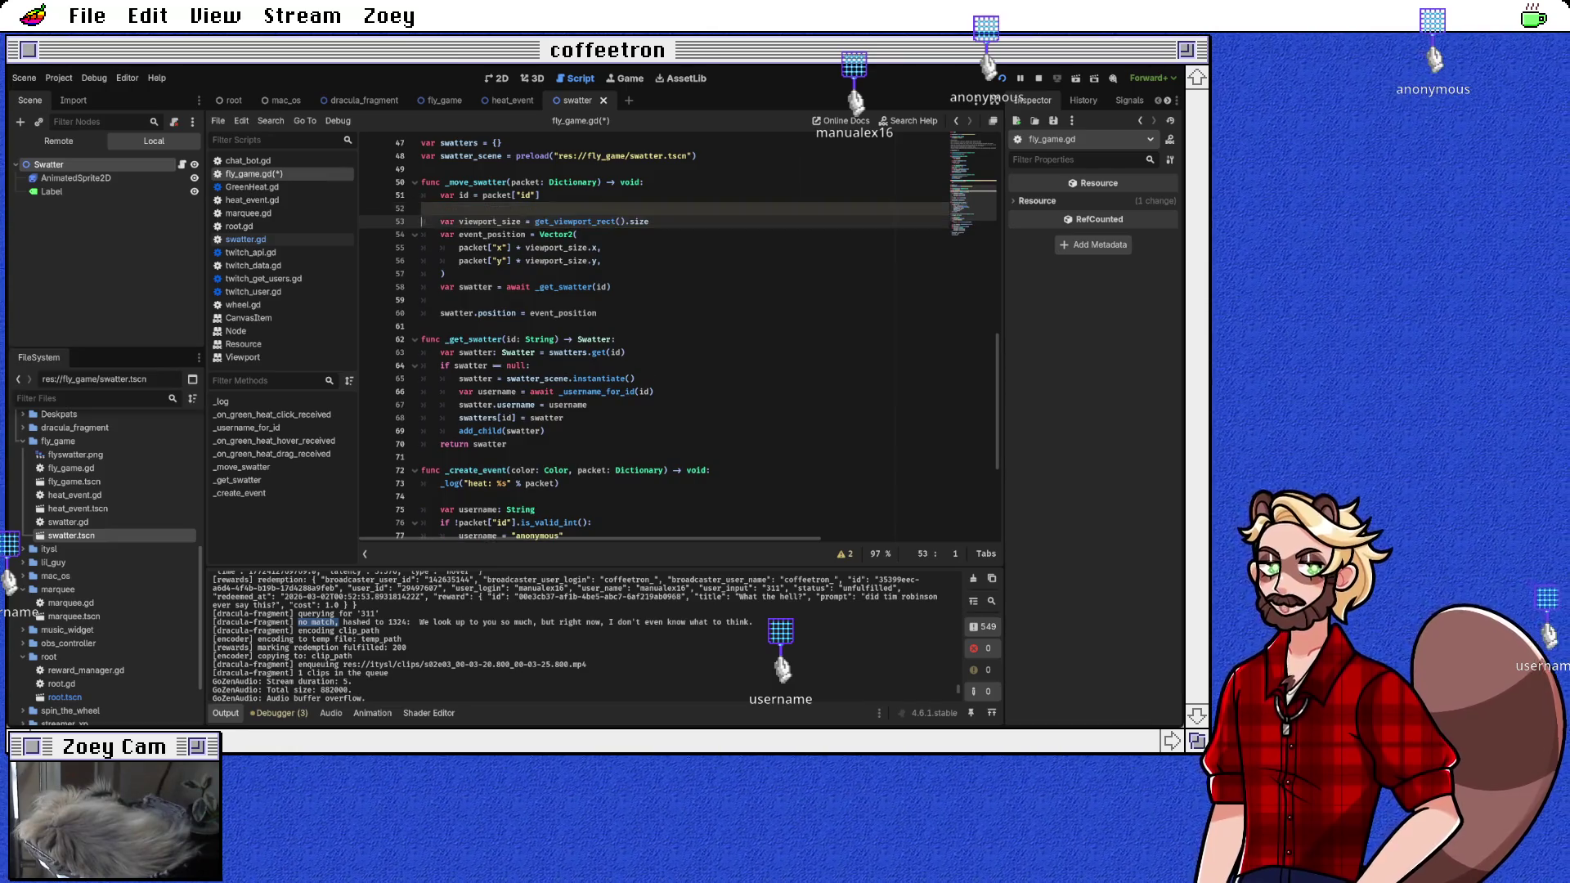
key("ctrl+s")
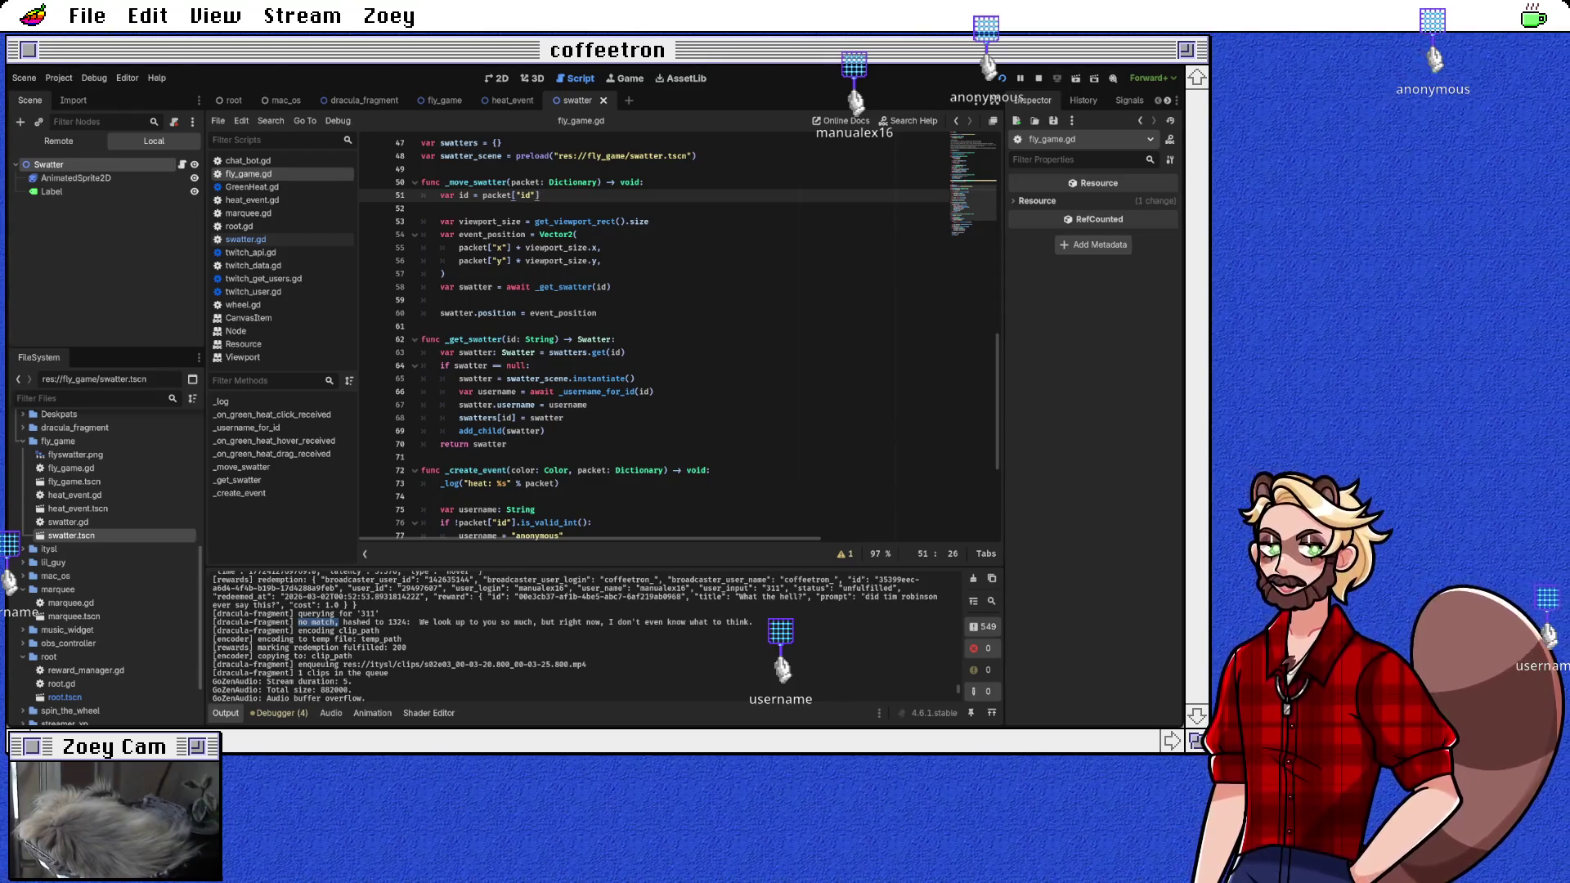
Step: Comment out the click handler's _create_event call and add var swatter = await _get_swatter(id)
scroll(680, 339, "up", 5)
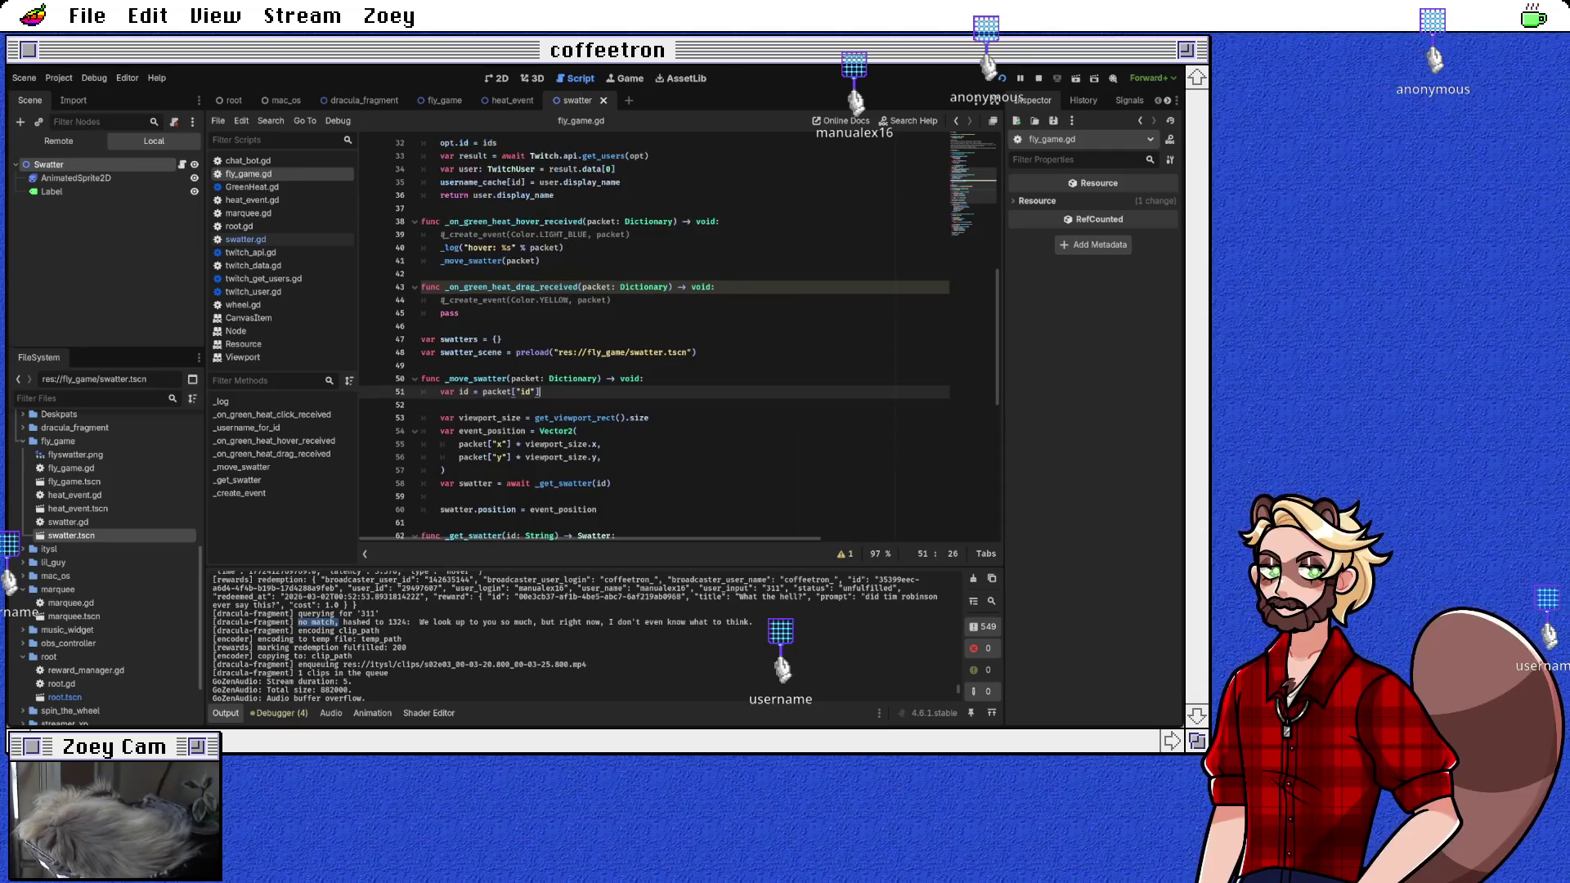
scroll(654, 340, "up", 6)
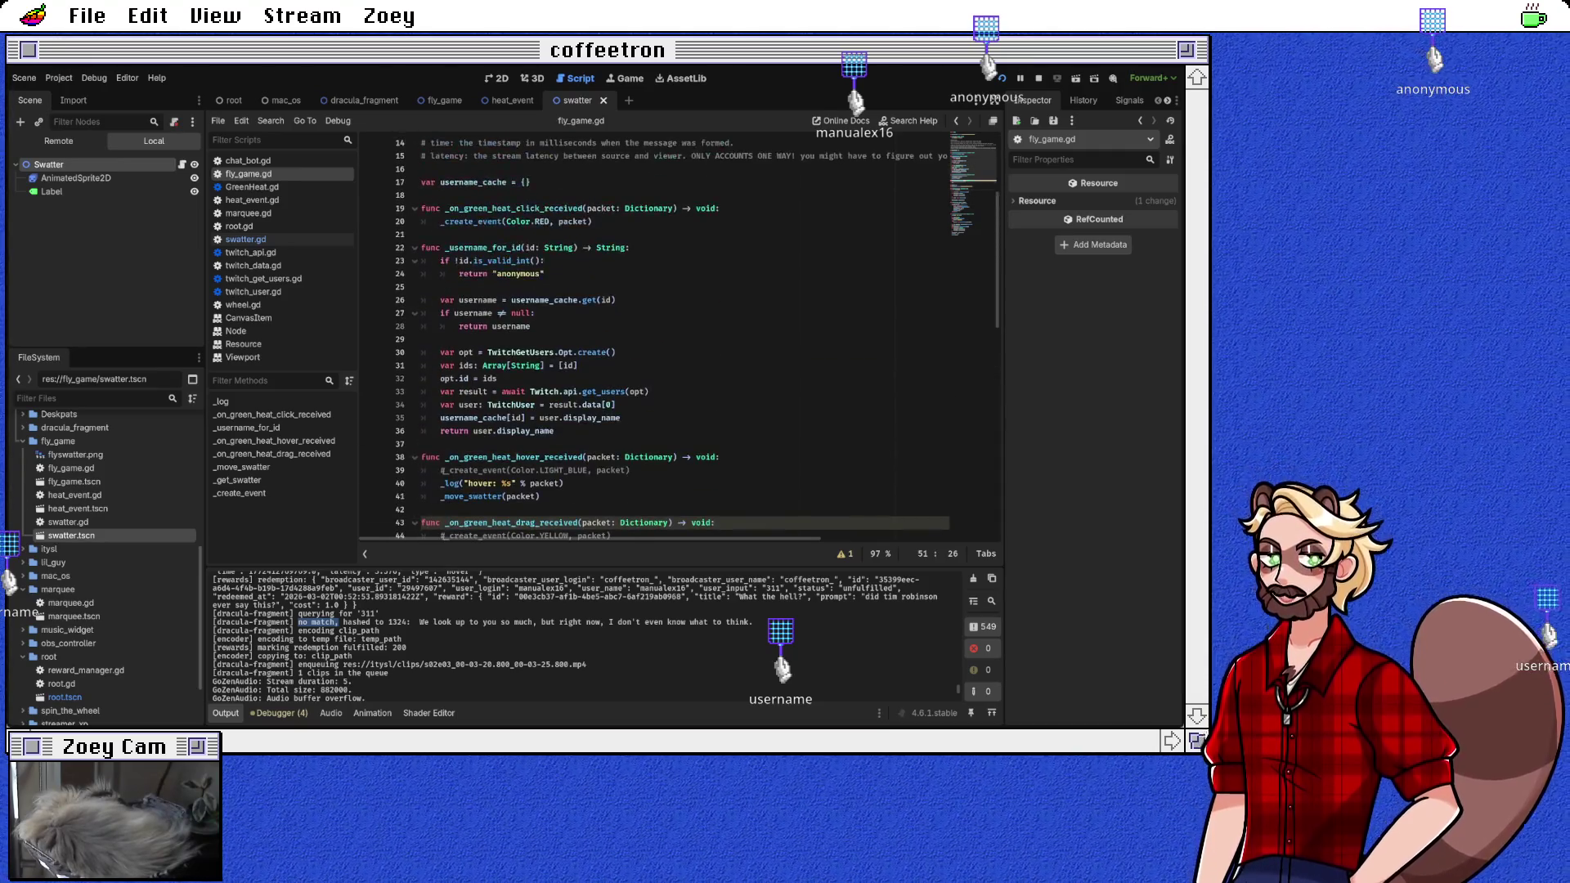
scroll(654, 339, "up", 1)
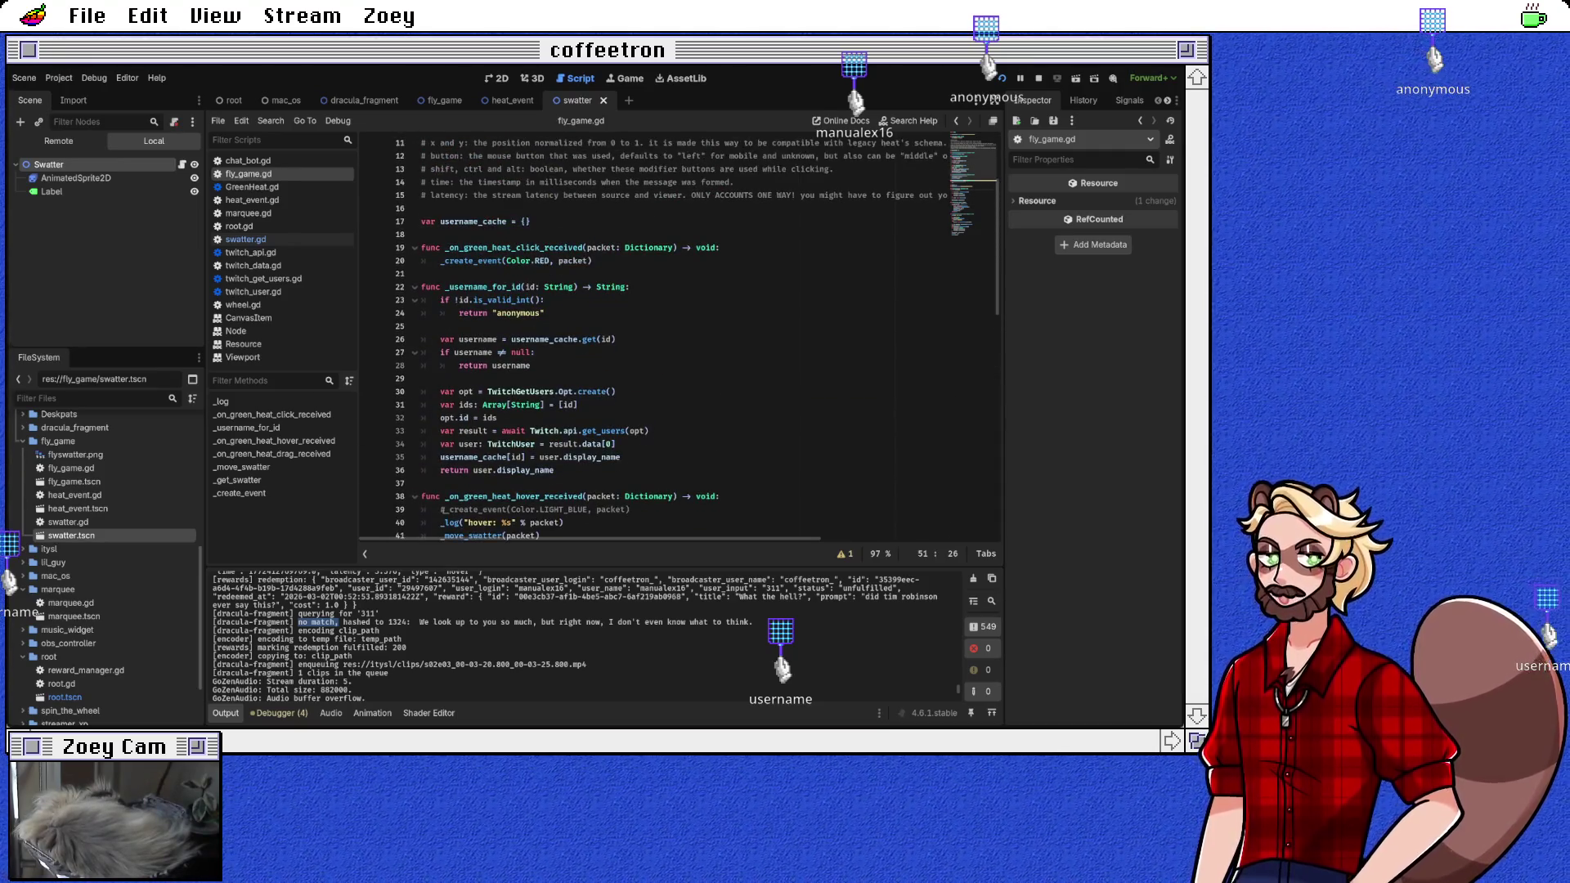
left_click(593, 260)
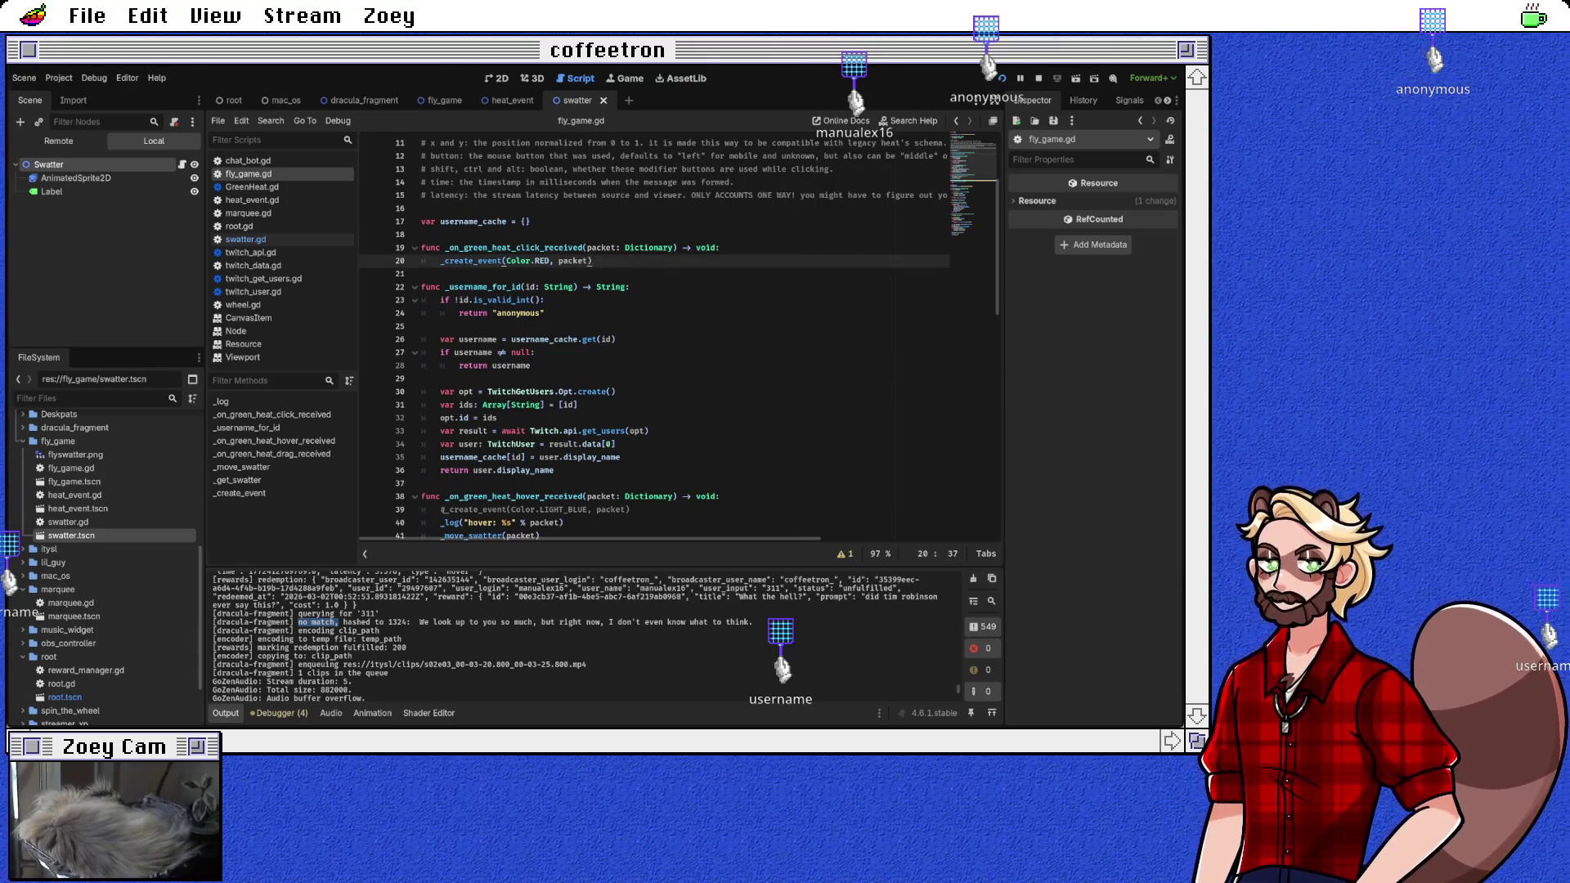
key("ctrl+k")
key("Return")
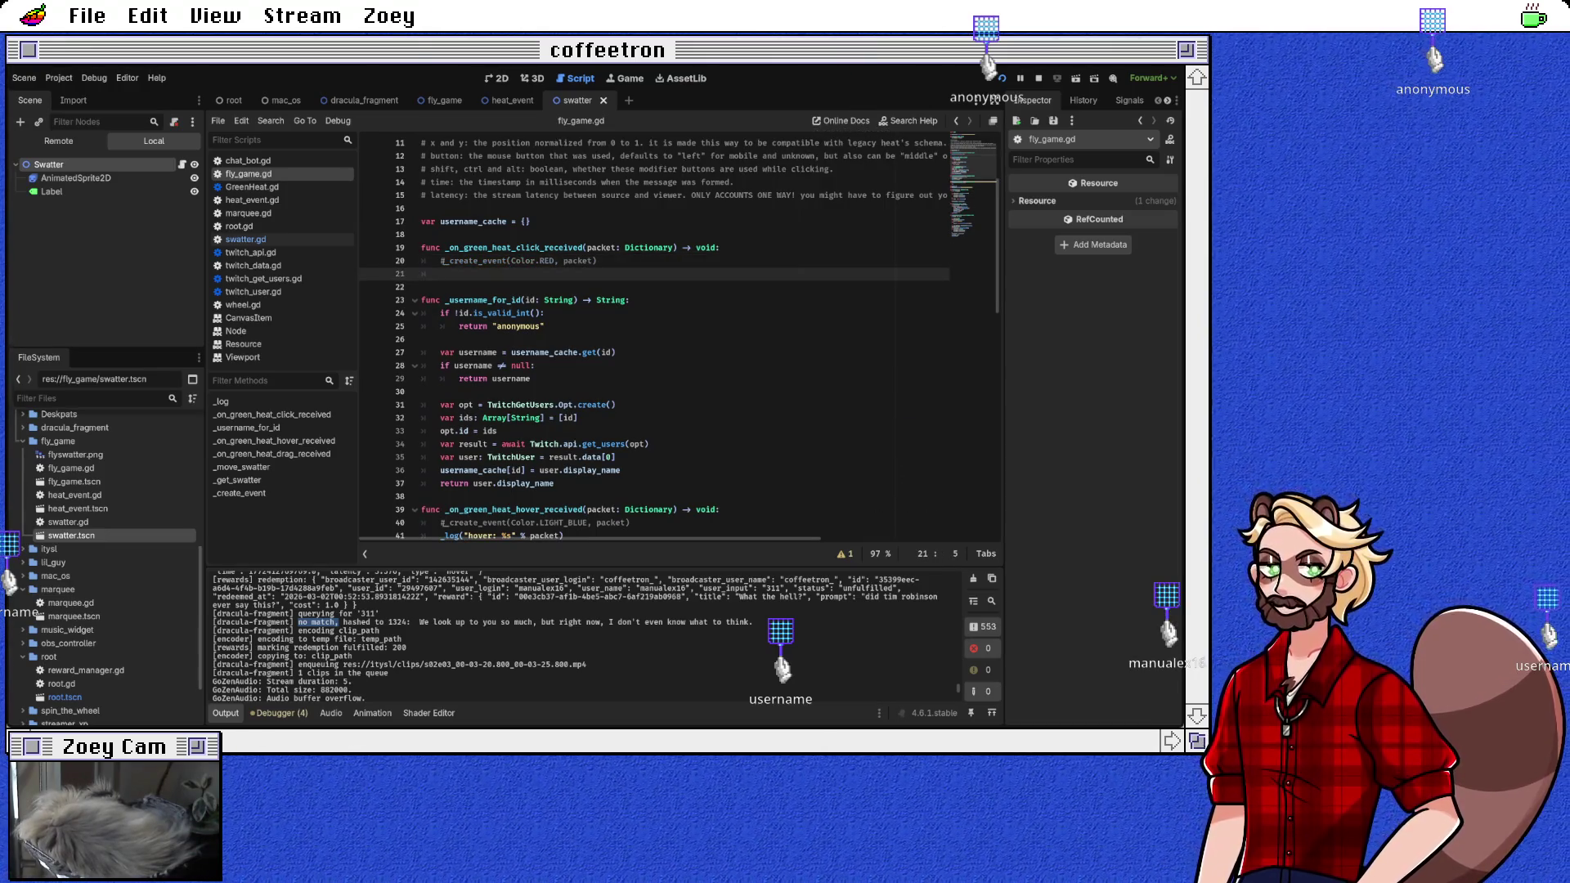
type("var swatte")
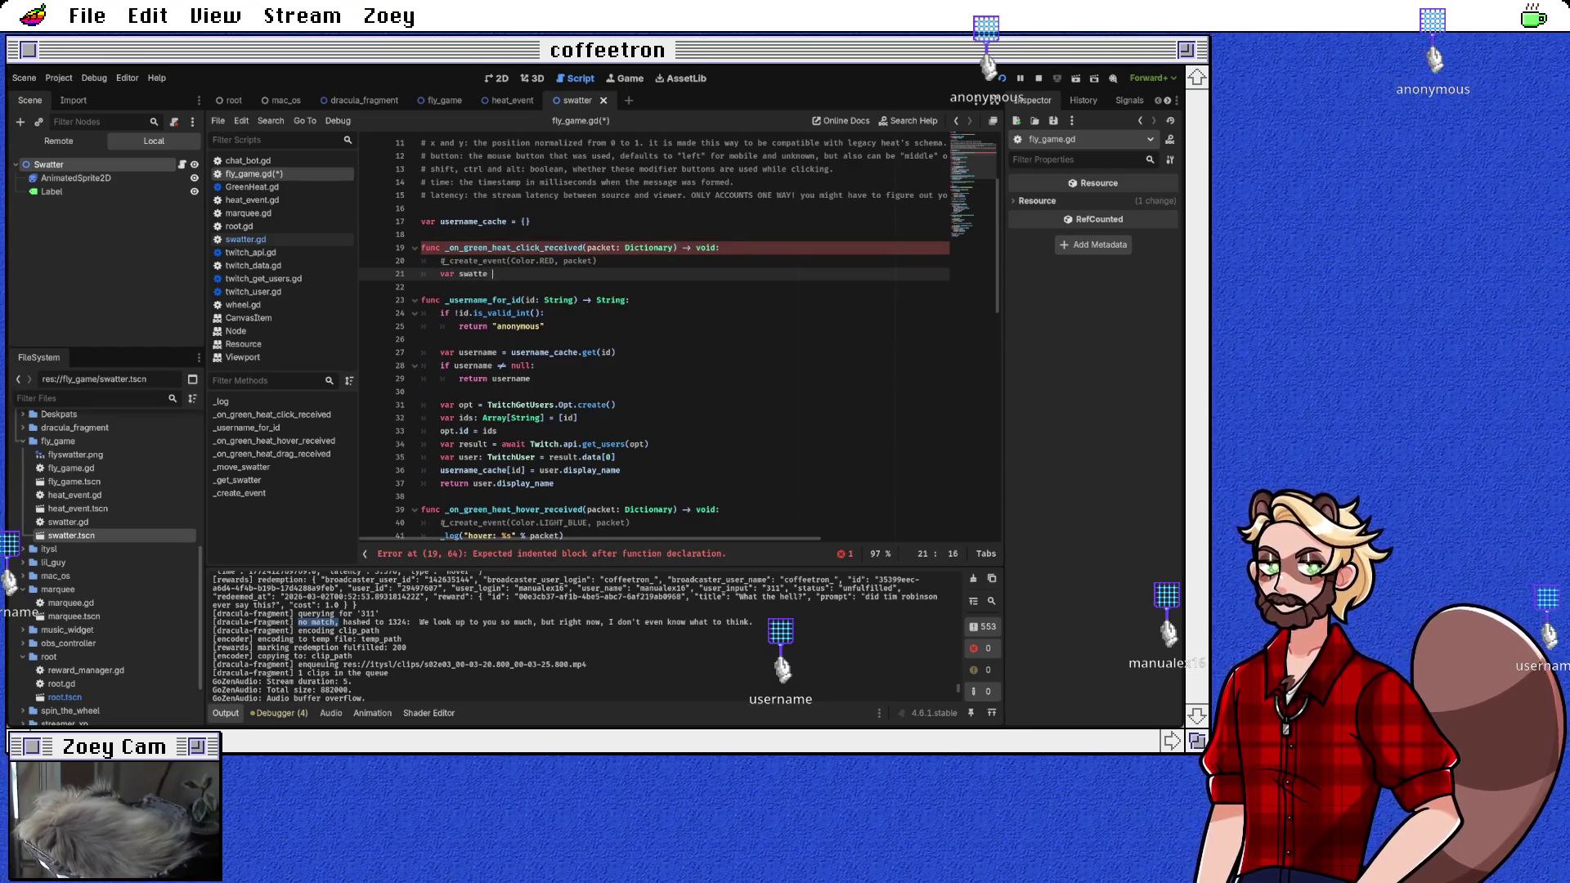
type("r = await _get")
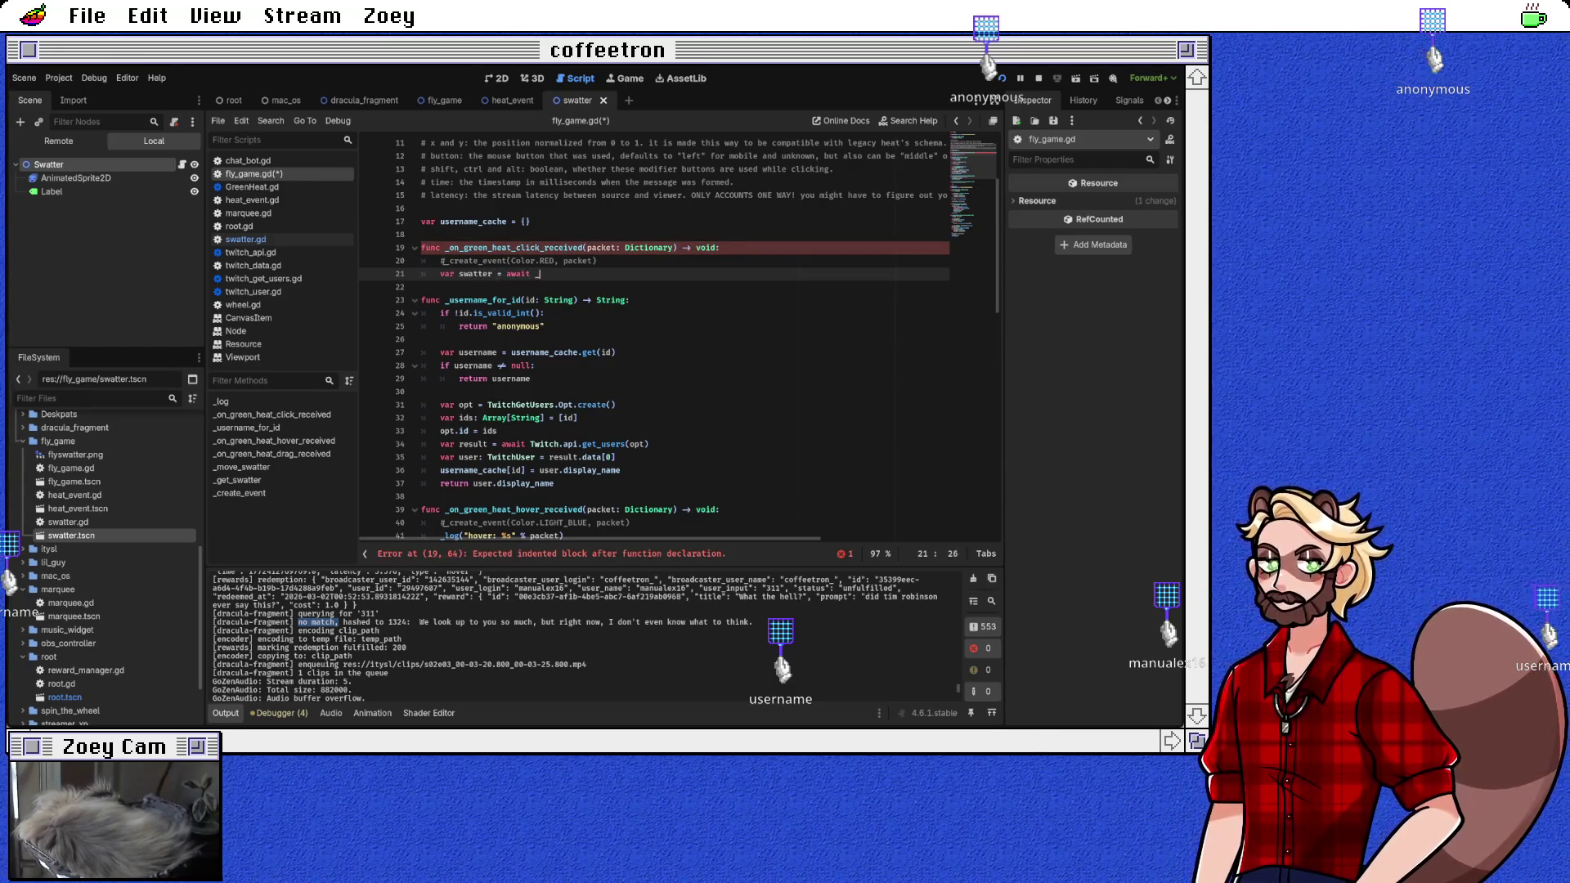
key("Return")
type("id)")
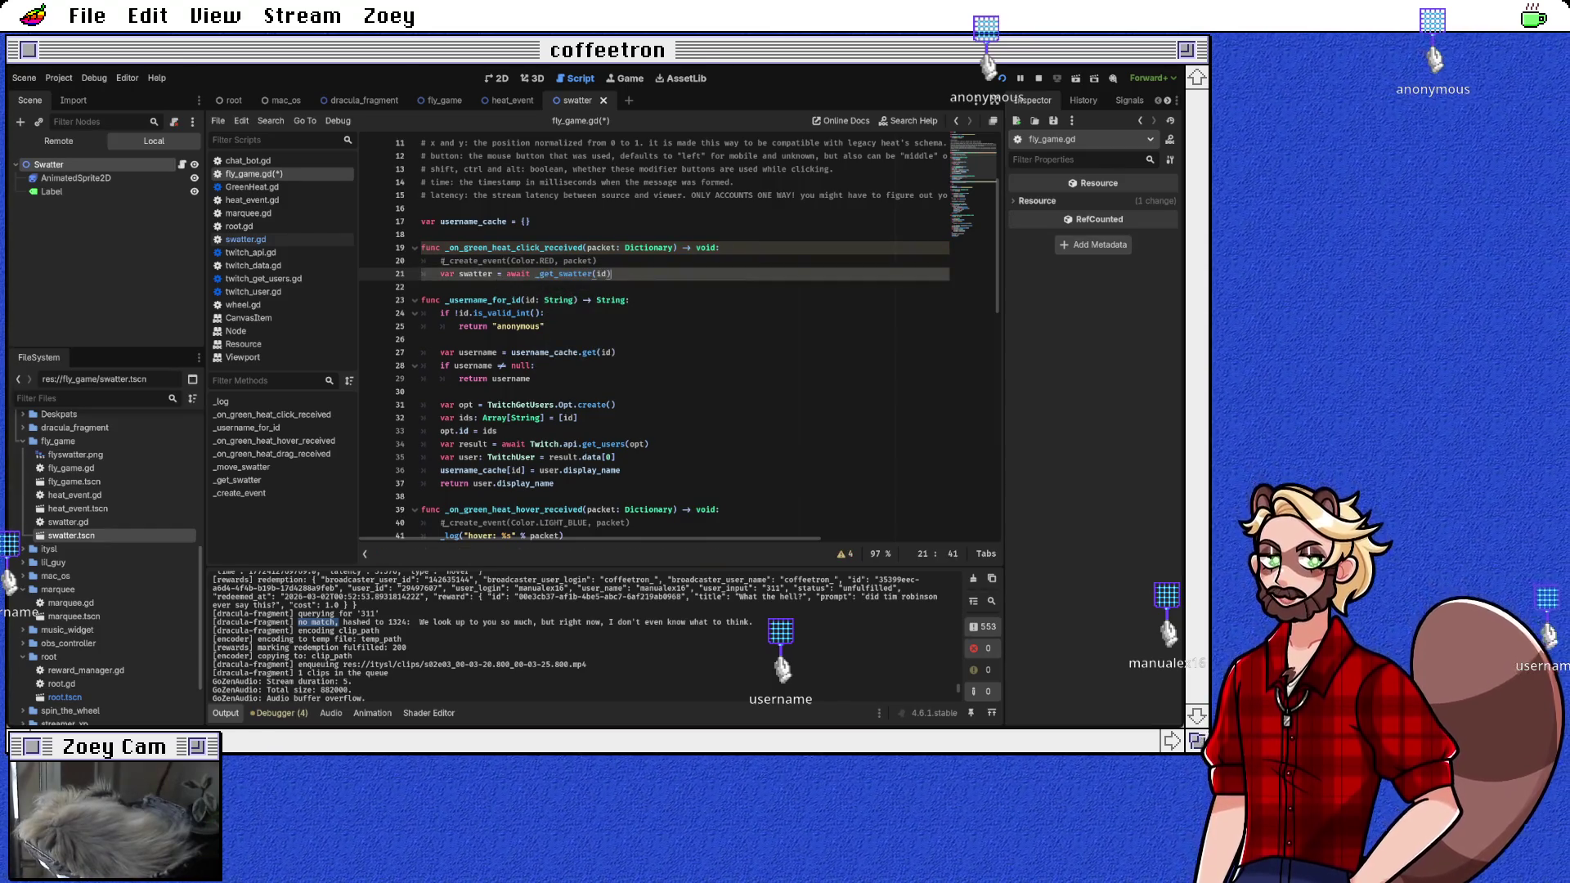
key("Return")
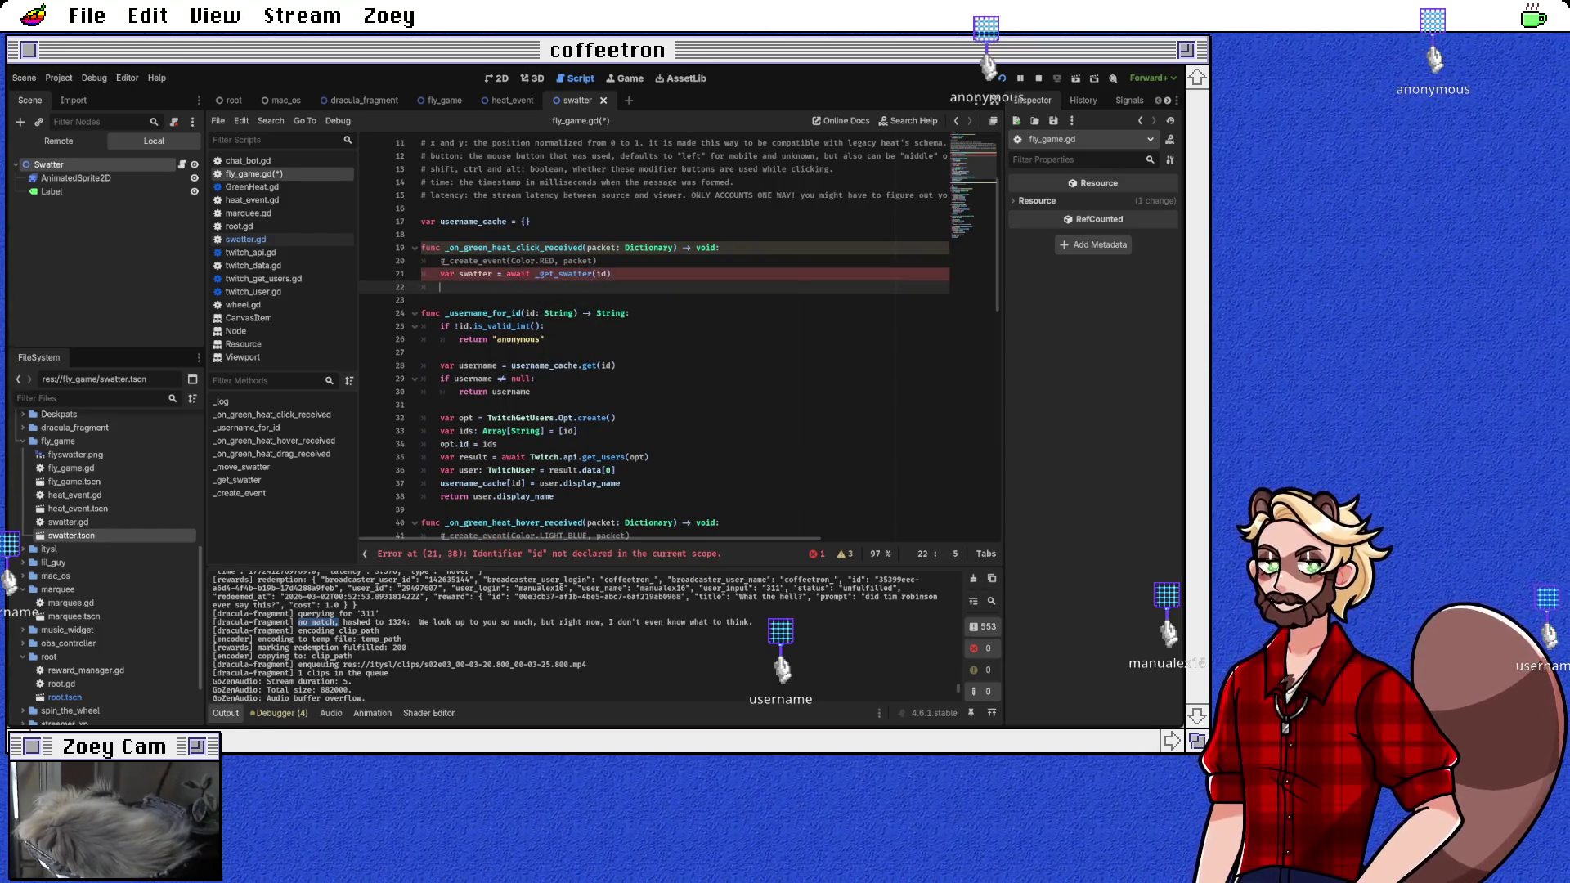
scroll(678, 339, "down", 7)
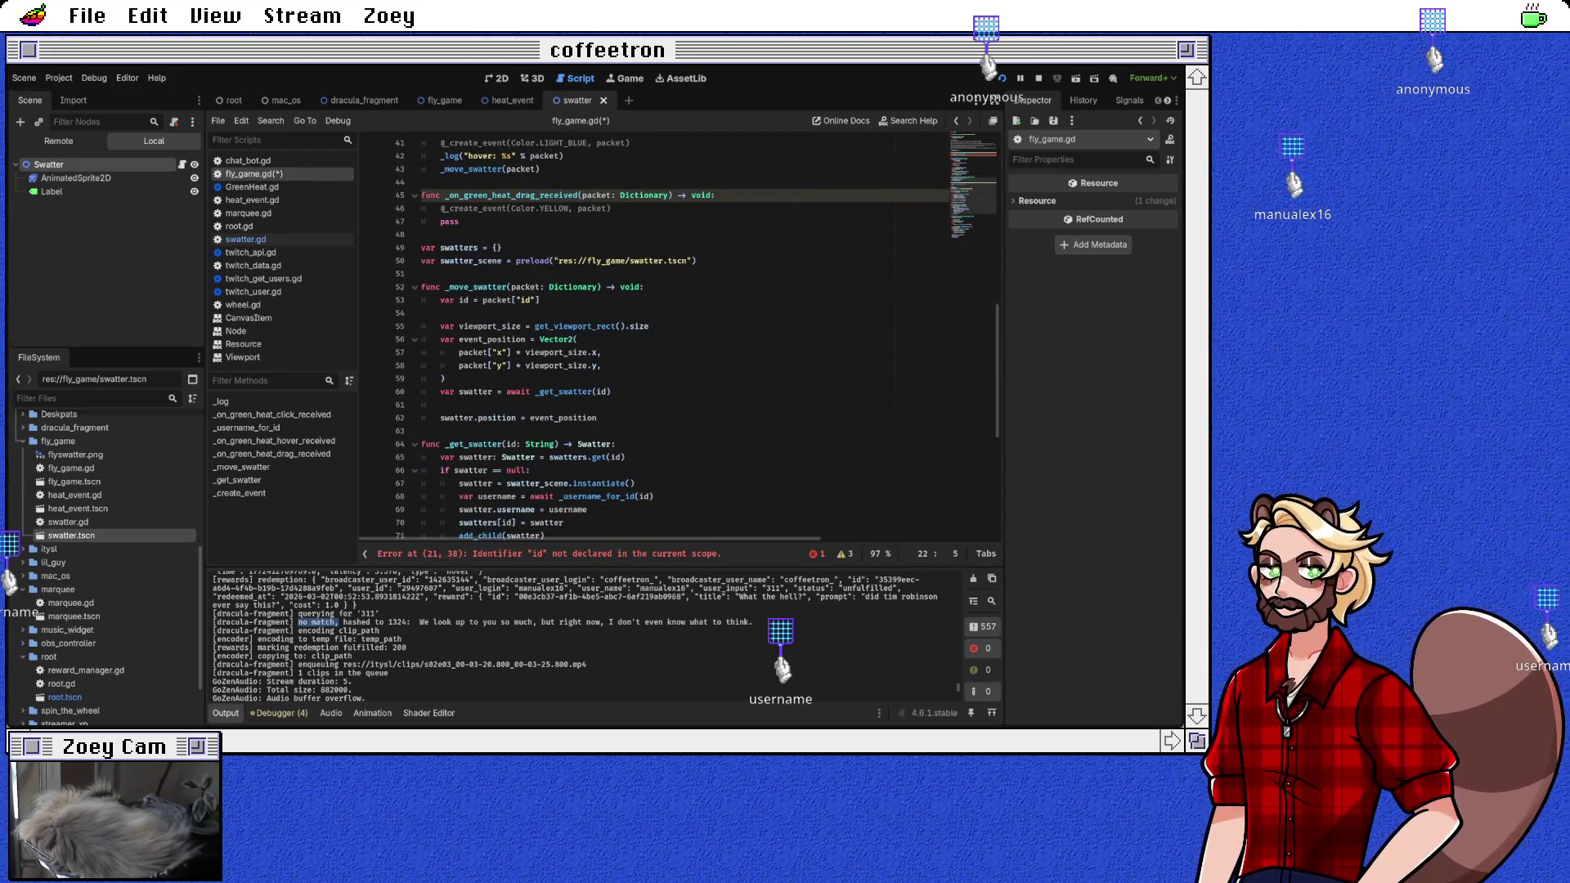
Step: Add func _position_for_packet(packet: Dictionary) -> Vector2: above _get_swatter
left_click(458, 431)
key("Return")
type("func _")
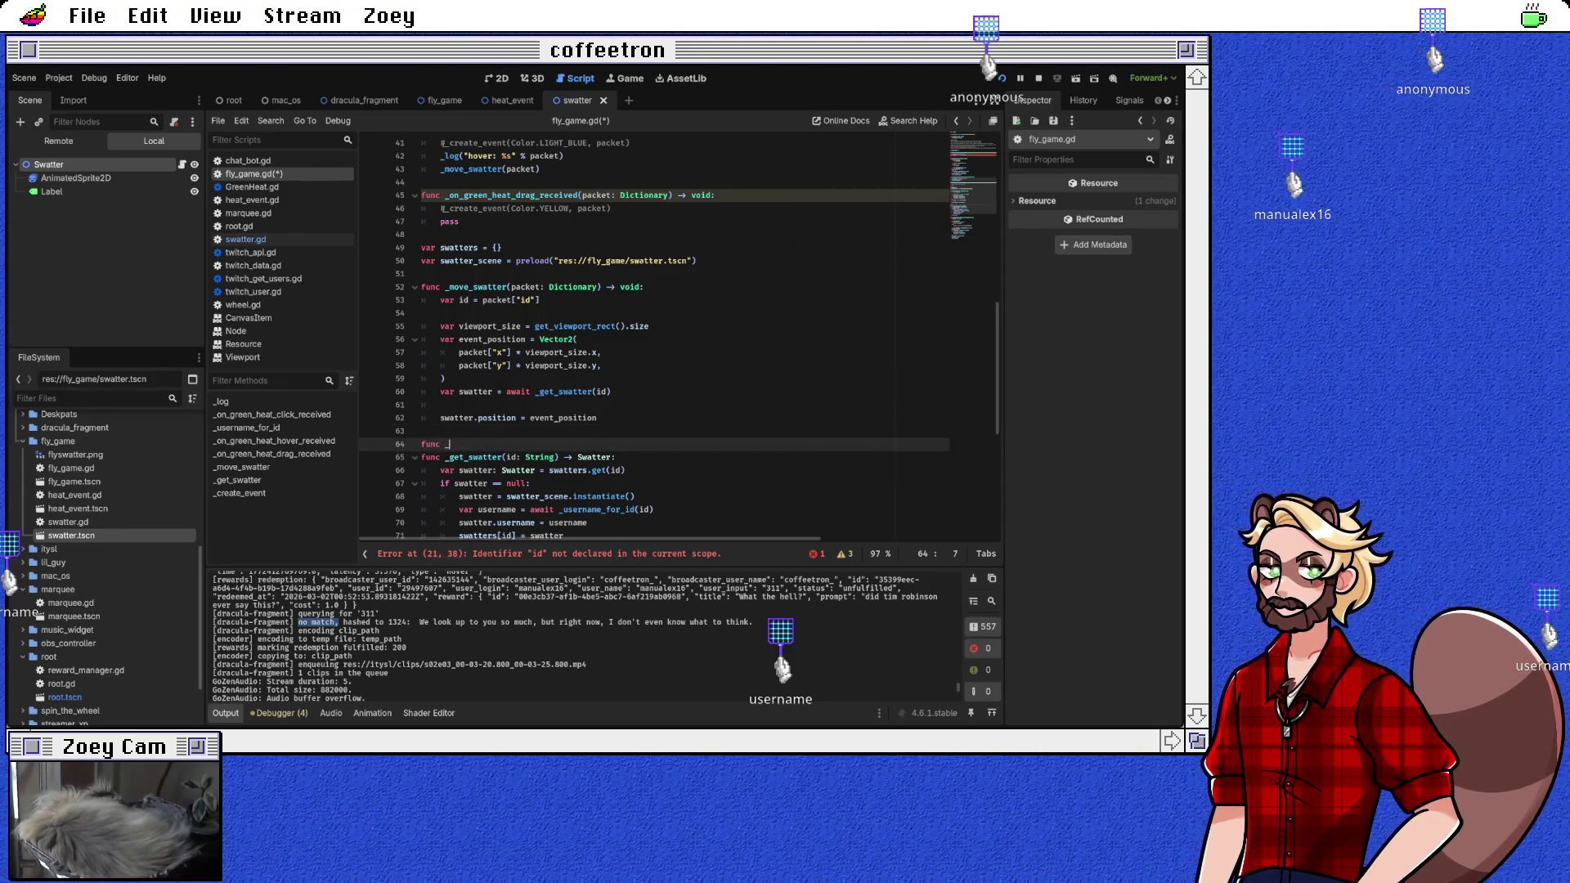
type("position_for_packet(packetg")
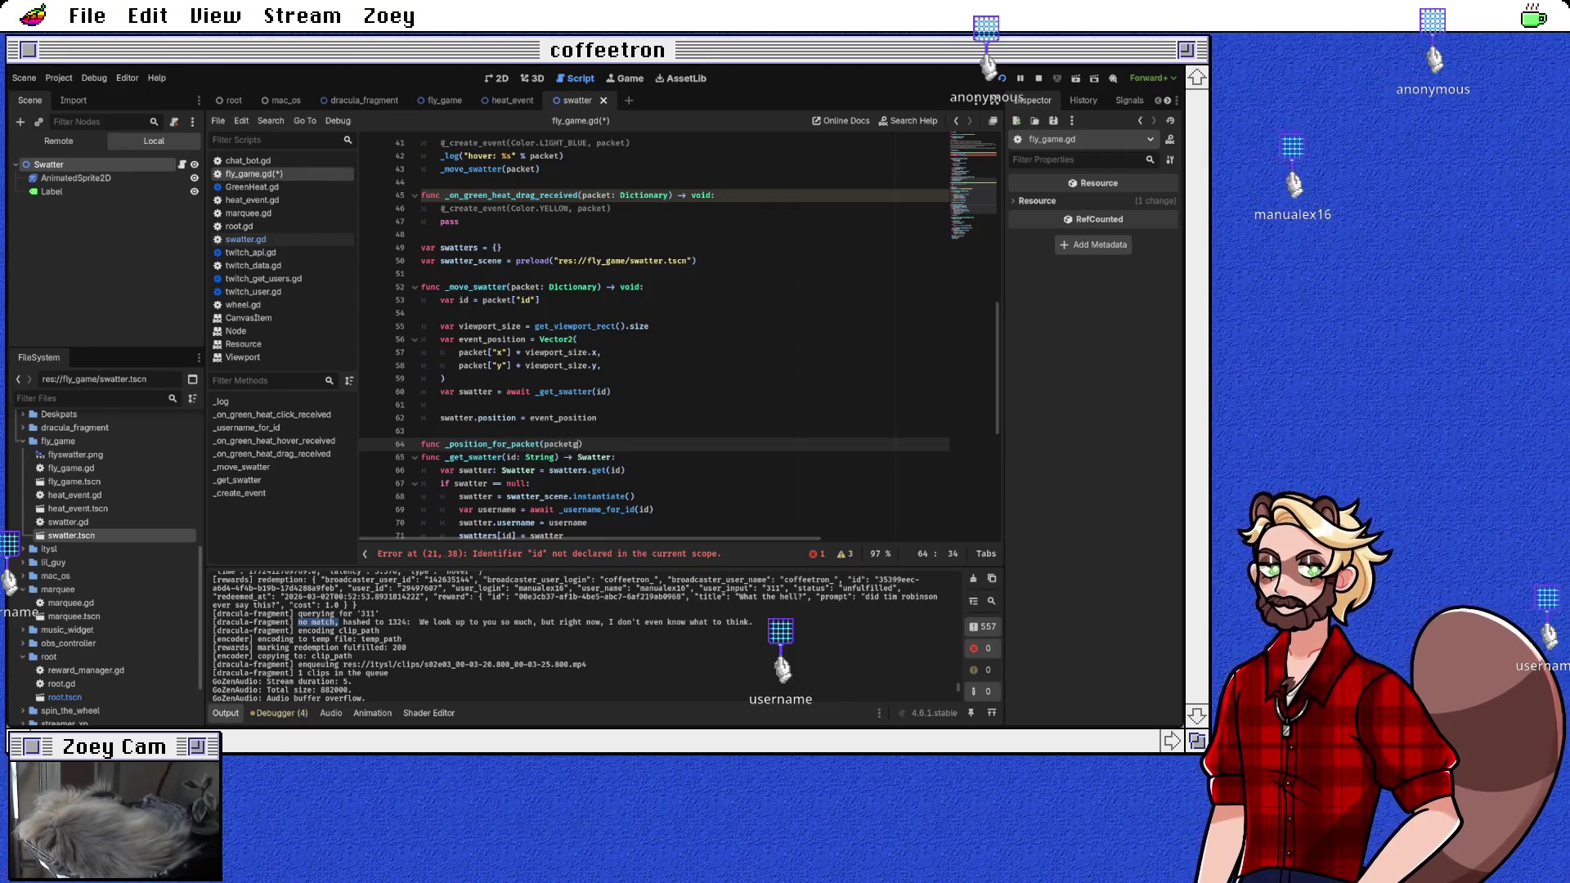
key("BackSpace")
type(": Dic")
key("Return")
type("Vect")
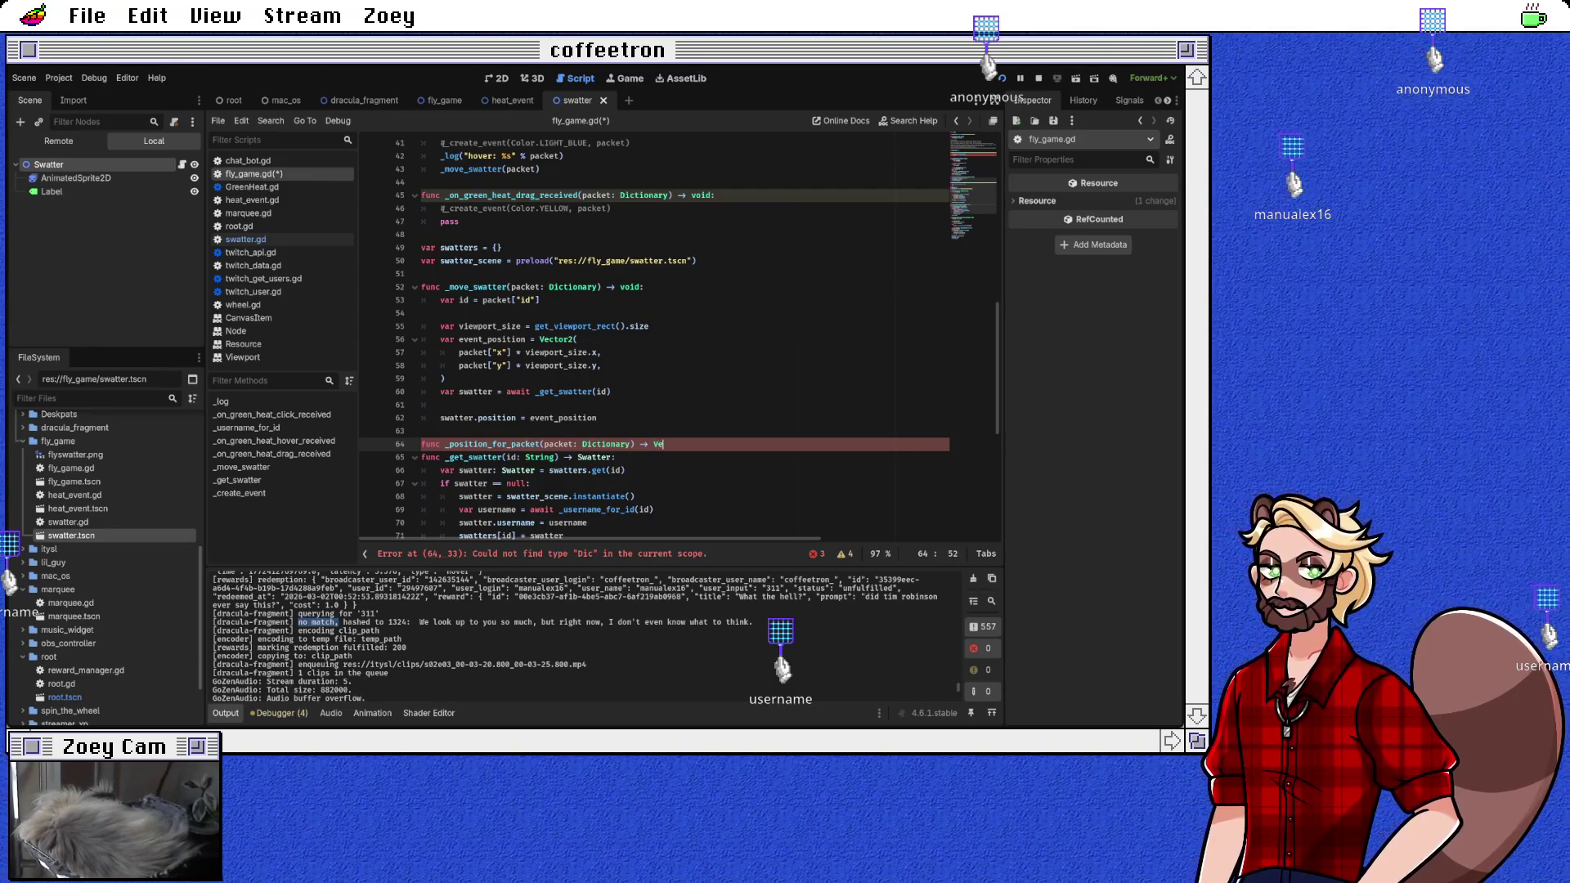
key("Return")
type(":")
key("Return")
Step: Paste the viewport_size and Vector2 position calculation into _position_for_packet, ending with return event_position
left_click(514, 326)
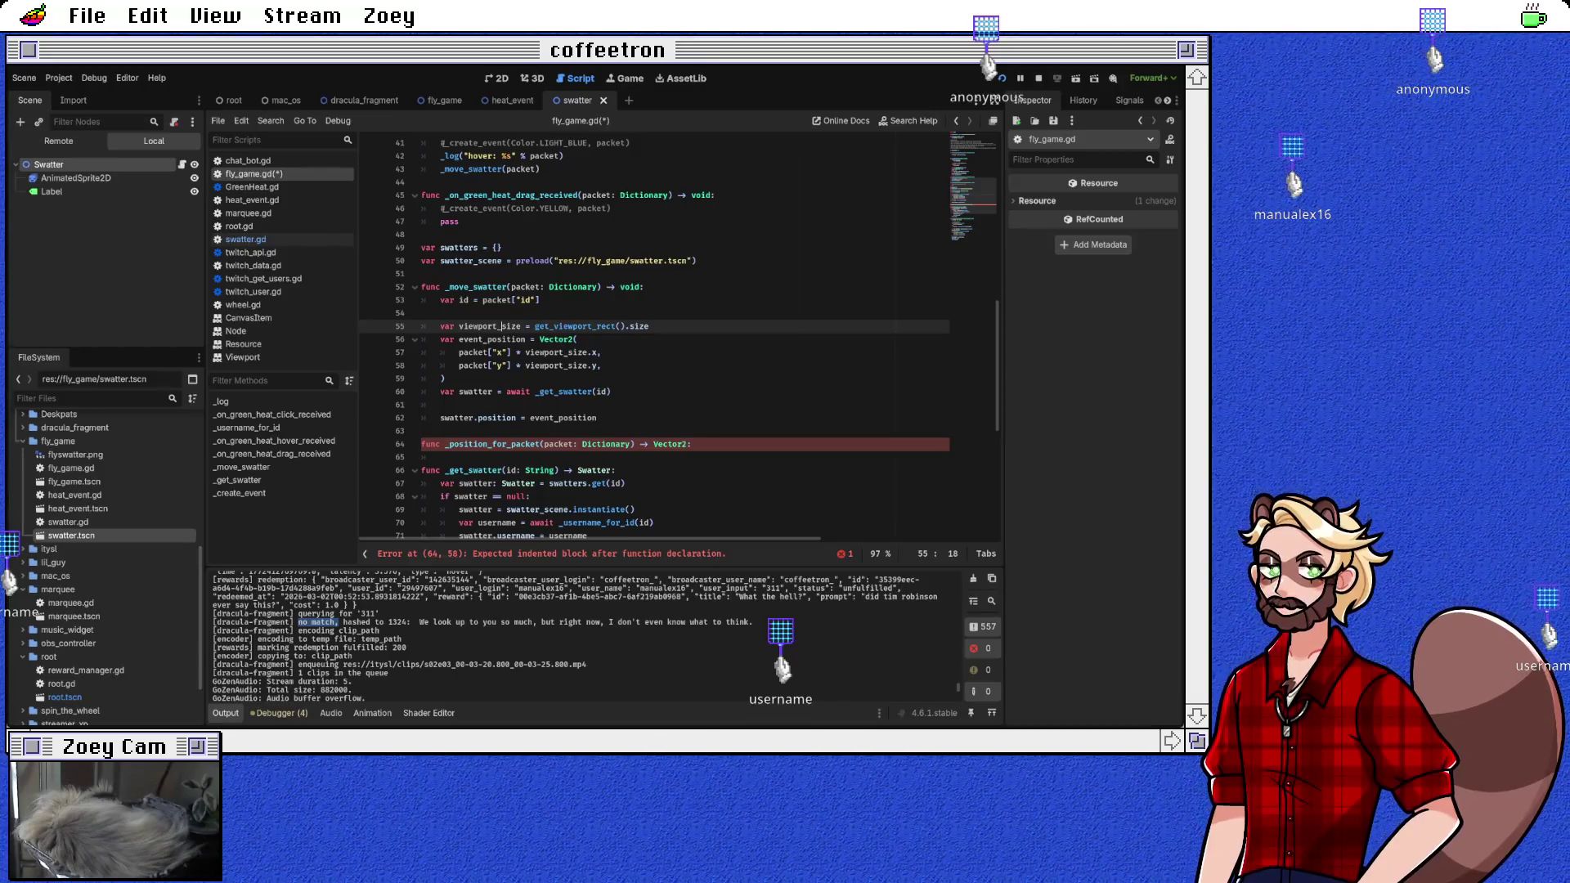
triple_click(577, 325)
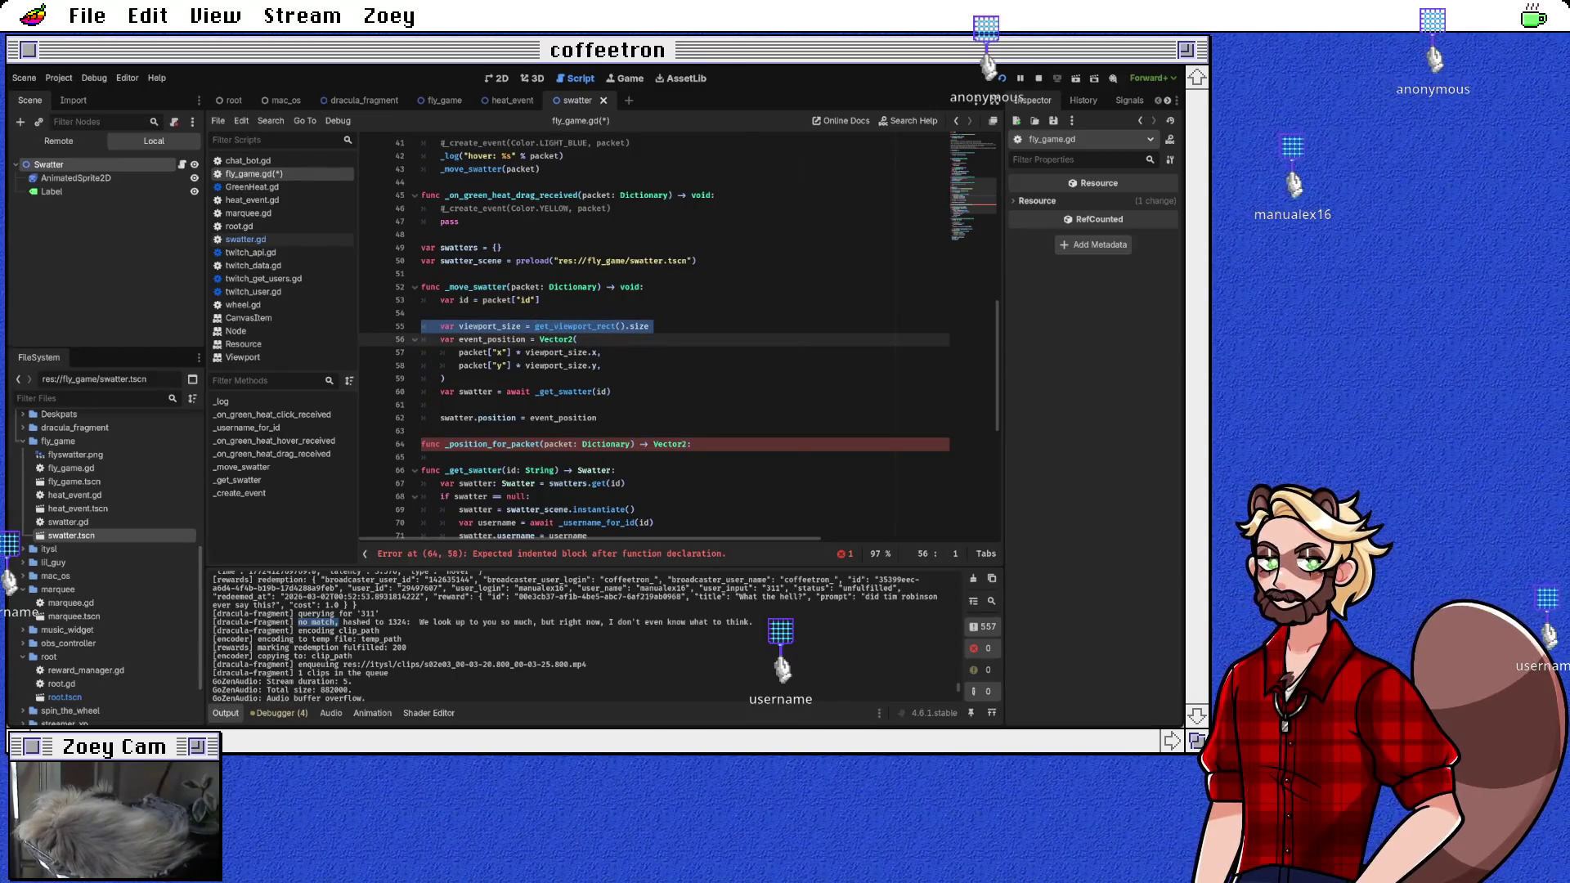
key("shift+Down")
key("shift+Down")
key("shift+Down")
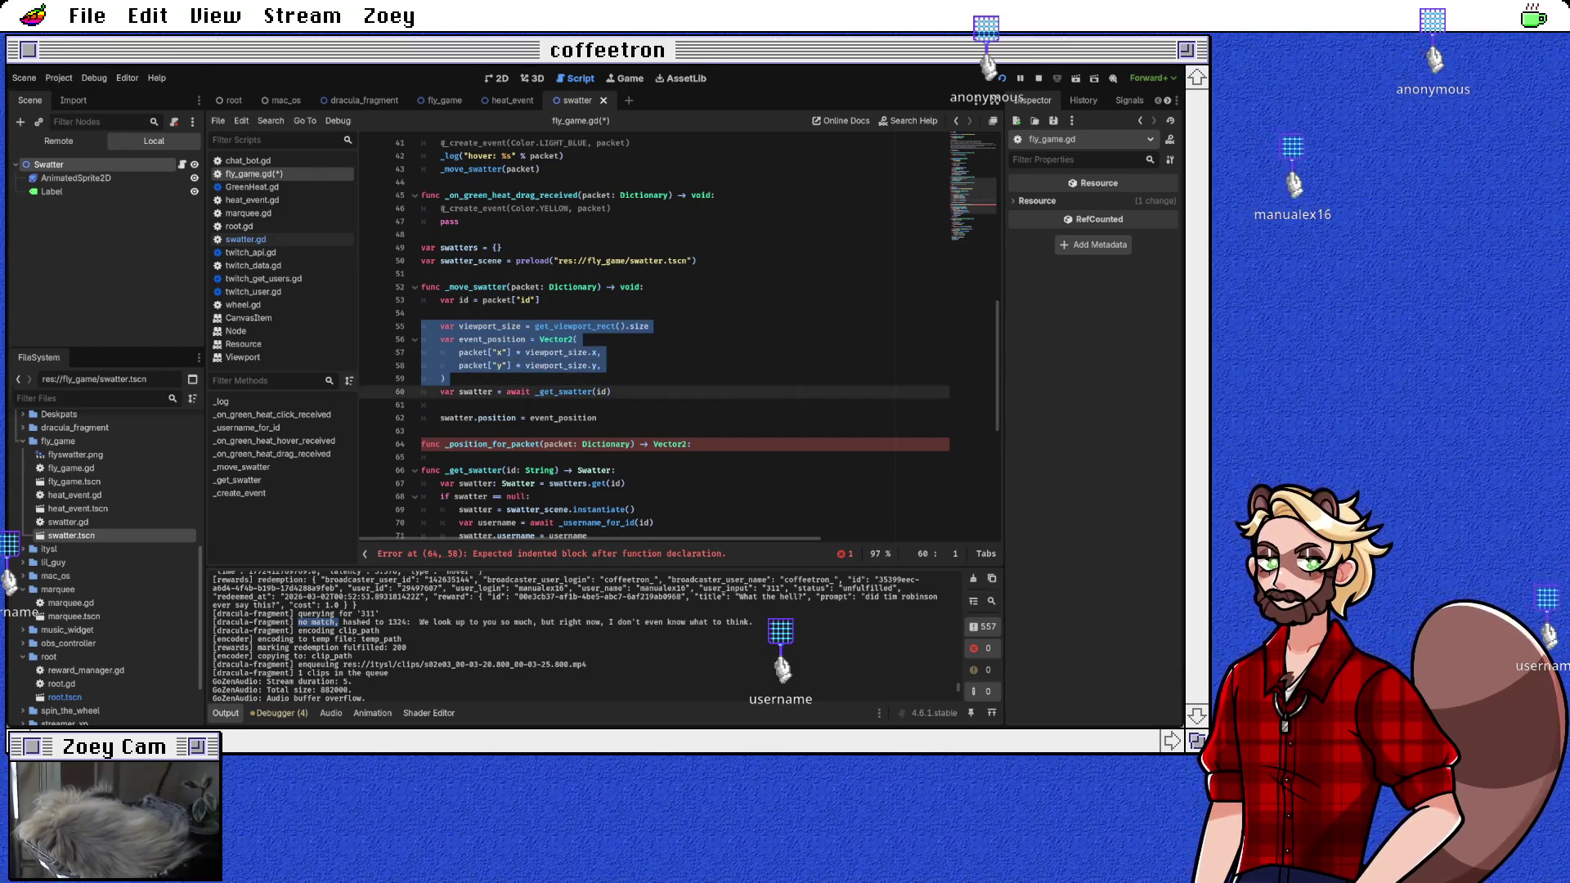
left_click(439, 457)
type("var viewport_size = get_viewport_rect().size \tvar event_position = Vector2( \t\tpacket[\"x\"] * viewport_size.x, \t\tpacket[\"y\"] * viewport_size.y, \t)")
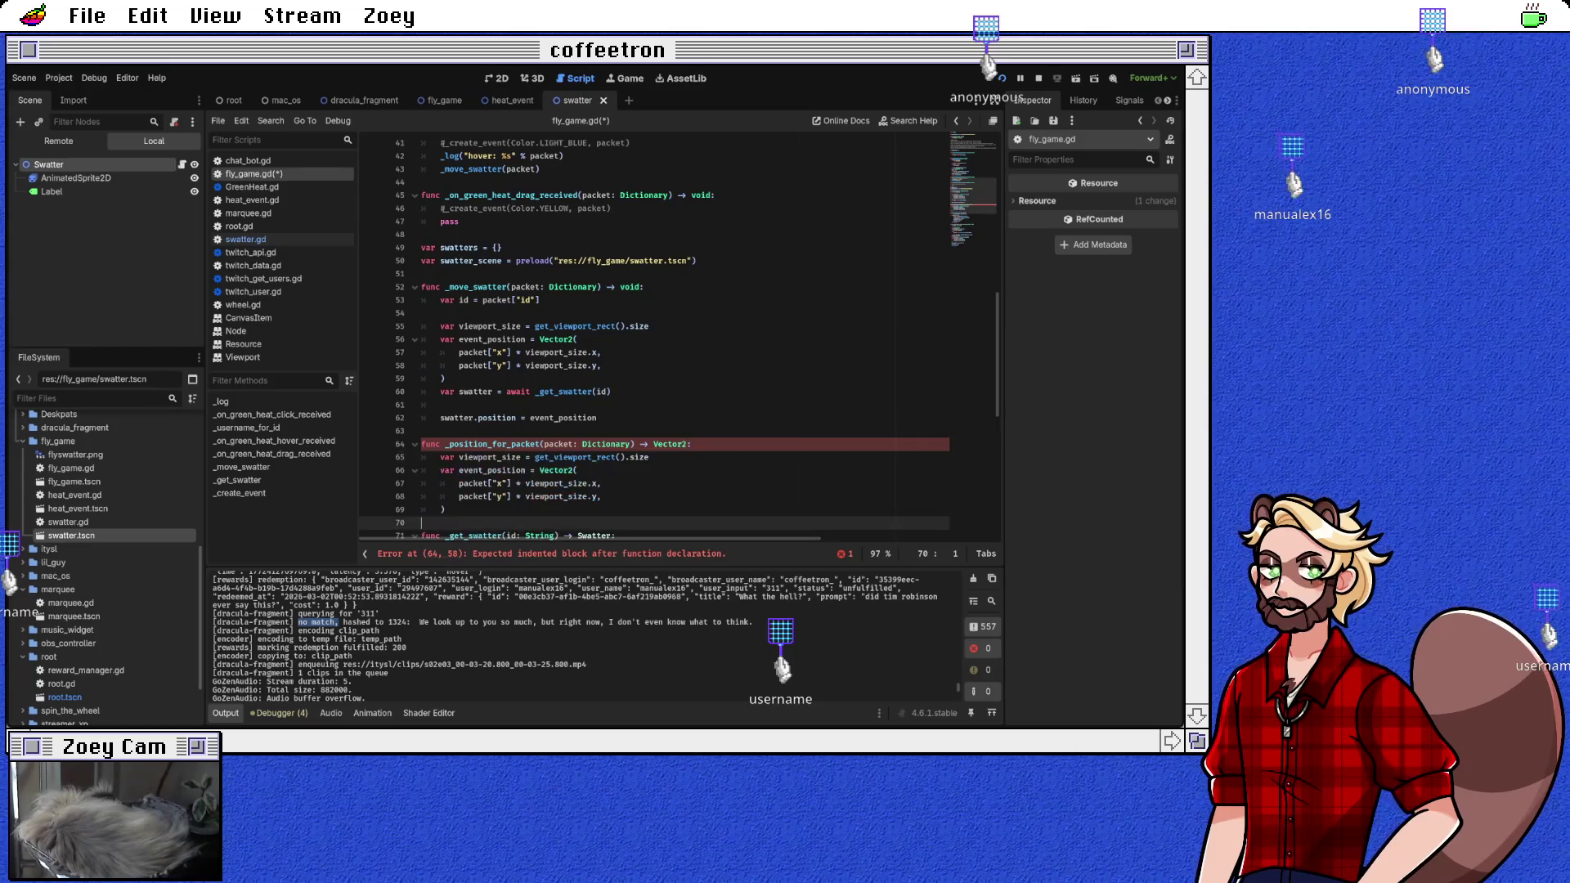
type("return ")
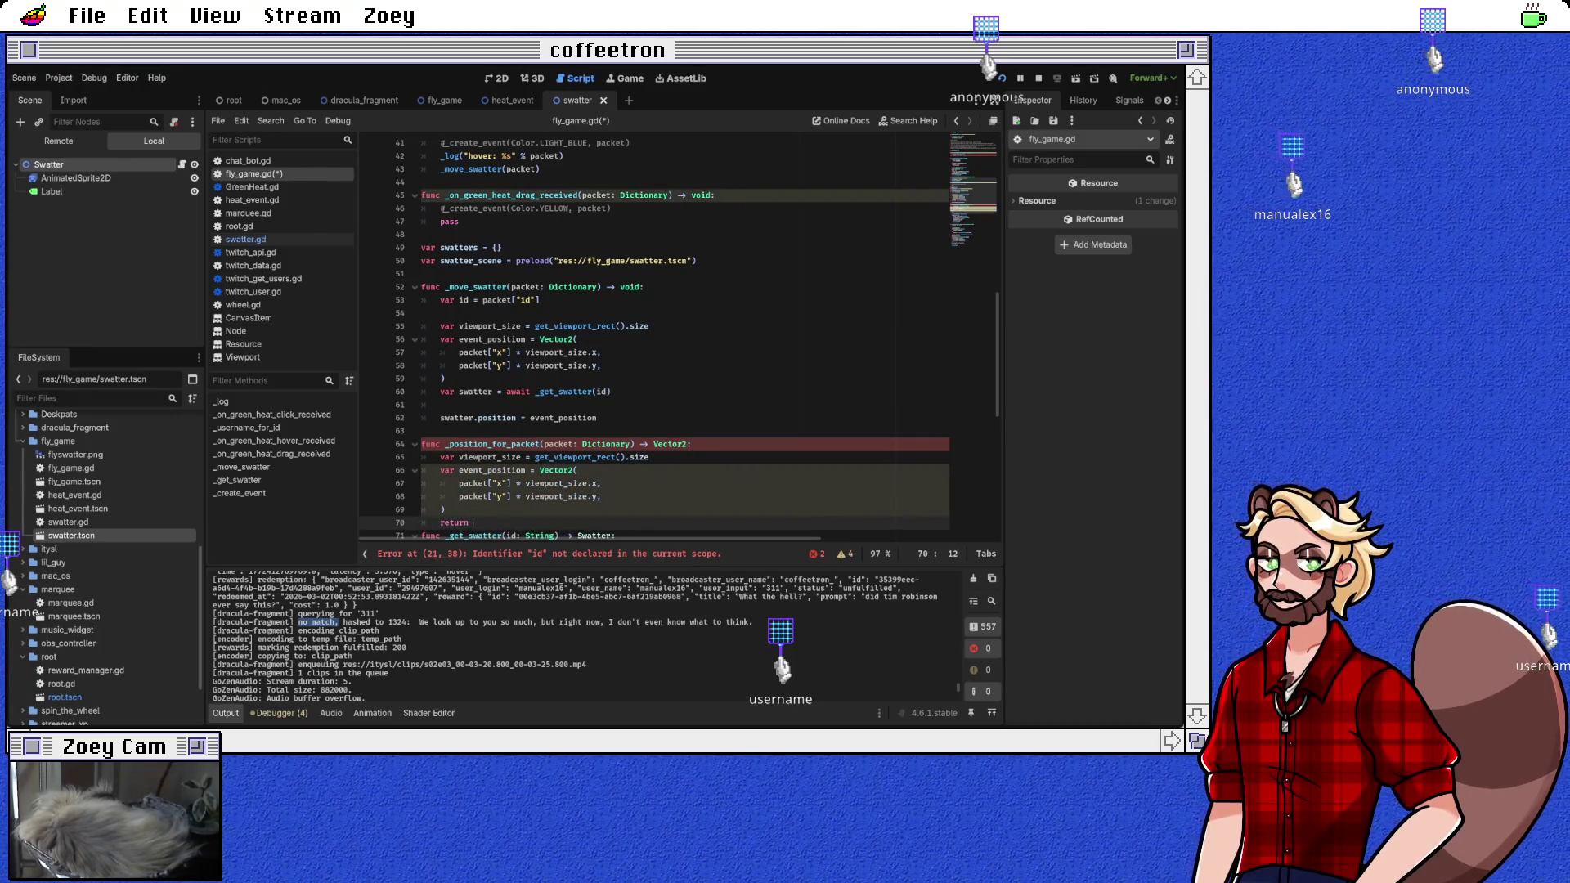
type("event_position")
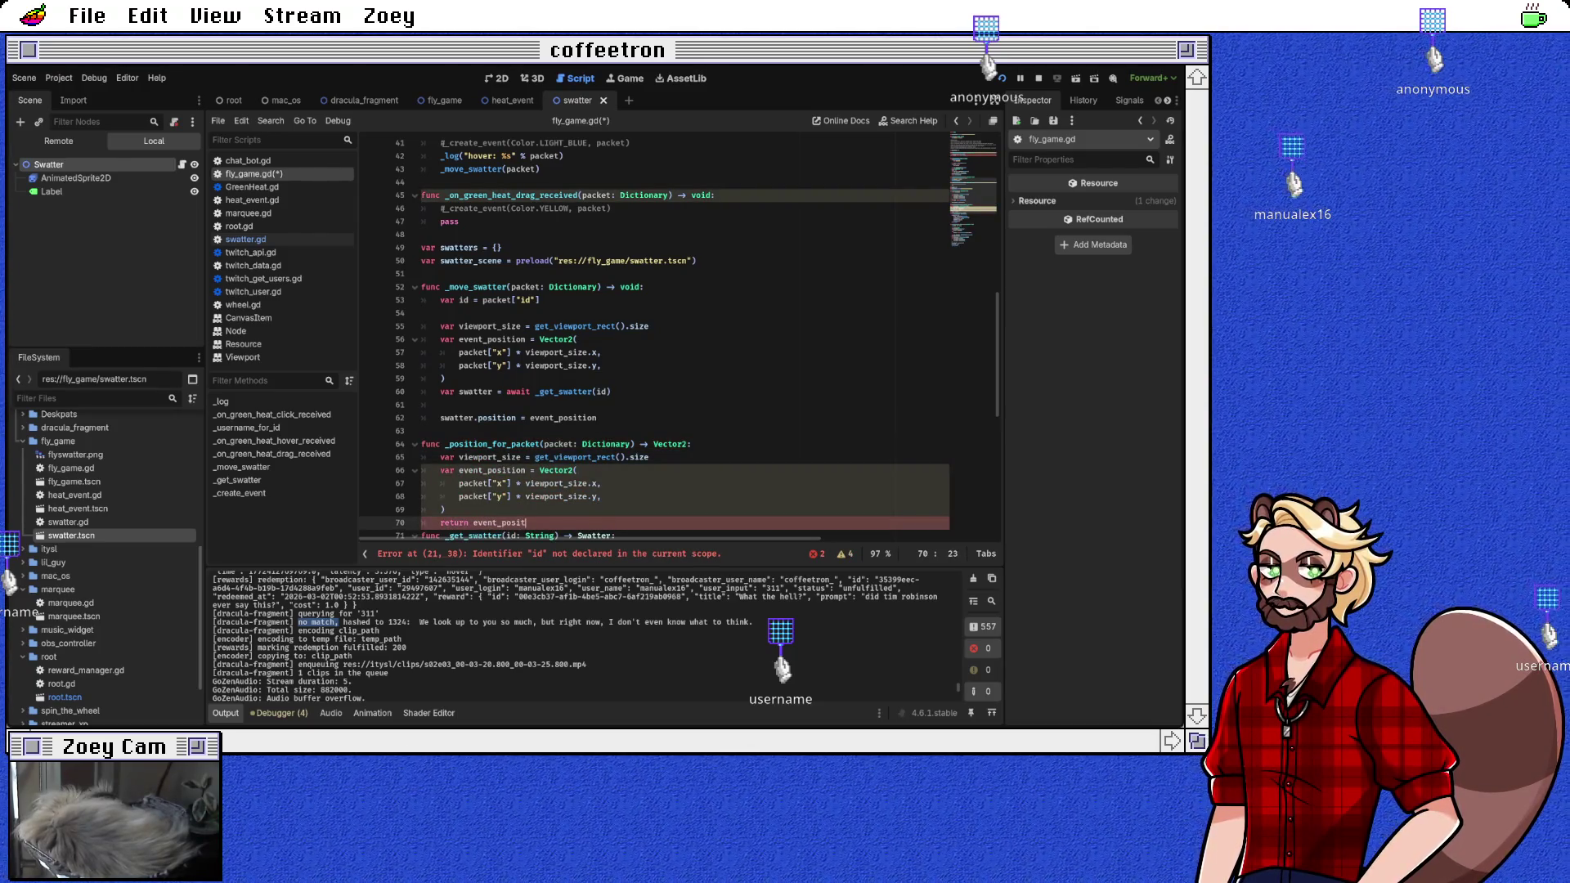
key("Return")
key("Down")
Step: Make _position_for_packet return the Vector2 directly and delete the redundant return event_position line
left_click(541, 497)
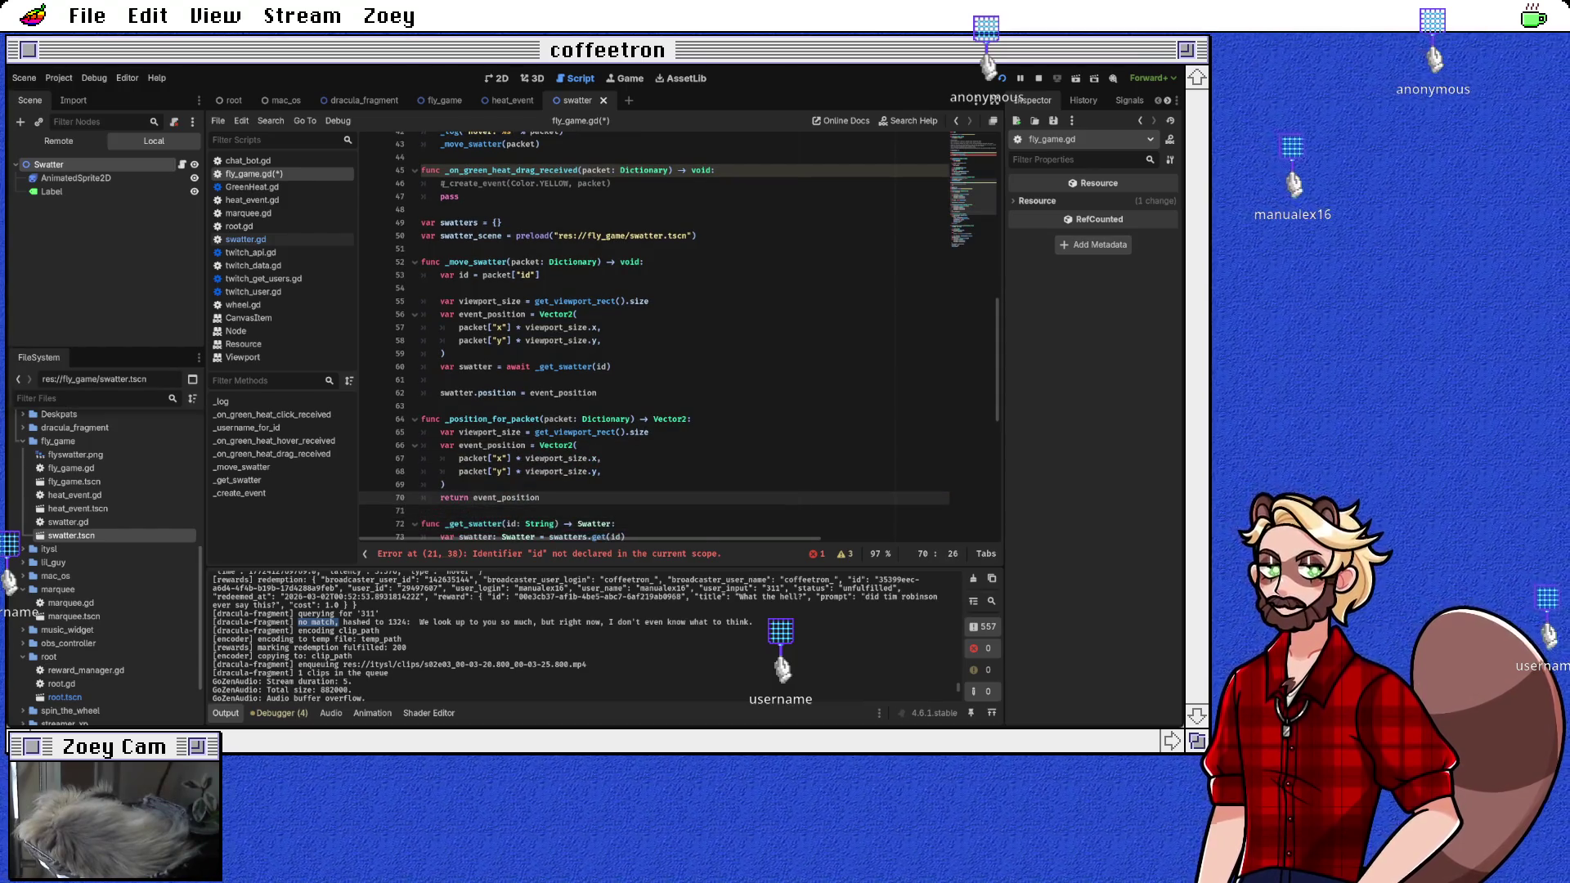
left_click_drag(440, 445, 527, 445)
type("return")
key("Delete")
key("Delete")
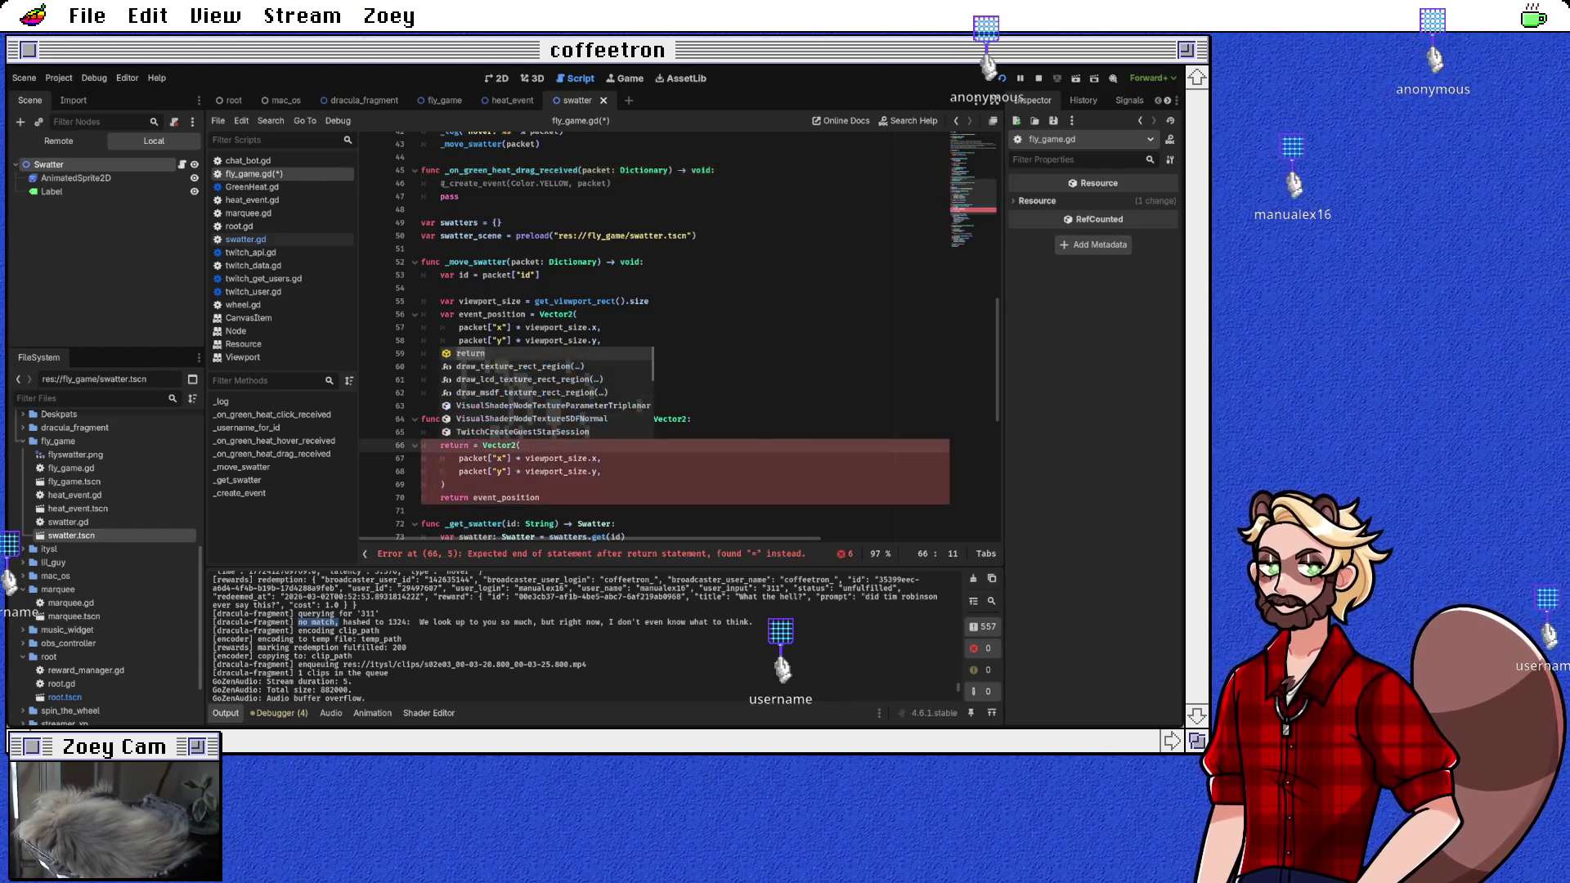
key("Escape")
key("Down")
key("Down")
key("Down")
key("End")
key("shift+Down")
key("shift+End")
key("Delete")
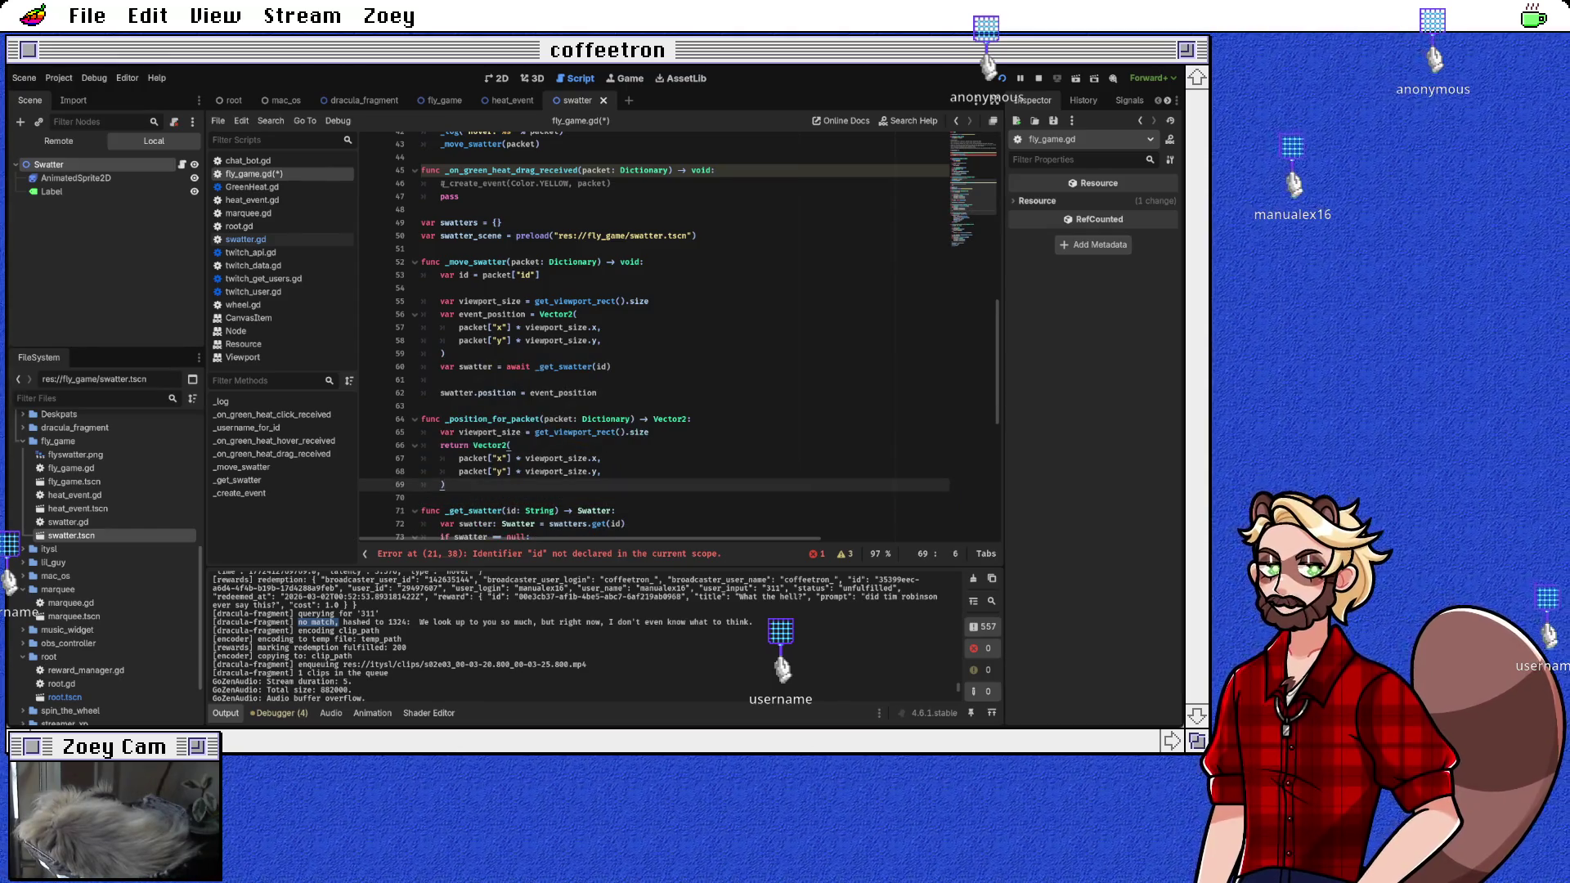
Step: Replace _move_swatter's inline Vector2 block with _position_for_packet(packet) and delete the unused viewport_size line
left_click_drag(539, 314, 446, 354)
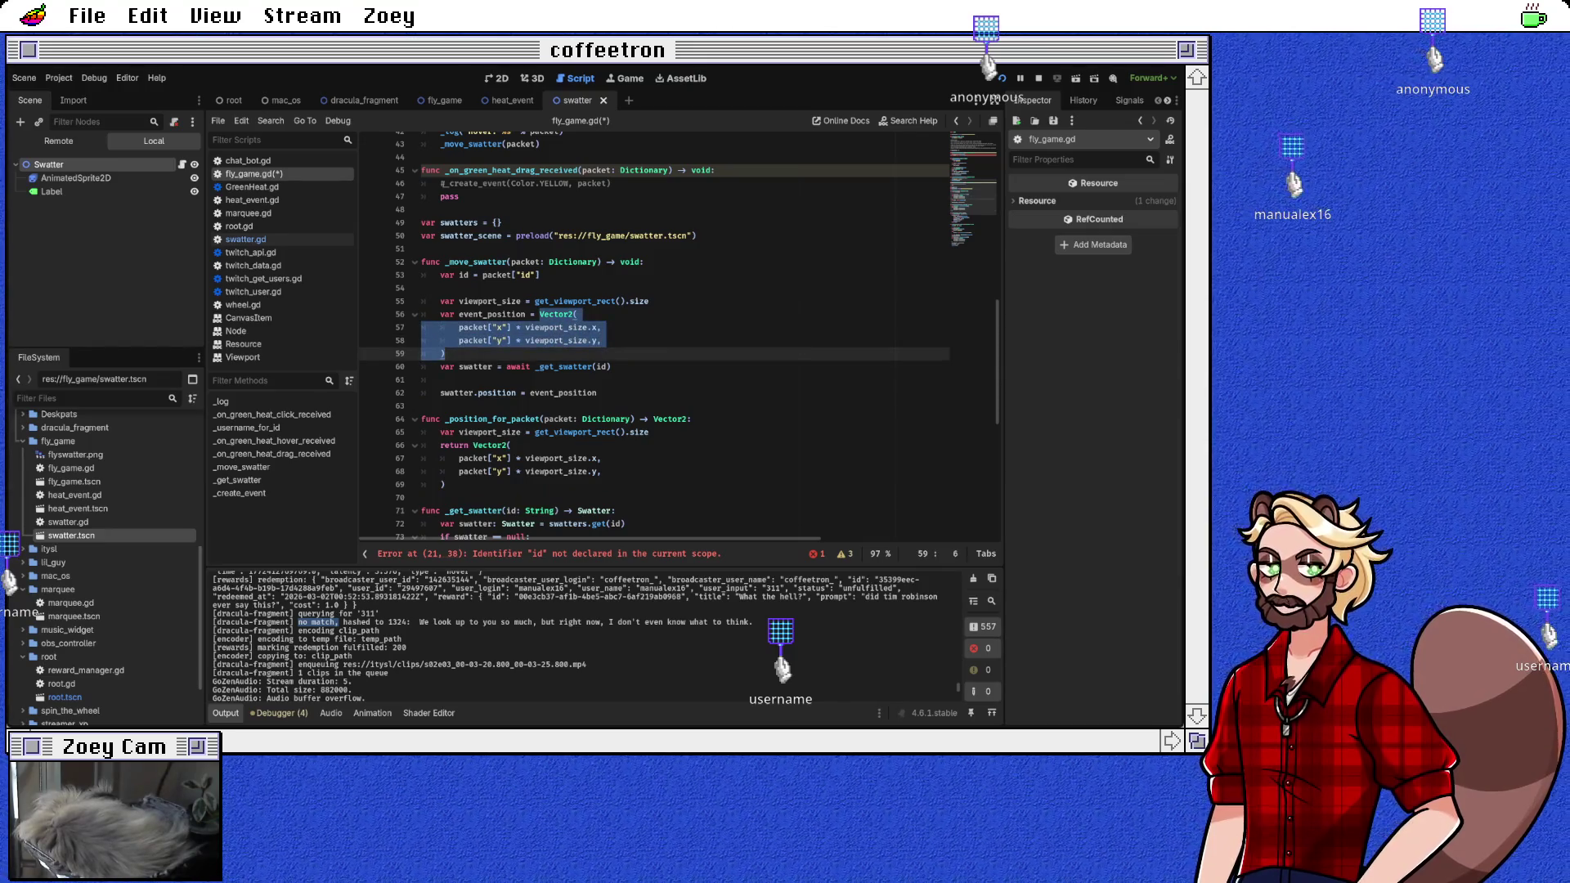
key("BackSpace")
type("_pos")
key("Return")
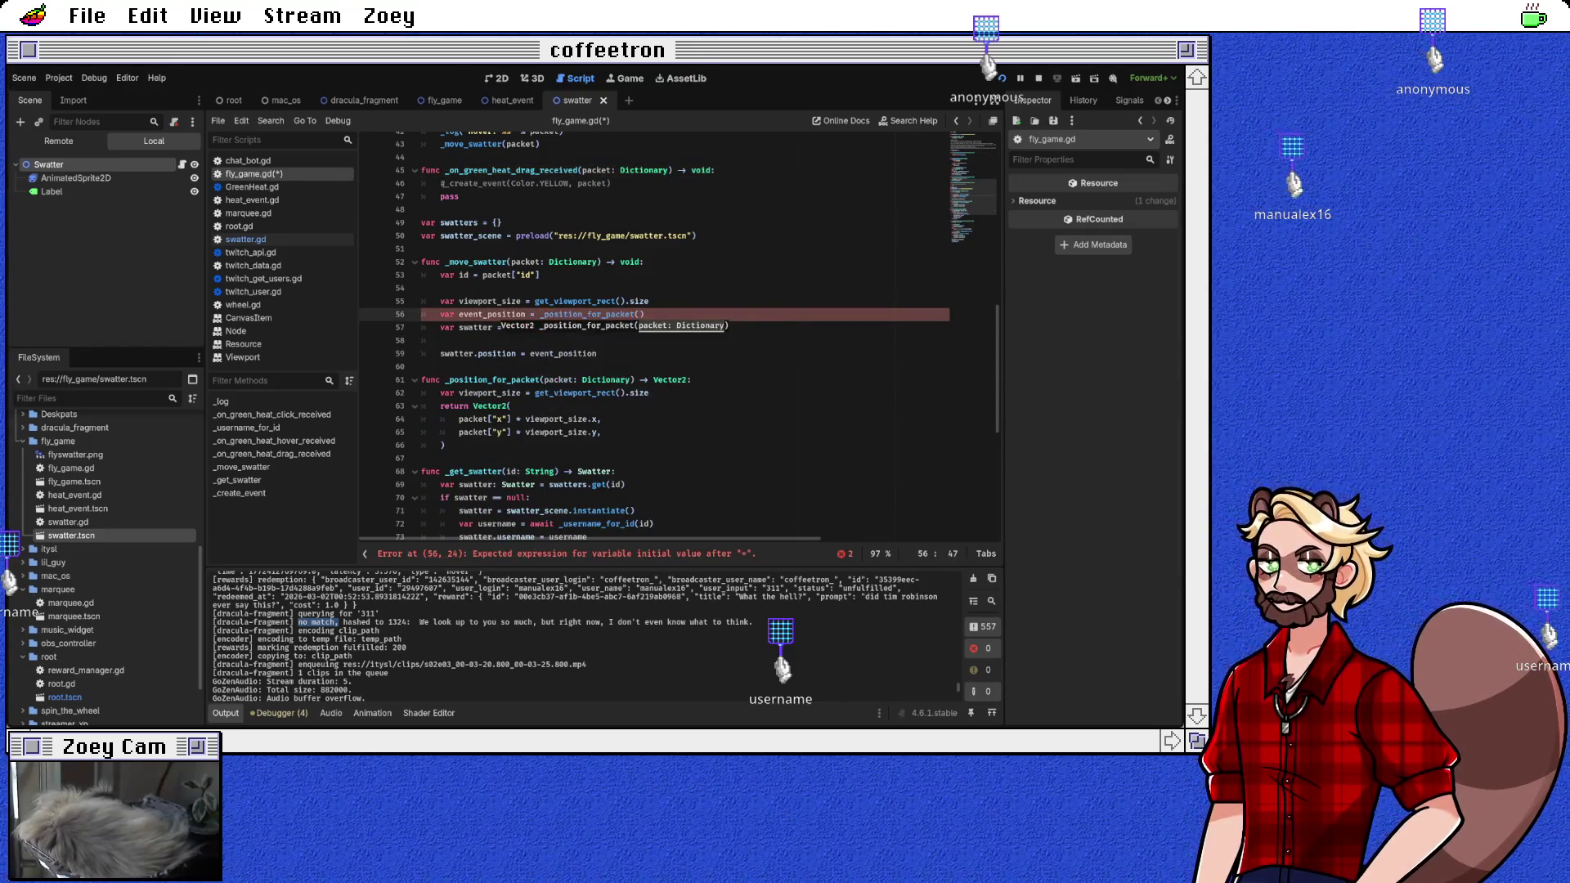
type("packet)")
key("Up")
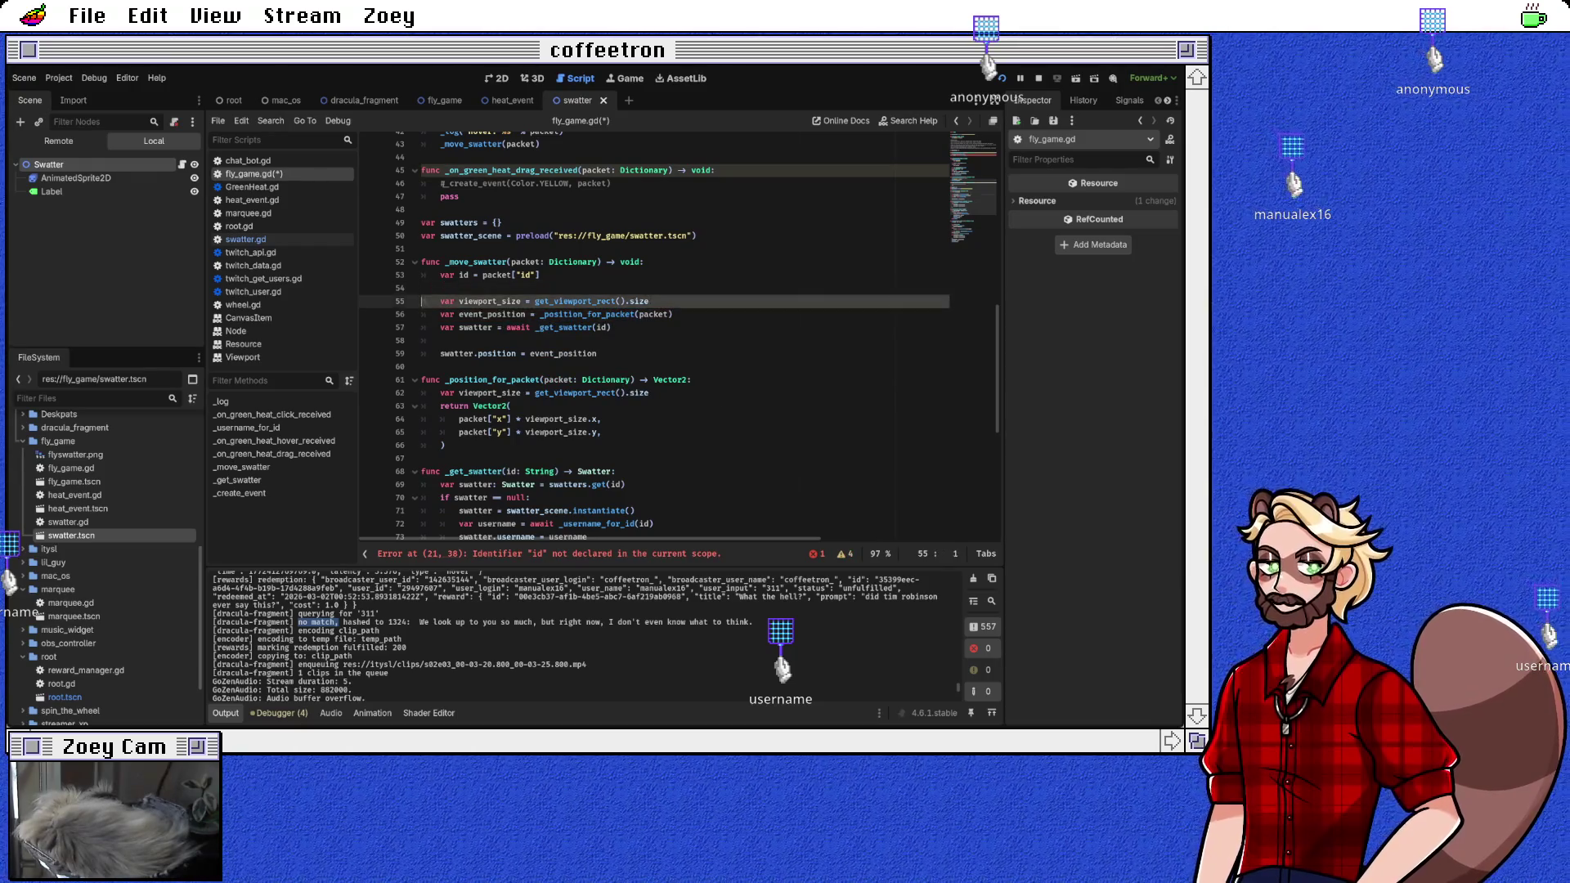
key("ctrl+shift+k")
key("Up")
key("BackSpace")
left_click(440, 314)
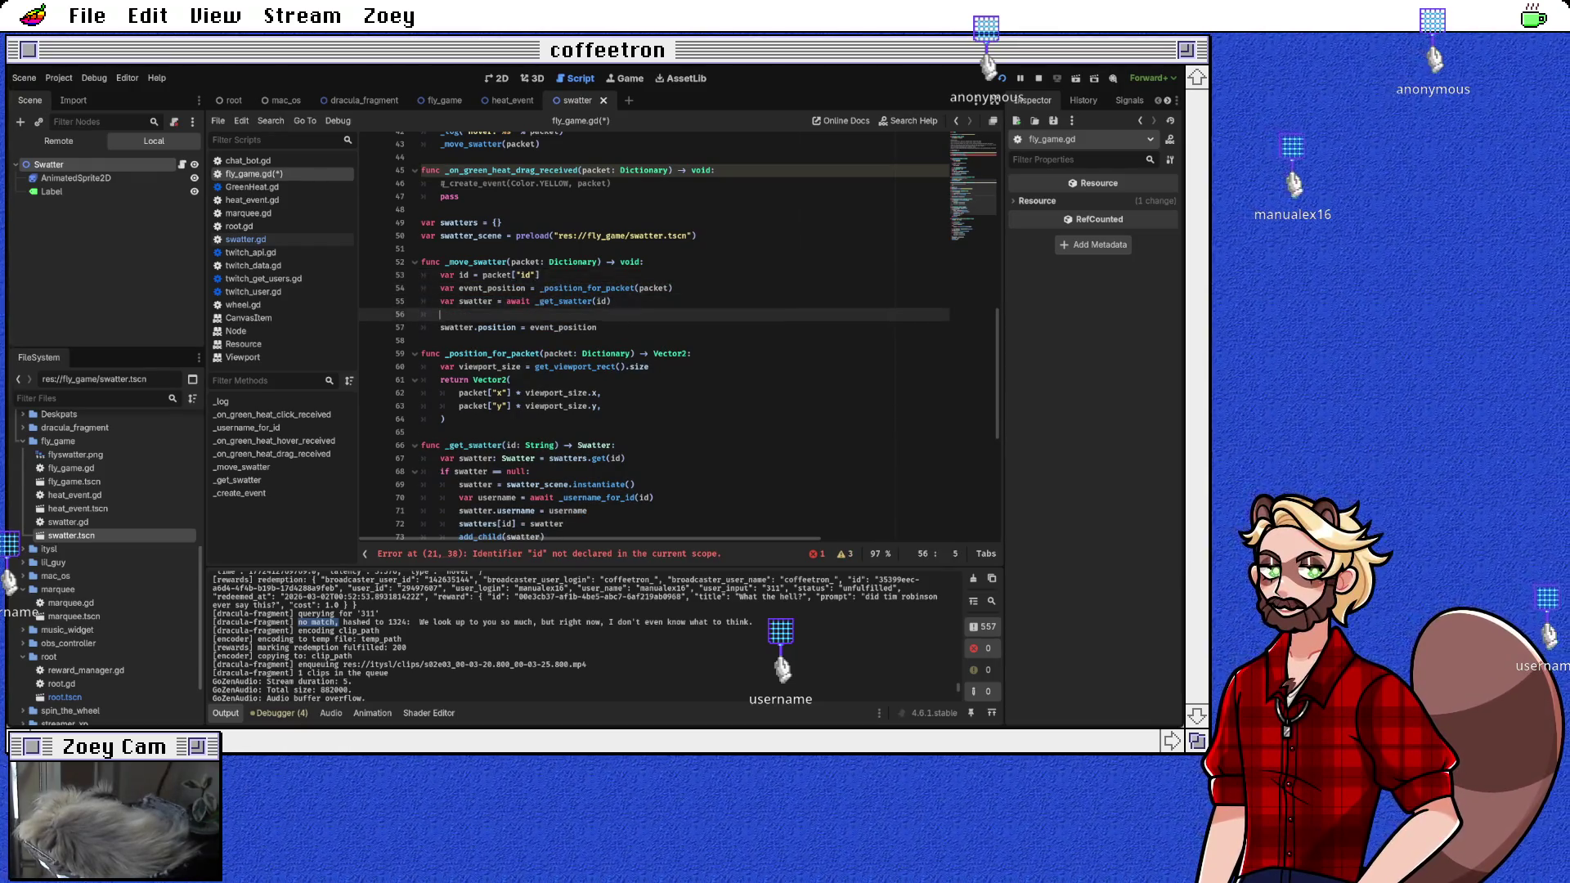
scroll(655, 336, "up", 2)
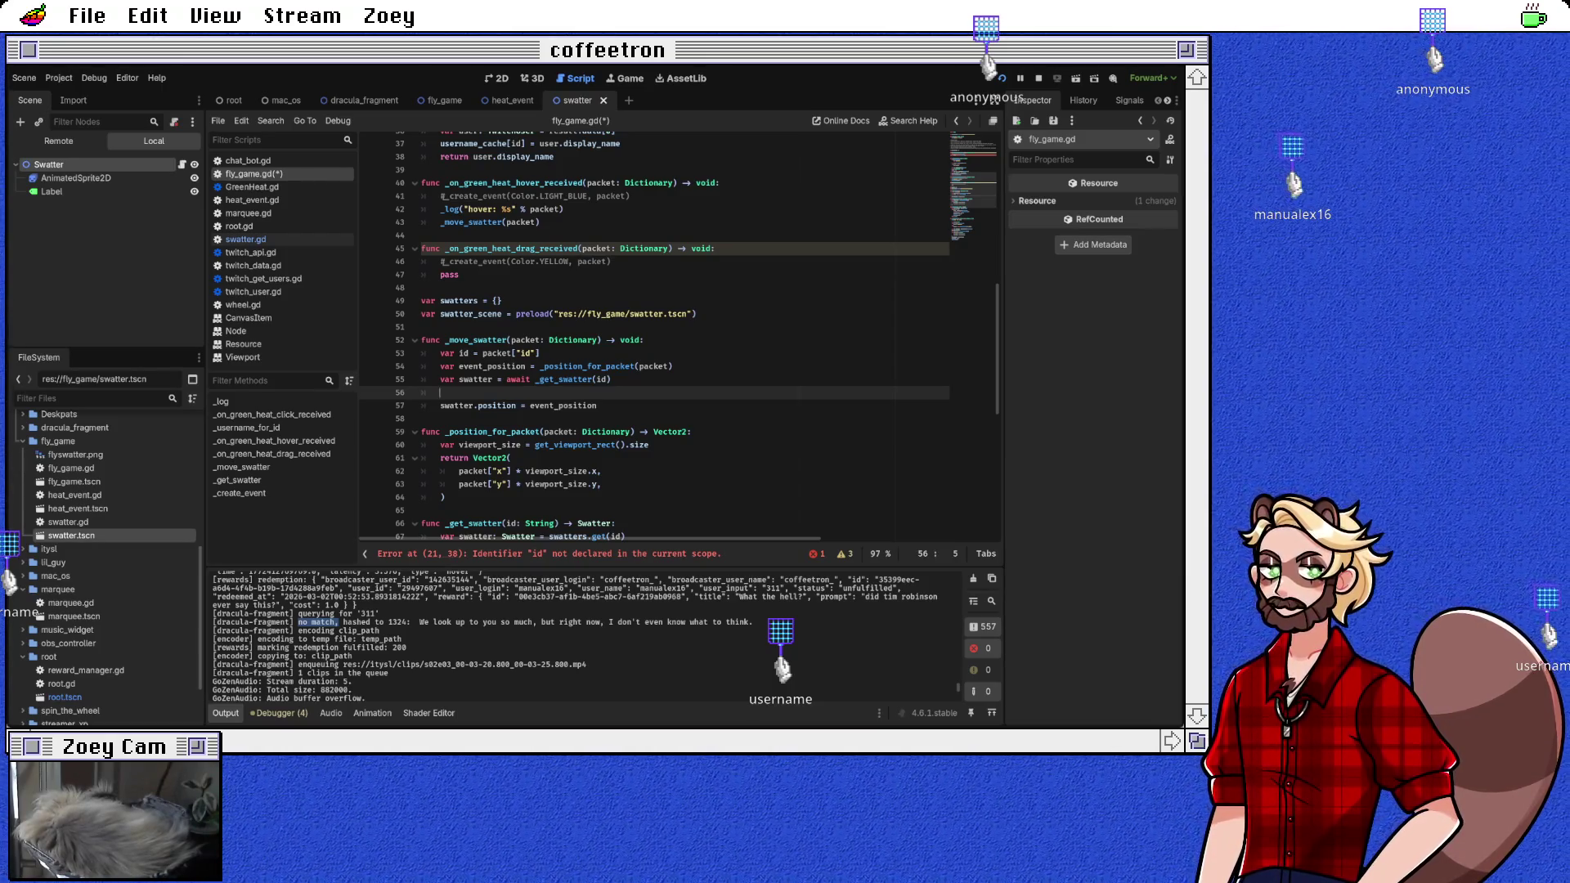
Step: Copy the id, event_position and swatter-position lines from _move_swatter into _on_green_heat_click_received
scroll(655, 336, "up", 4)
scroll(655, 336, "down", 2)
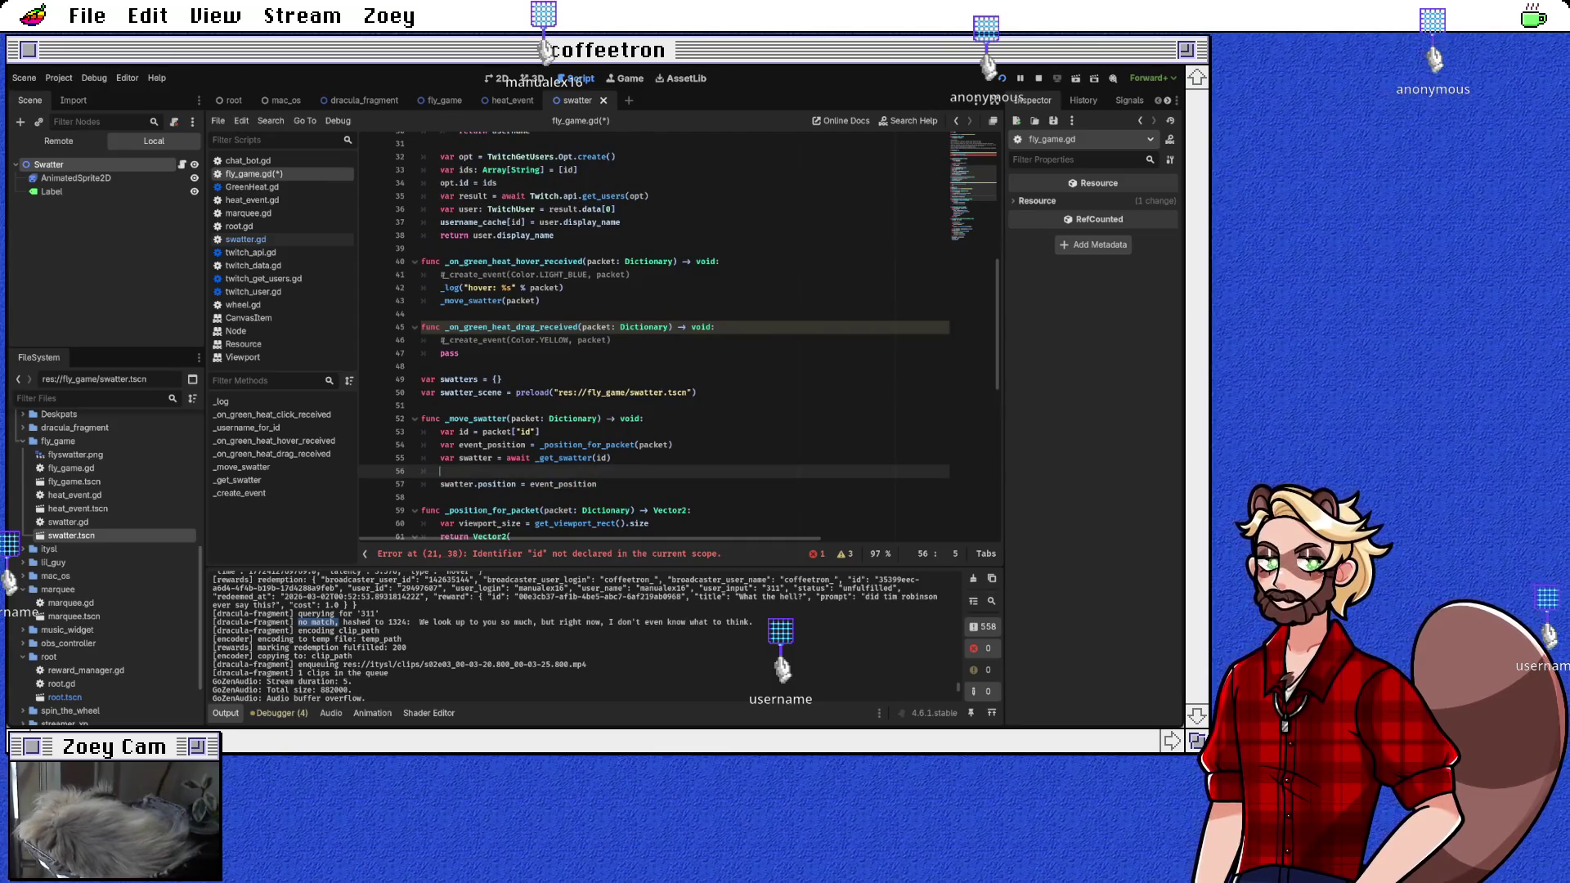
key("Up")
key("Home")
key("shift+Down")
key("shift+Down")
key("shift+Down")
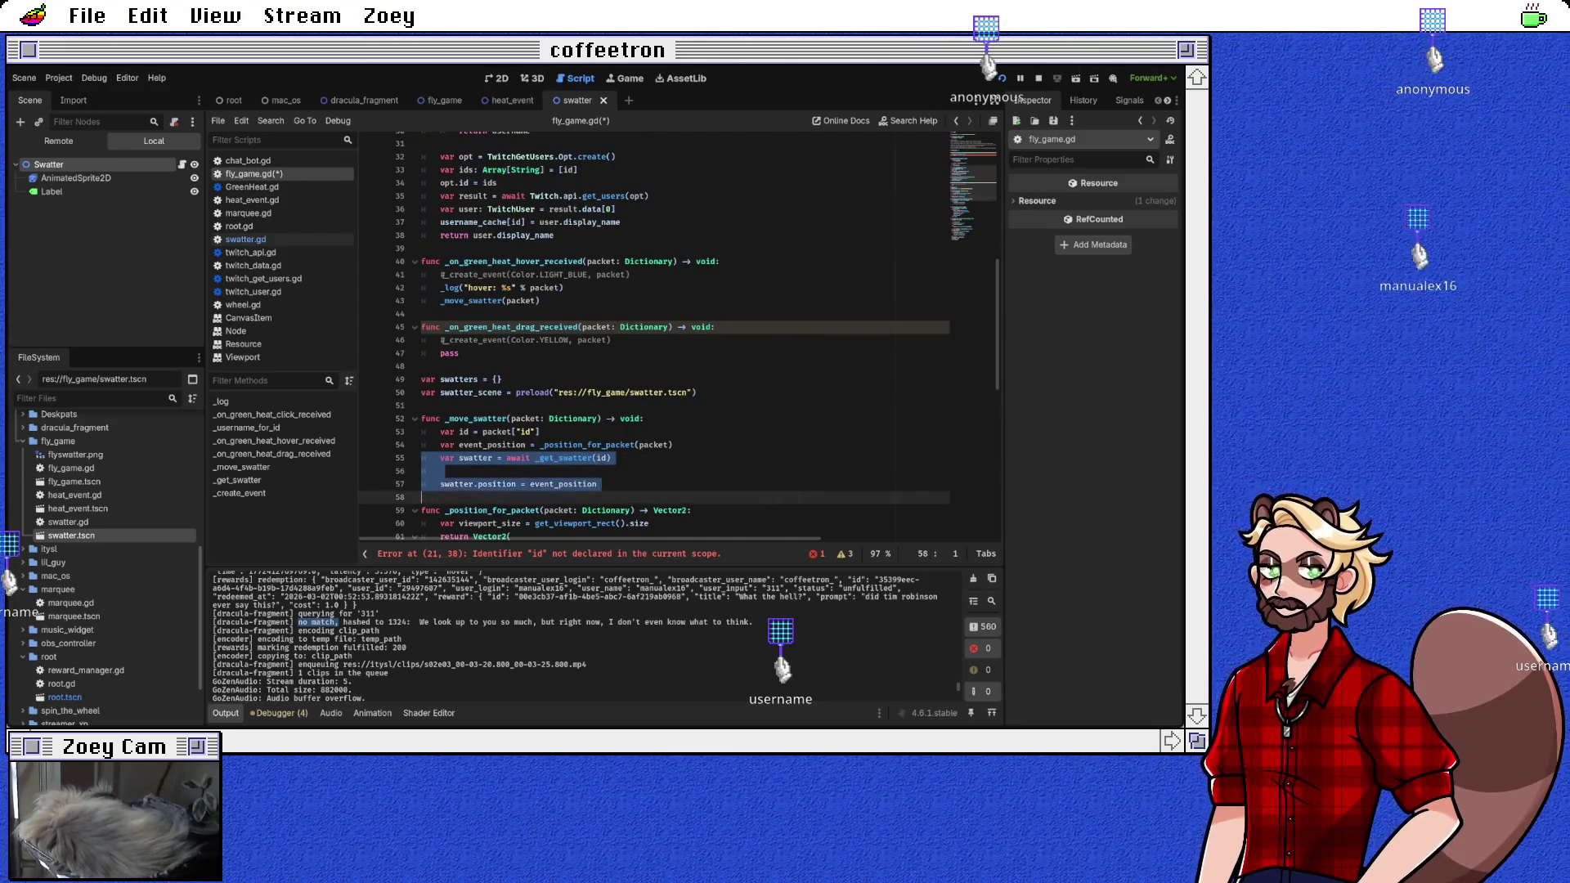
key("Up")
key("Up")
key("Up")
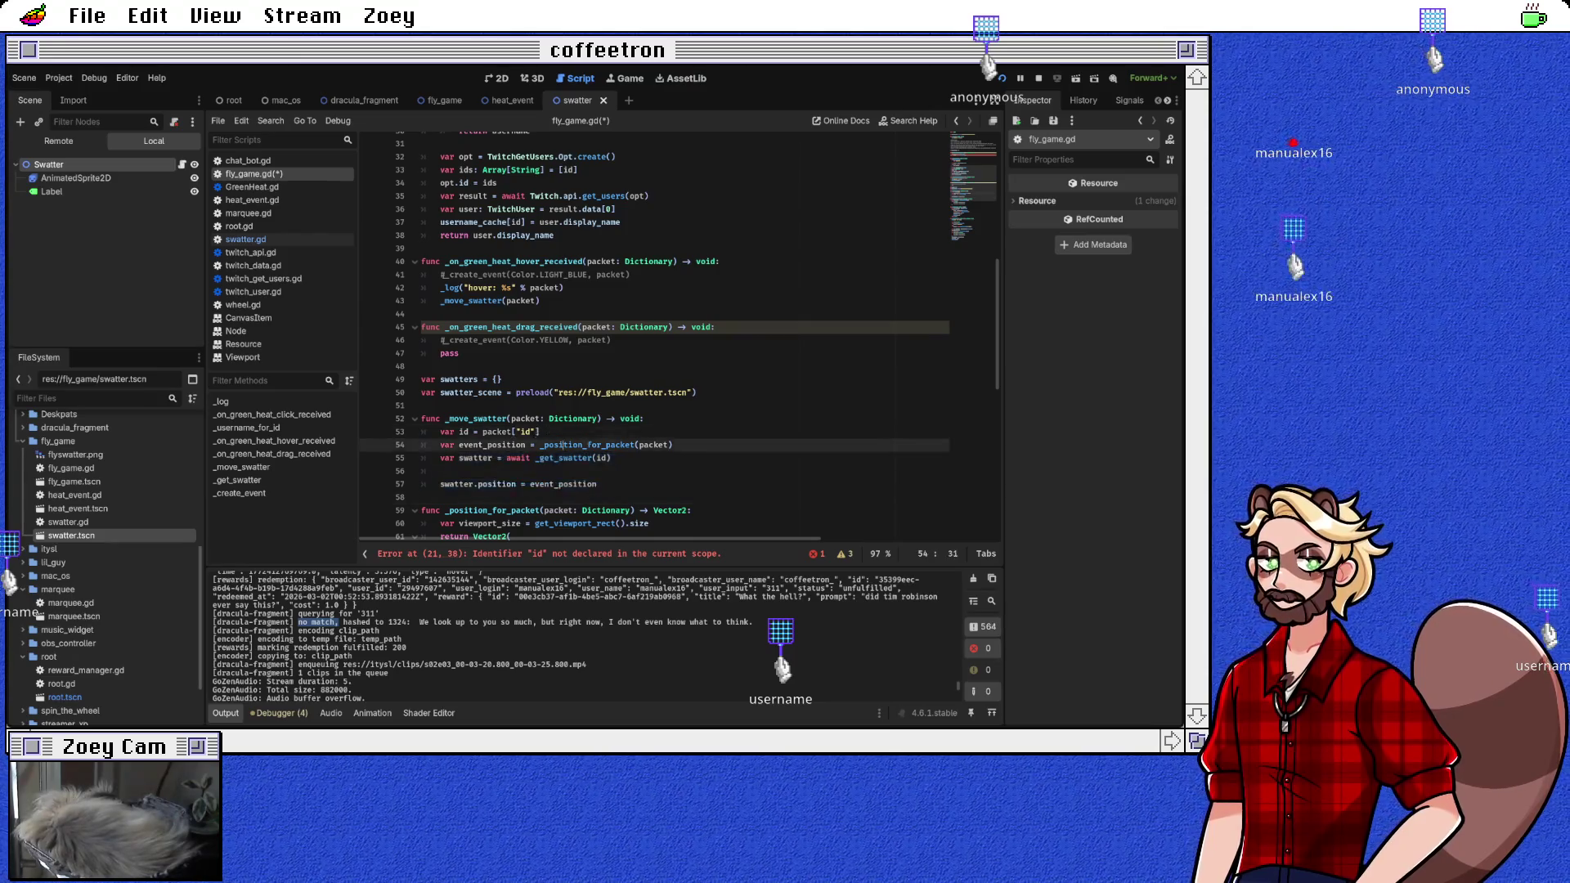
key("shift+Down")
key("Up")
key("Up")
key("shift+Down")
key("shift+Down")
key("shift+Down")
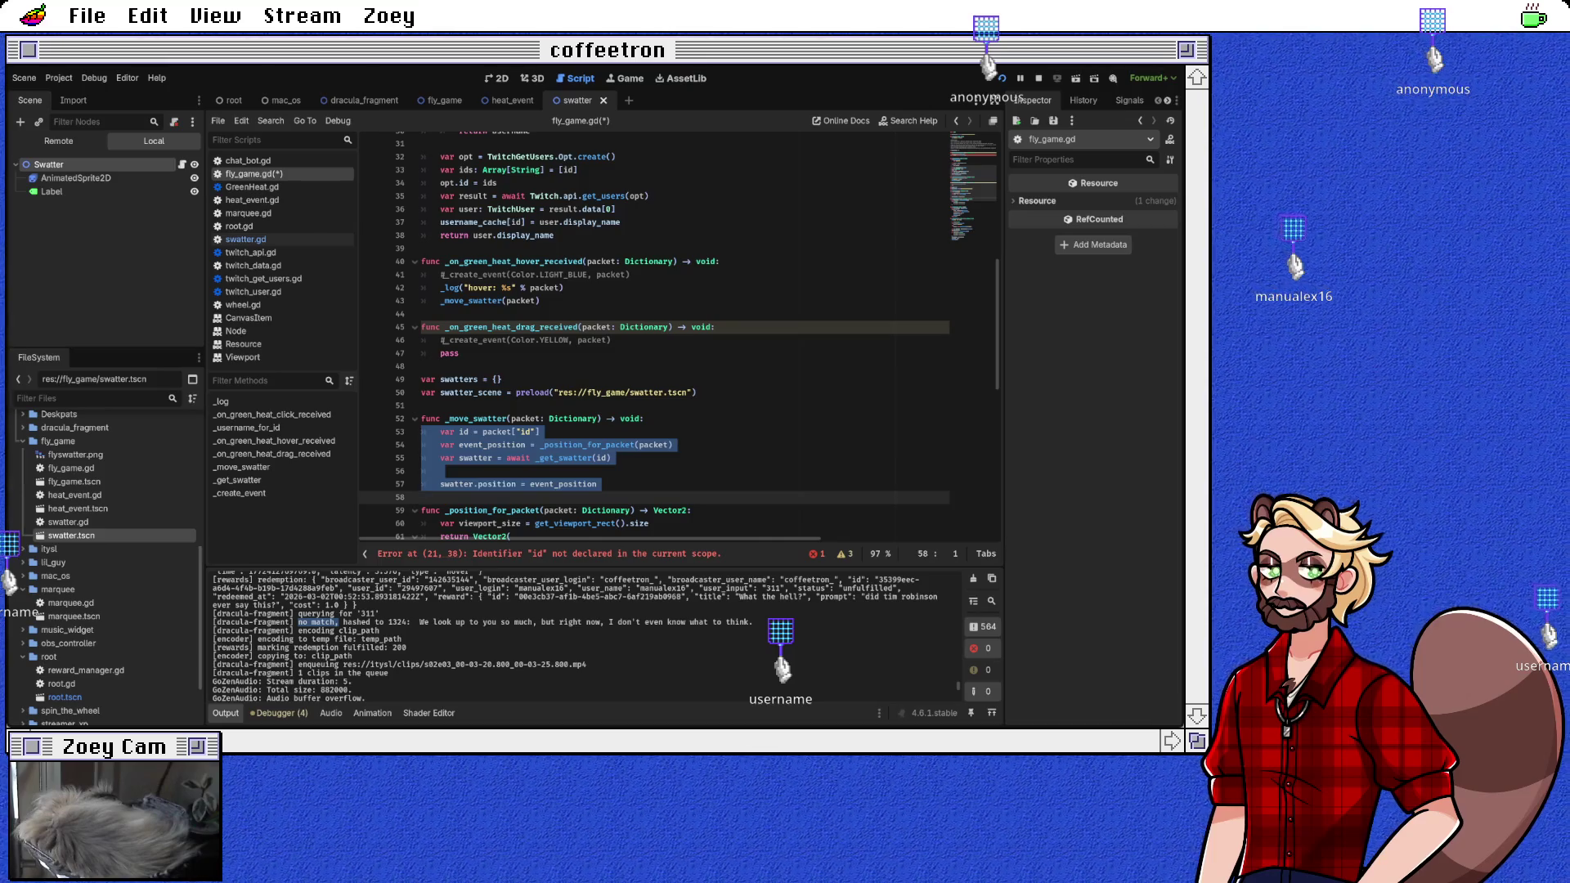
scroll(679, 335, "up", 5)
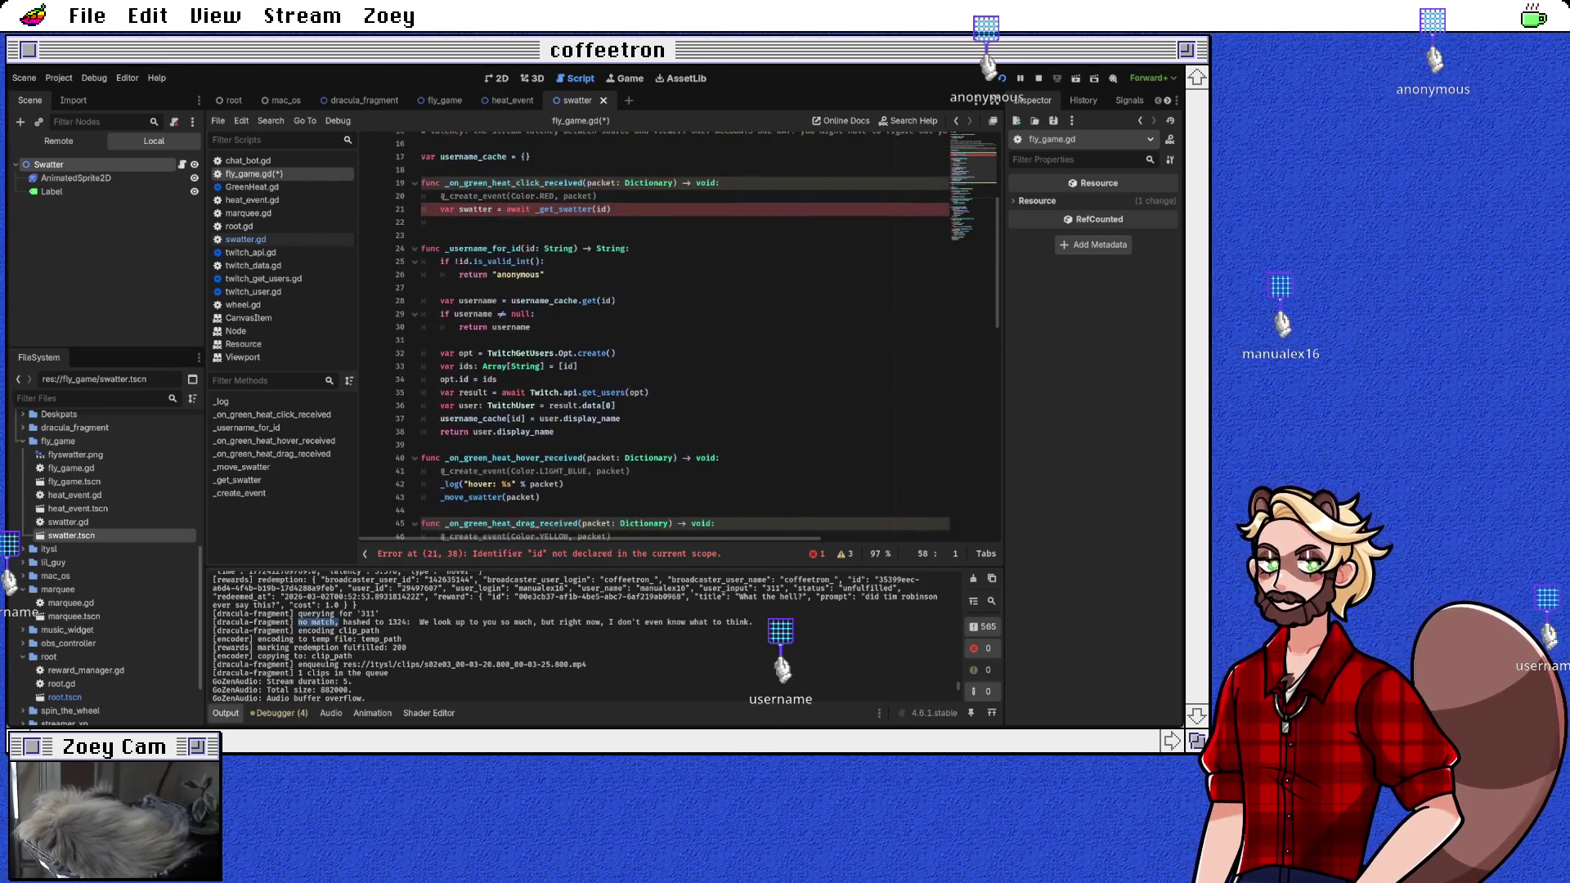
scroll(678, 335, "up", 2)
left_click(422, 274)
key("shift+Down")
key("shift+Down")
key("ctrl+z")
key("ctrl+z")
key("ctrl+z")
Step: Add a swatter.swat() call after the position assignment and save fly_game.gd
left_click(442, 327)
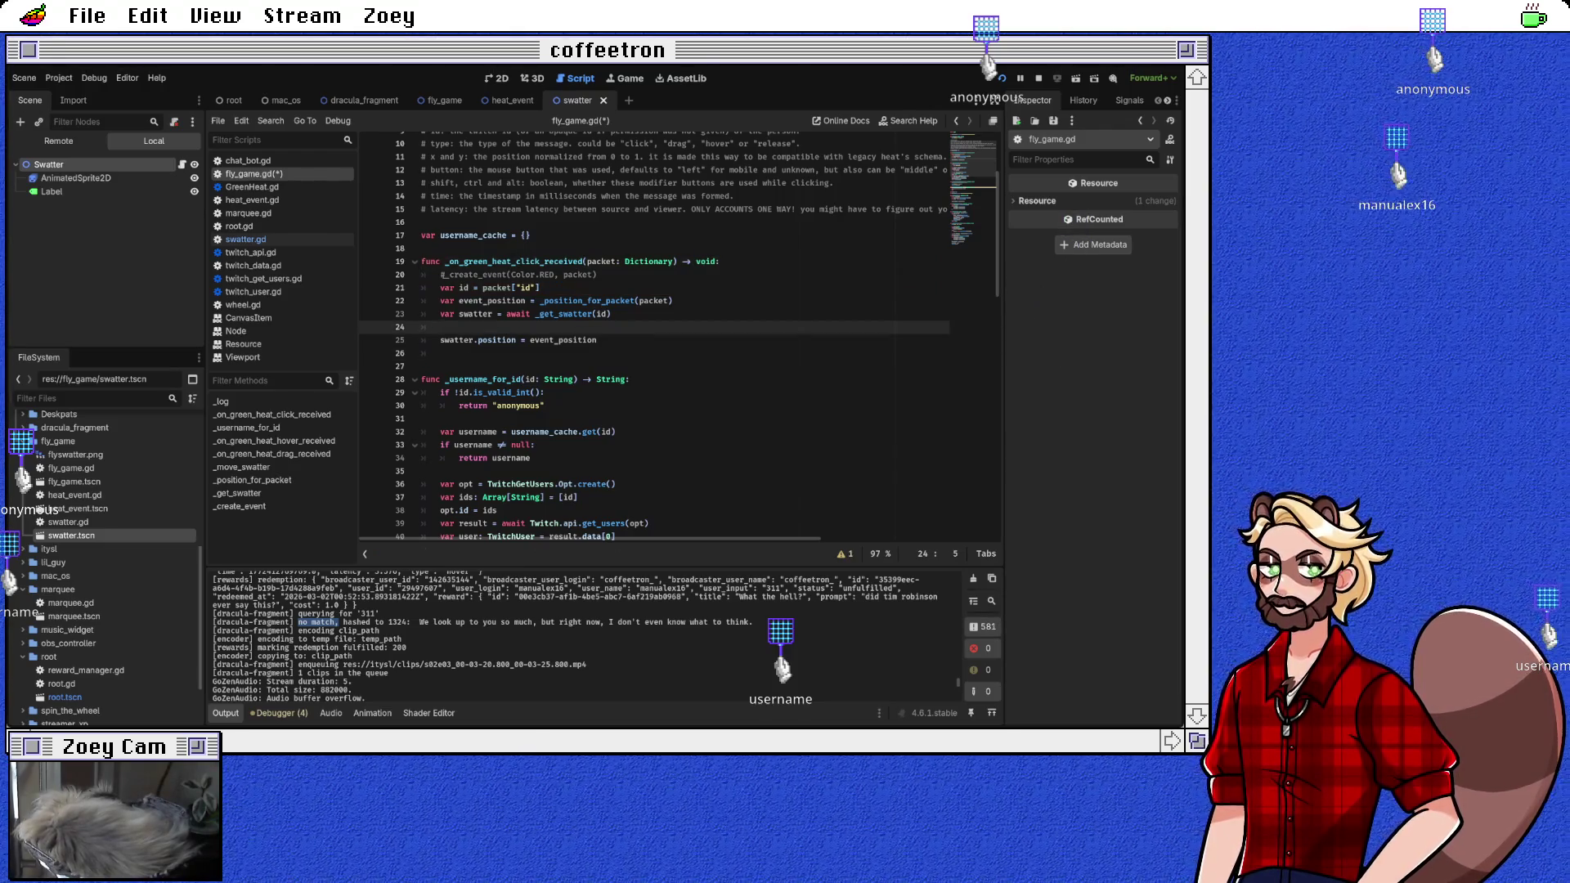
key("BackSpace")
key("BackSpace")
key("Down")
key("Down")
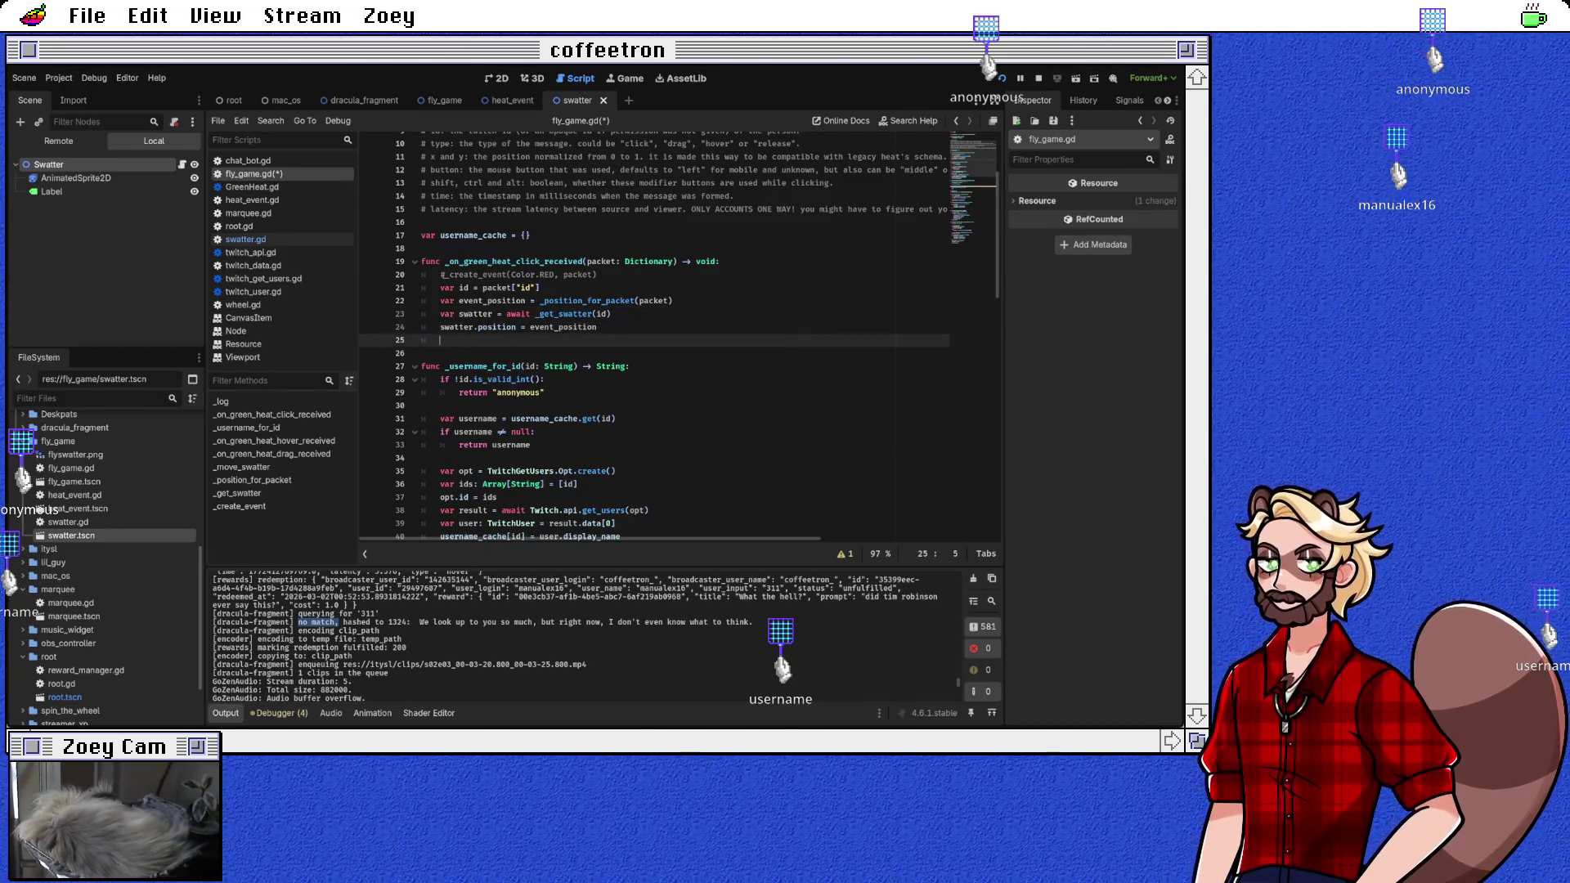
type("swatter.s")
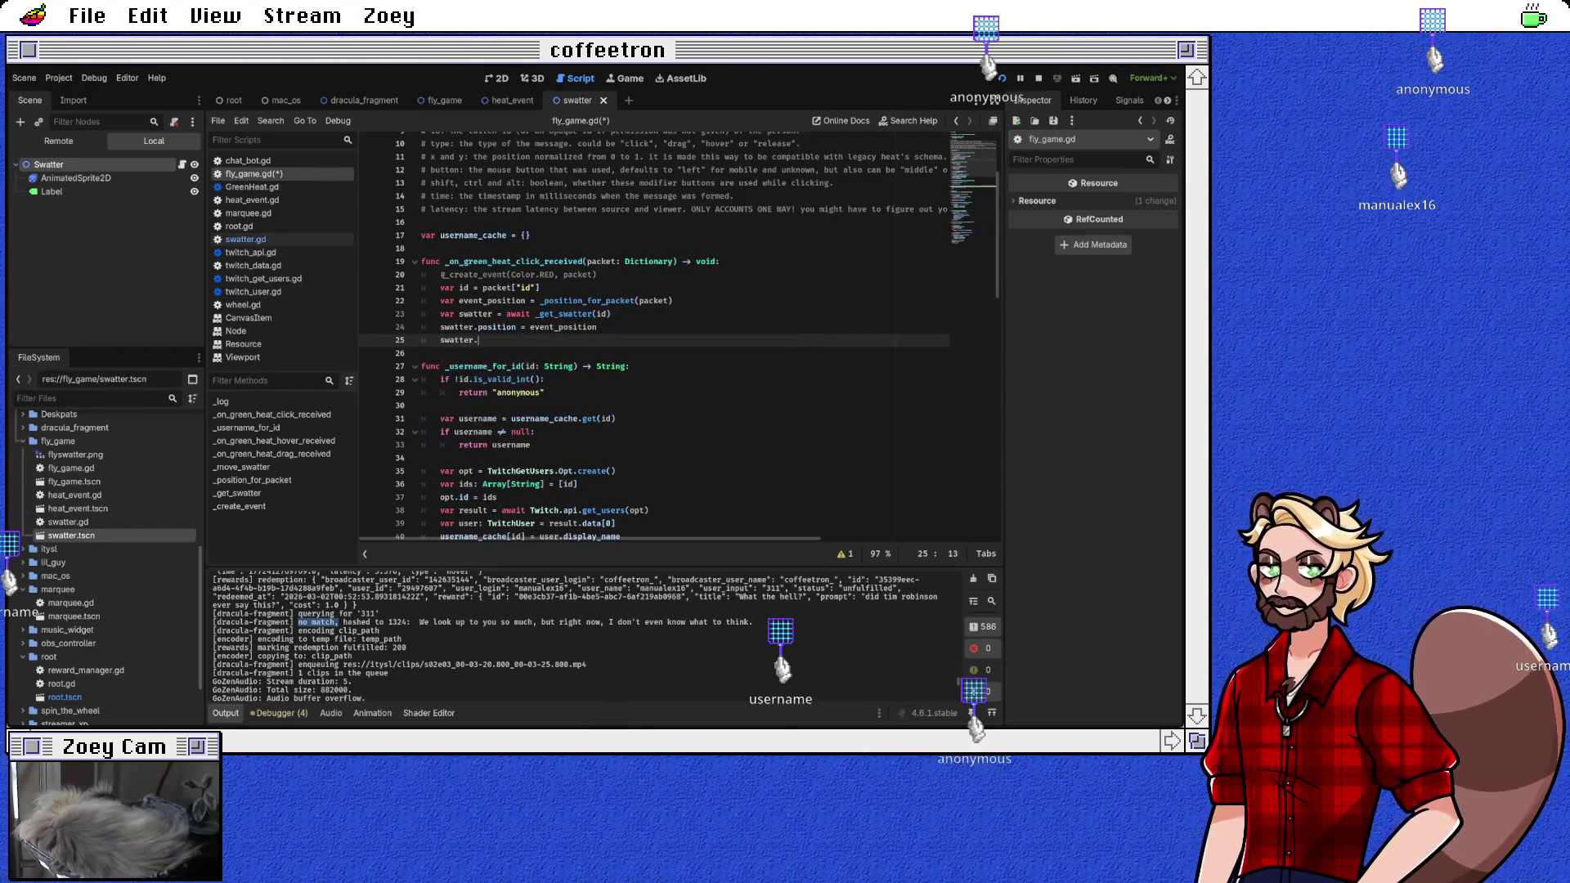
key("Return")
key("Down")
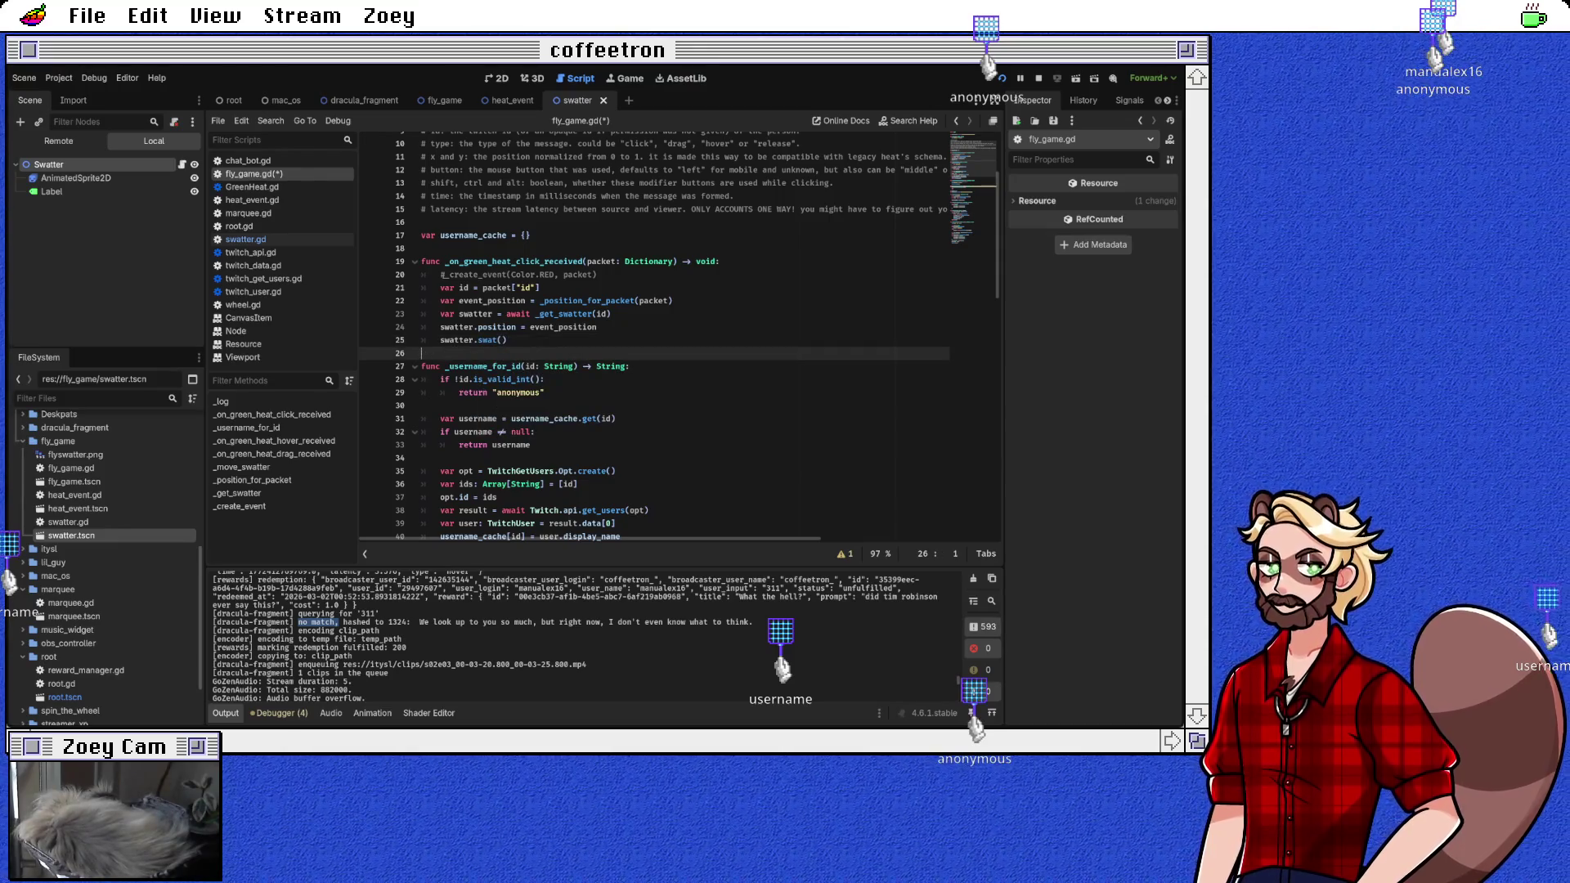
key("ctrl+s")
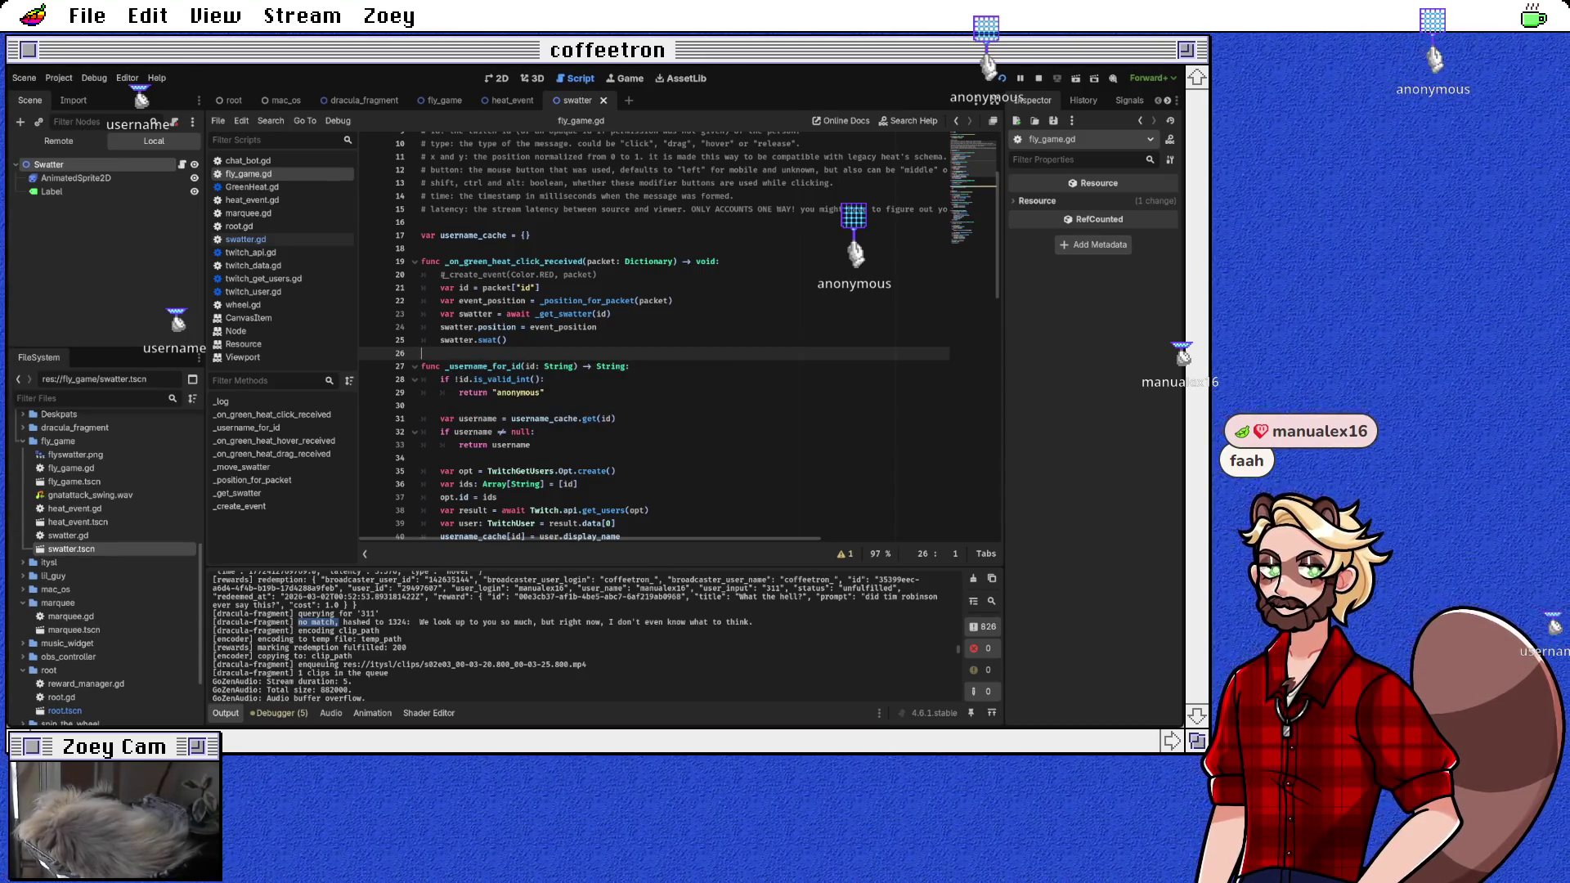
Step: Inspect gnatattack_swing.wav, then add an AudioStreamPlayer2D child under the Swatter node
left_click(90, 495)
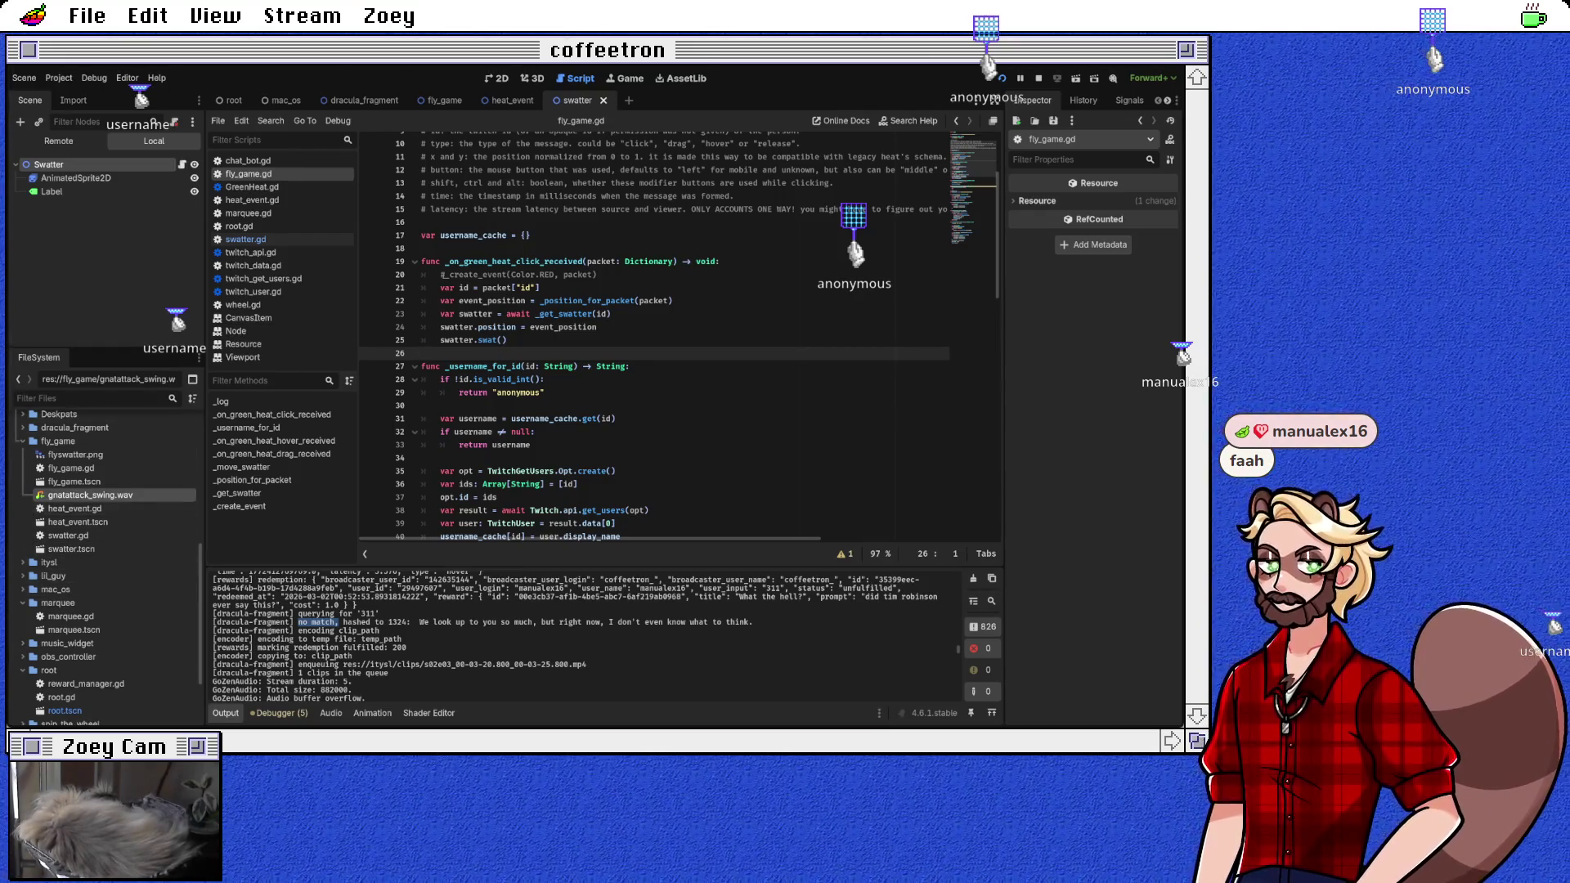
double_click(90, 494)
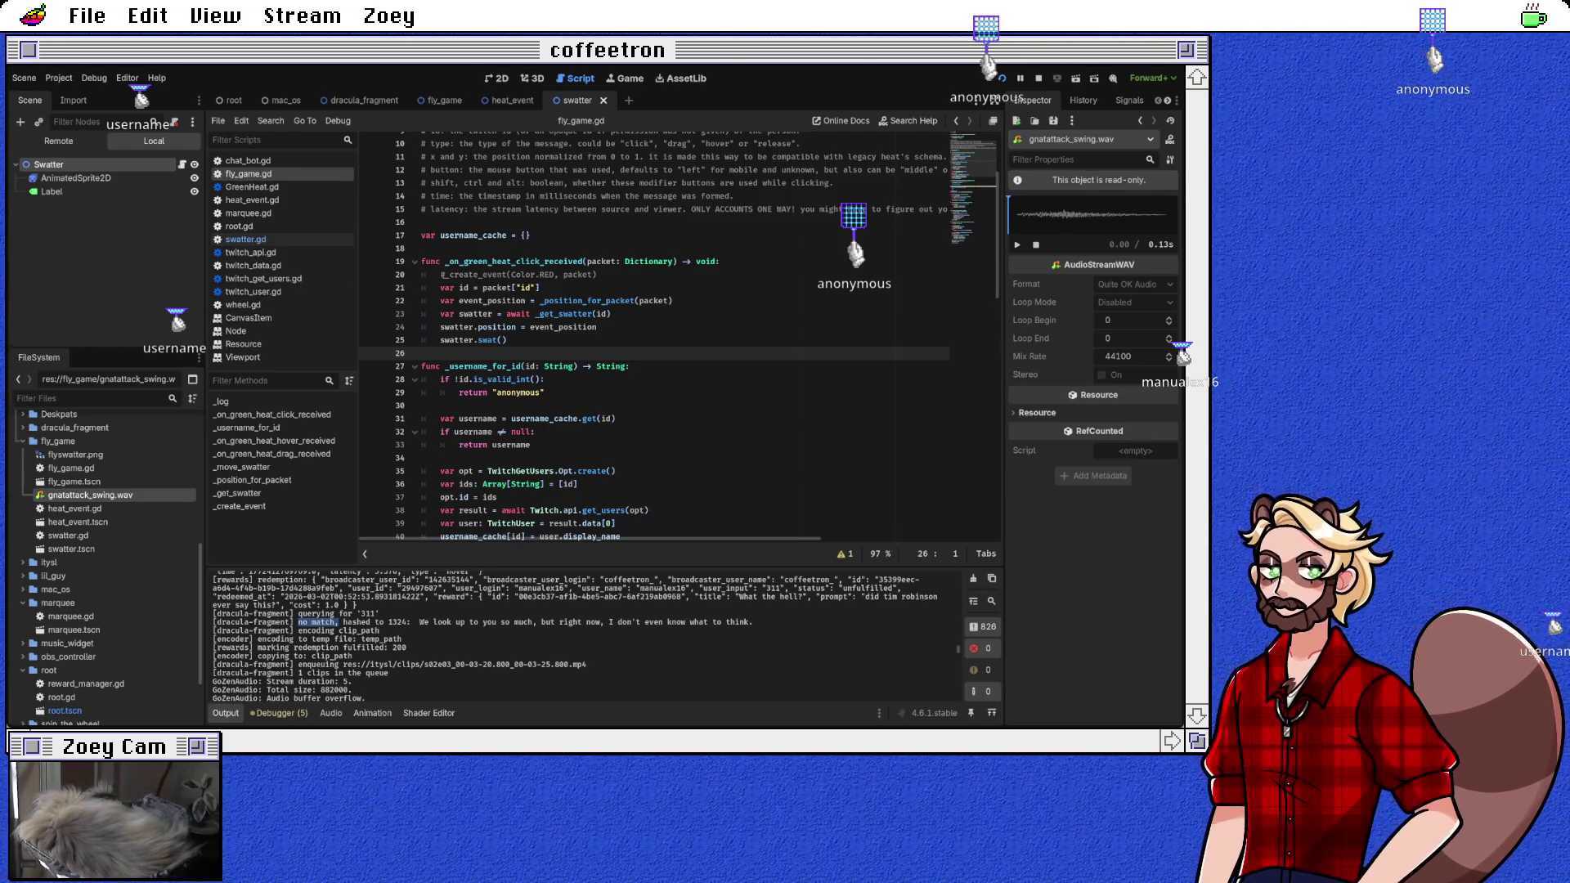
left_click(57, 165)
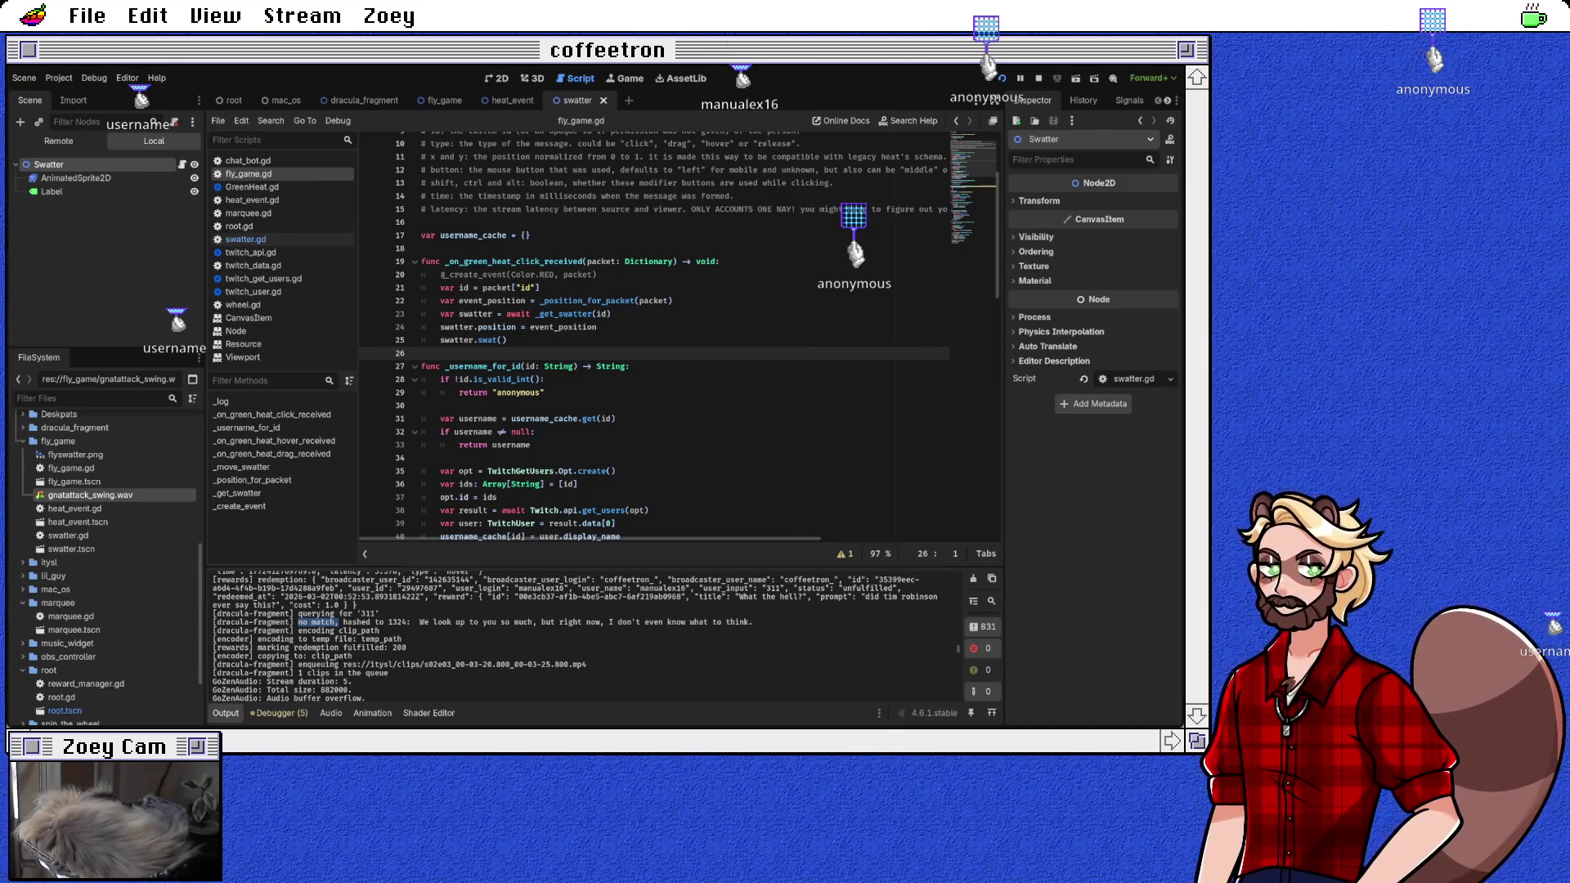
key("ctrl+v")
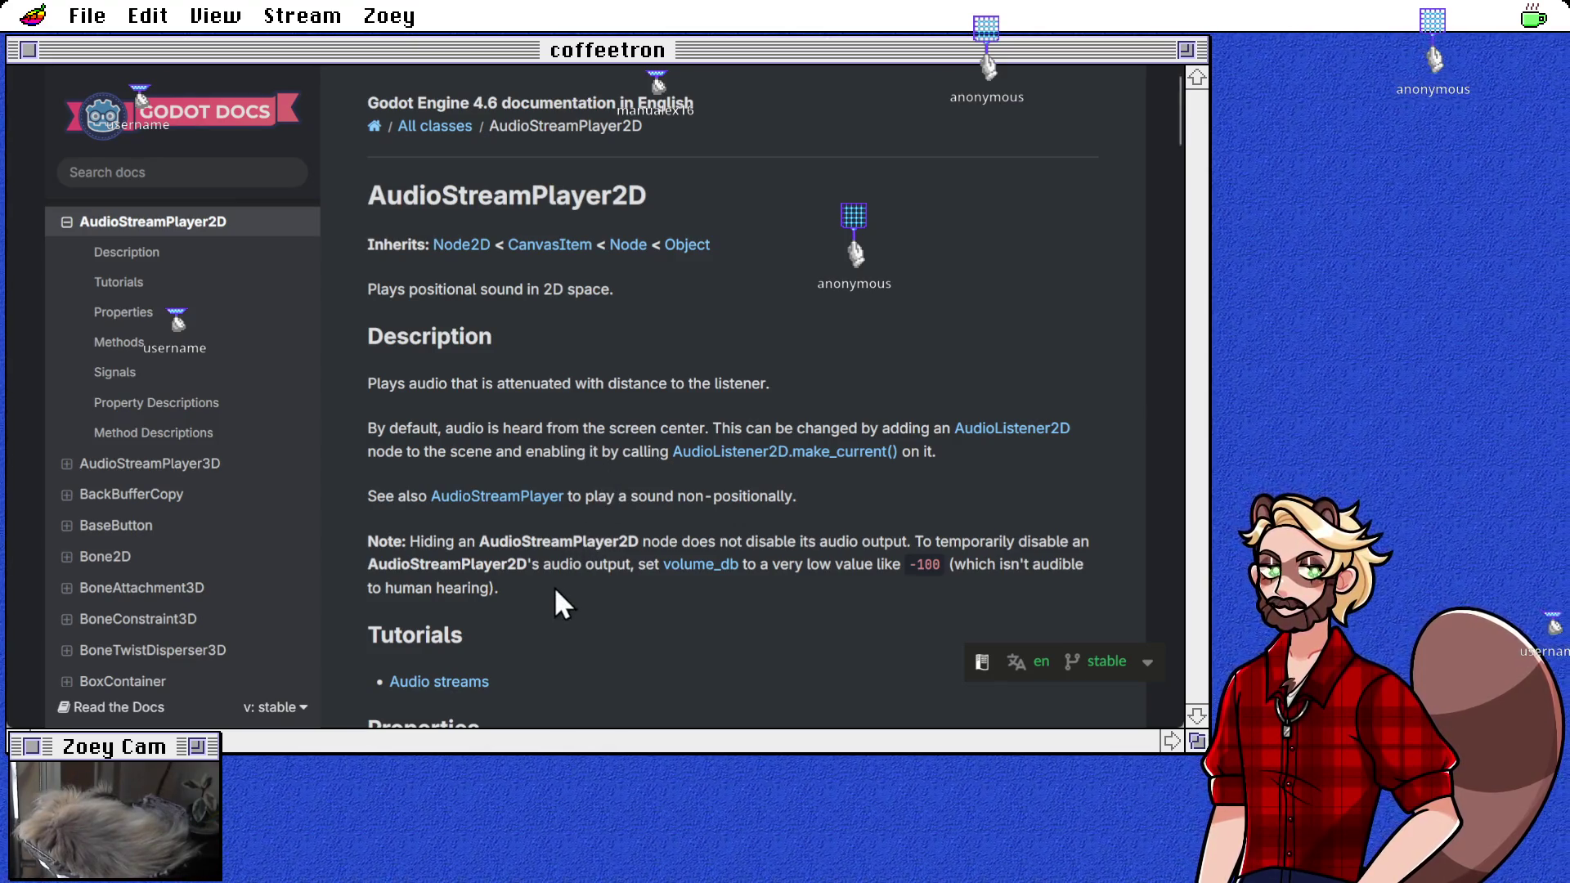
Step: Read down to the AudioStreamPlayer2D Property Descriptions, then switch back to the Godot editor
scroll(601, 577, "down", 5)
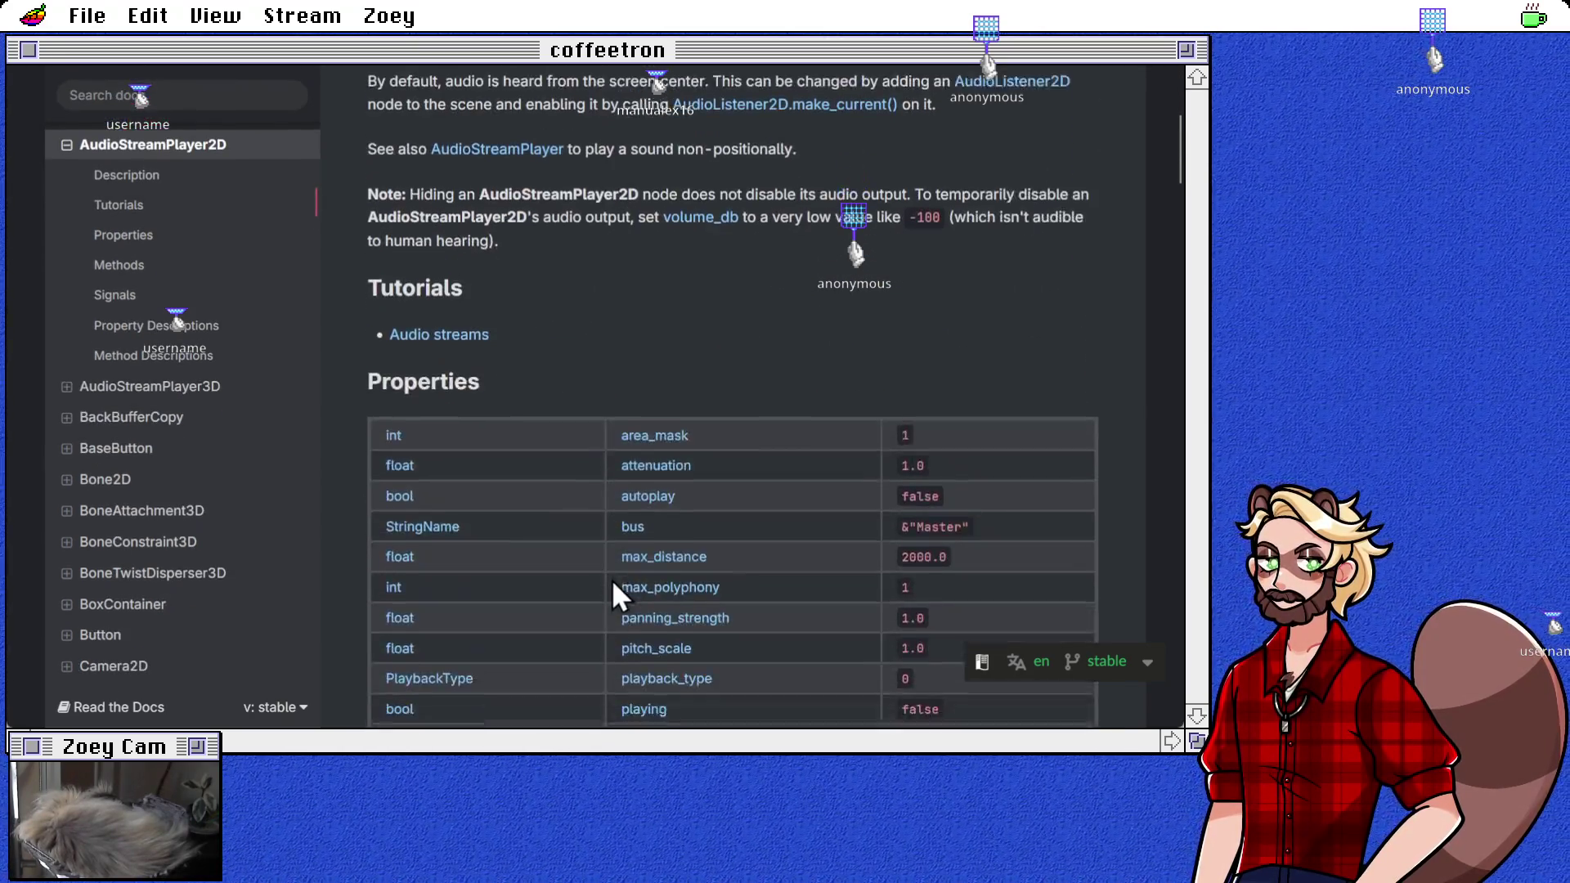
scroll(575, 372, "down", 5)
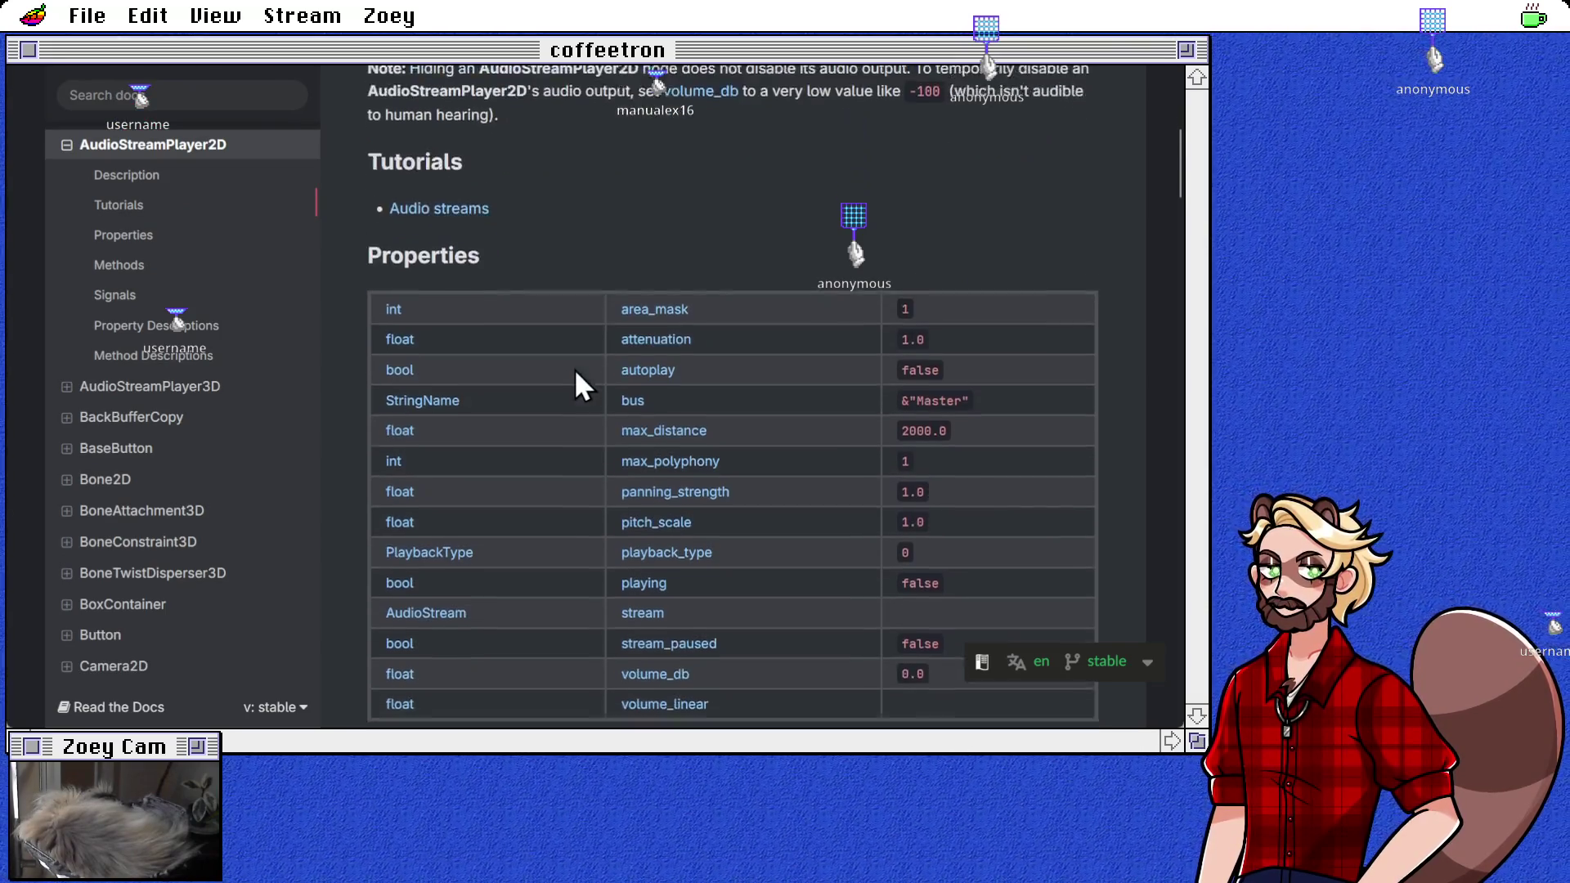
scroll(582, 378, "up", 6)
scroll(581, 370, "up", 4)
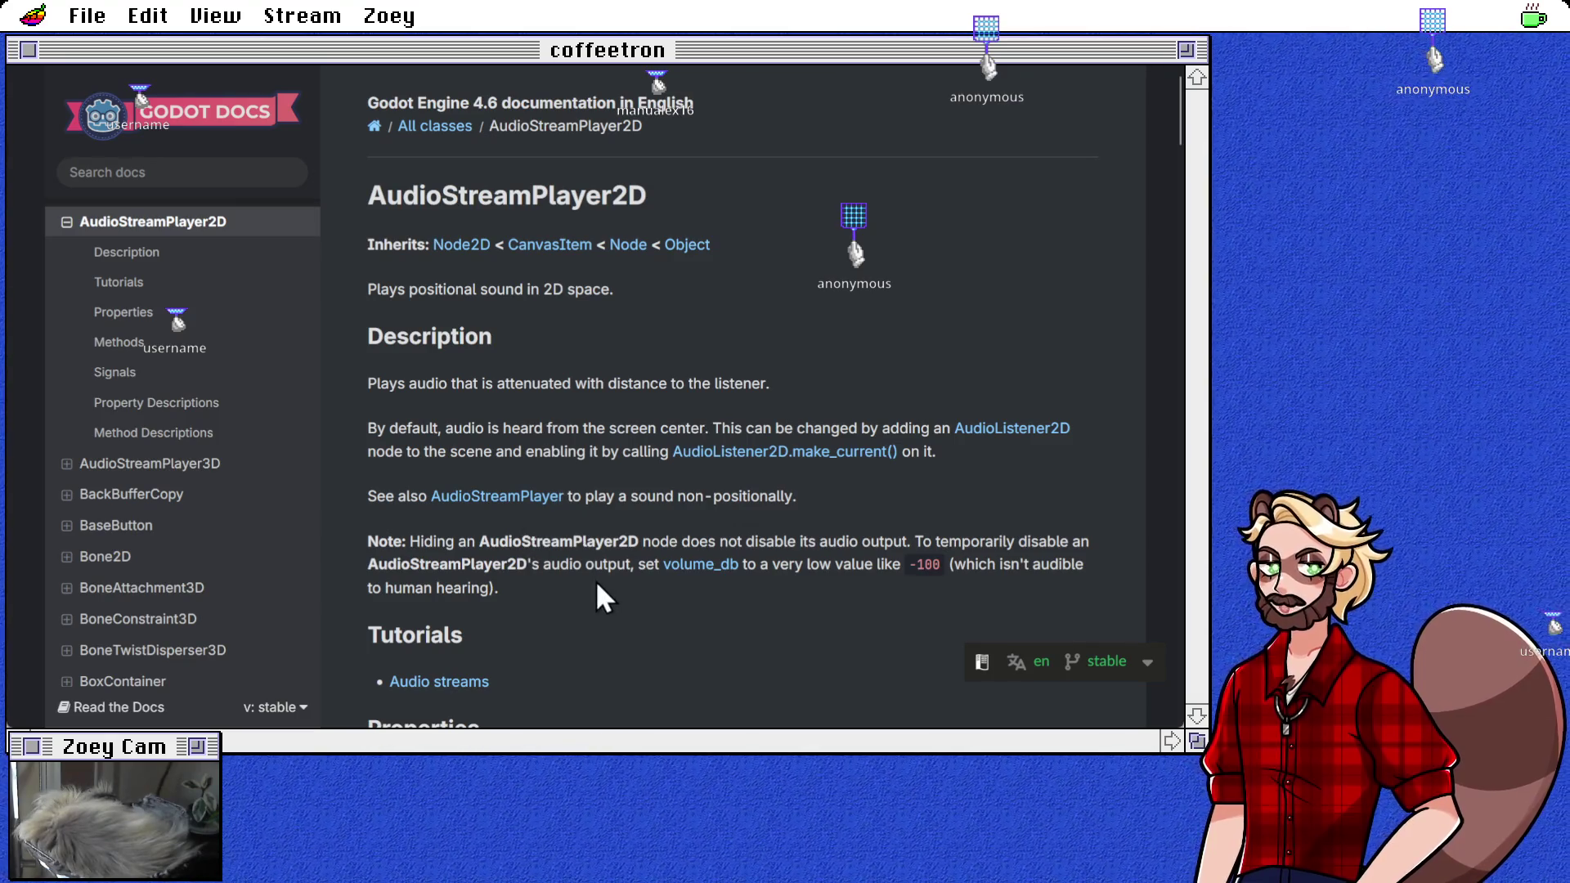
scroll(600, 581, "down", 3)
scroll(605, 573, "up", 2)
scroll(605, 571, "down", 3)
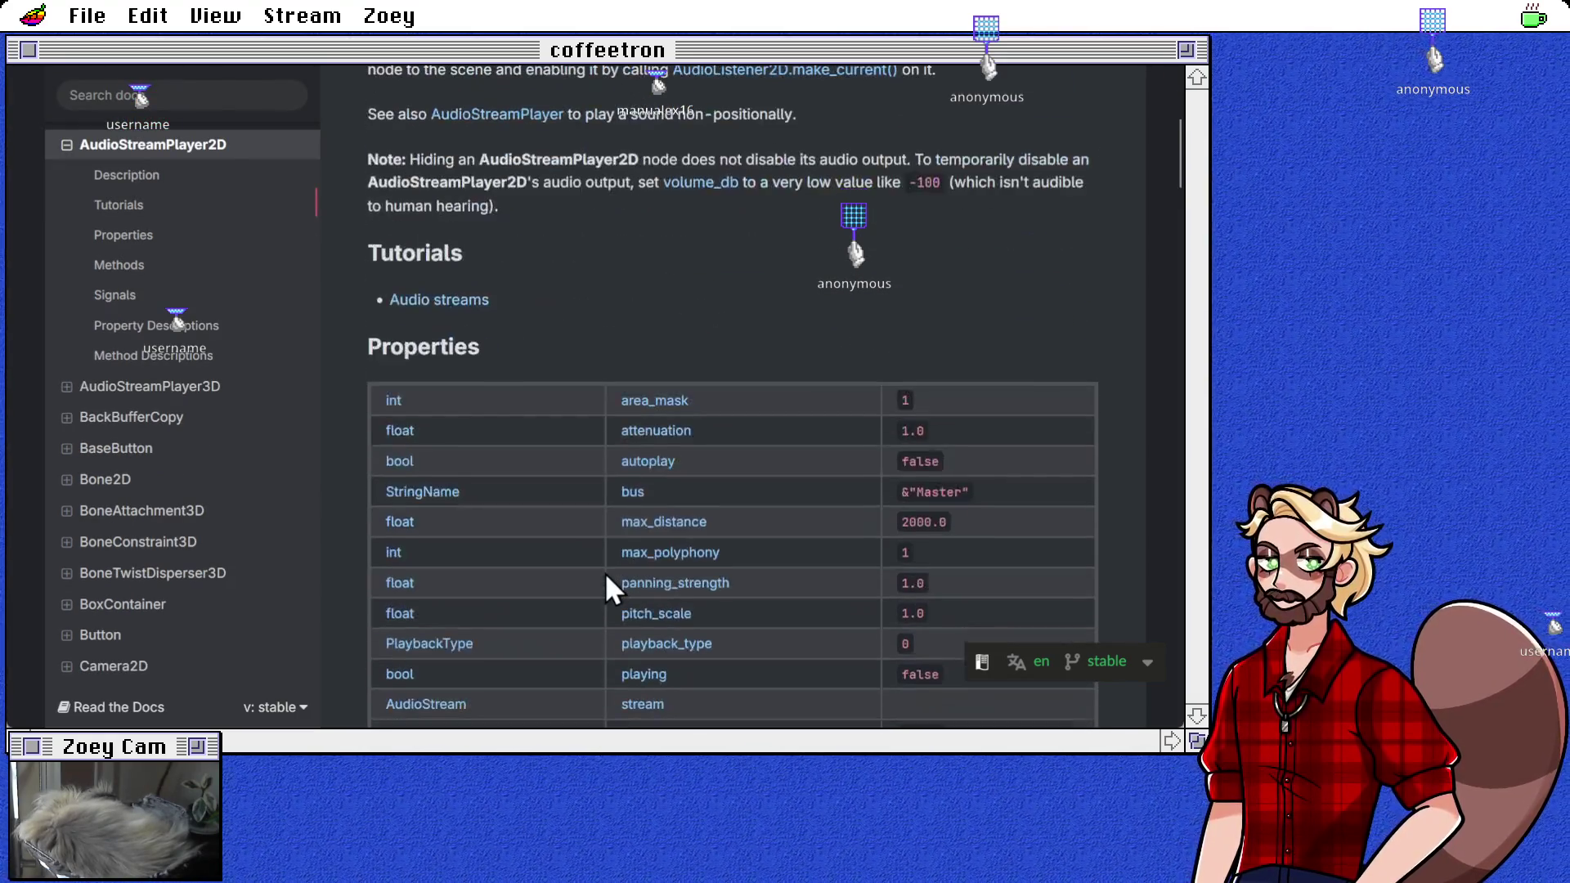
scroll(605, 572, "down", 3)
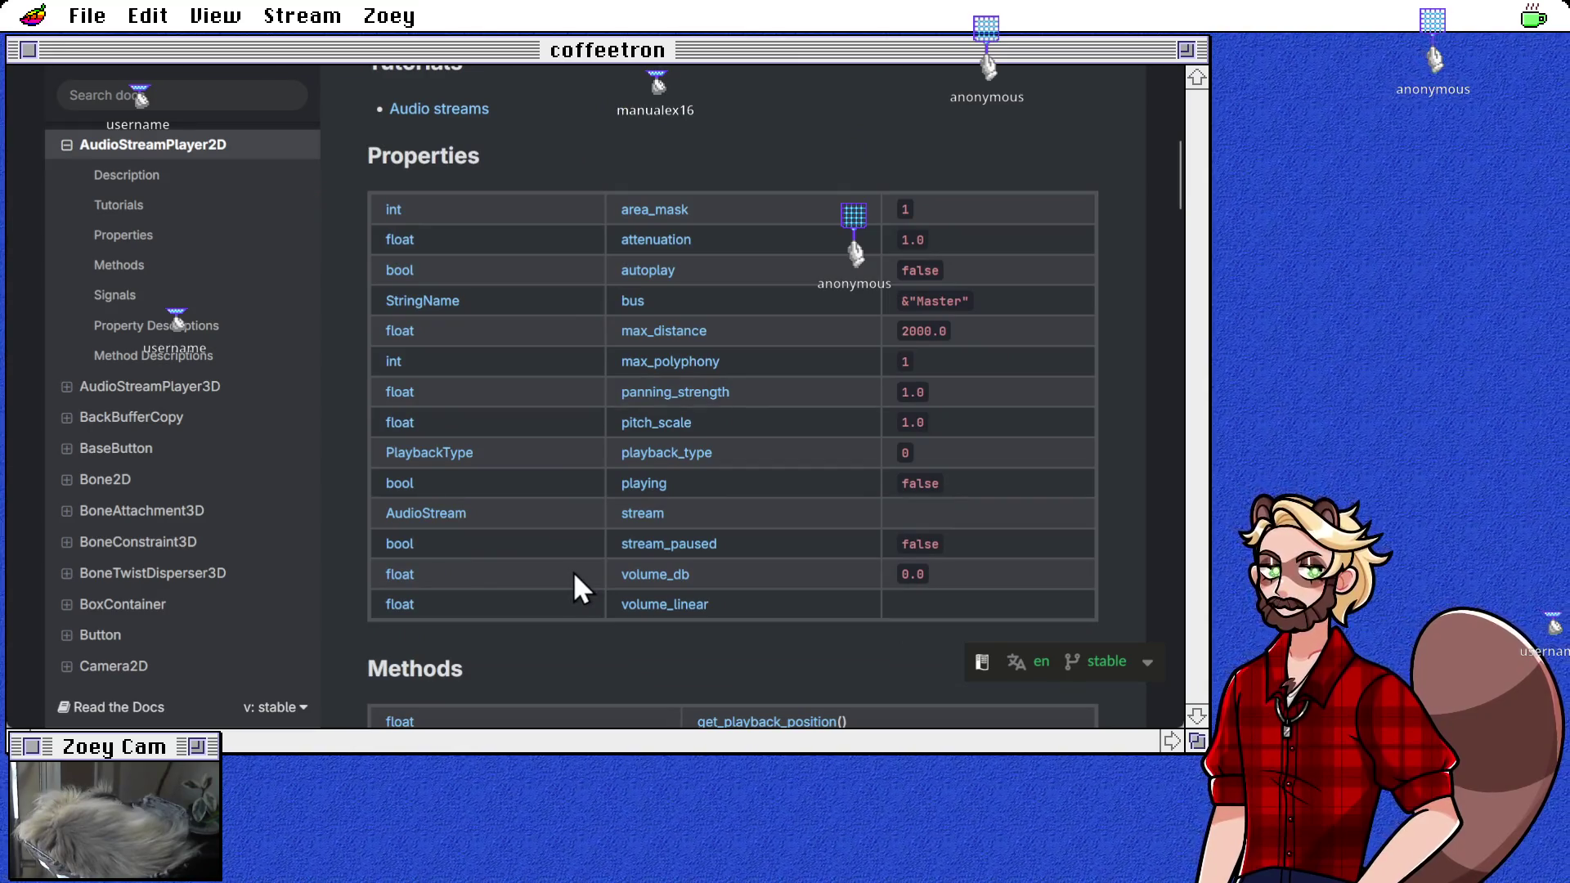
scroll(575, 572, "down", 6)
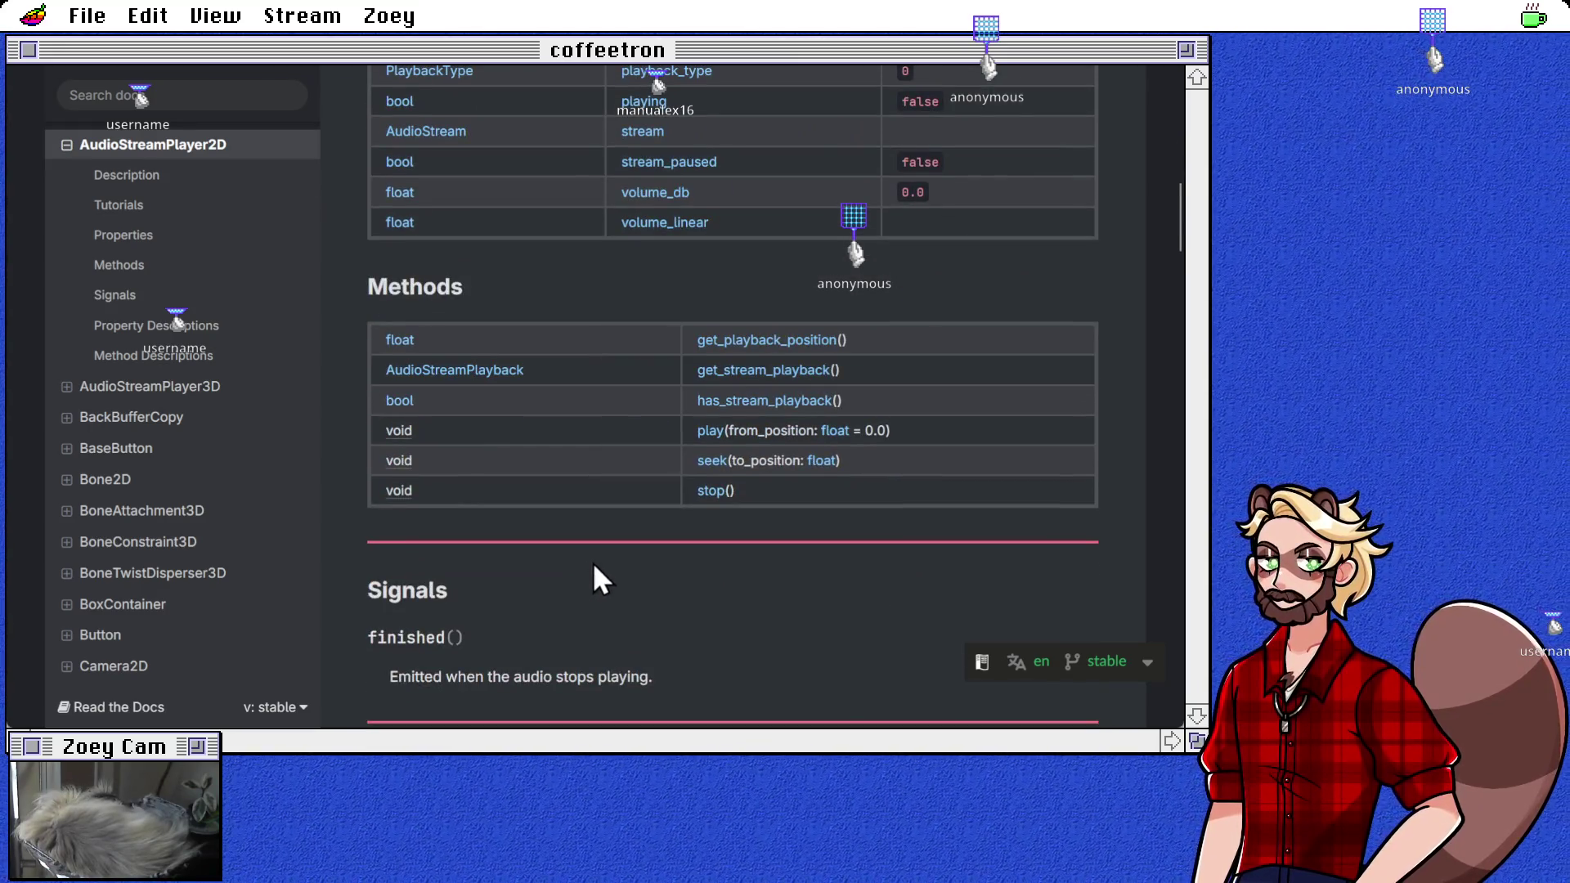
scroll(592, 572, "down", 4)
scroll(601, 570, "down", 4)
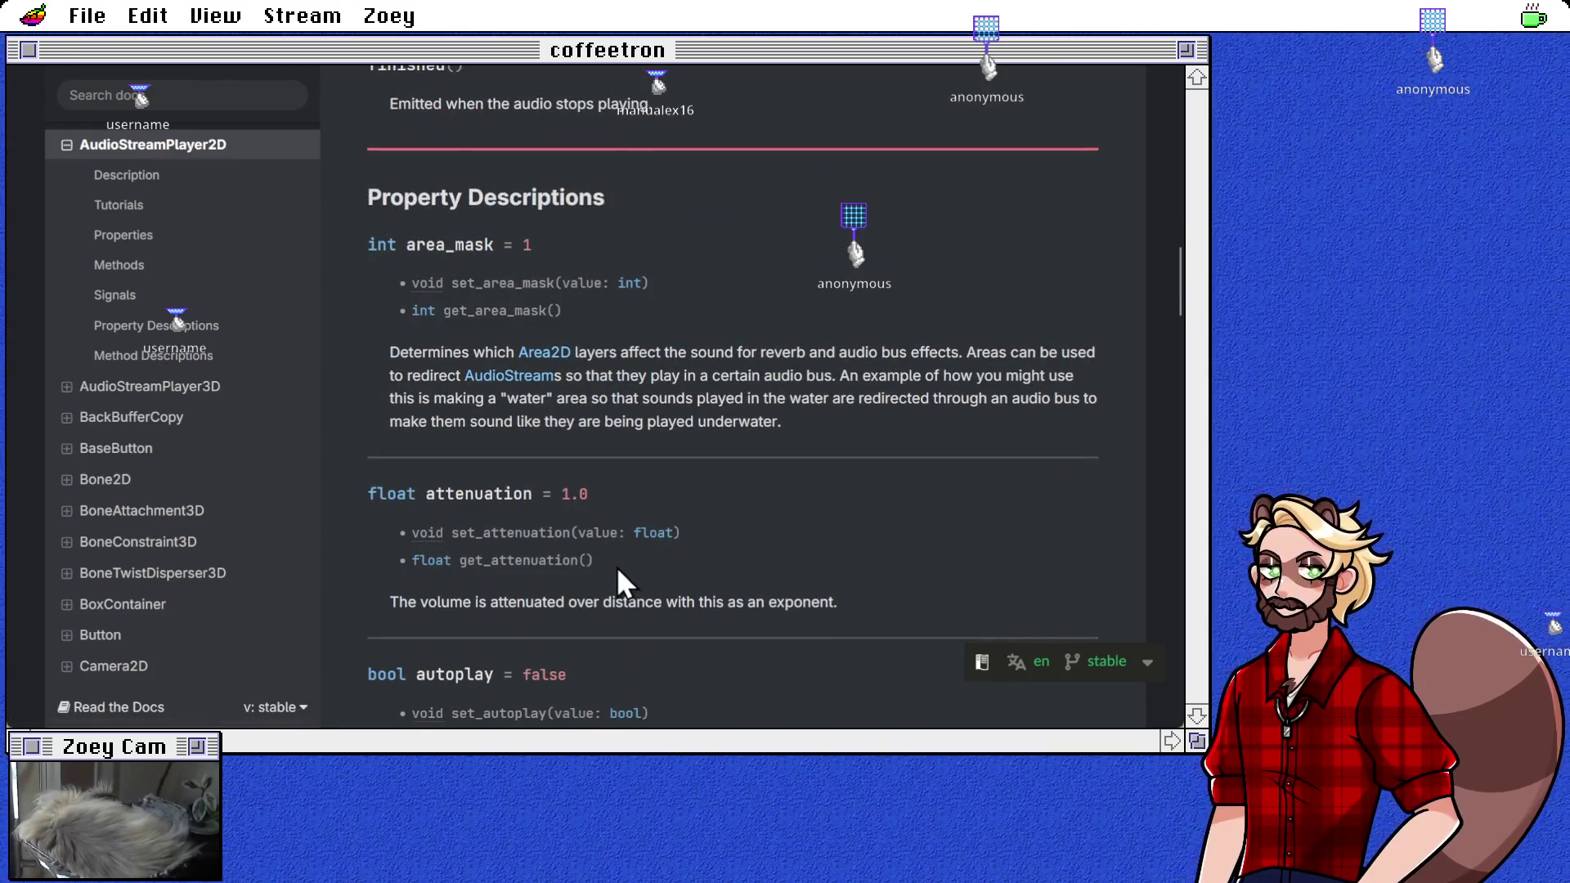
scroll(616, 572, "down", 4)
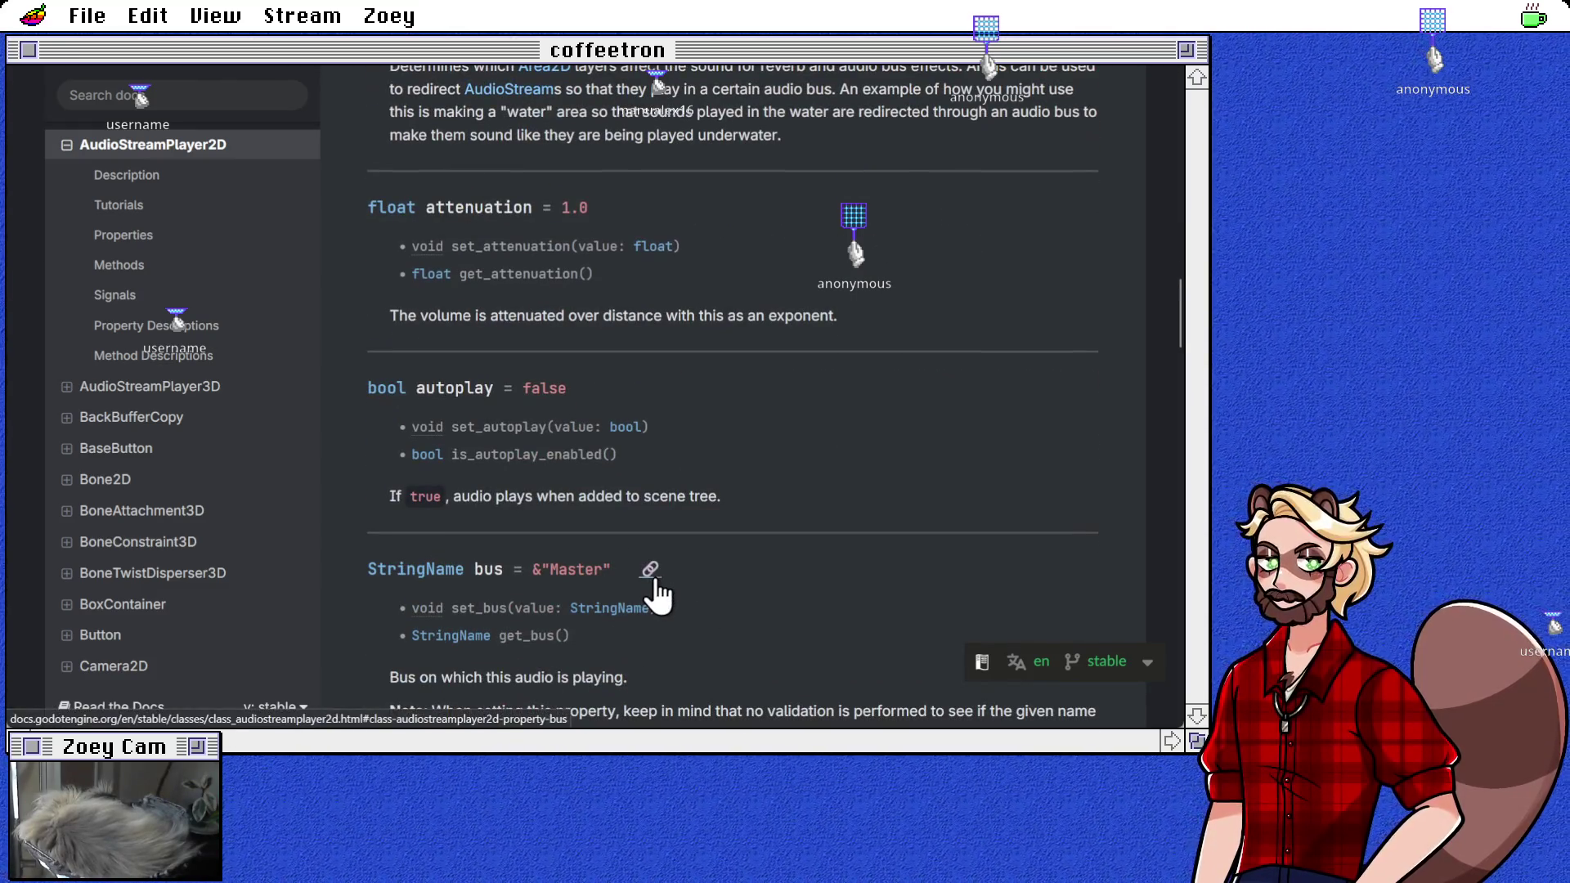
scroll(744, 527, "down", 3)
scroll(688, 519, "down", 4)
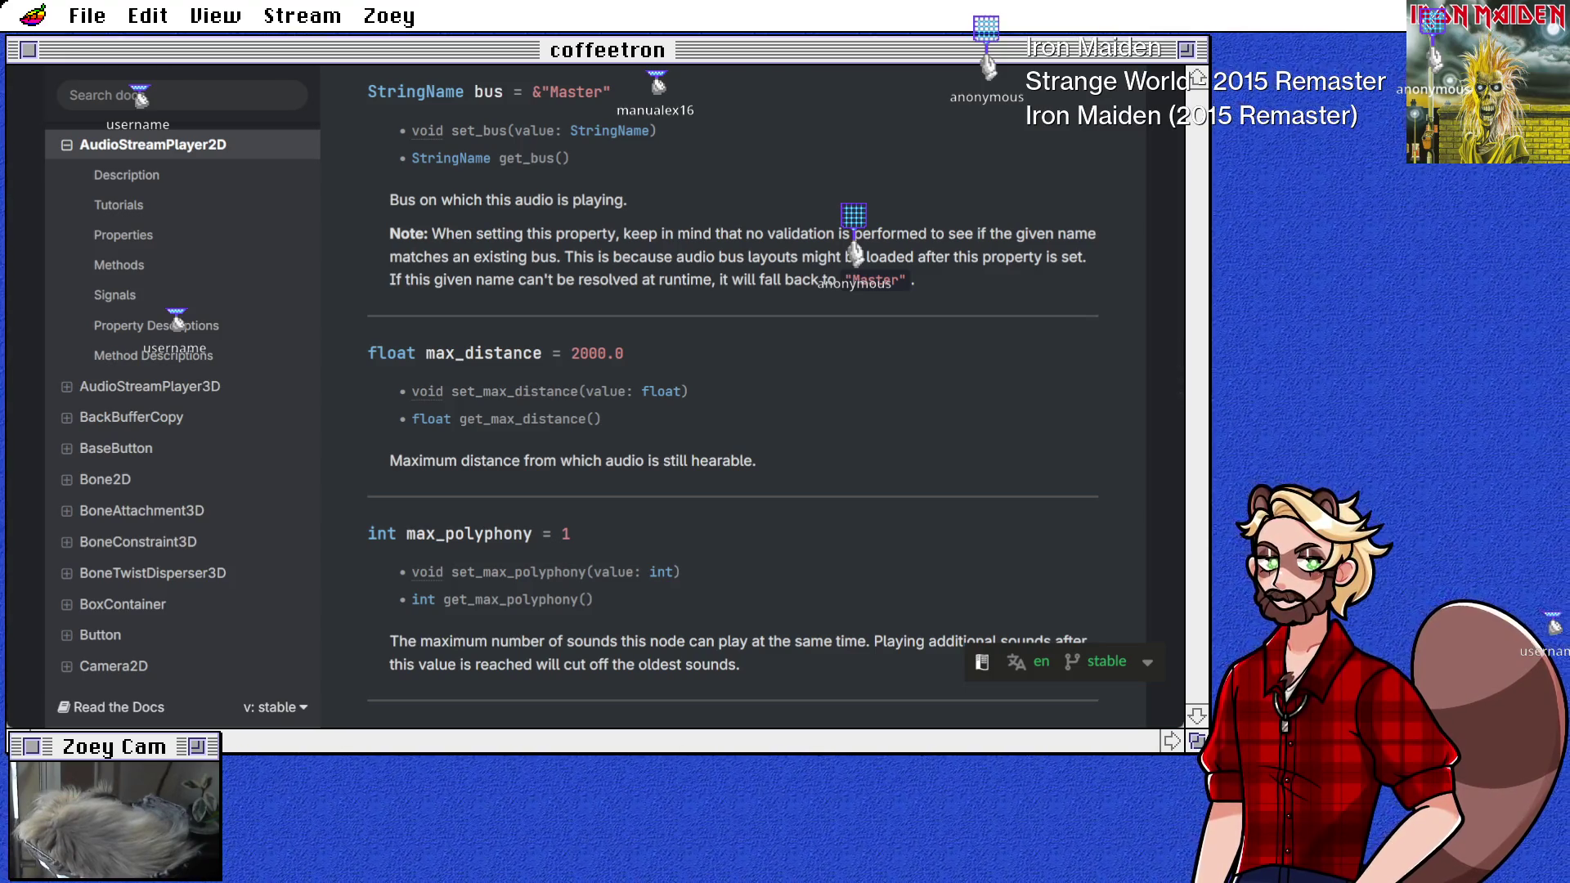
key("alt+Tab")
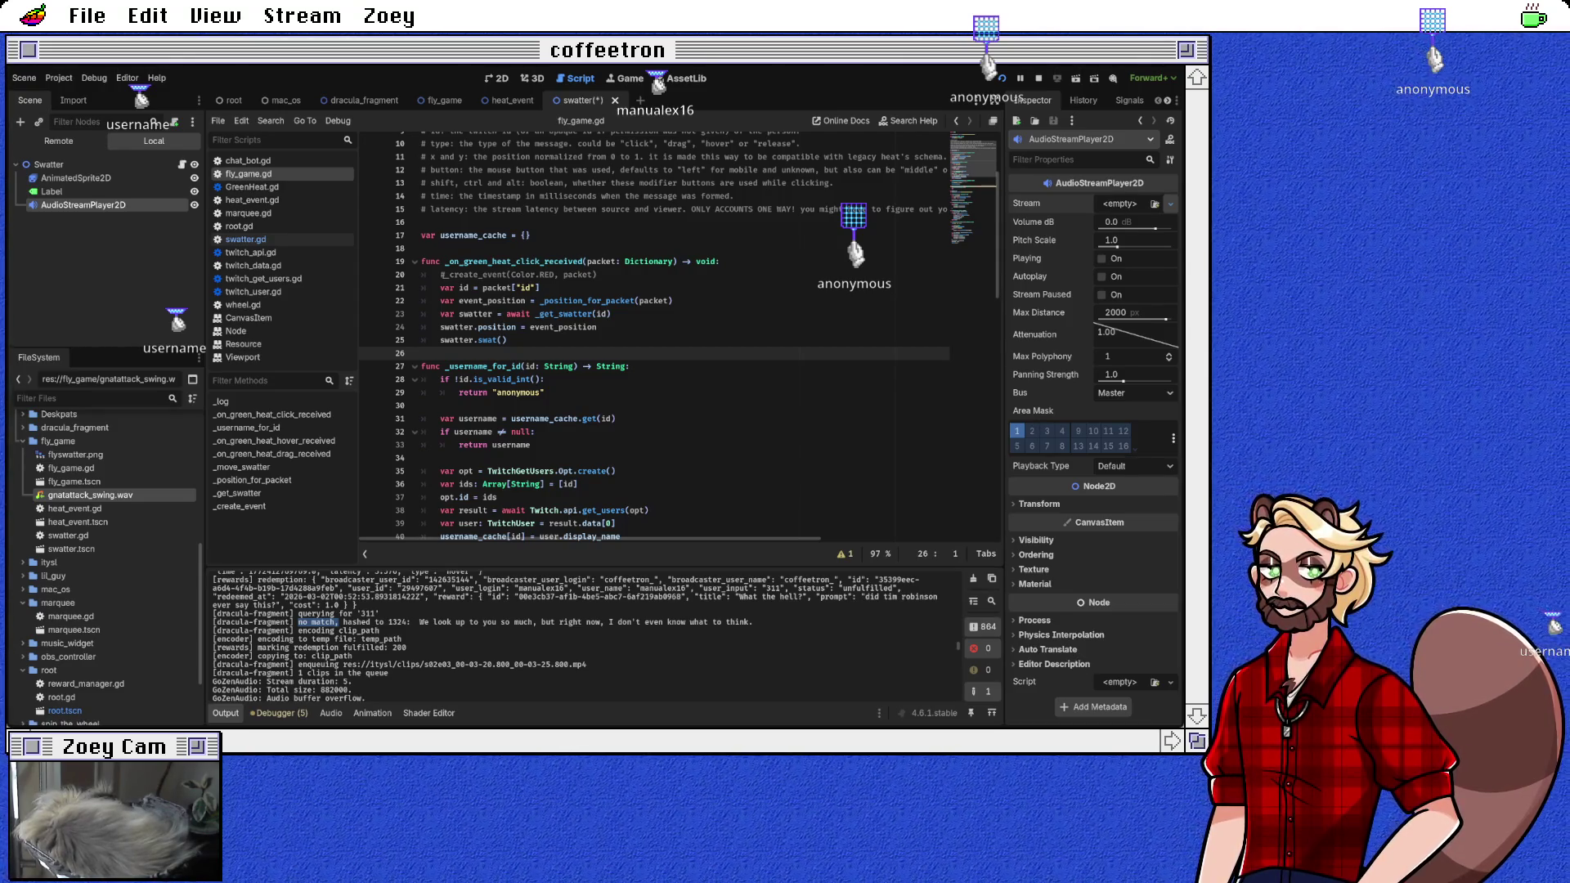
Step: Set the AudioStreamPlayer2D's Stream to gnatattack_swing.wav and open the swatter.gd script
left_click_drag(90, 494, 1132, 203)
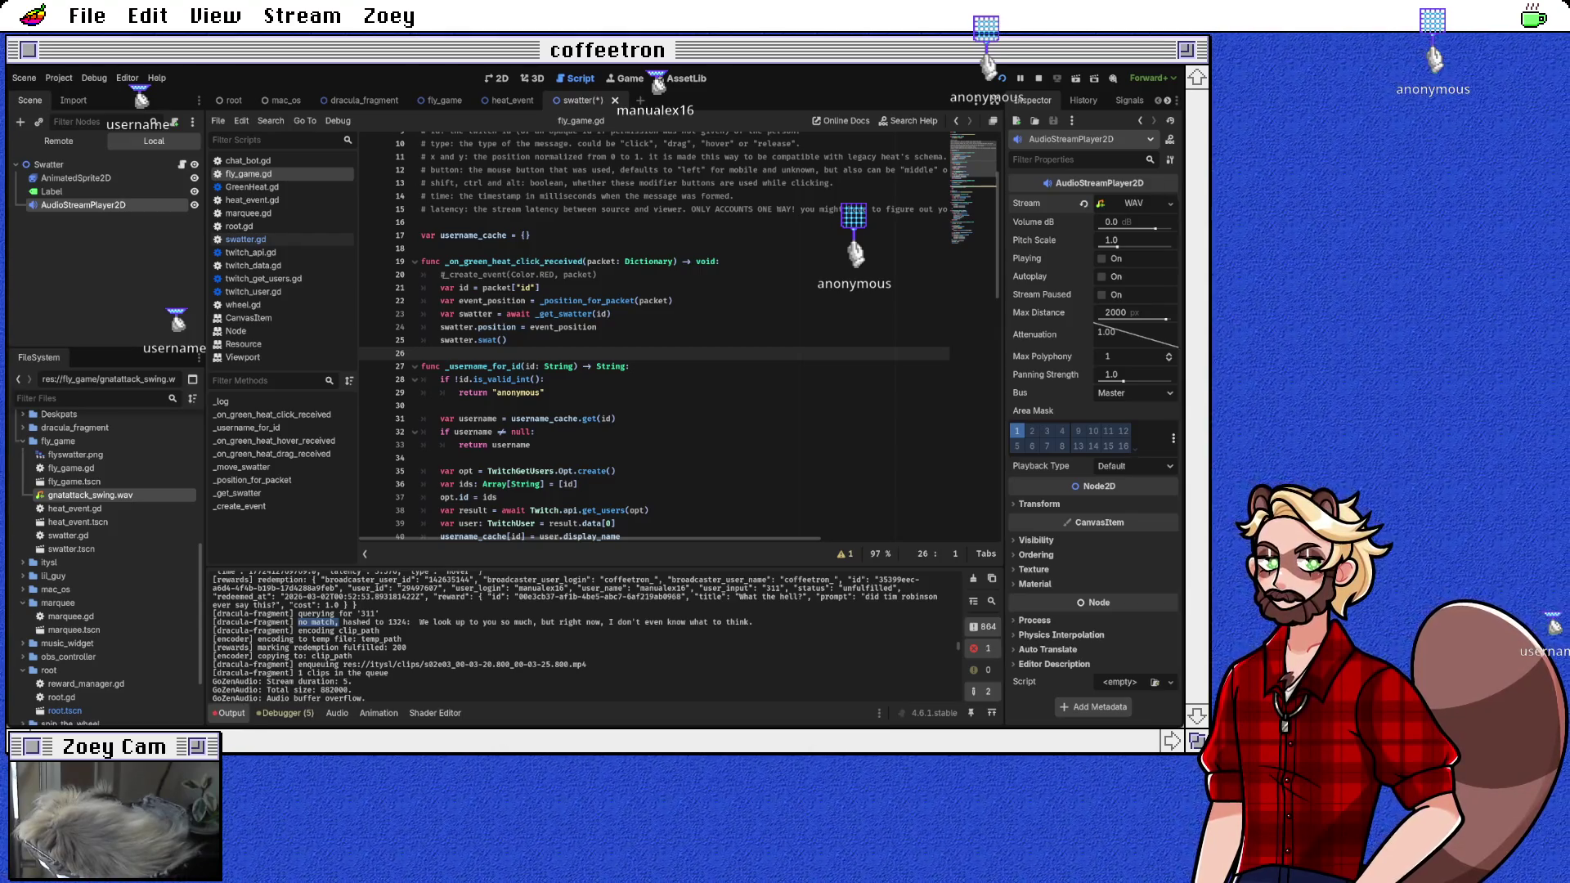
left_click(1133, 203)
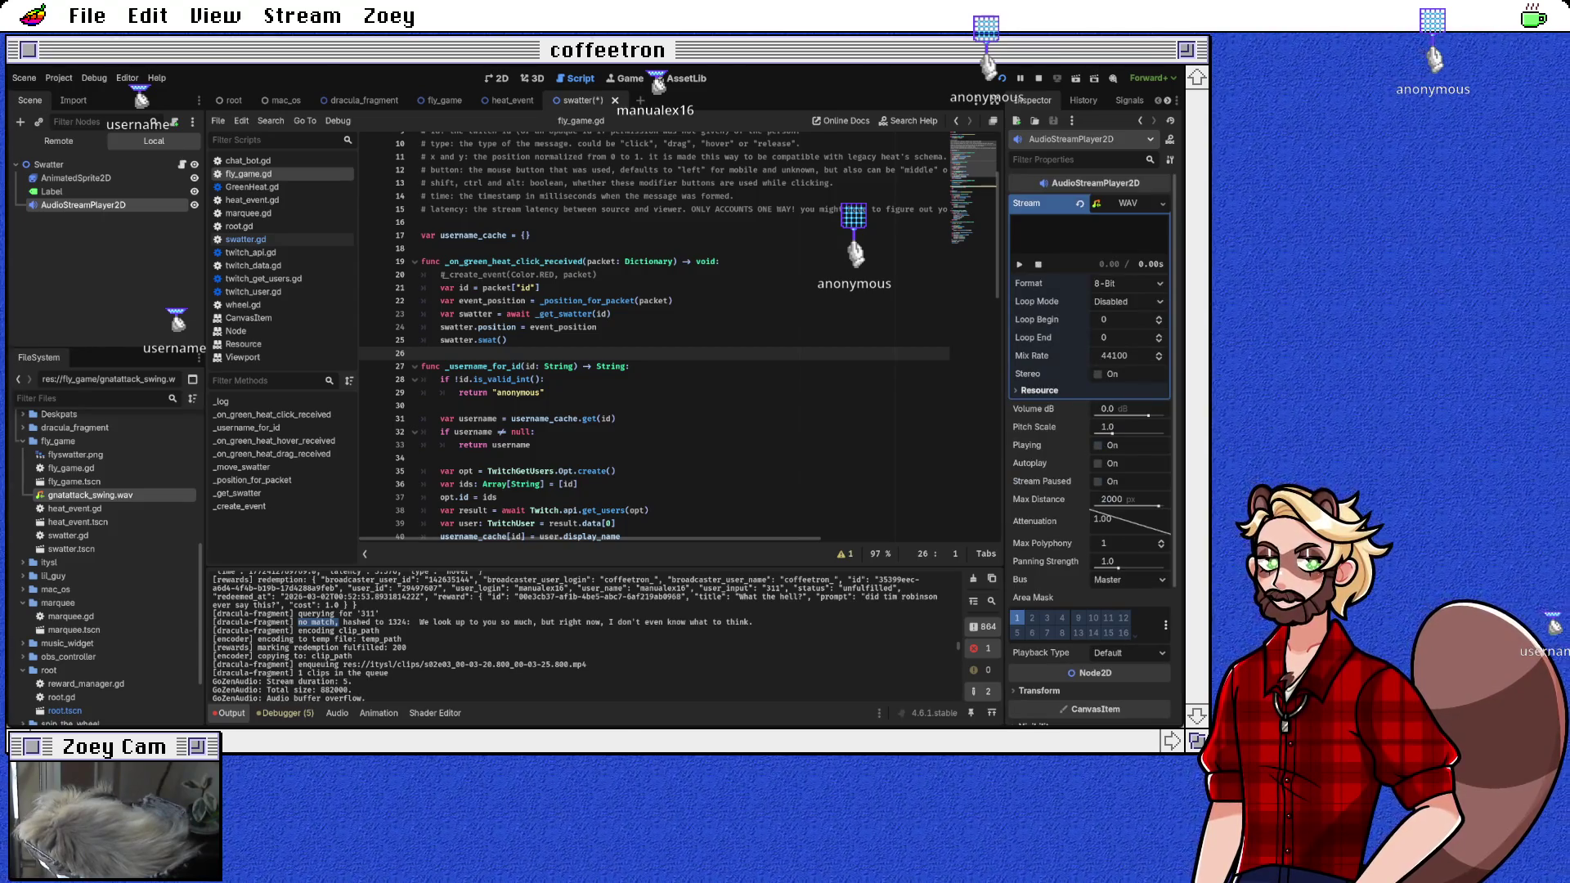
left_click(1037, 391)
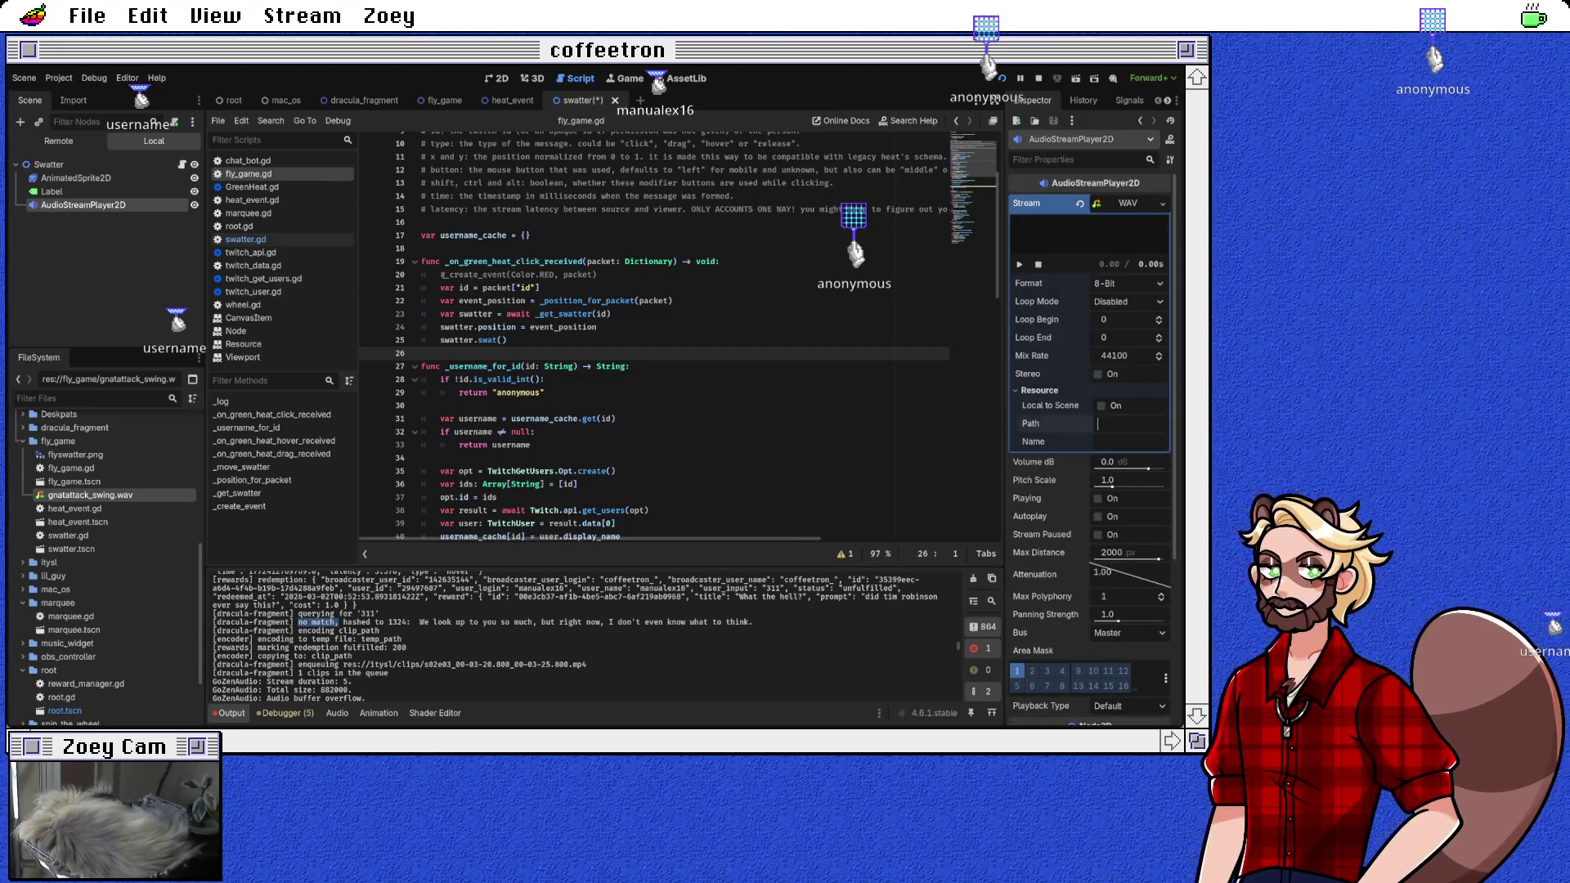
left_click(1129, 424)
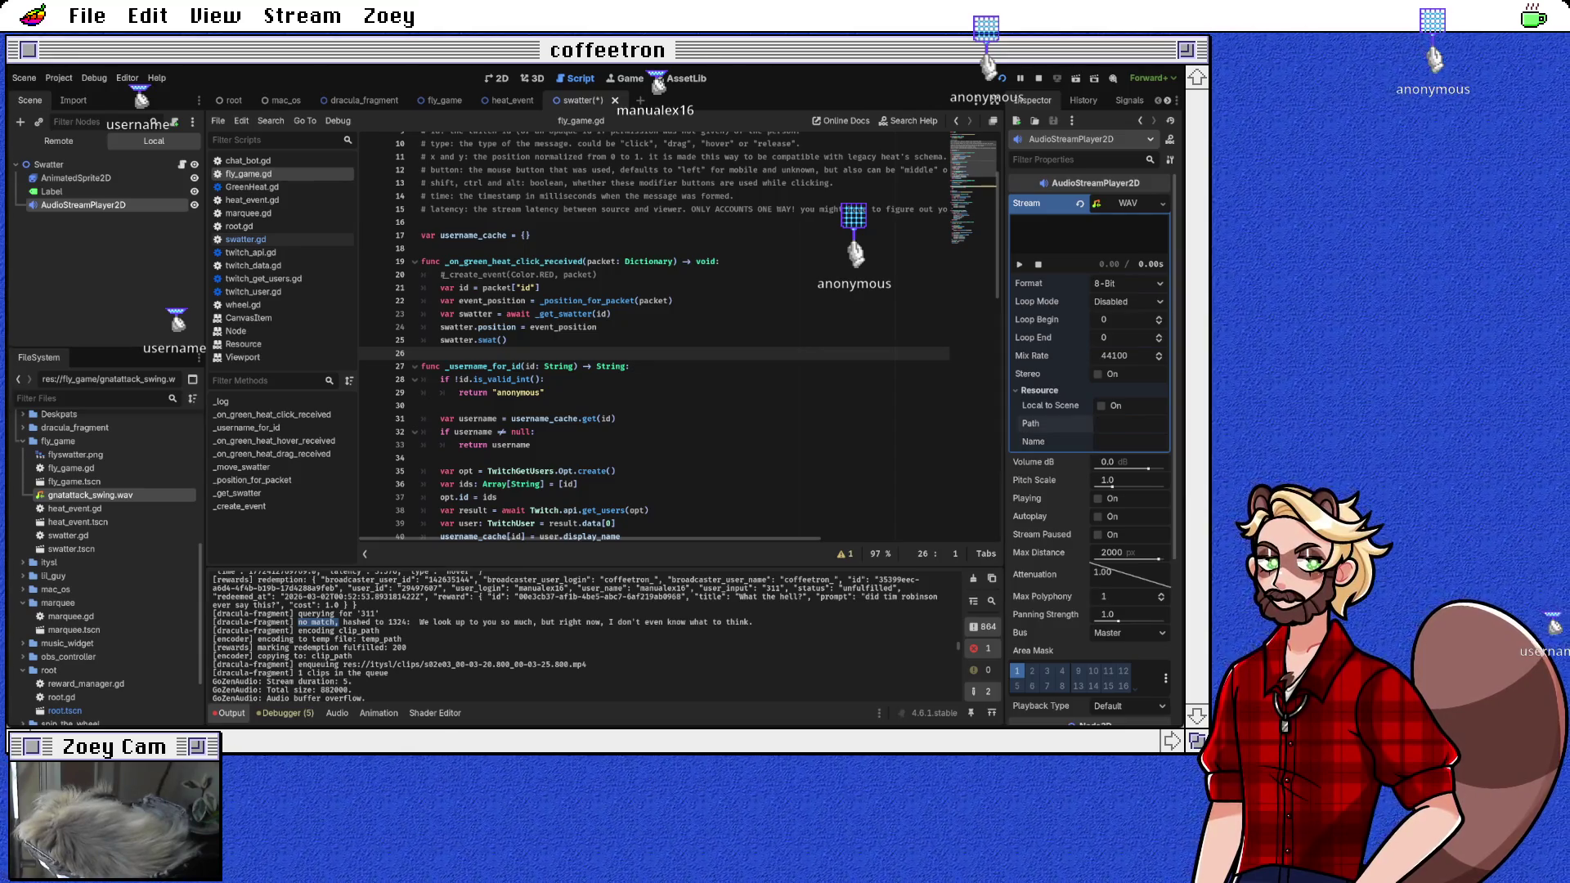
key("Escape")
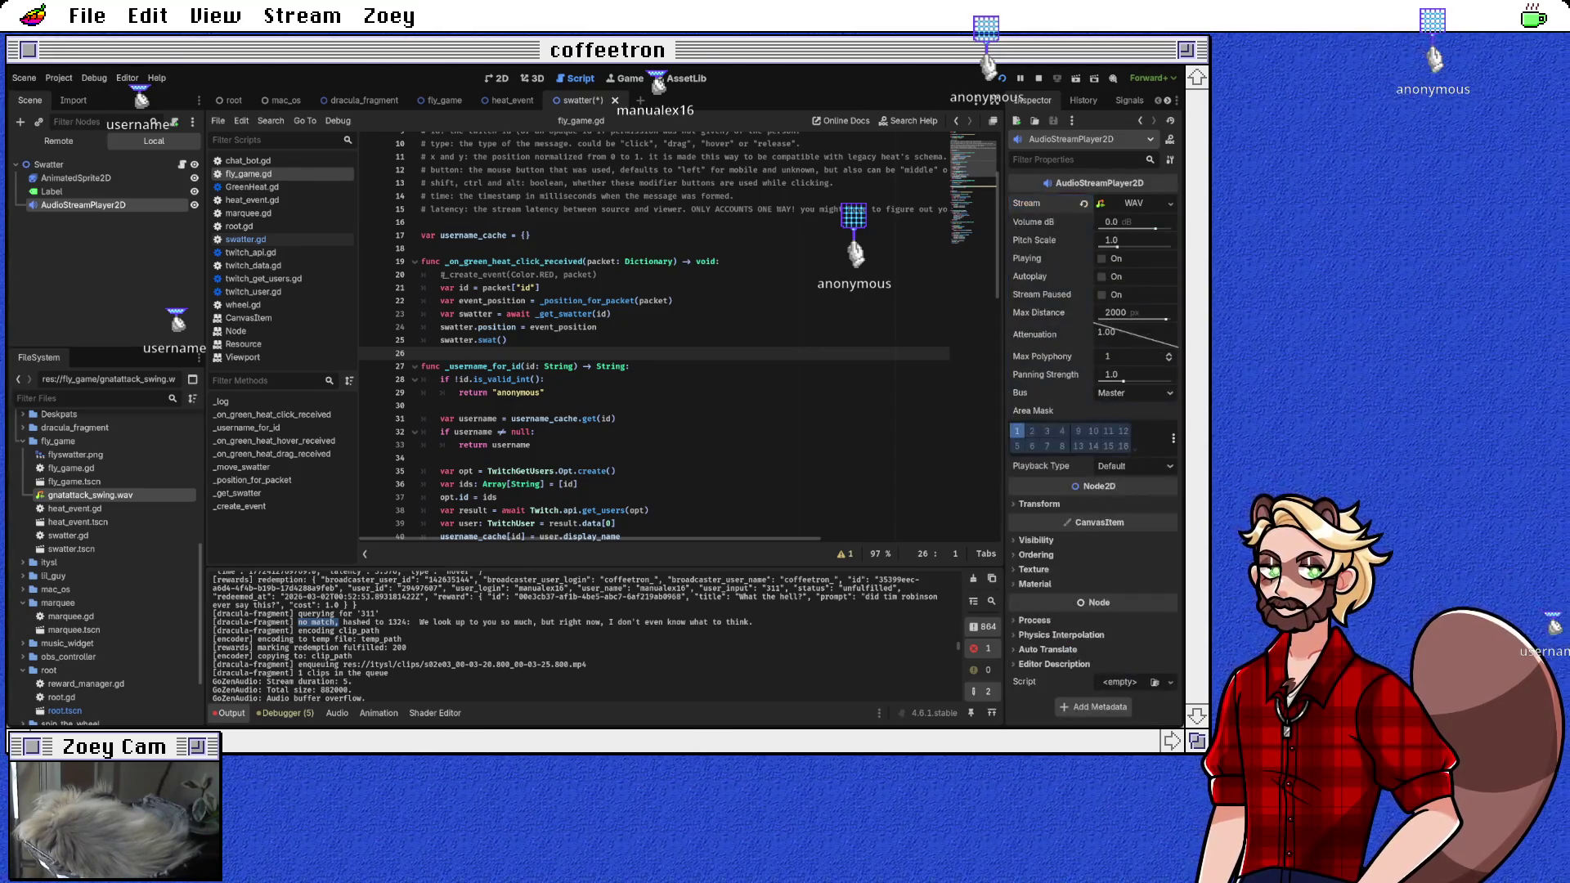
key("ctrl+z")
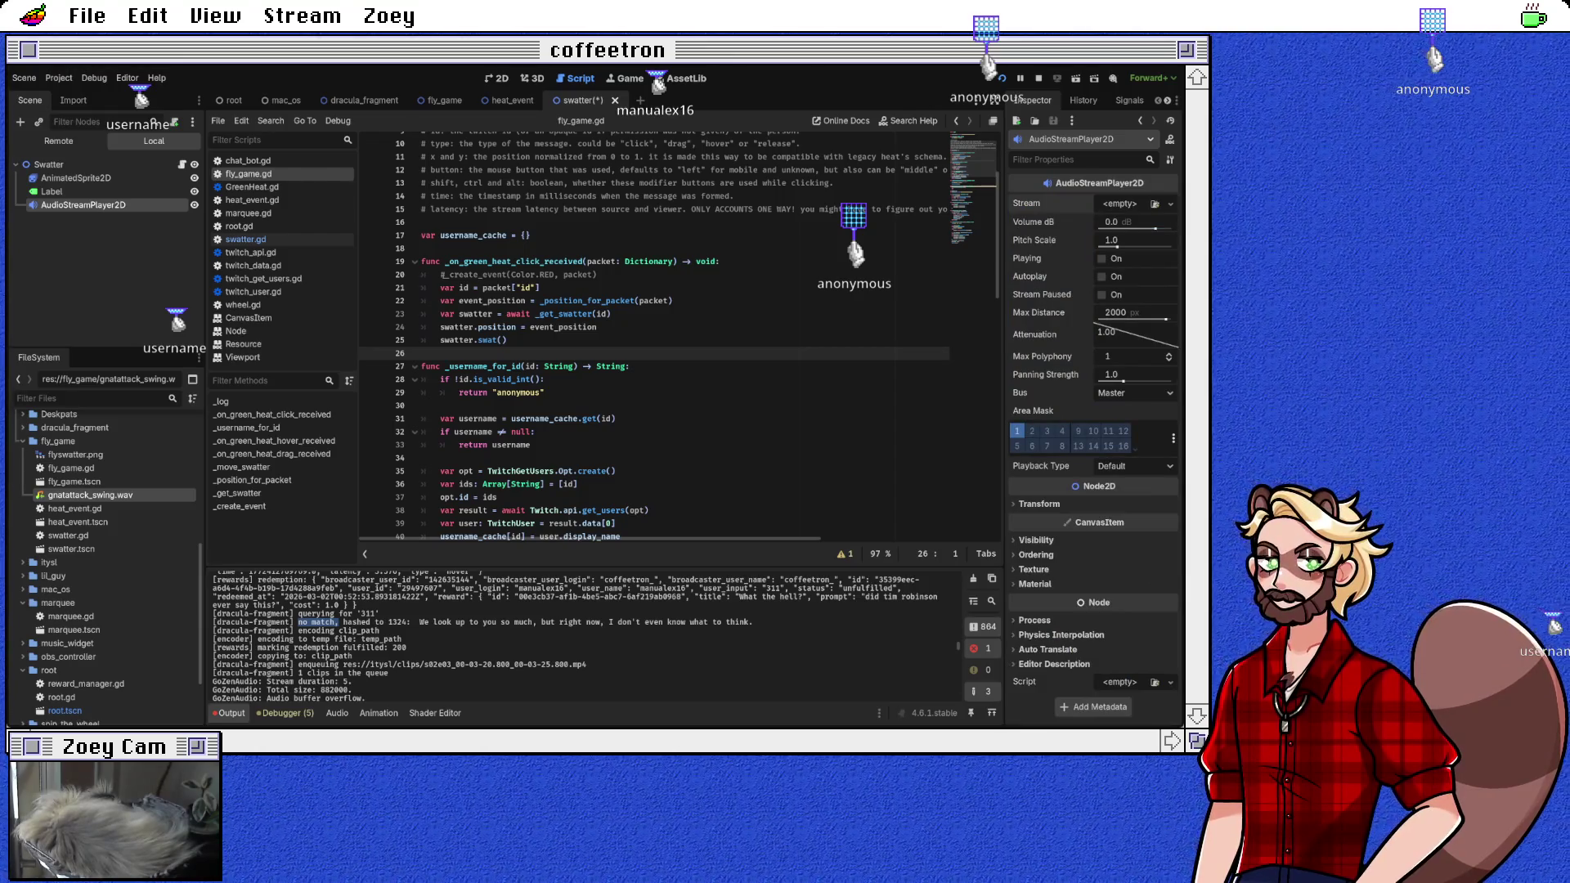
mouse_move(90, 495)
left_mouse_down()
mouse_move(984, 326)
mouse_move(1129, 214)
left_mouse_up()
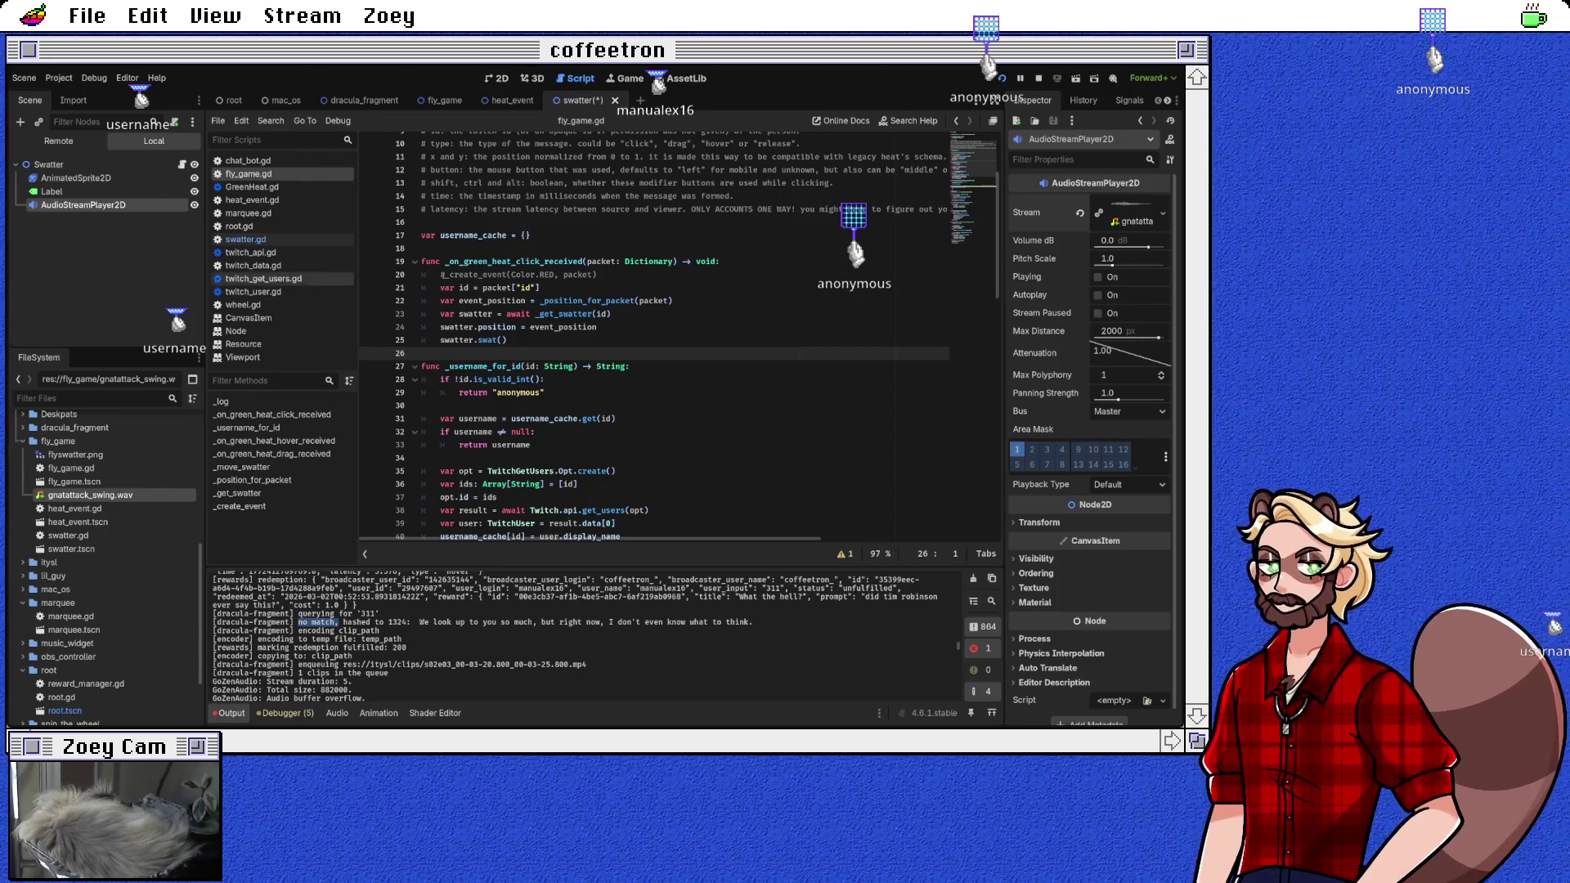
left_click(246, 239)
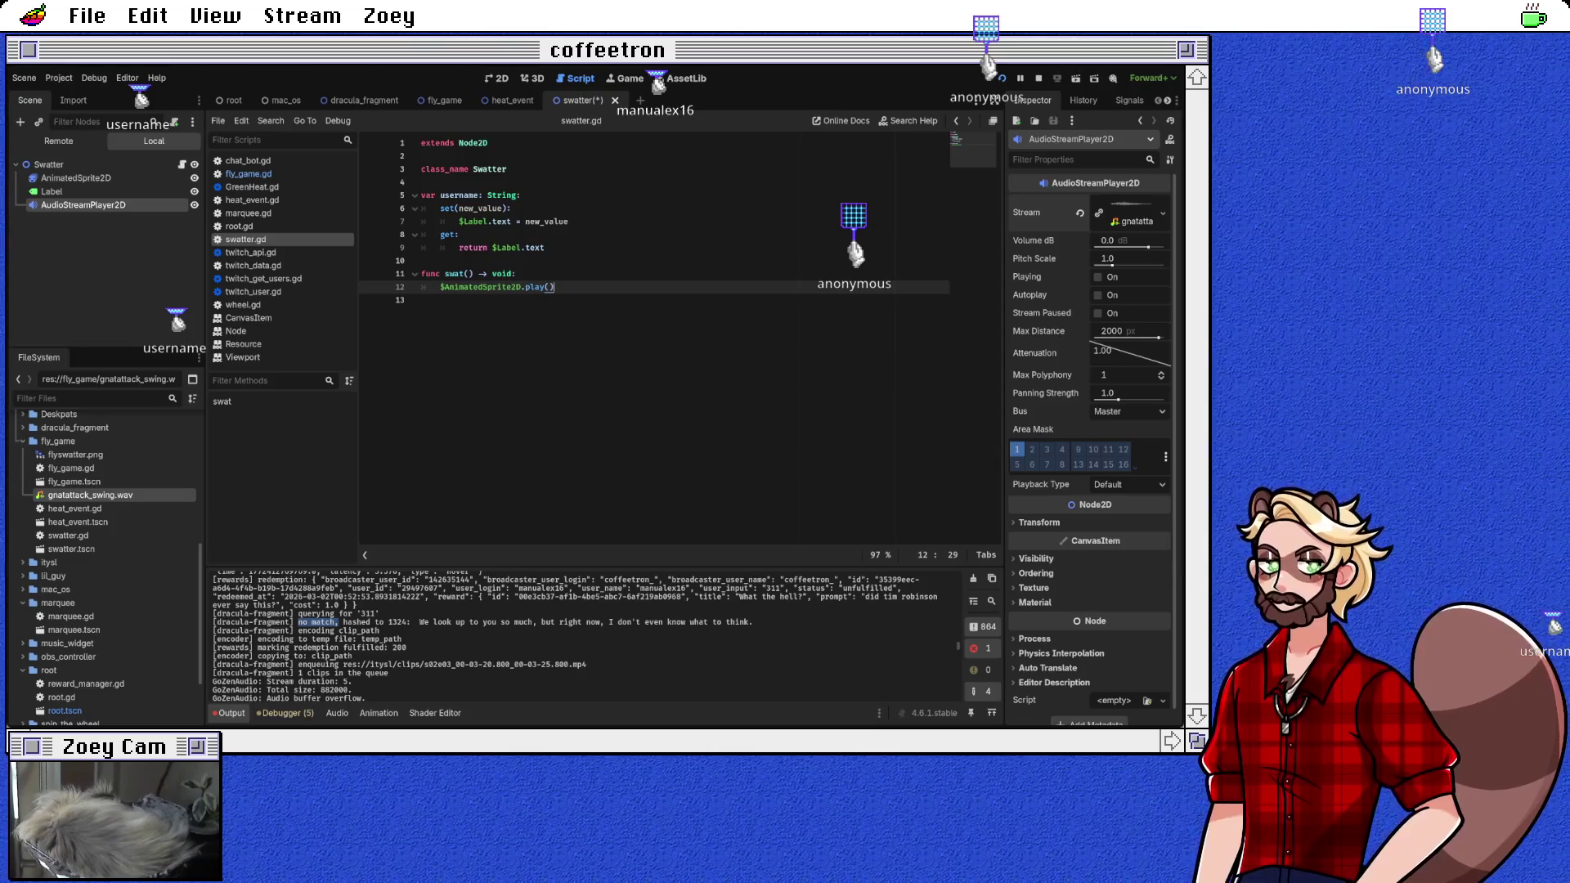
Step: Add $AudioStreamPlayer2D.play() to swat(), save swatter.gd, and select the AnimatedSprite2D node
key("Return")
type("$AudioStreamPlayer2D")
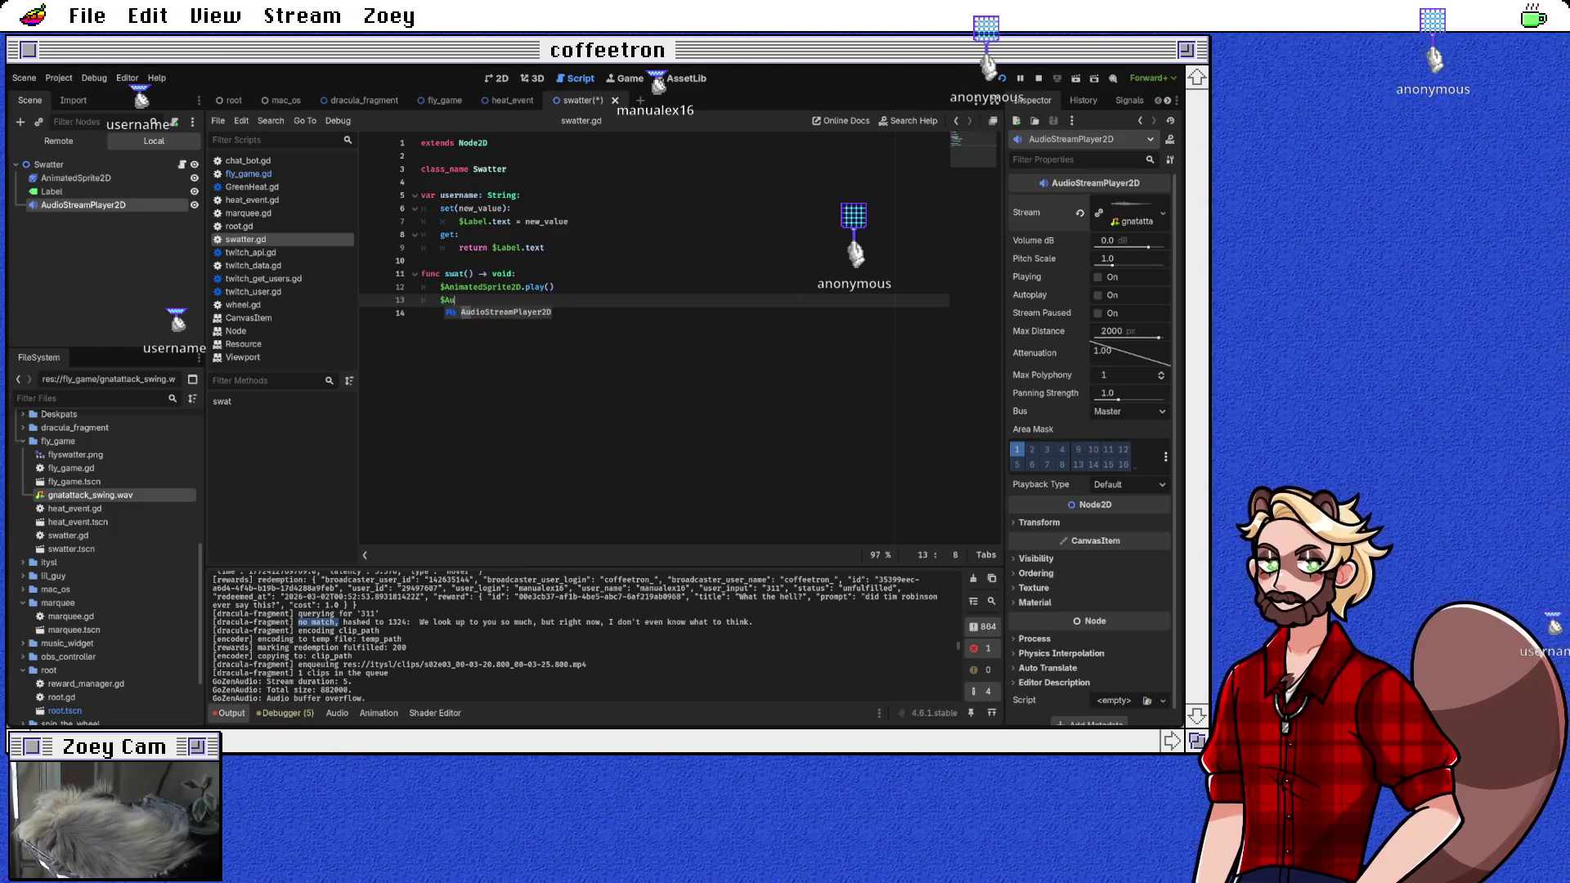
key("Return")
type(".pl")
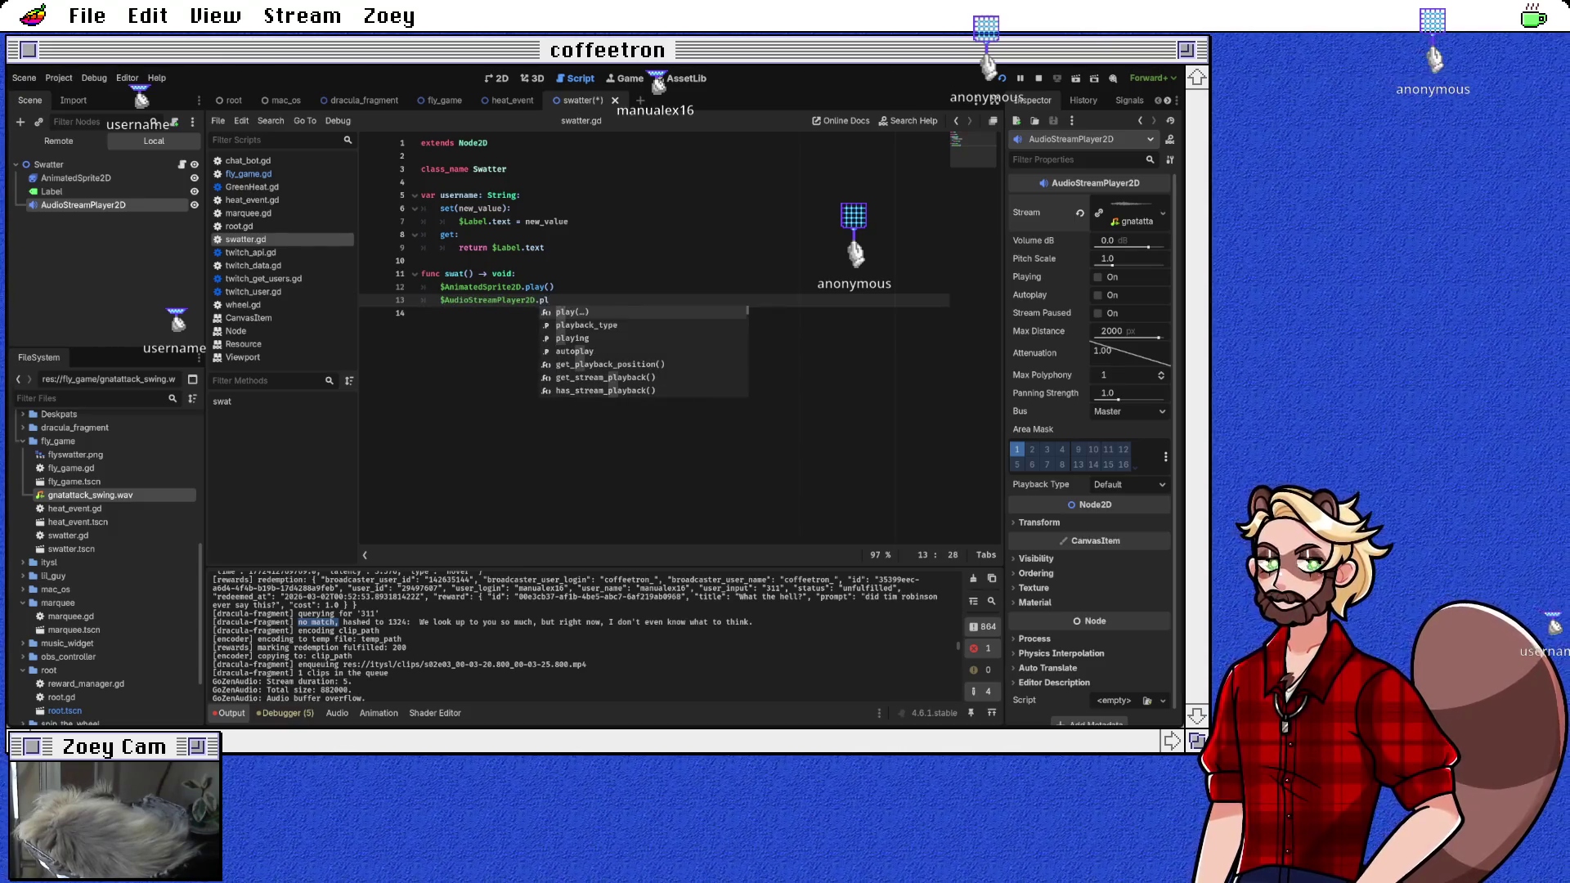
key("Return")
type(")")
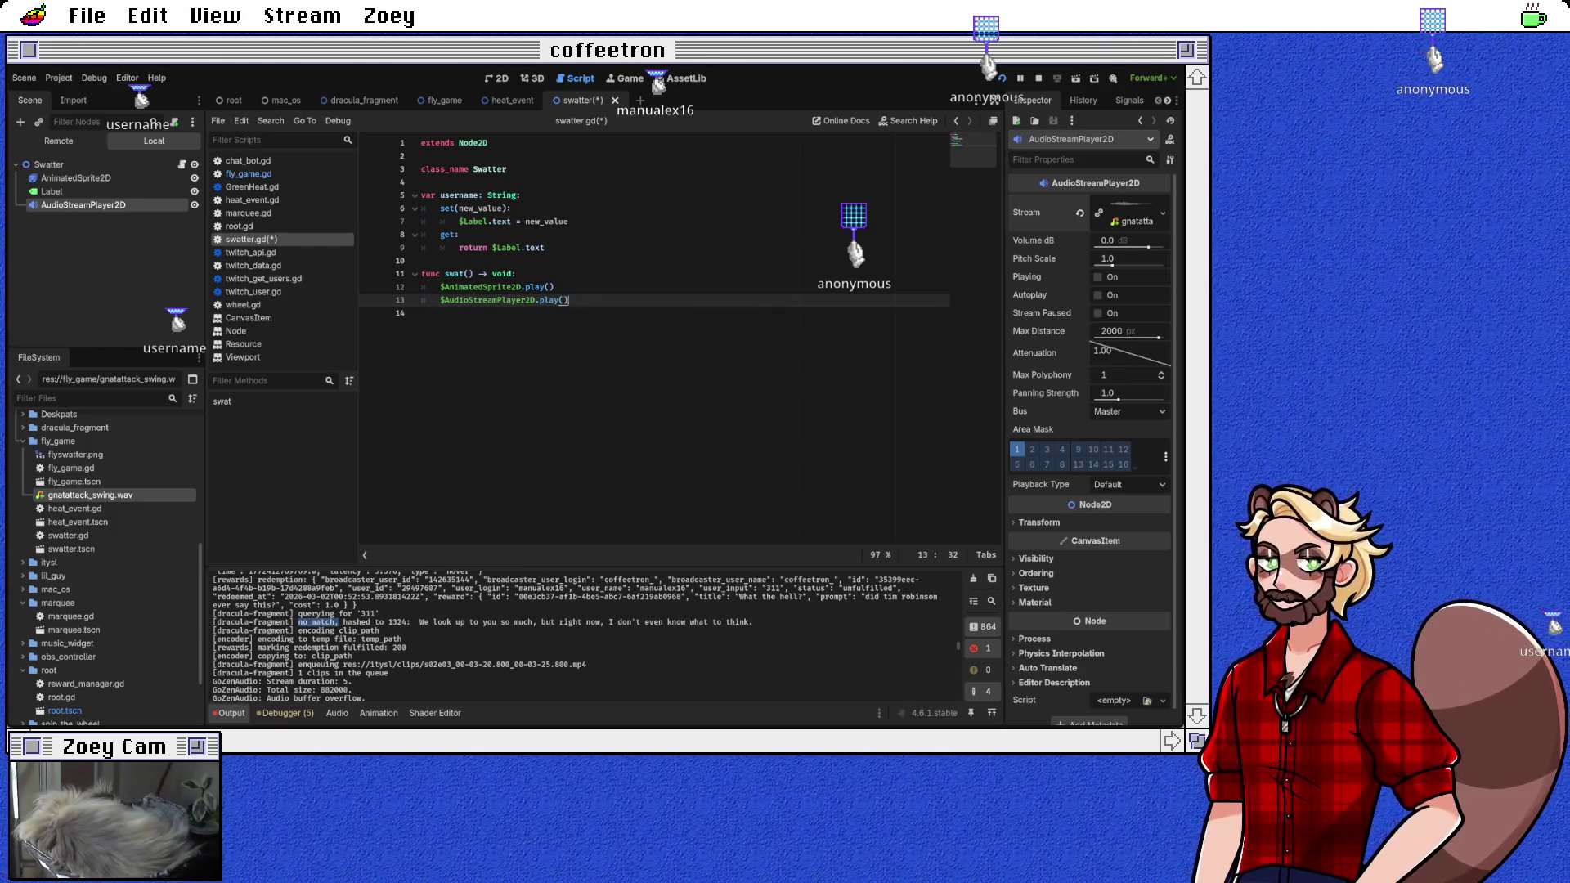
key("ctrl+s")
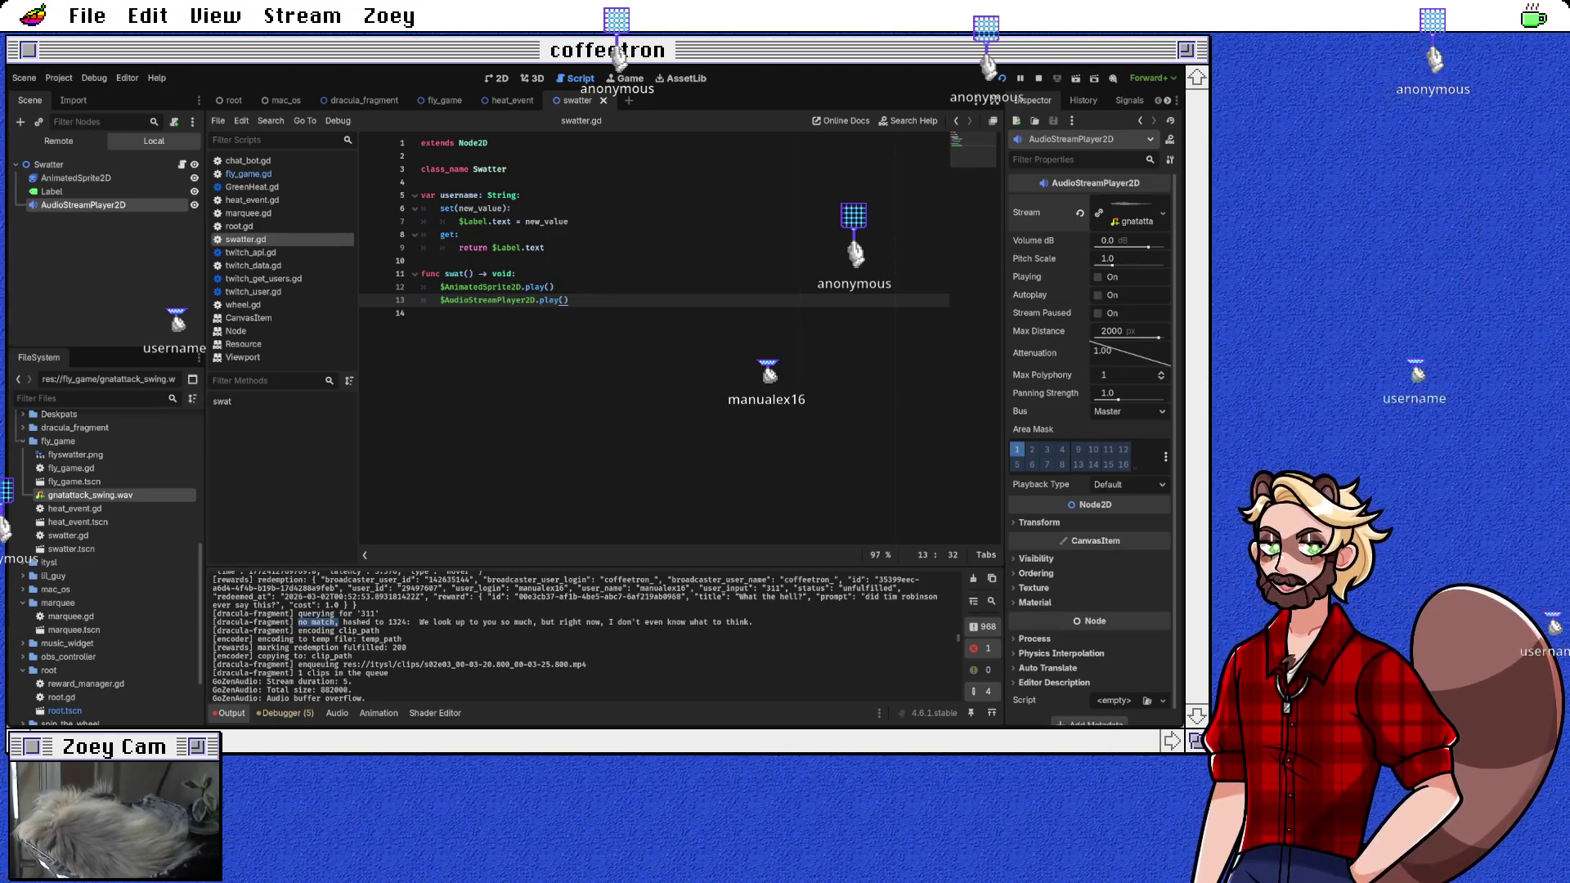
left_click(425, 314)
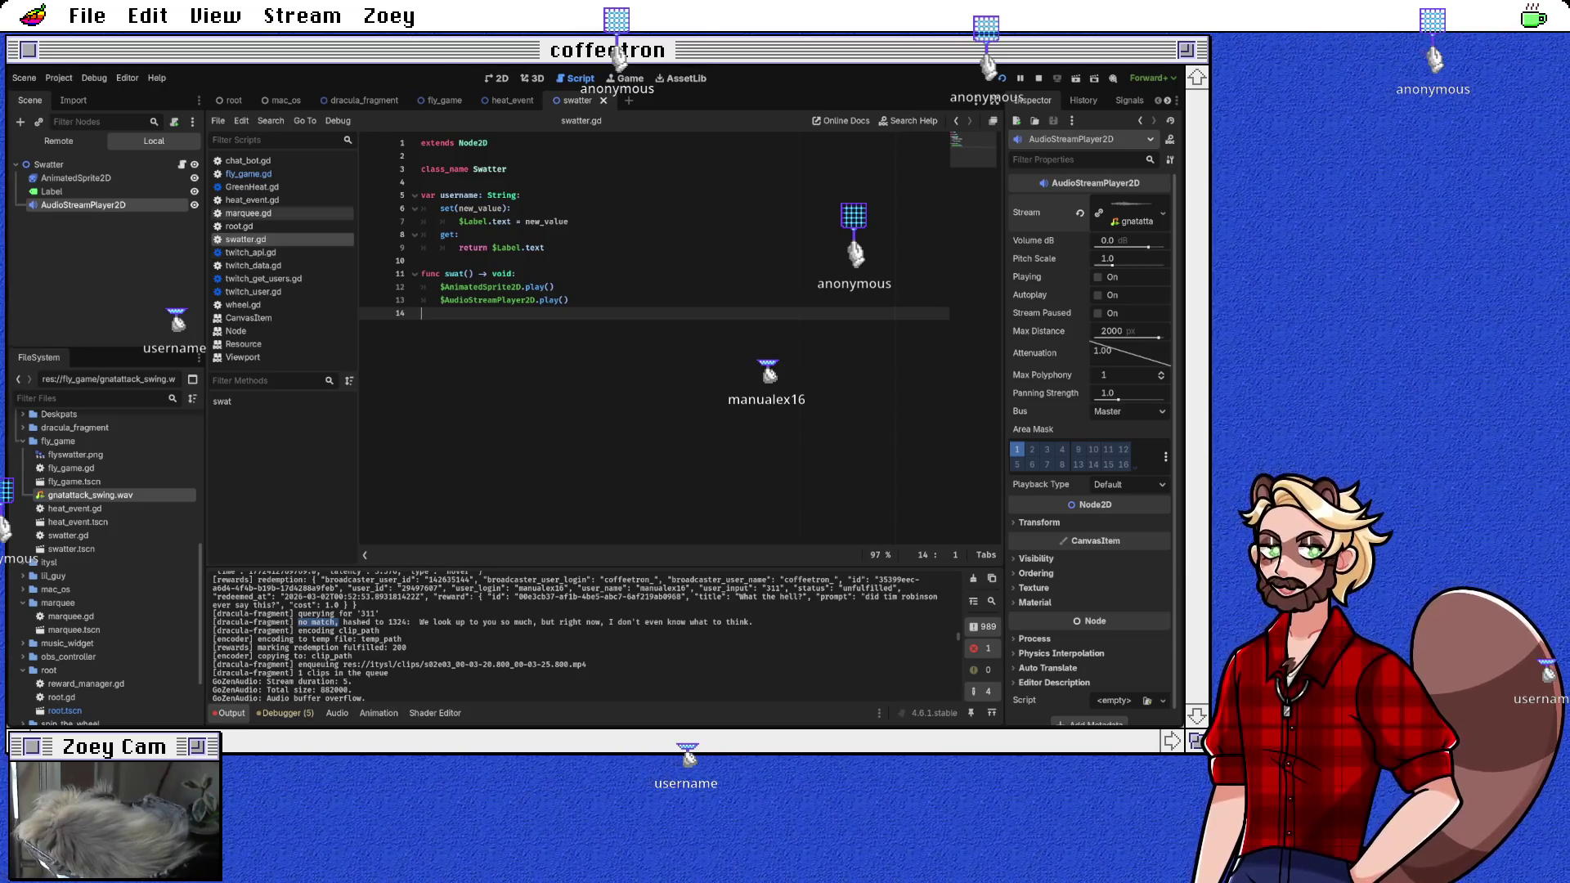
left_click(75, 177)
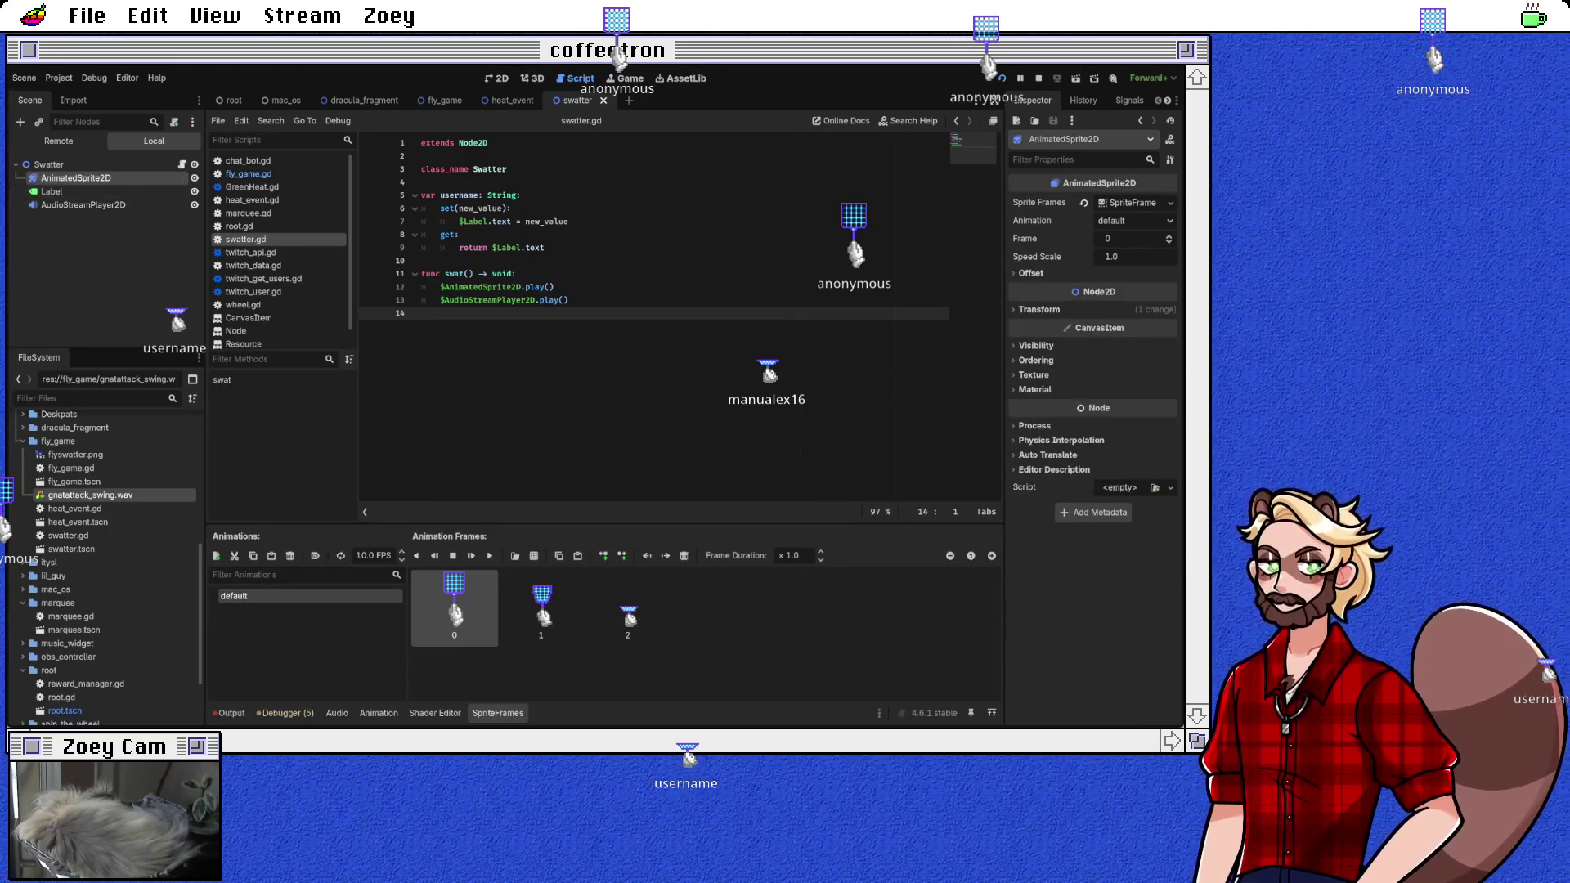
Step: Append copies of frame 1 and frame 0 to the swatter animation, then save the scene
left_click(541, 609)
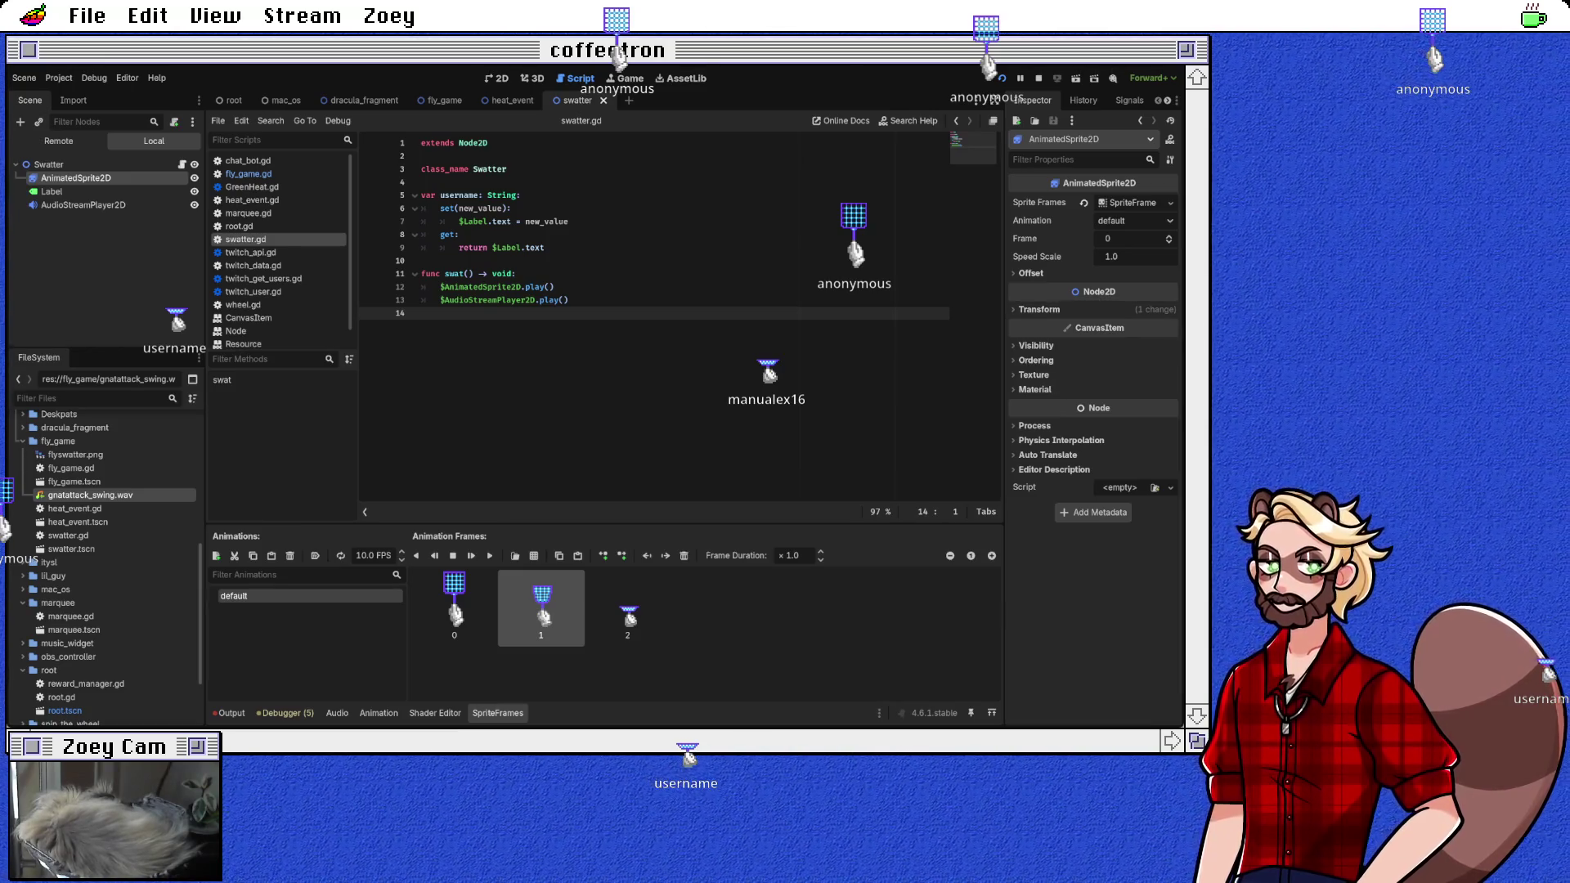
mouse_move(541, 609)
left_mouse_down()
mouse_move(560, 632)
mouse_move(716, 632)
left_mouse_up()
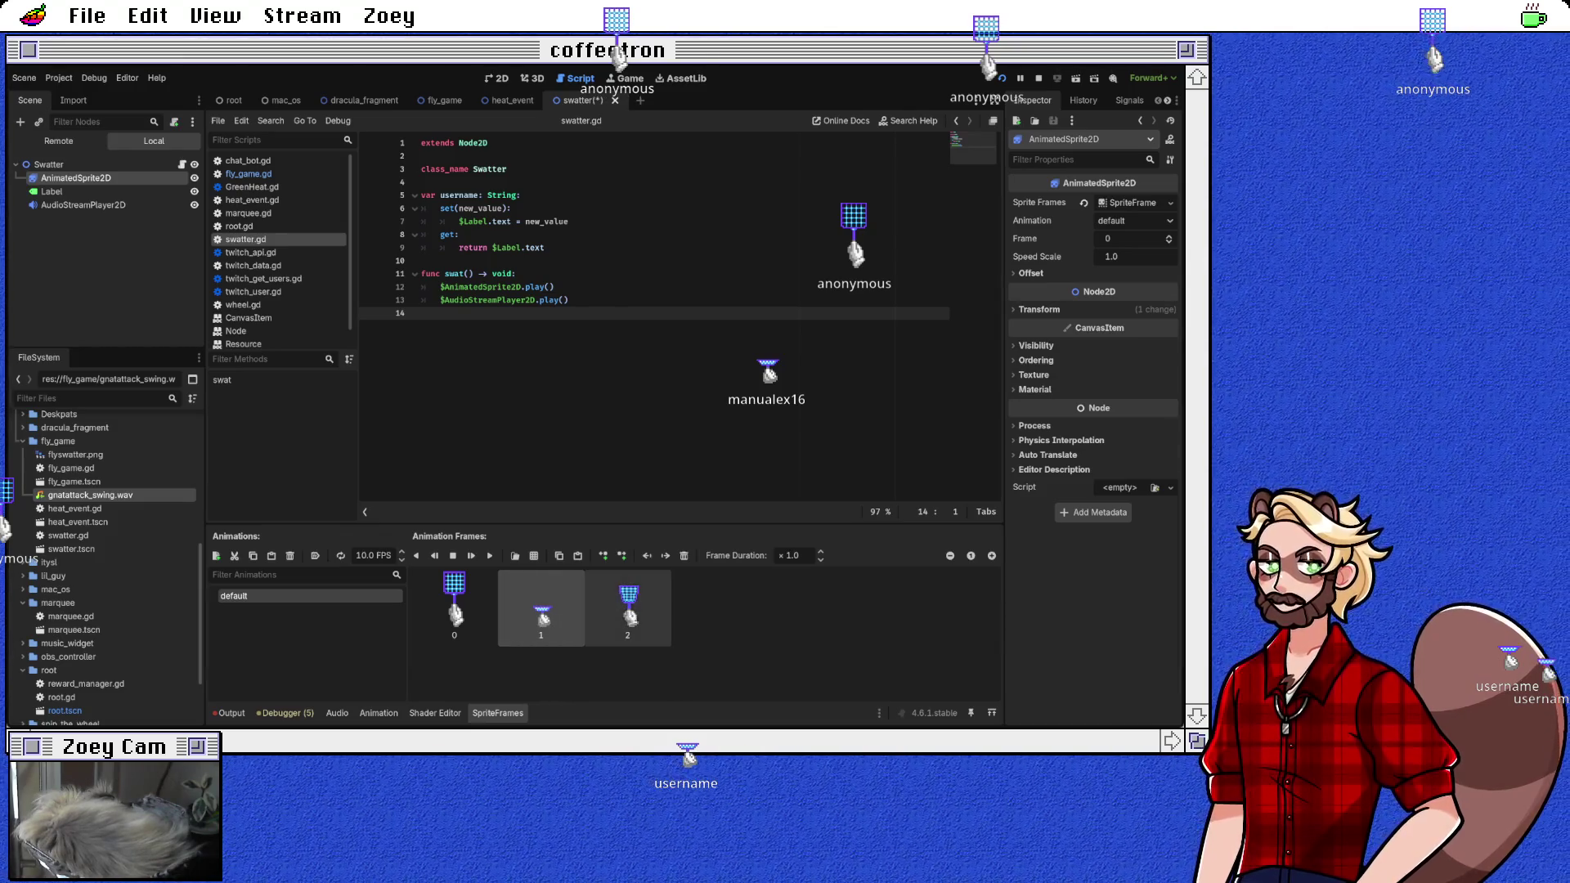
key("ctrl+z")
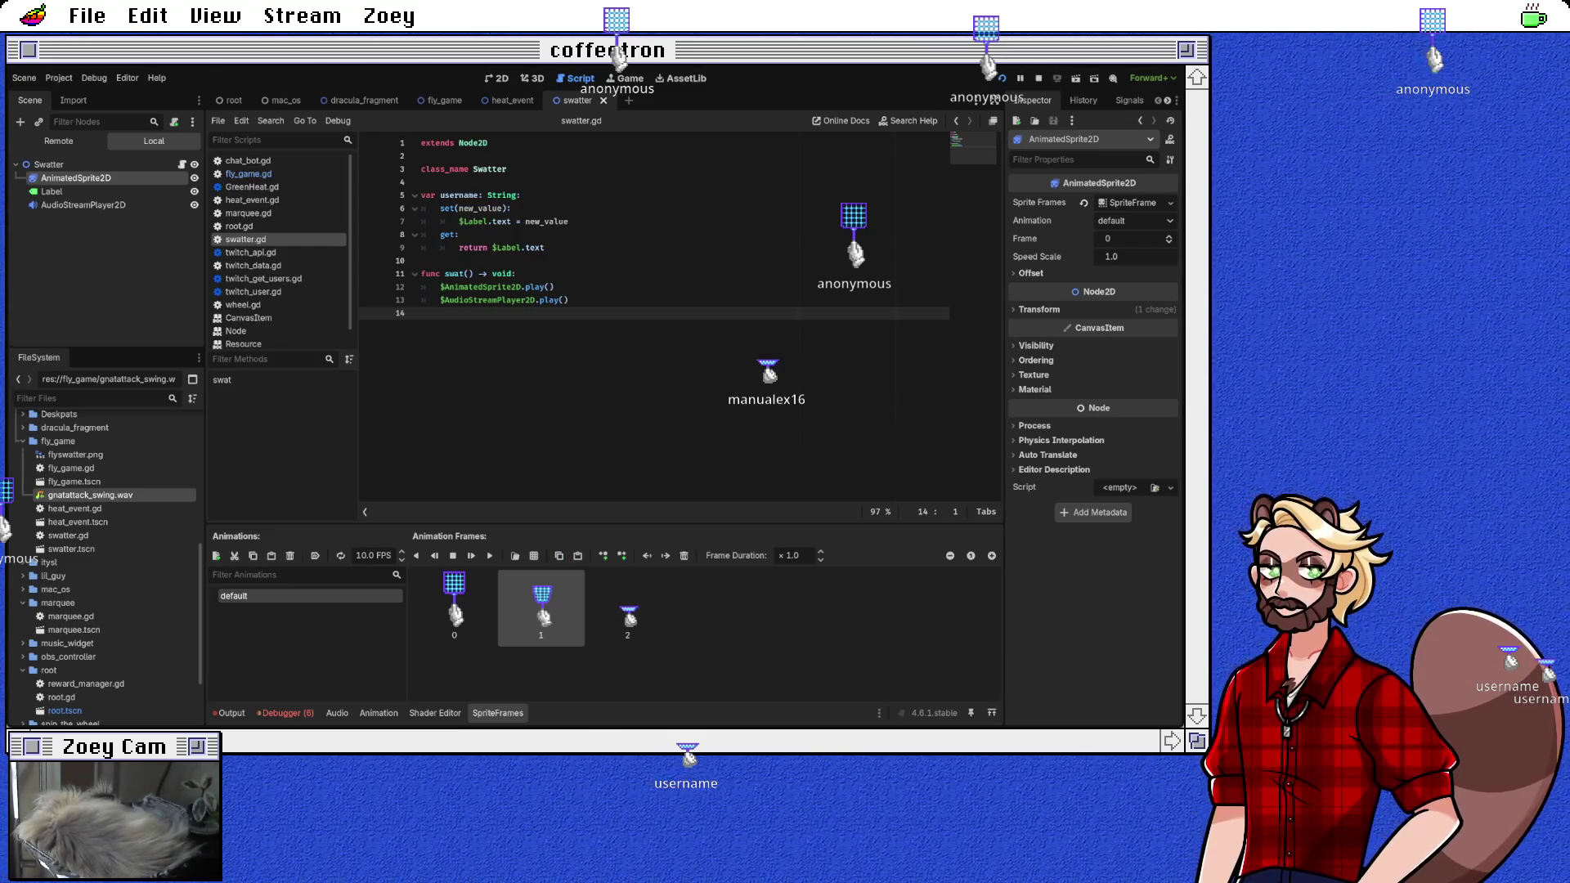
left_click(577, 556)
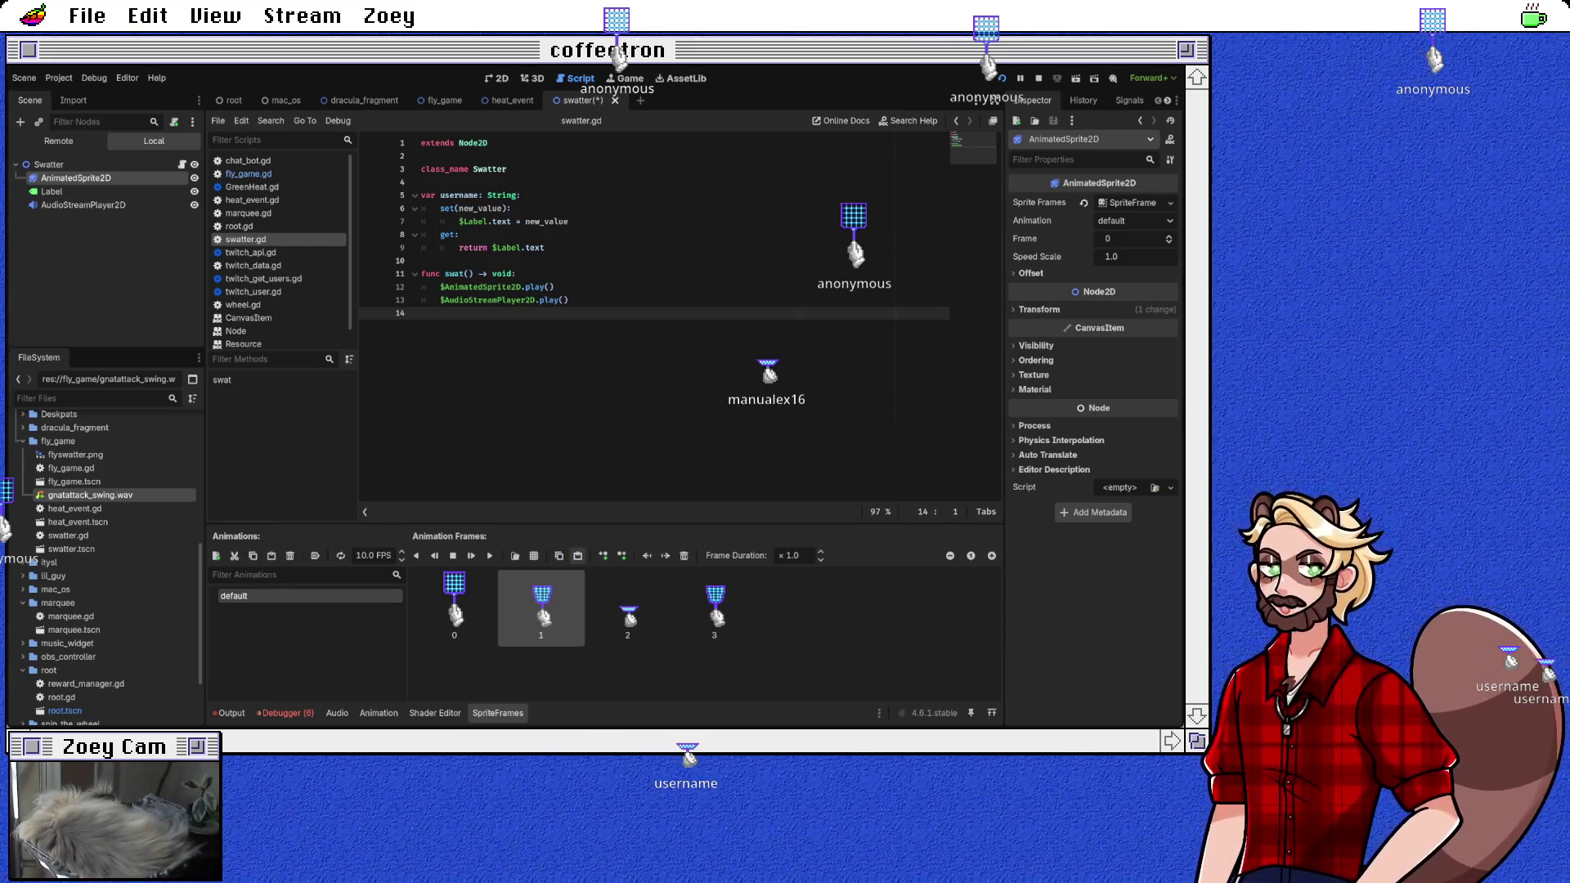
left_click(454, 609)
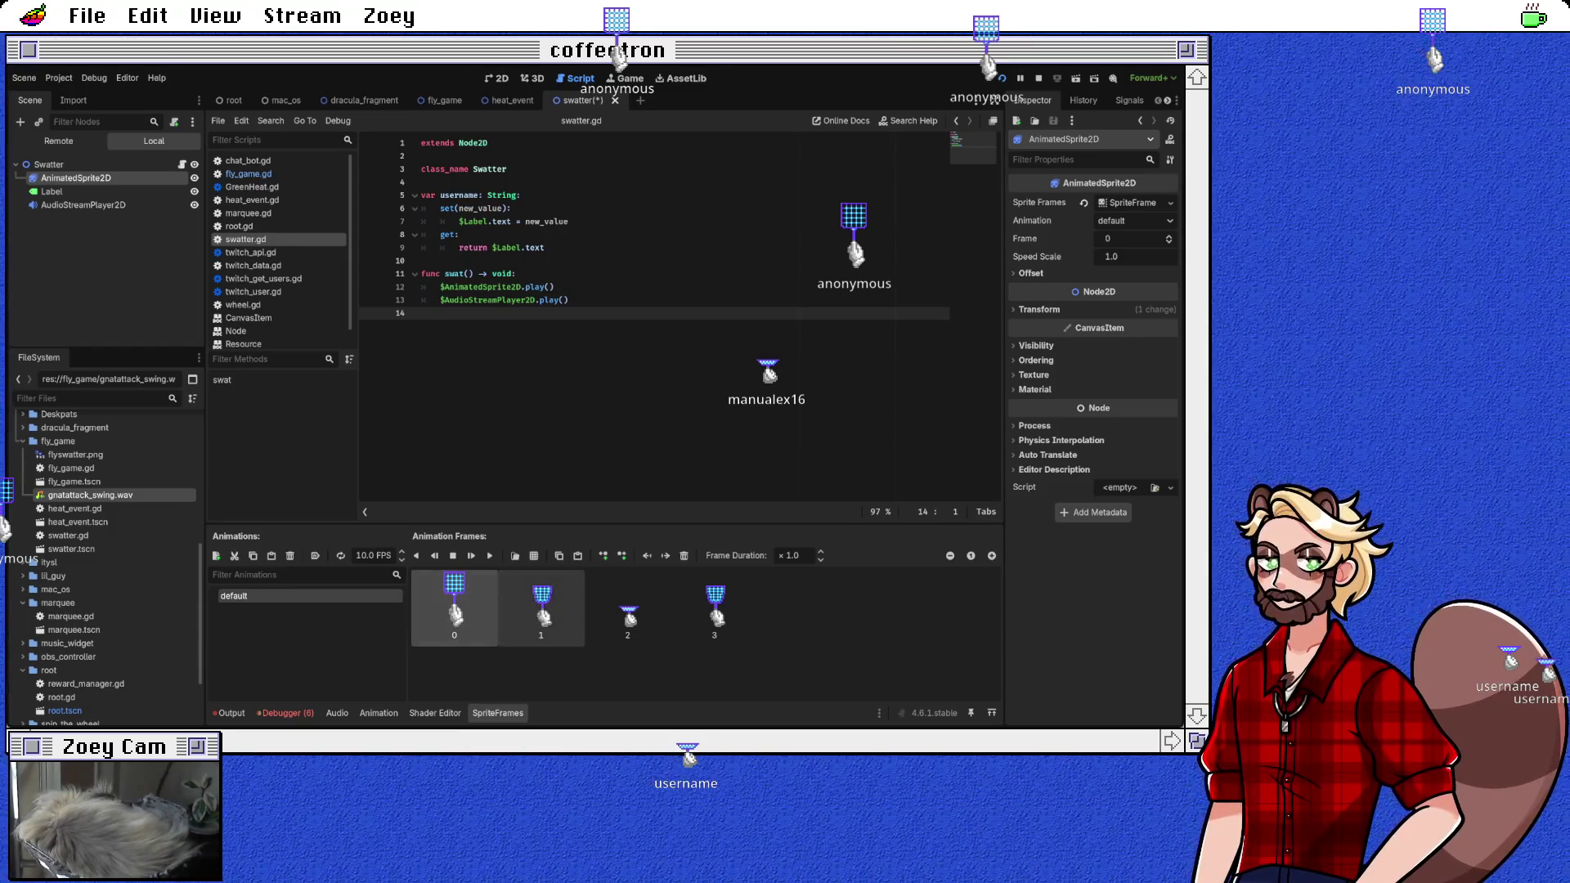
left_click(558, 556)
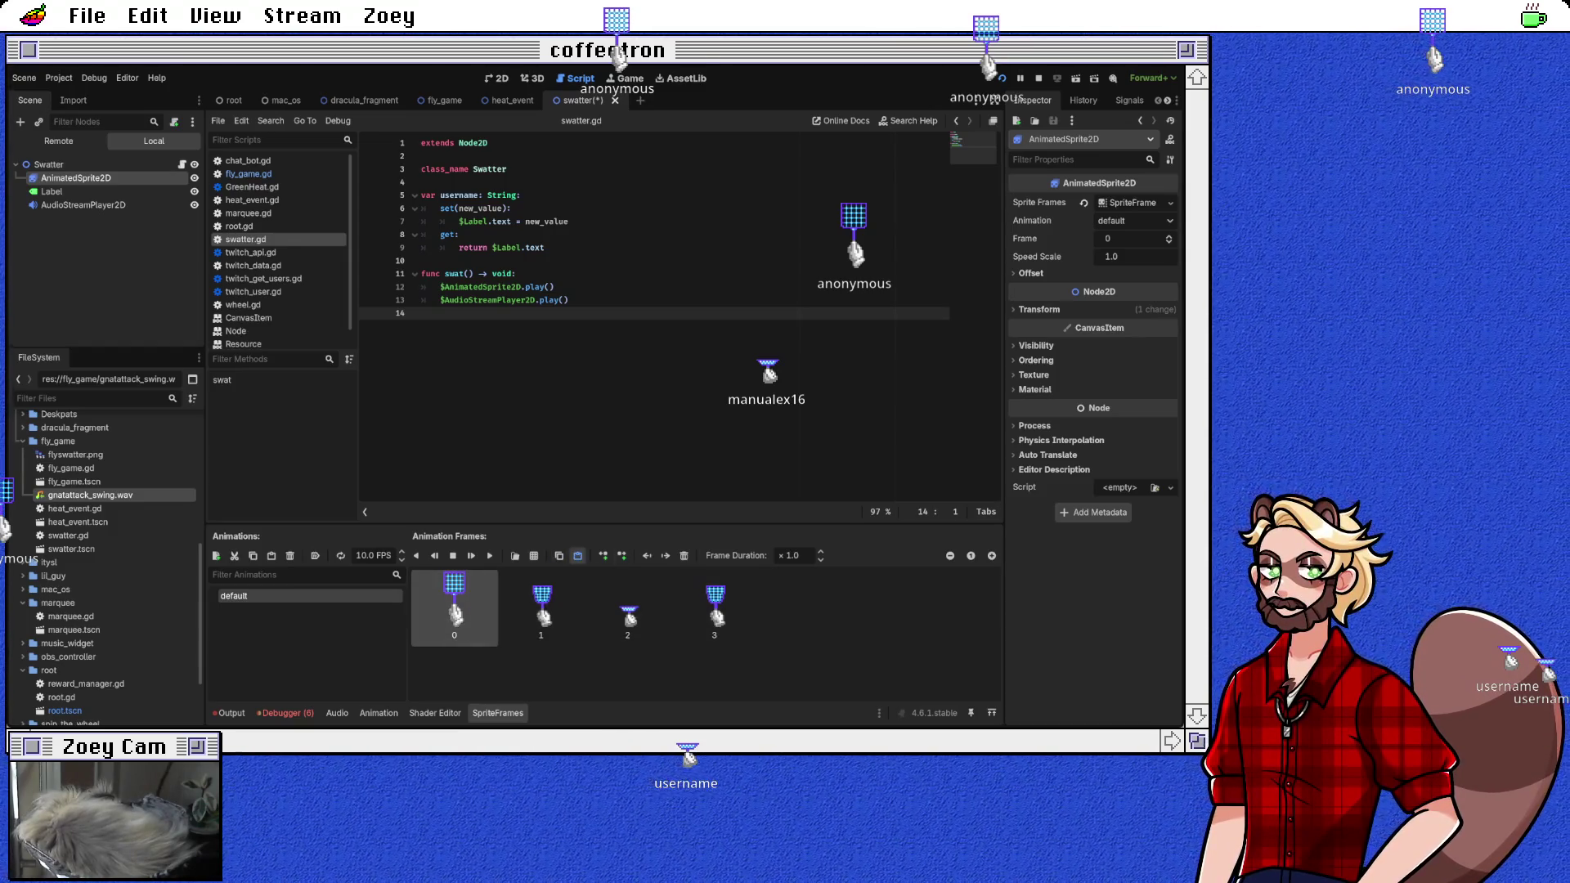
left_click(577, 555)
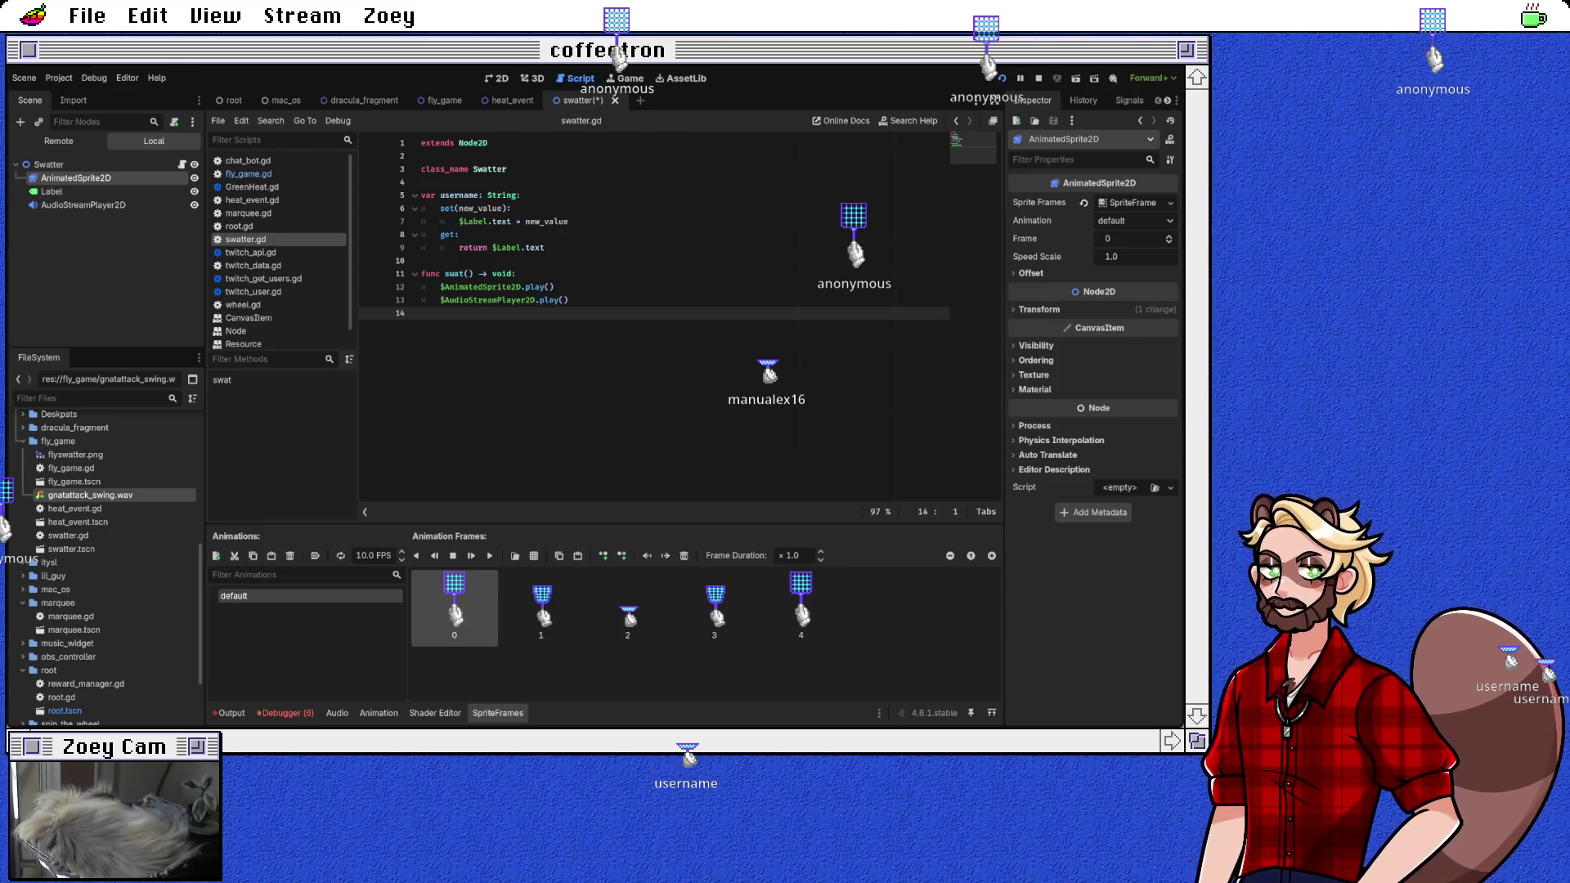
key("ctrl+s")
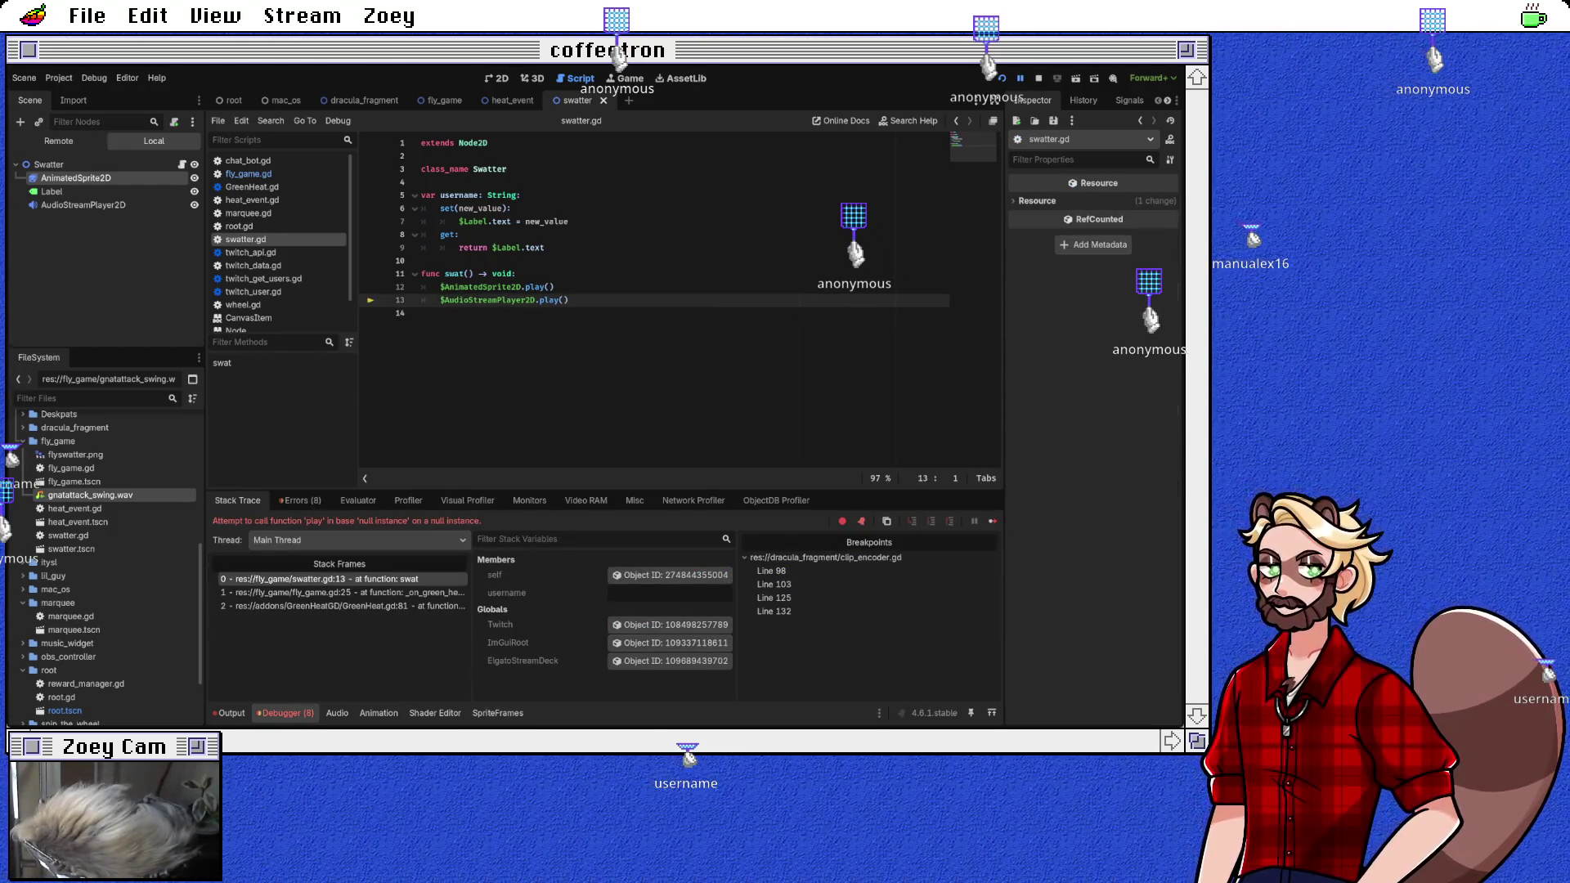
Step: Stop the game after the null-instance play() error and select the Swatter root node
left_click(421, 313)
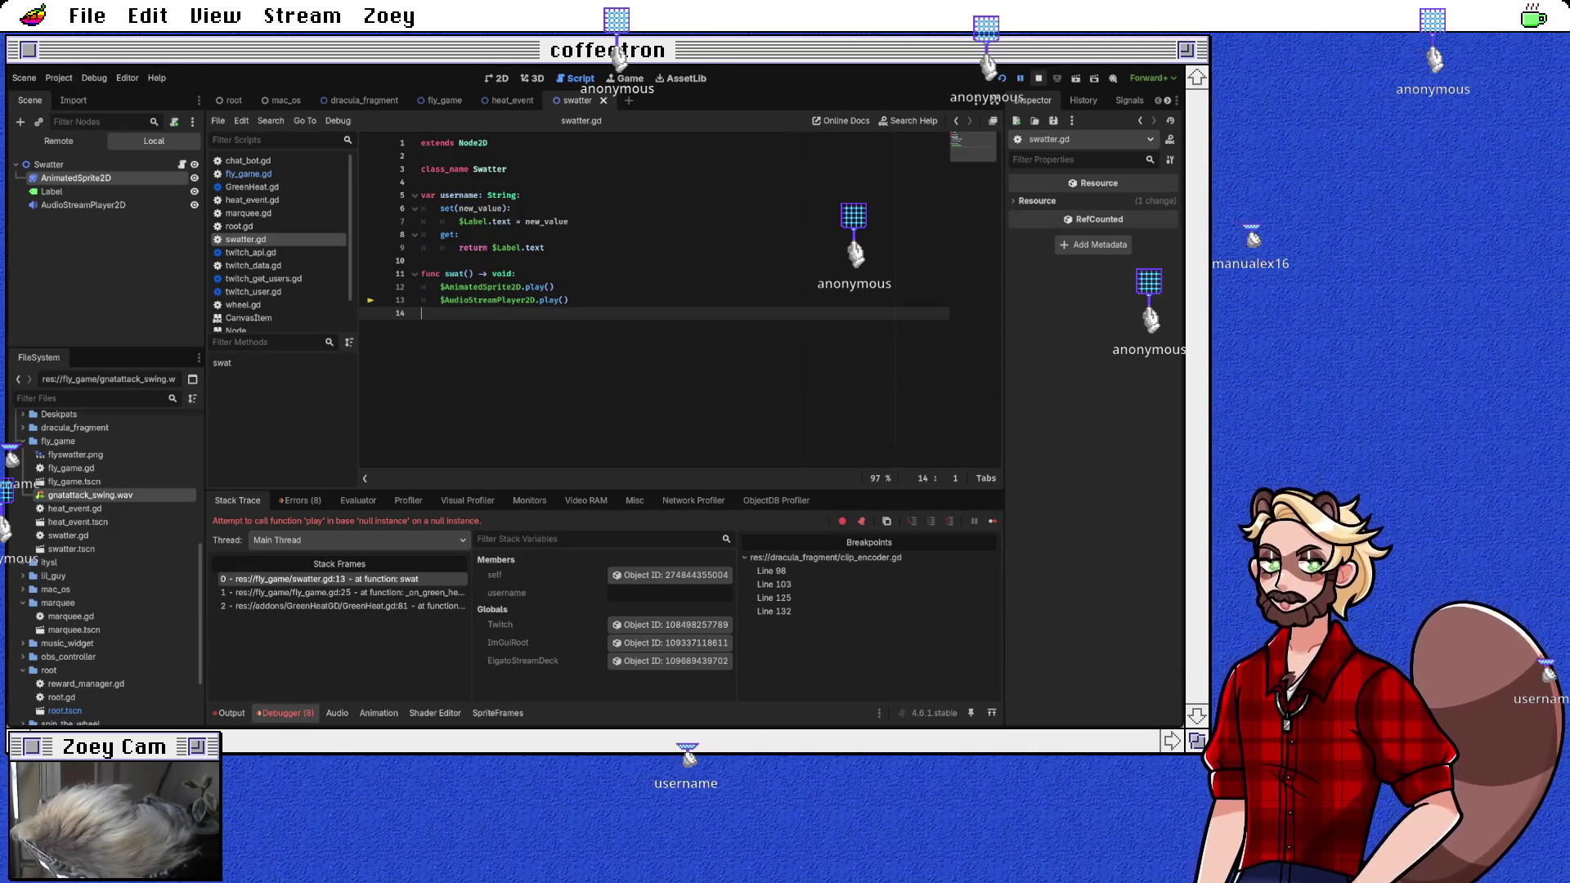
key("F8")
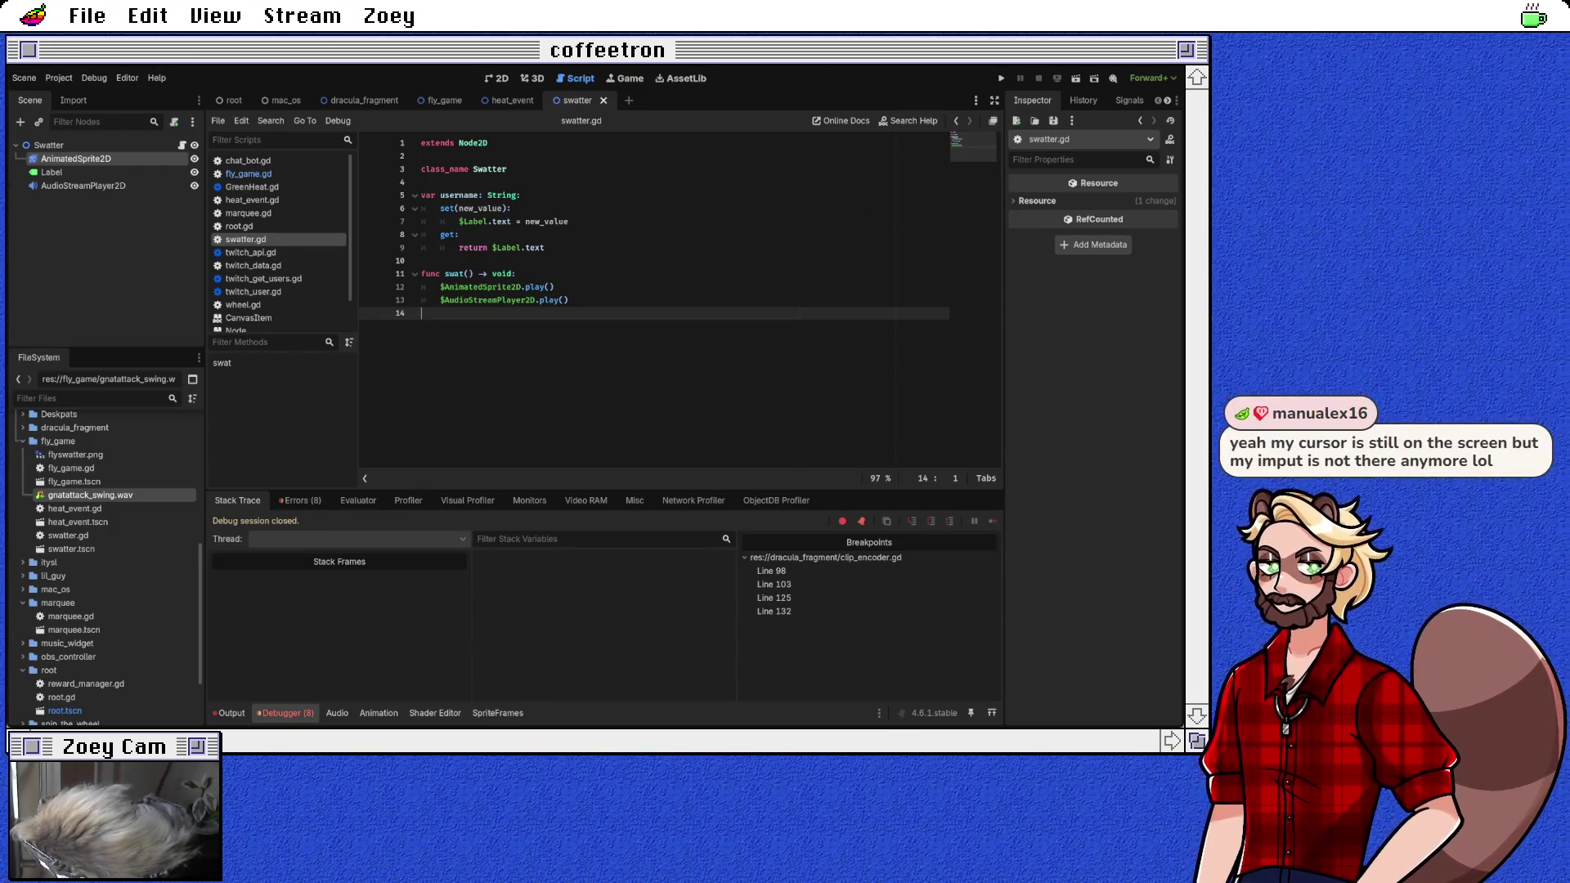
left_click(48, 145)
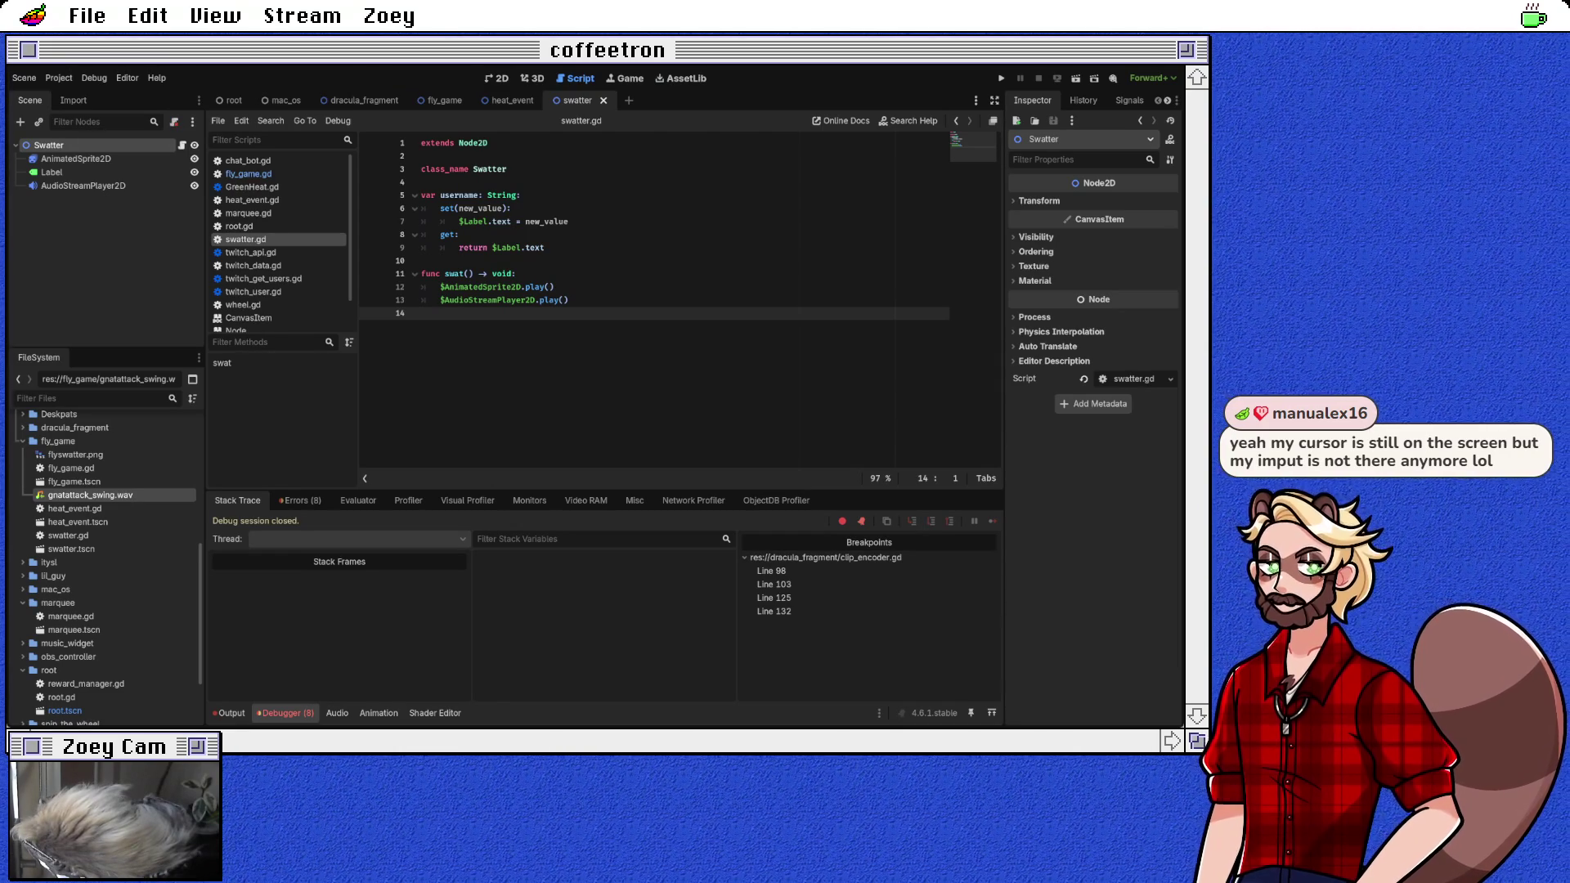
Step: Add a Timer under Swatter with a 3.0-second one-shot wait, named Lifetime
key("Return")
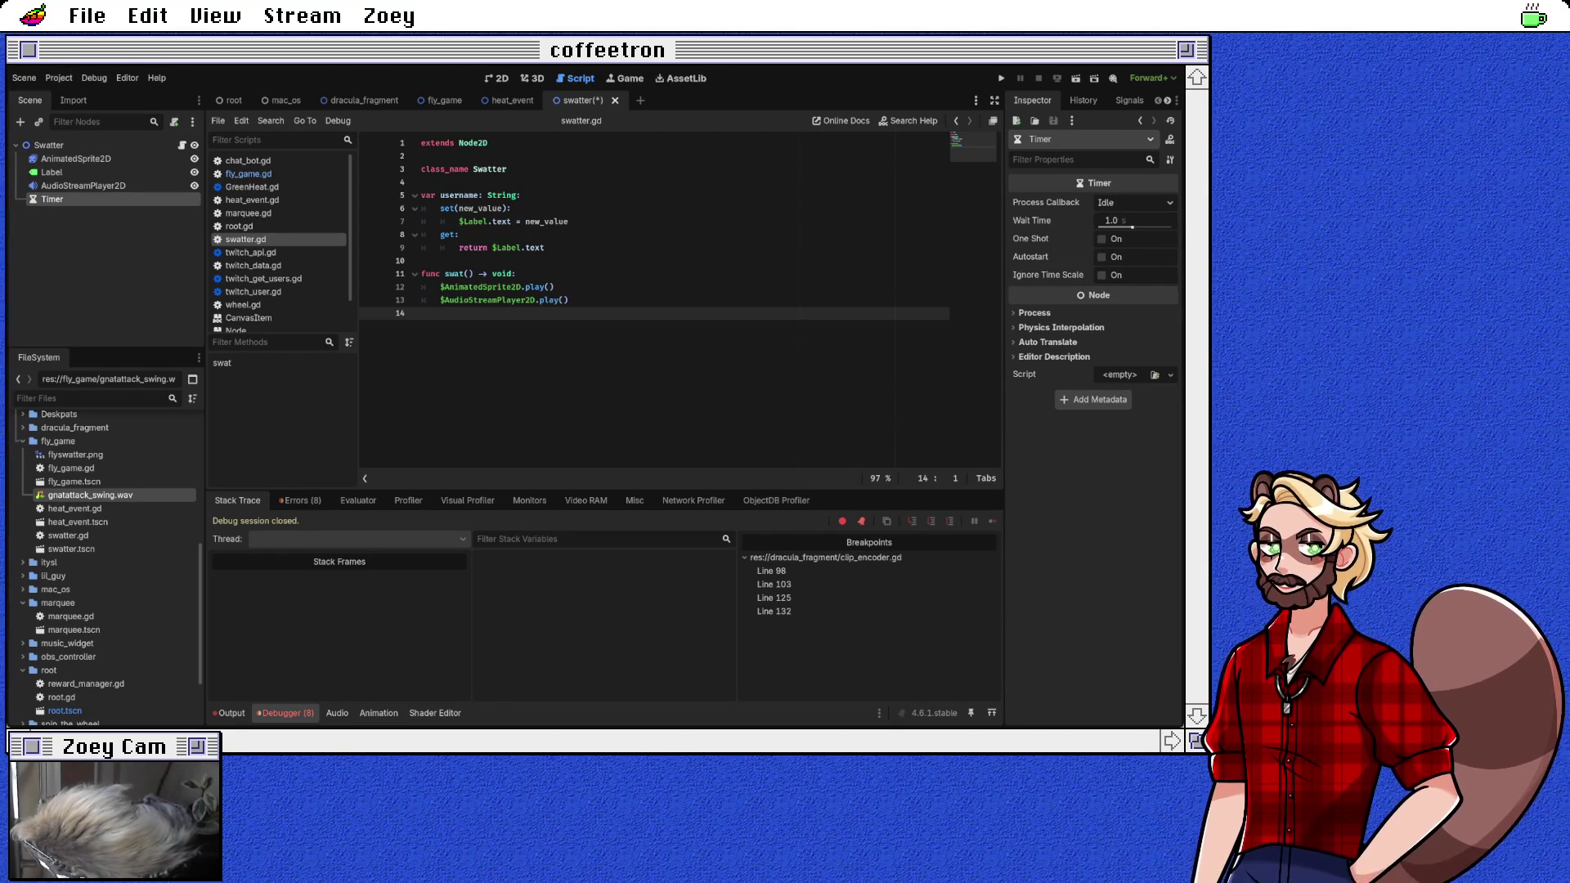
type("Timeout")
key("Return")
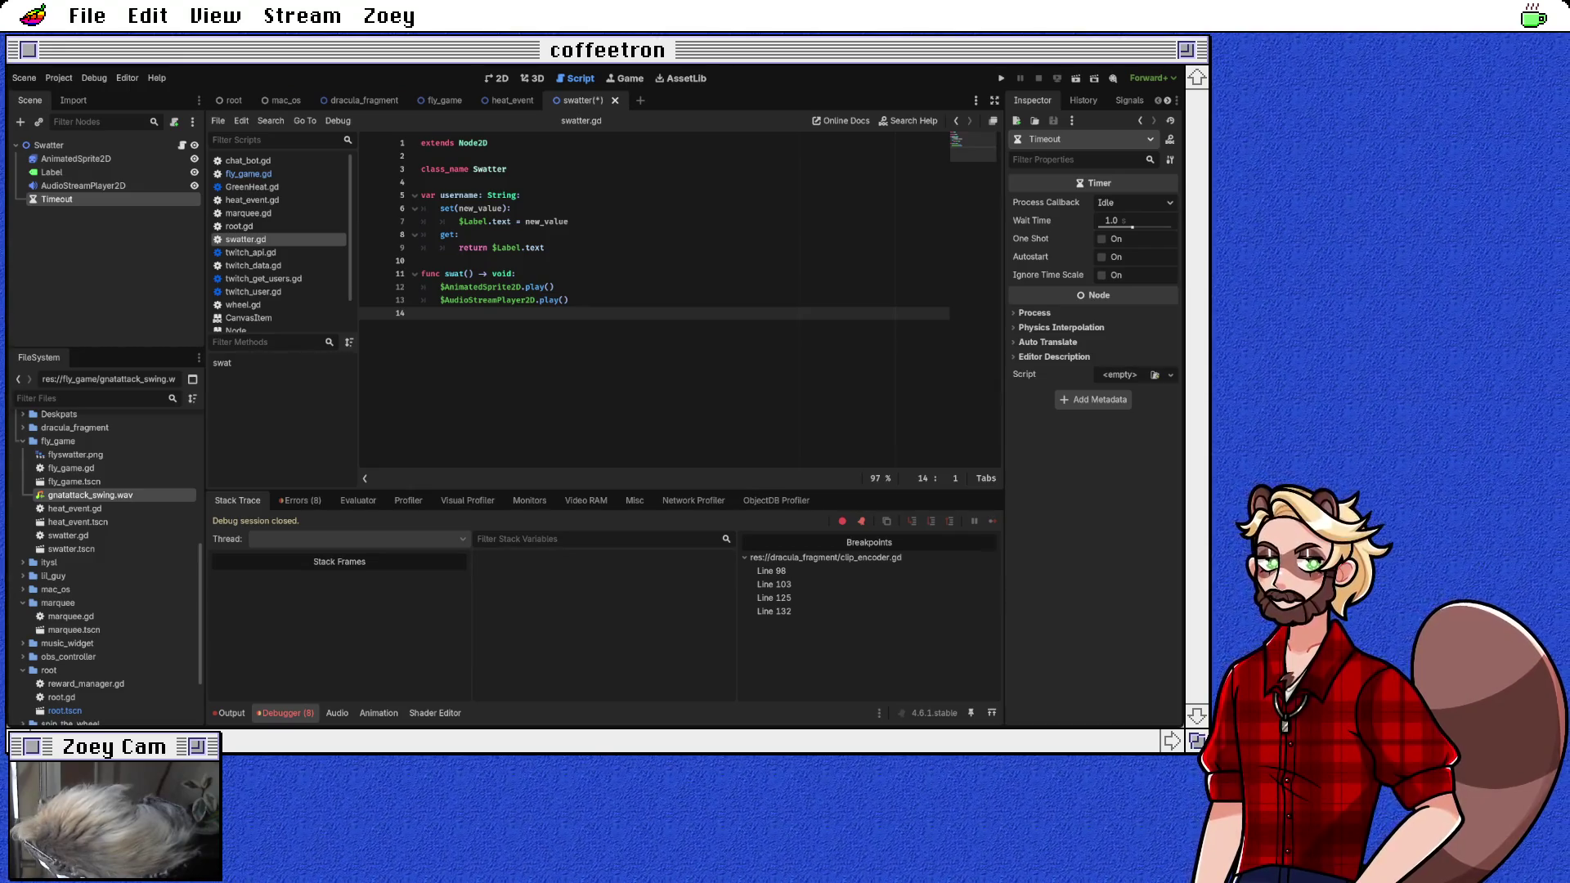
left_click(1112, 221)
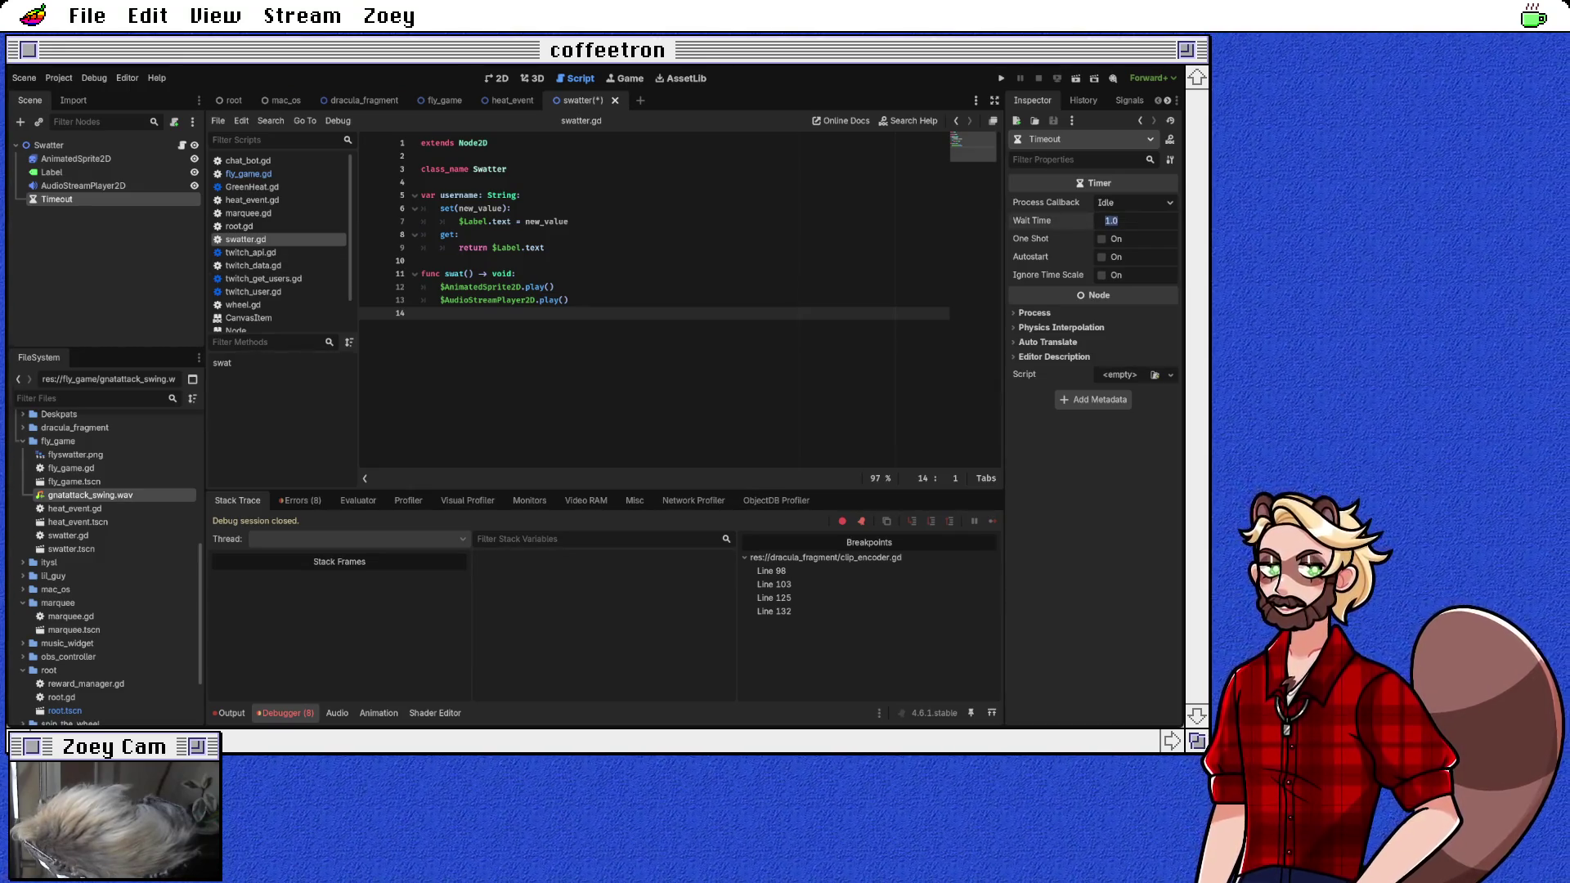
type("3")
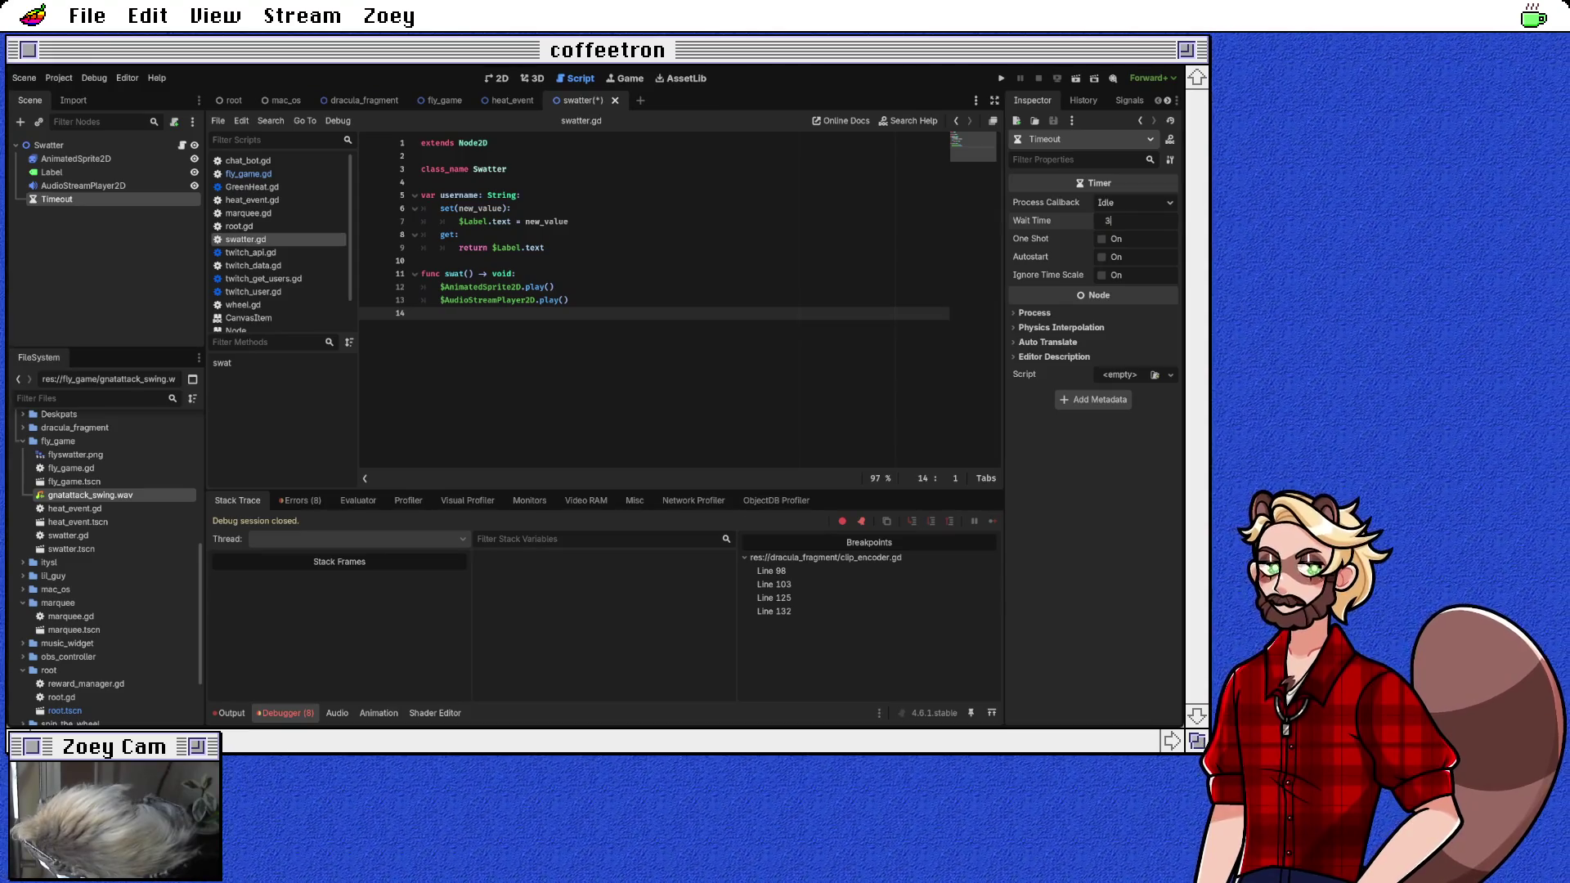
key("Return")
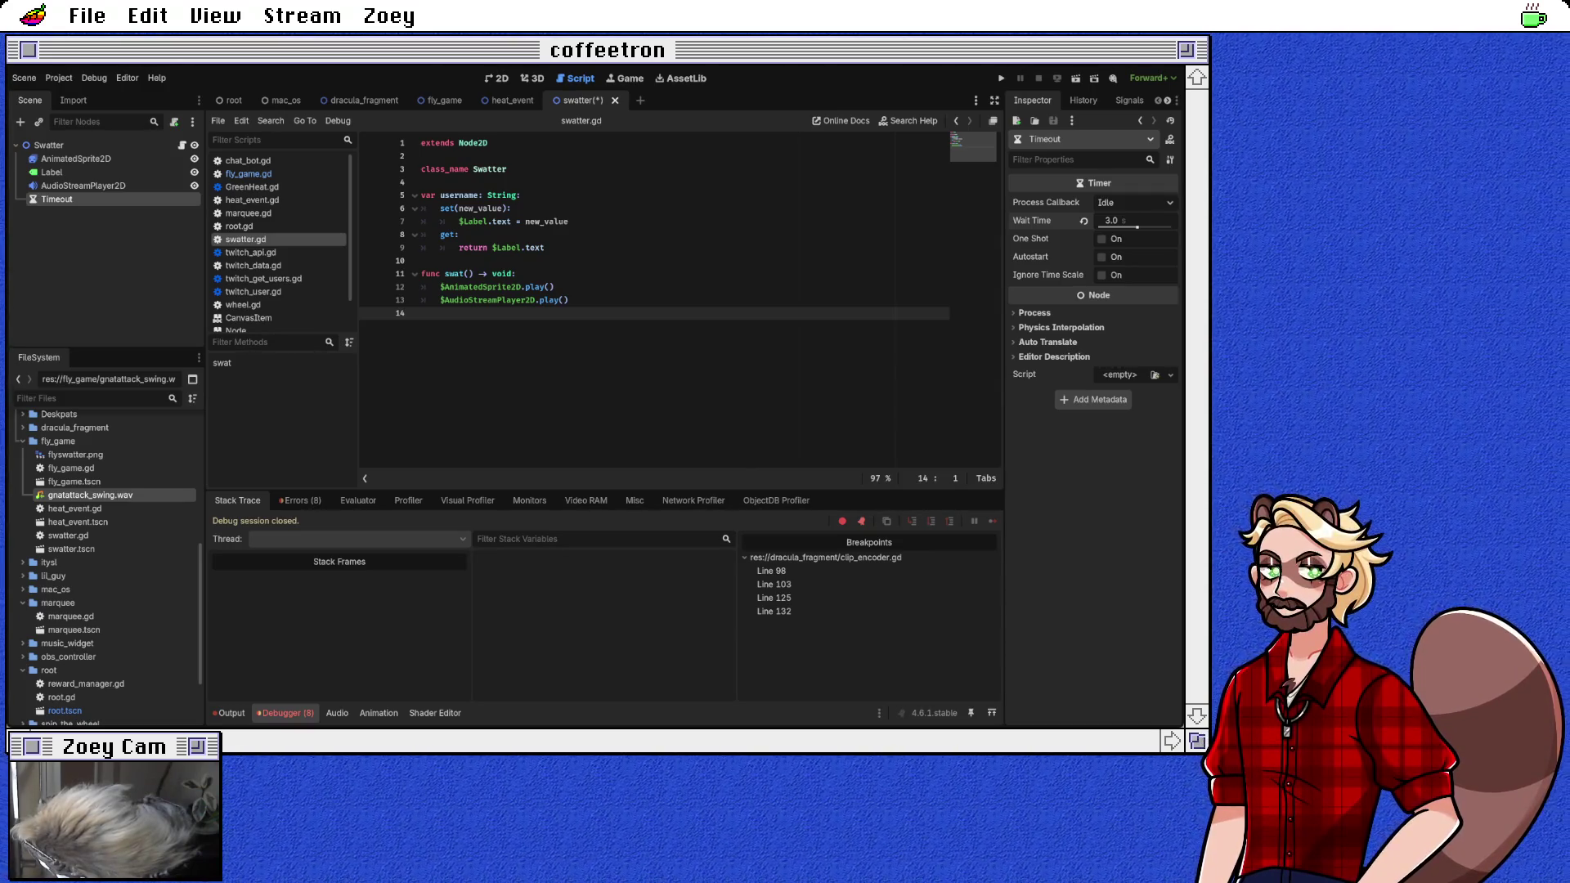
left_click(1102, 238)
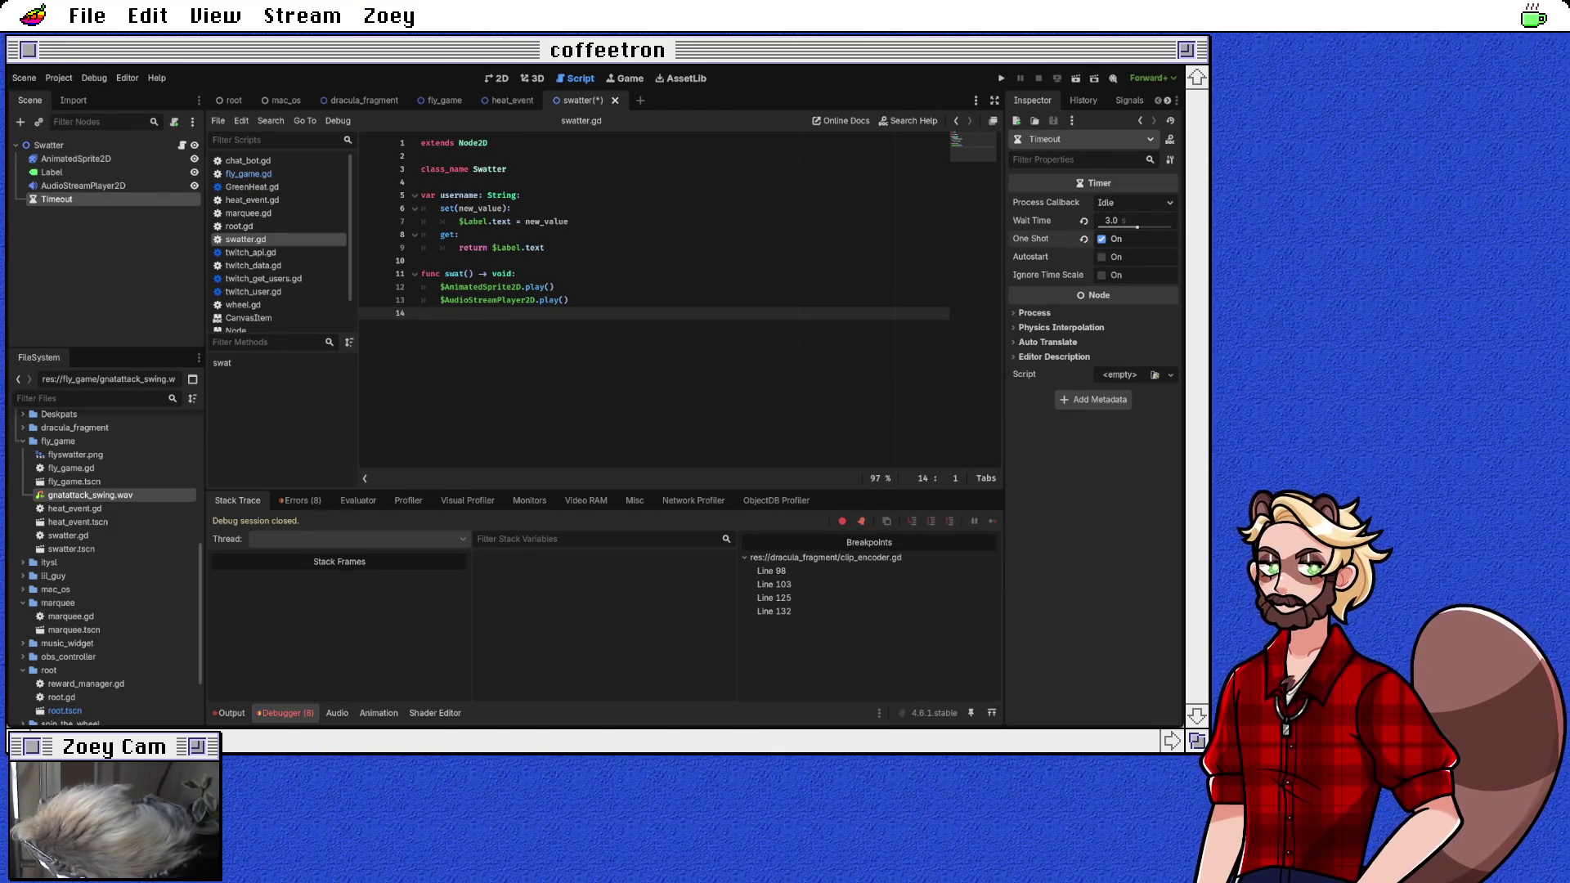
key("ctrl+z")
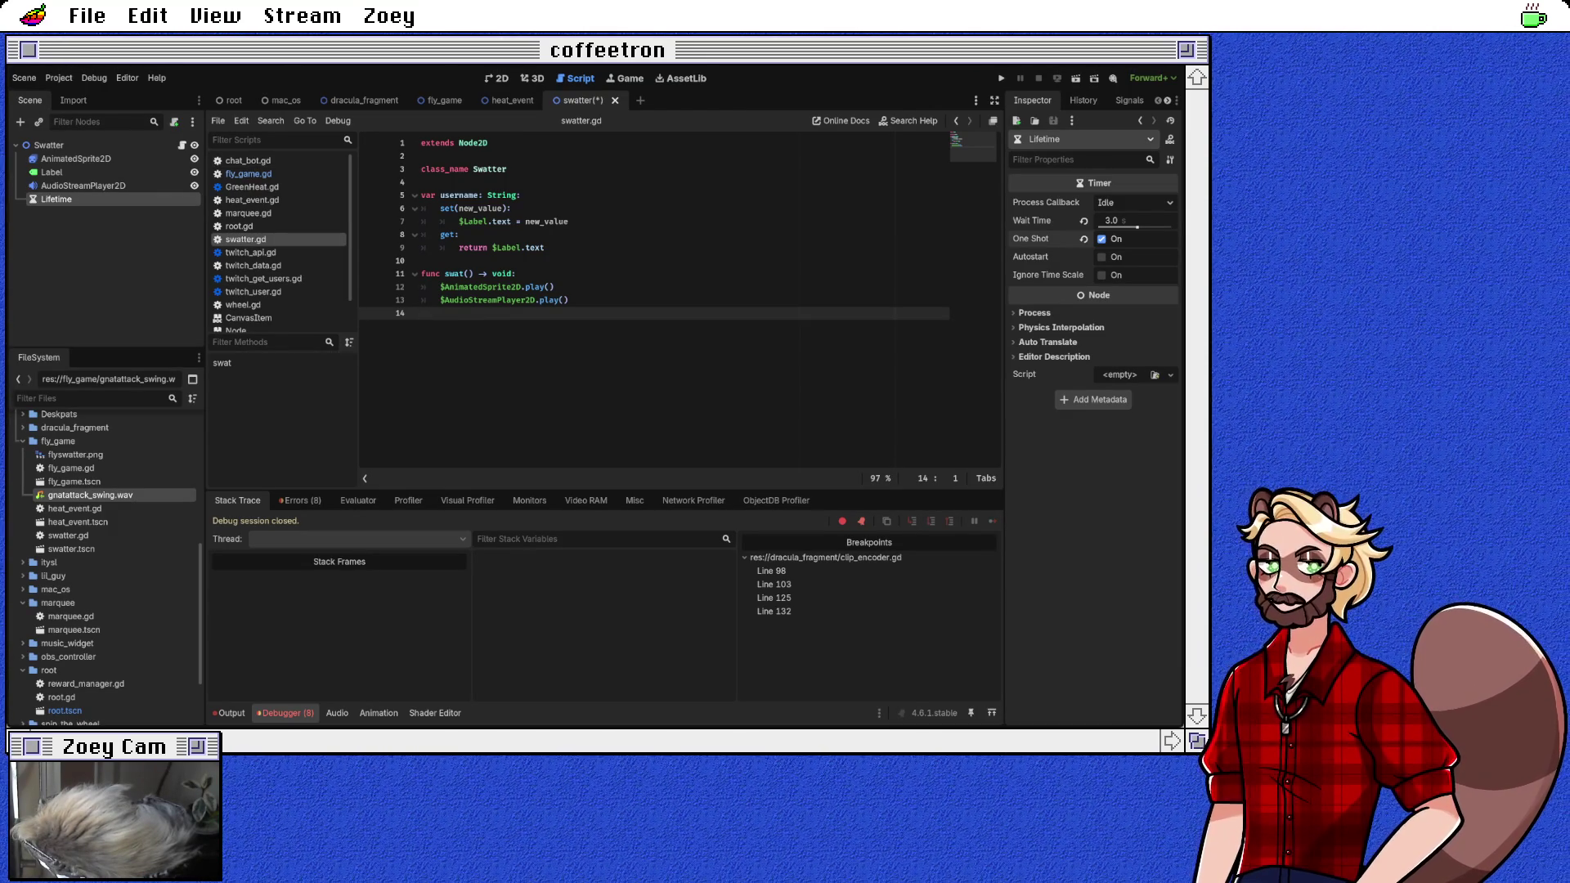
Step: Connect the Lifetime timer's timeout() signal to a new _on_lifetime_timeout function in swatter.gd
left_click(1130, 100)
left_click(1055, 159)
key("Return")
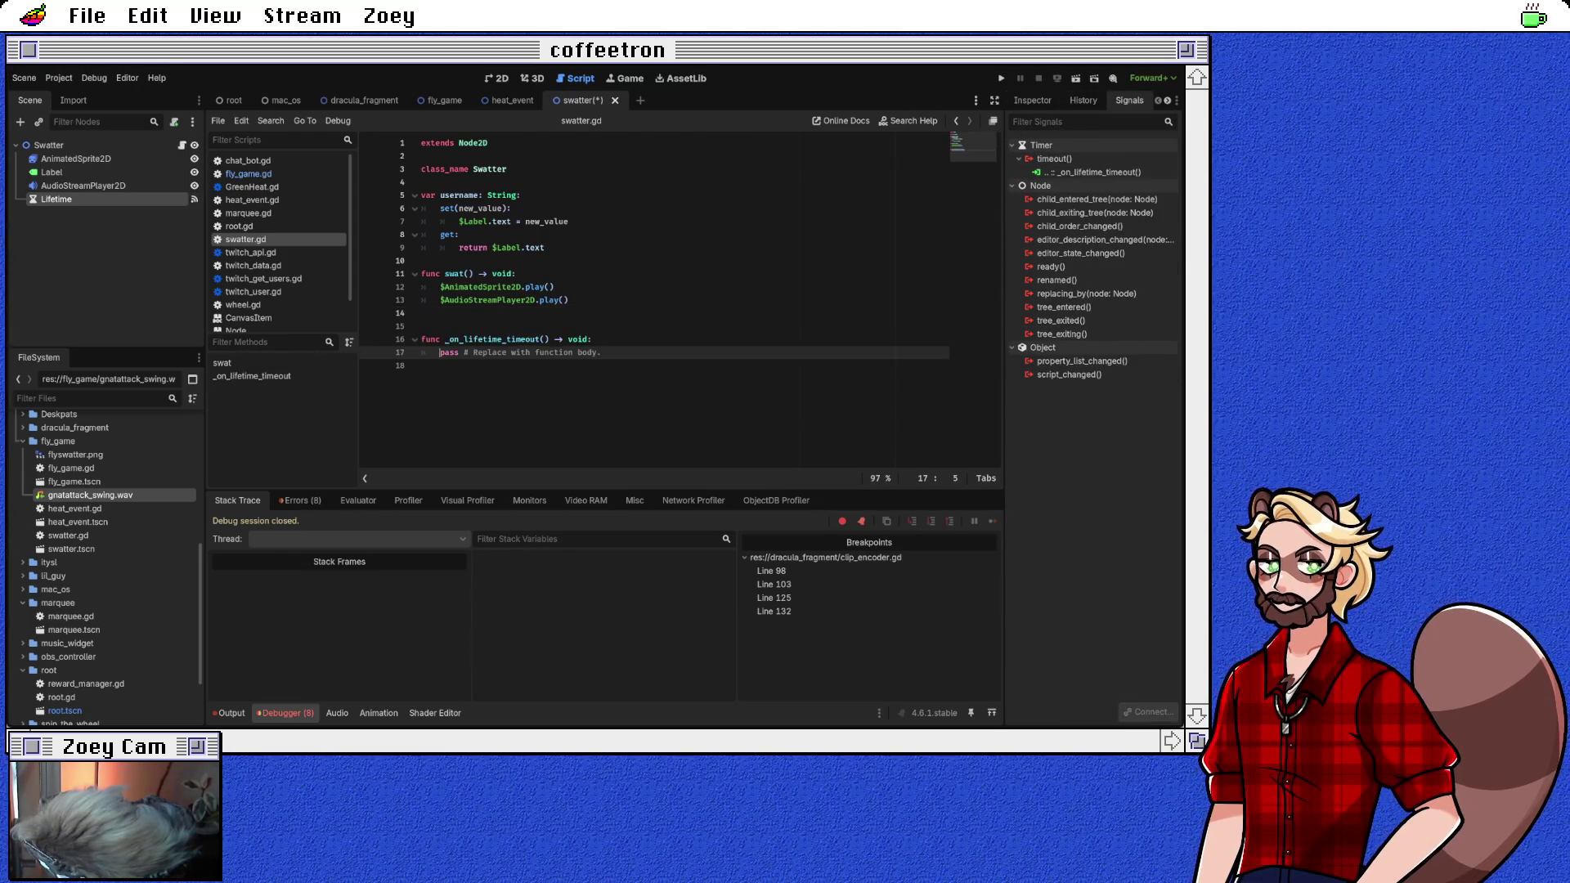
left_click(422, 365)
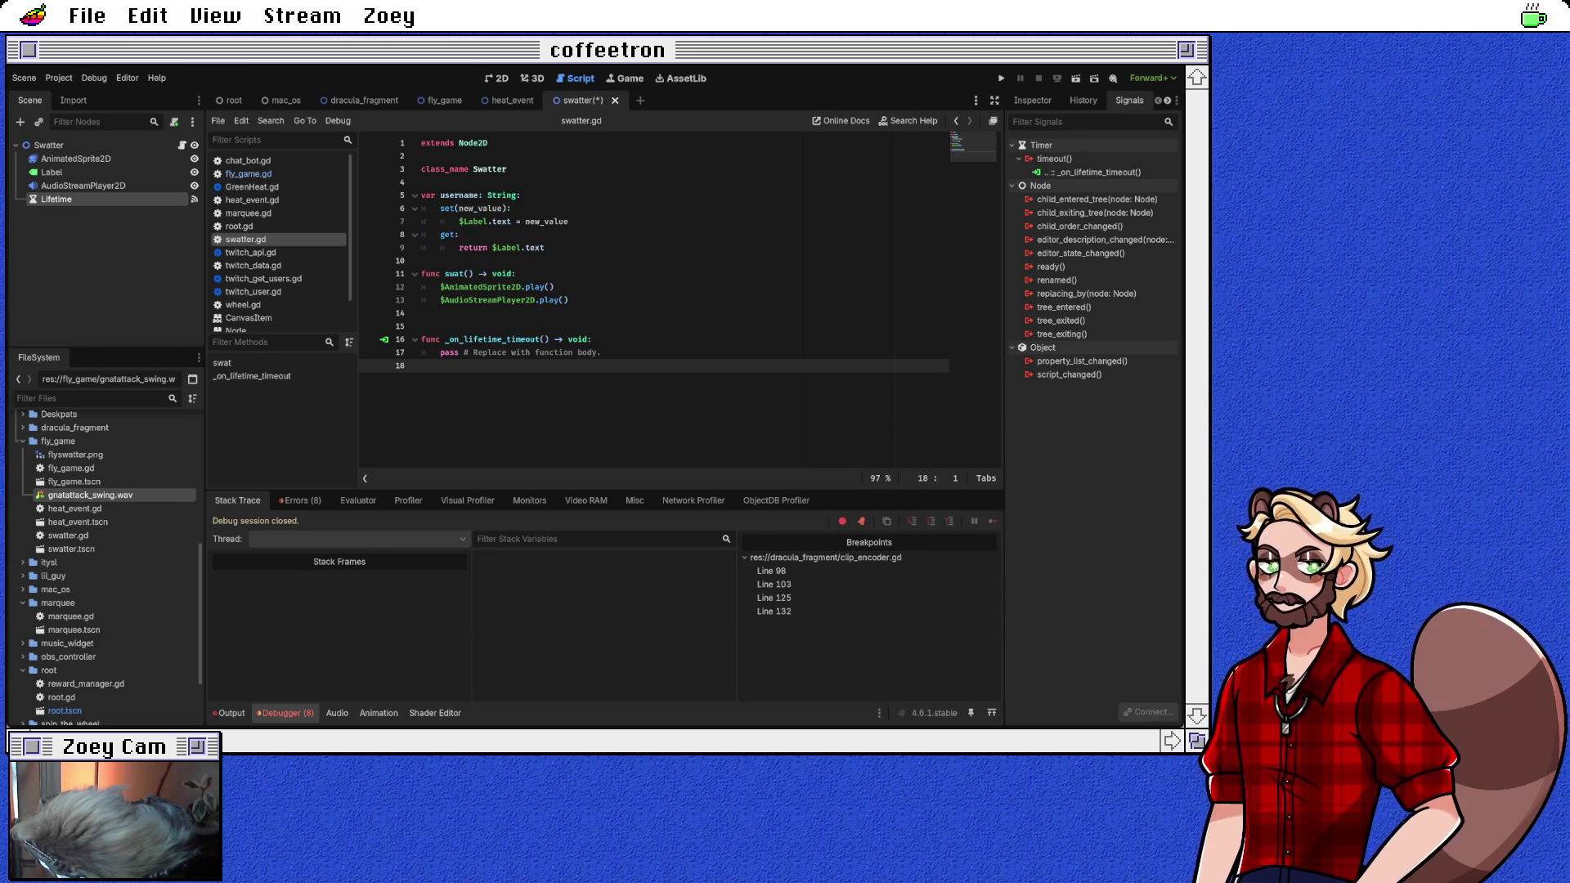
left_click(422, 326)
left_click(570, 300)
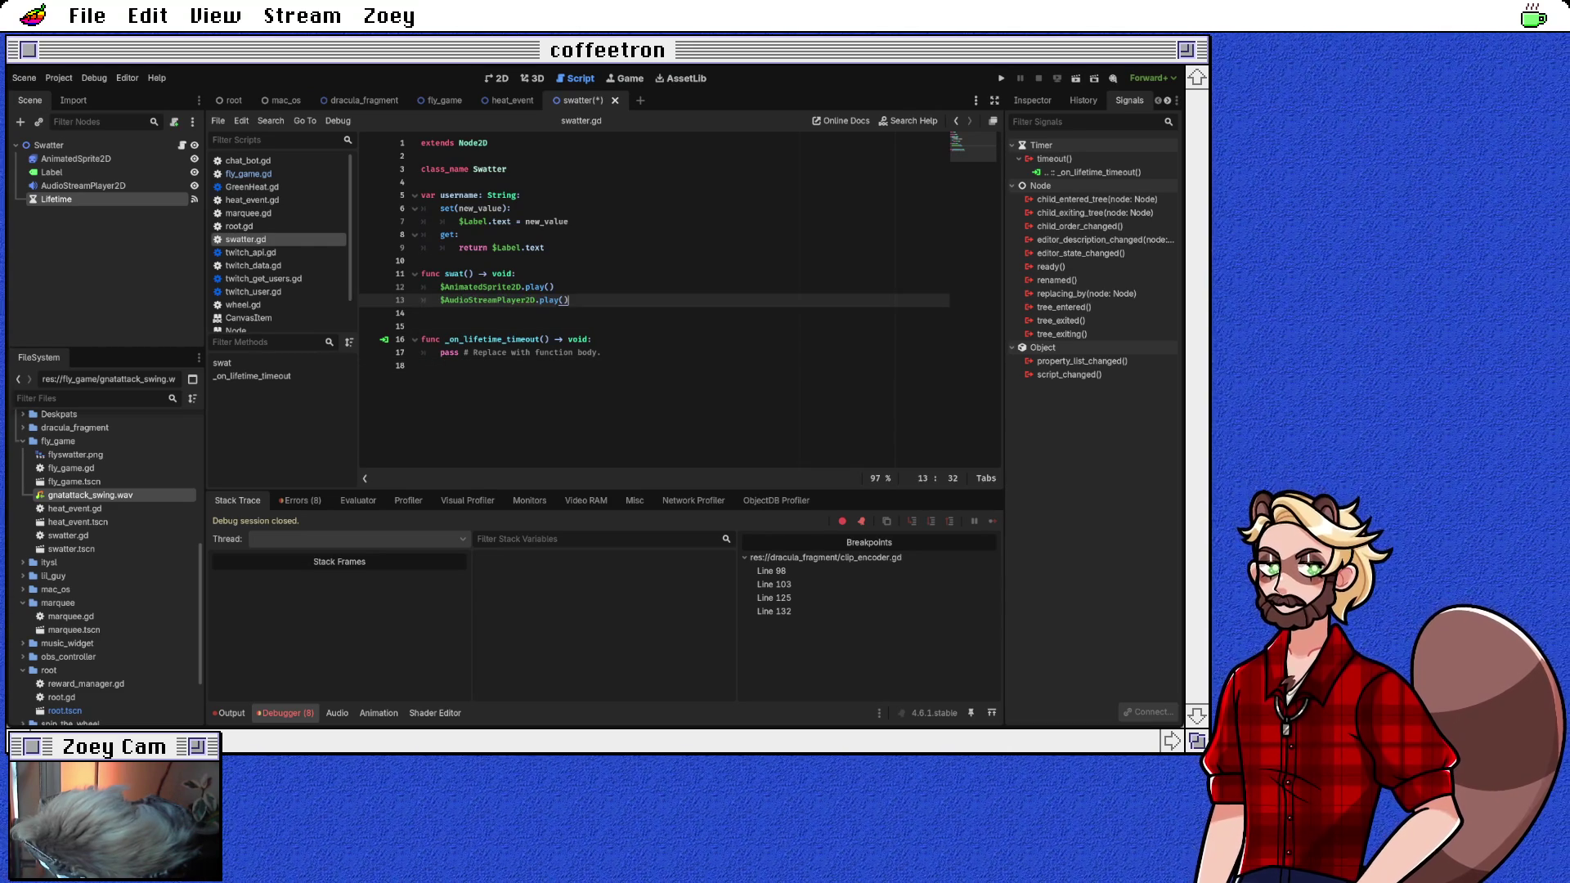
left_click(422, 261)
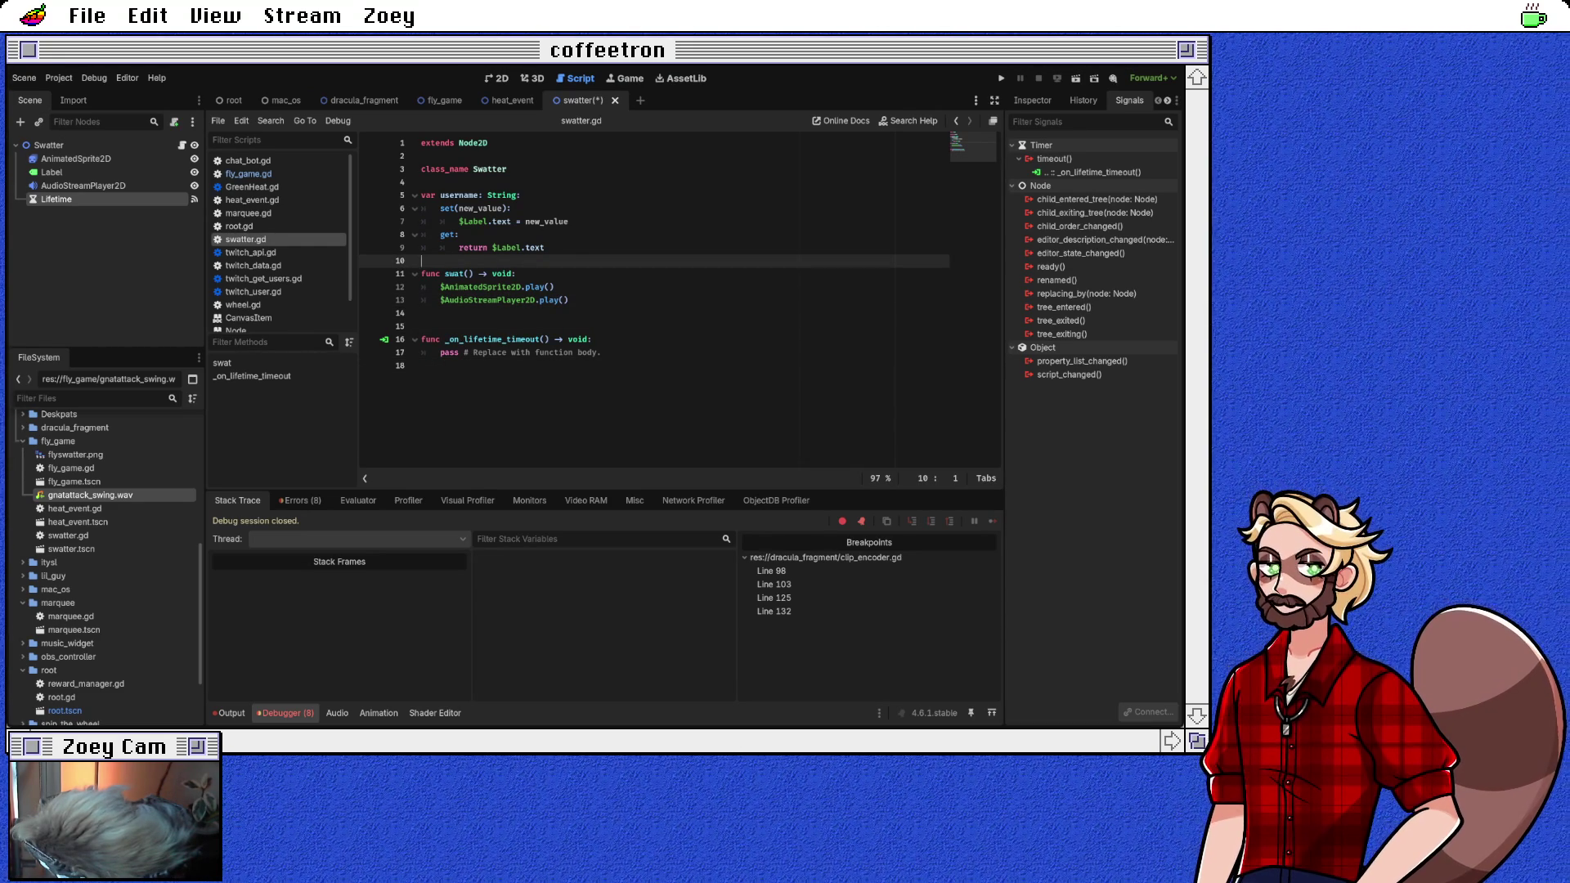
left_click(422, 313)
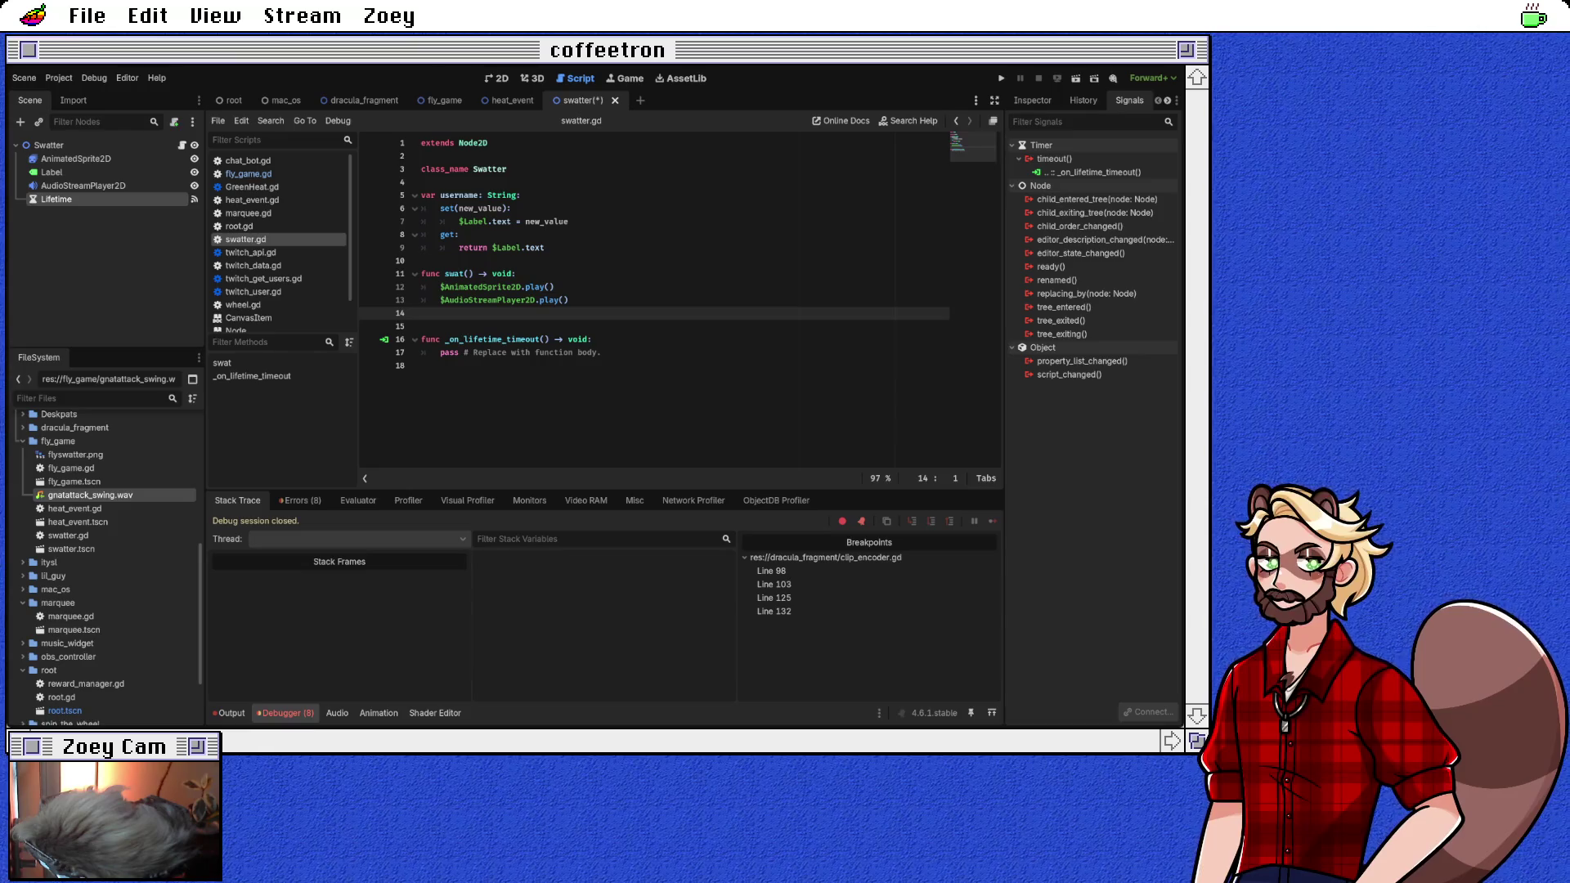
left_click(422, 365)
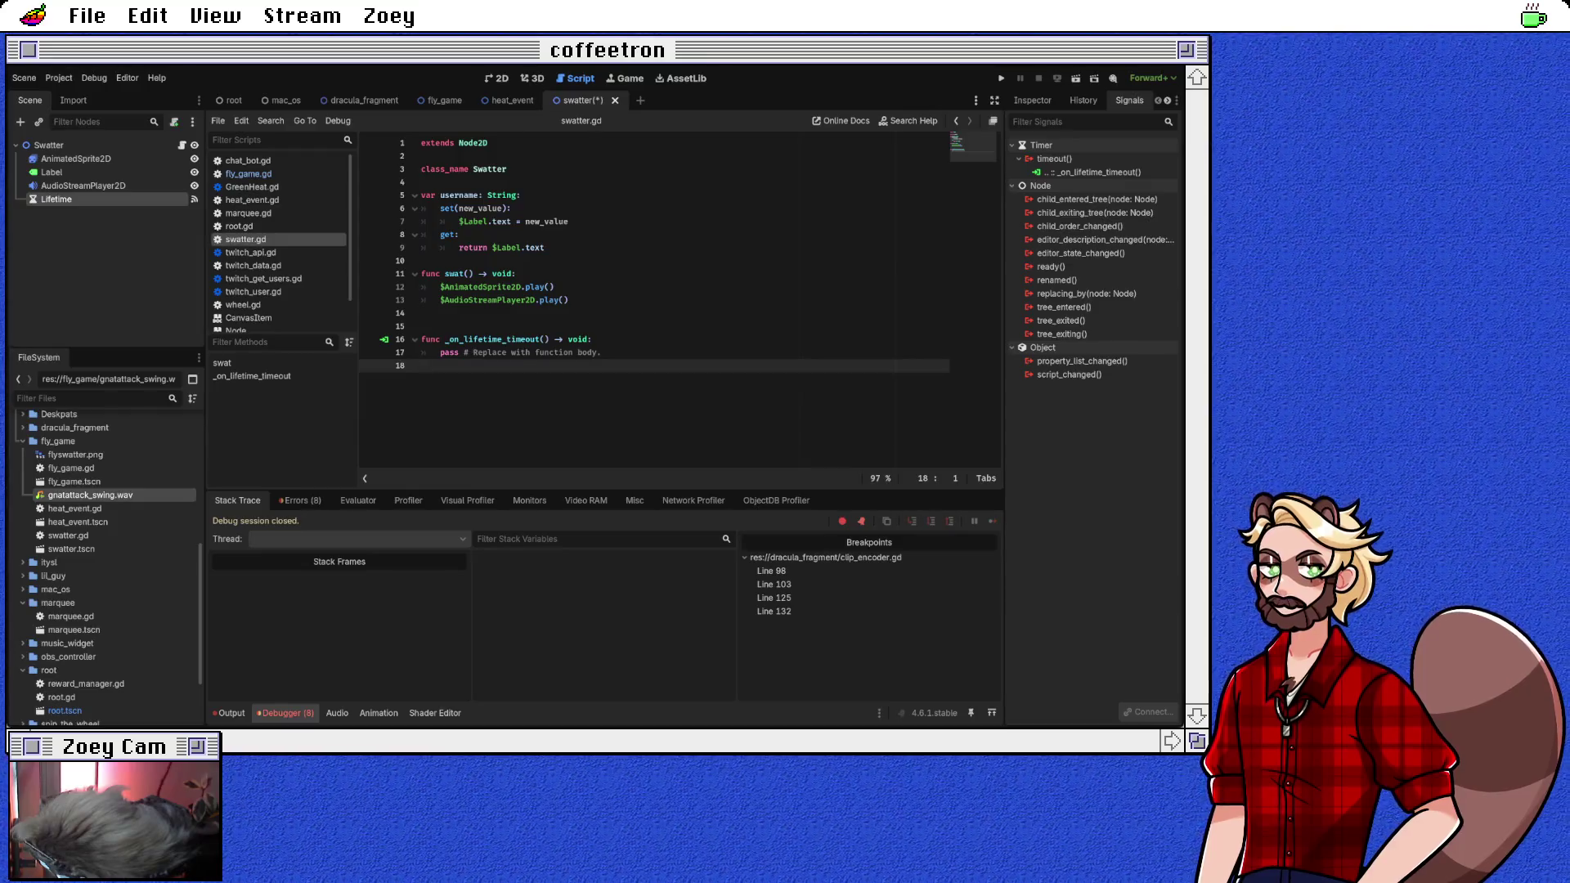
Step: Replace the pass placeholder in _on_lifetime_timeout with a hide() call
left_click(439, 353)
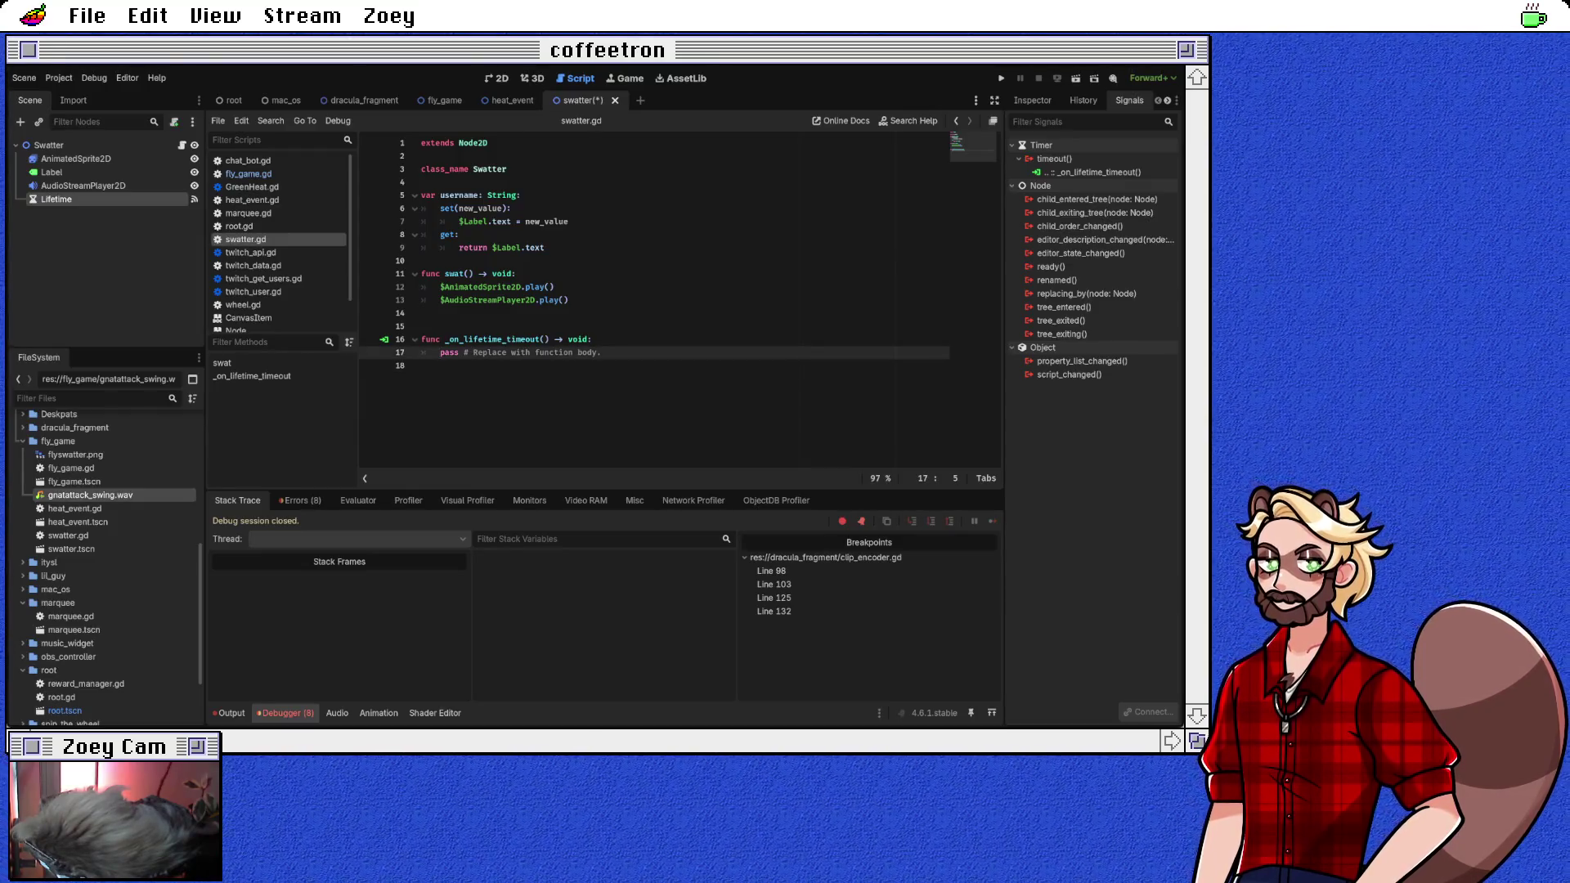
left_click_drag(439, 352, 602, 352)
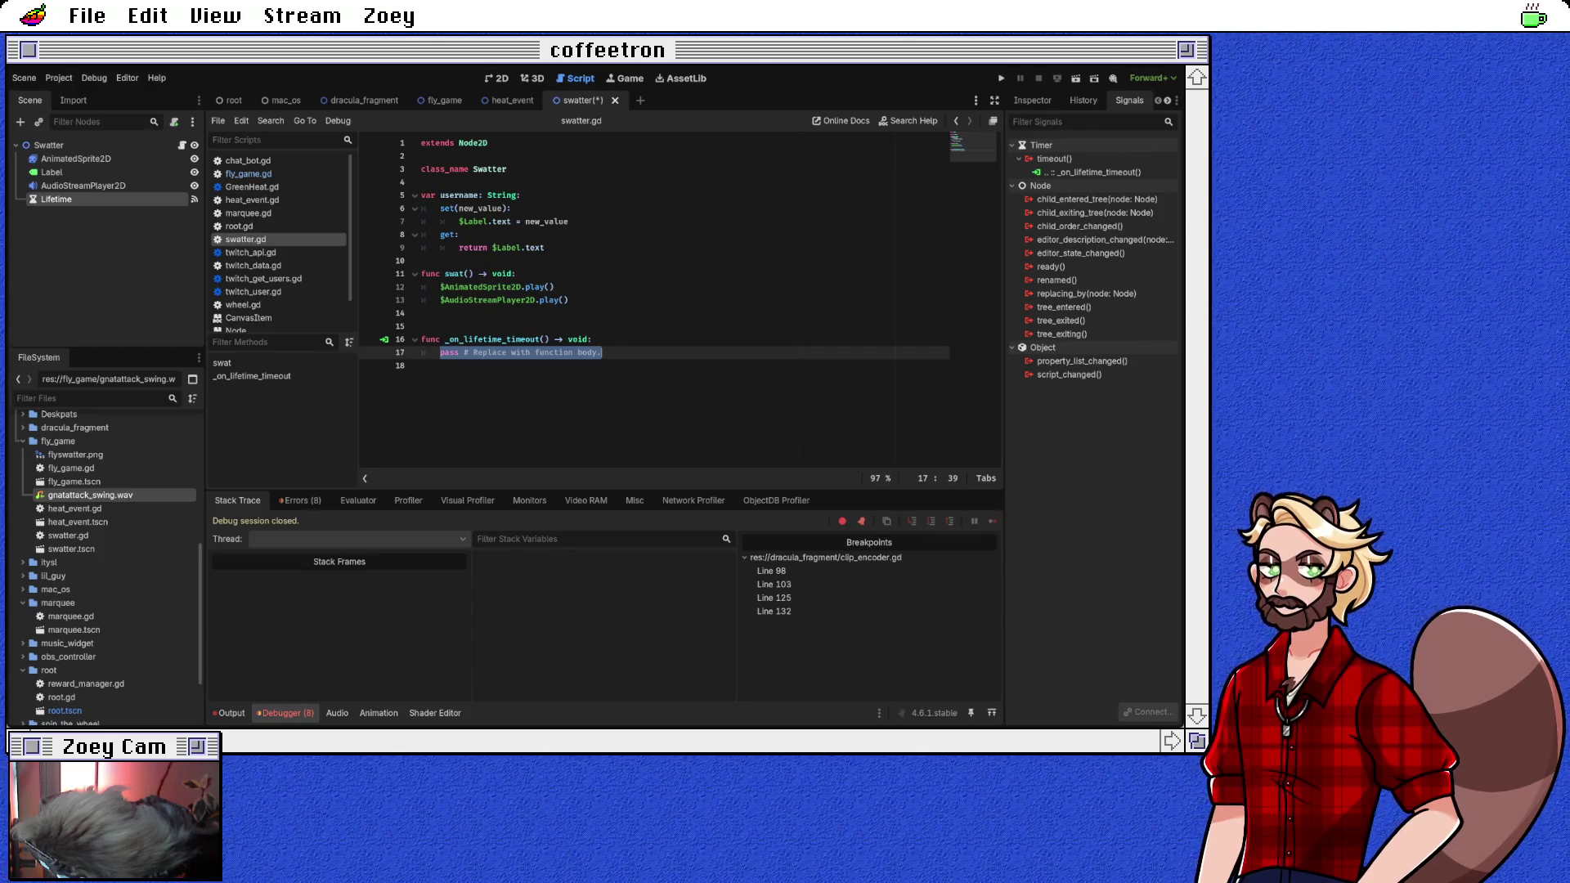
type("queue")
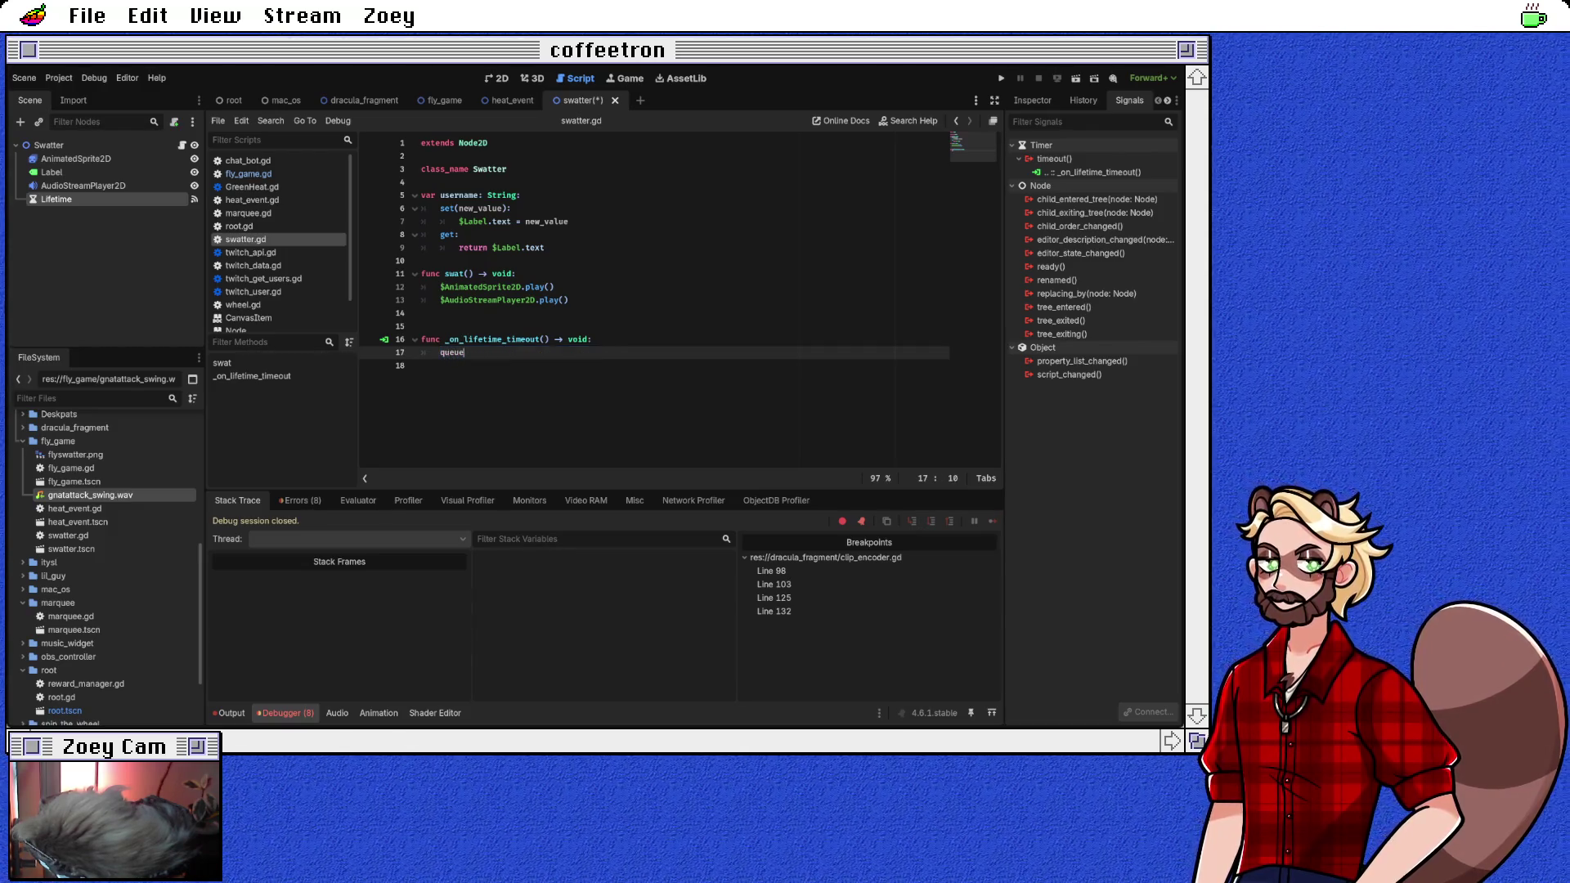
type("_f")
key("Return")
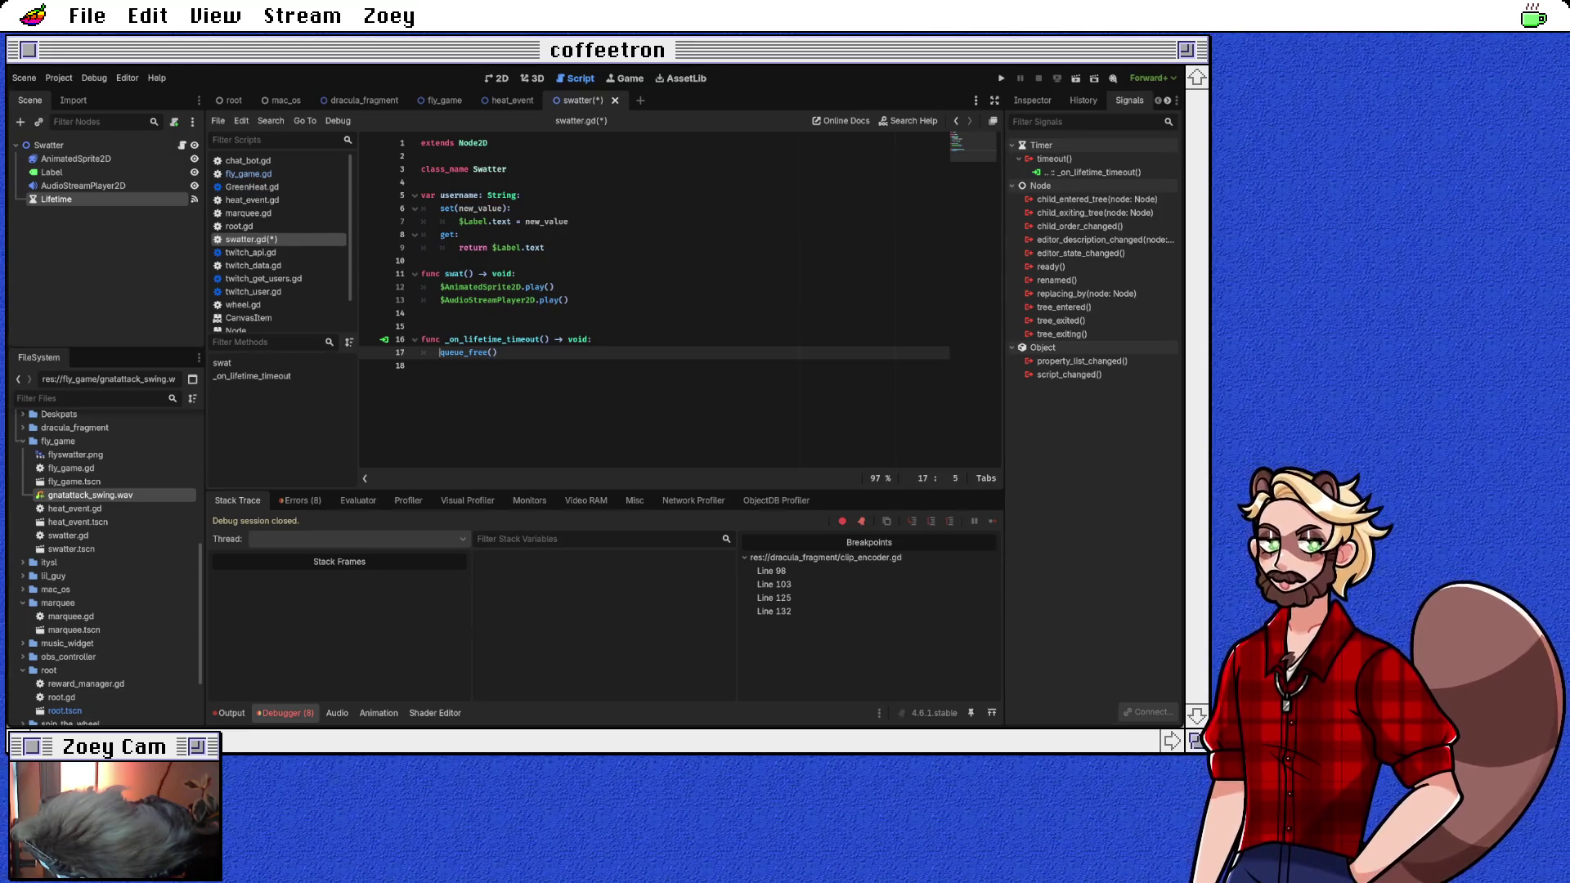
key("shift+End")
type("hi")
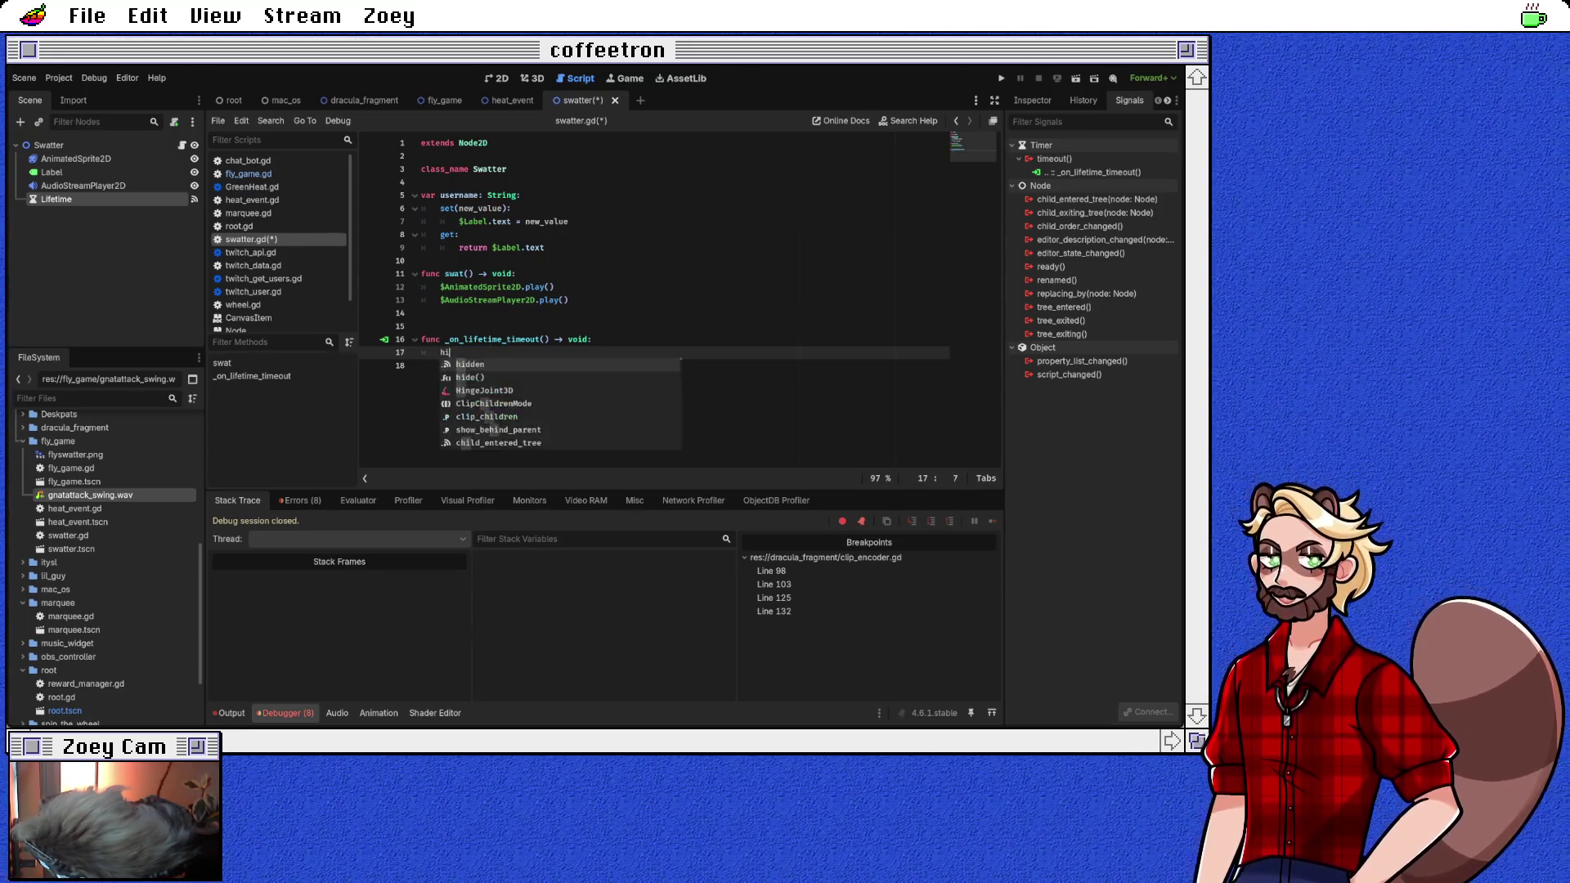
key("Down")
key("Return")
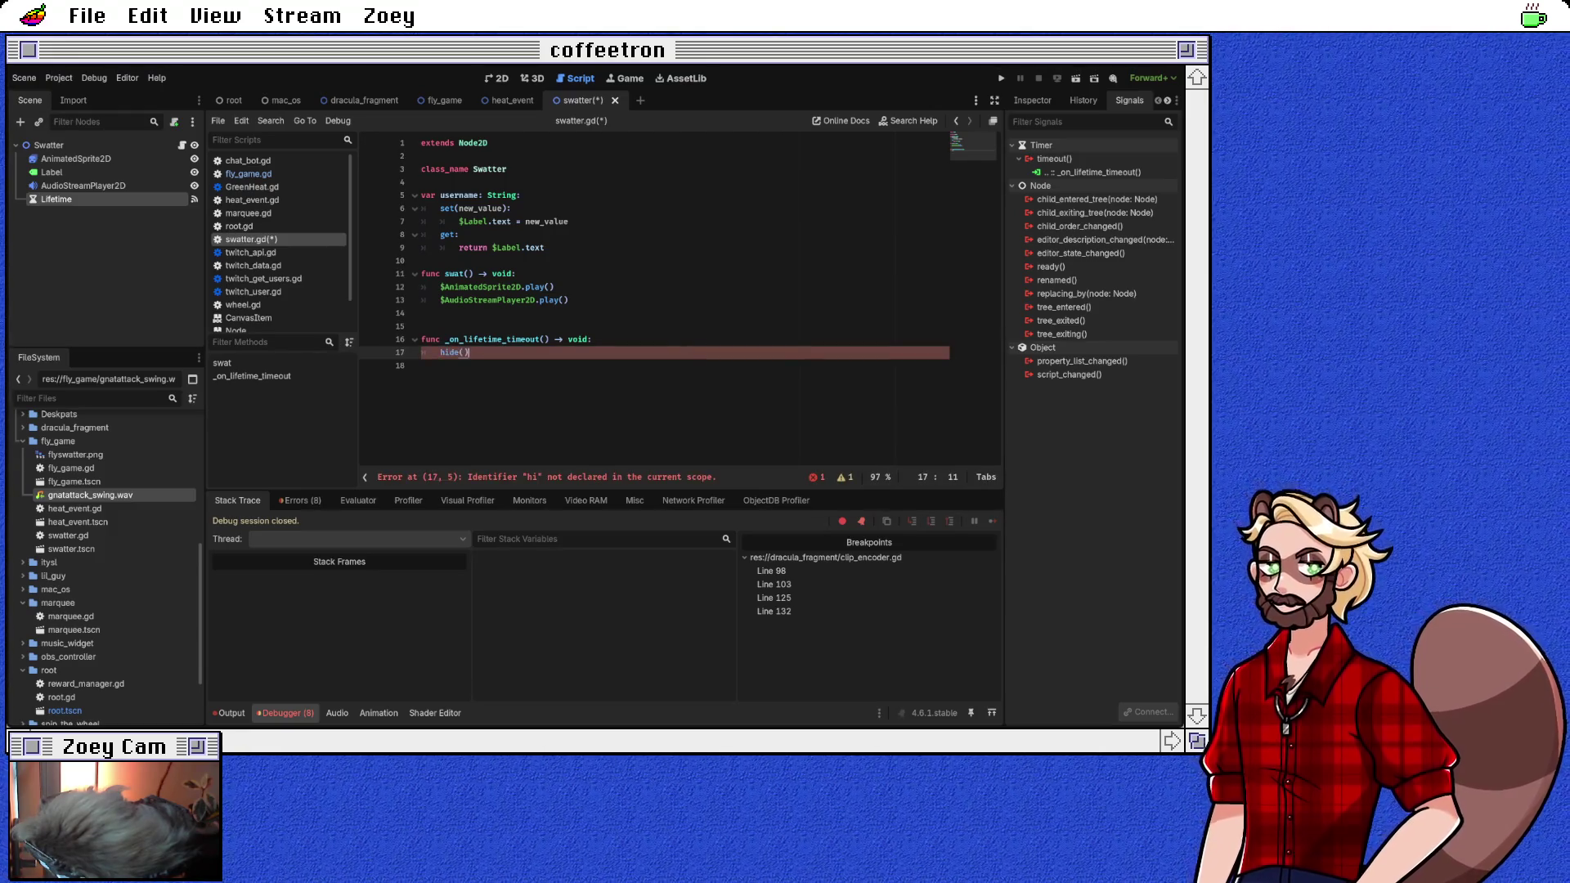
key("Down")
Step: Delete the extra empty line 14 from swatter.gd
left_click(422, 313)
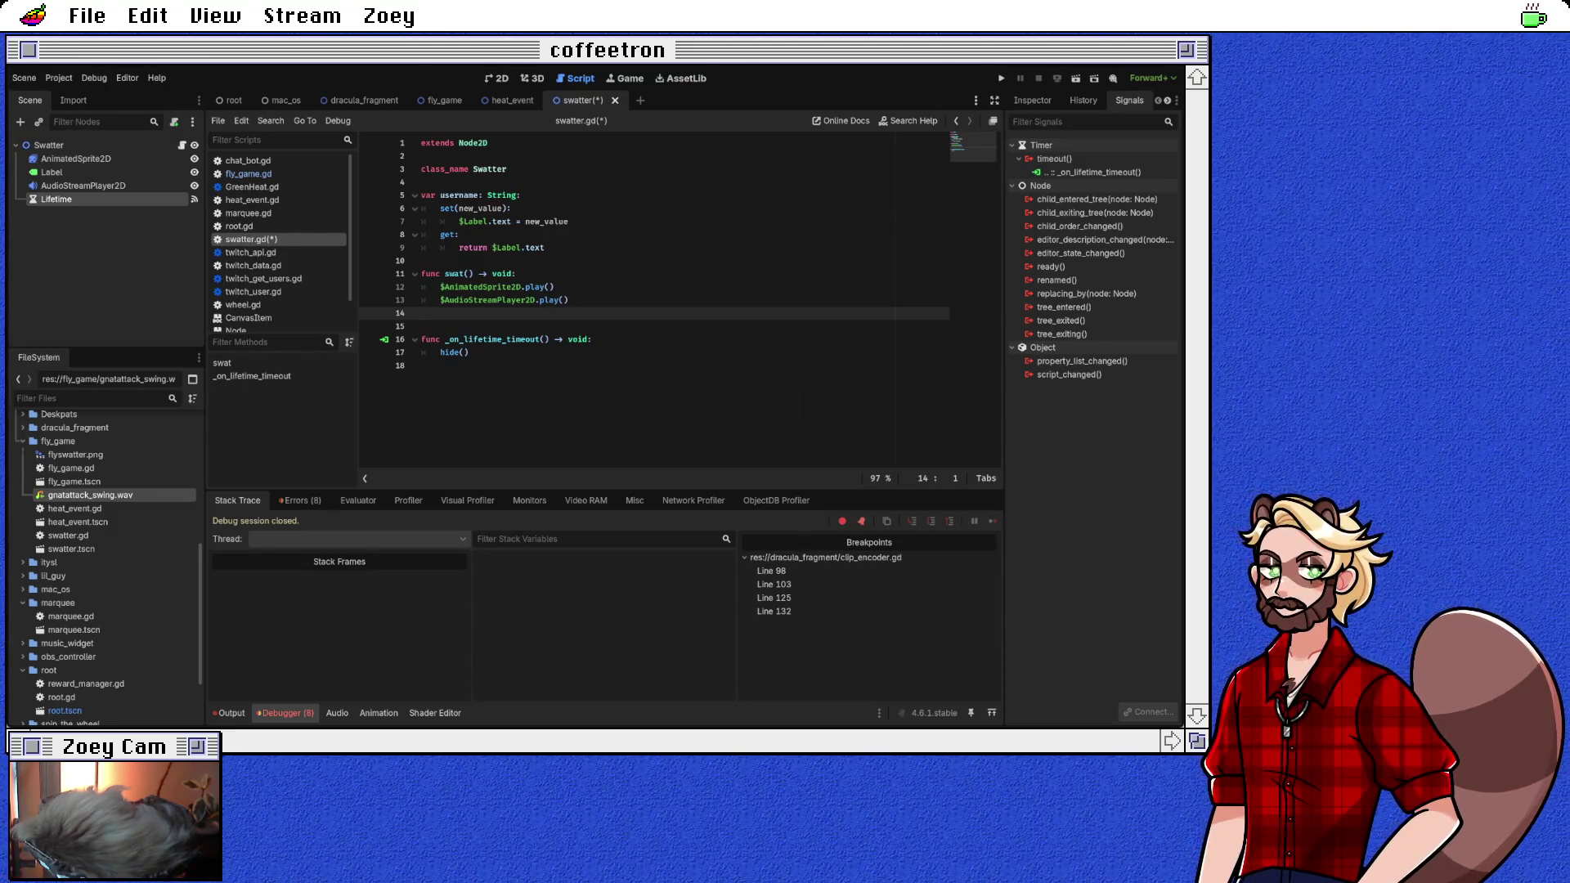
key("BackSpace")
key("Up")
key("Up")
key("Up")
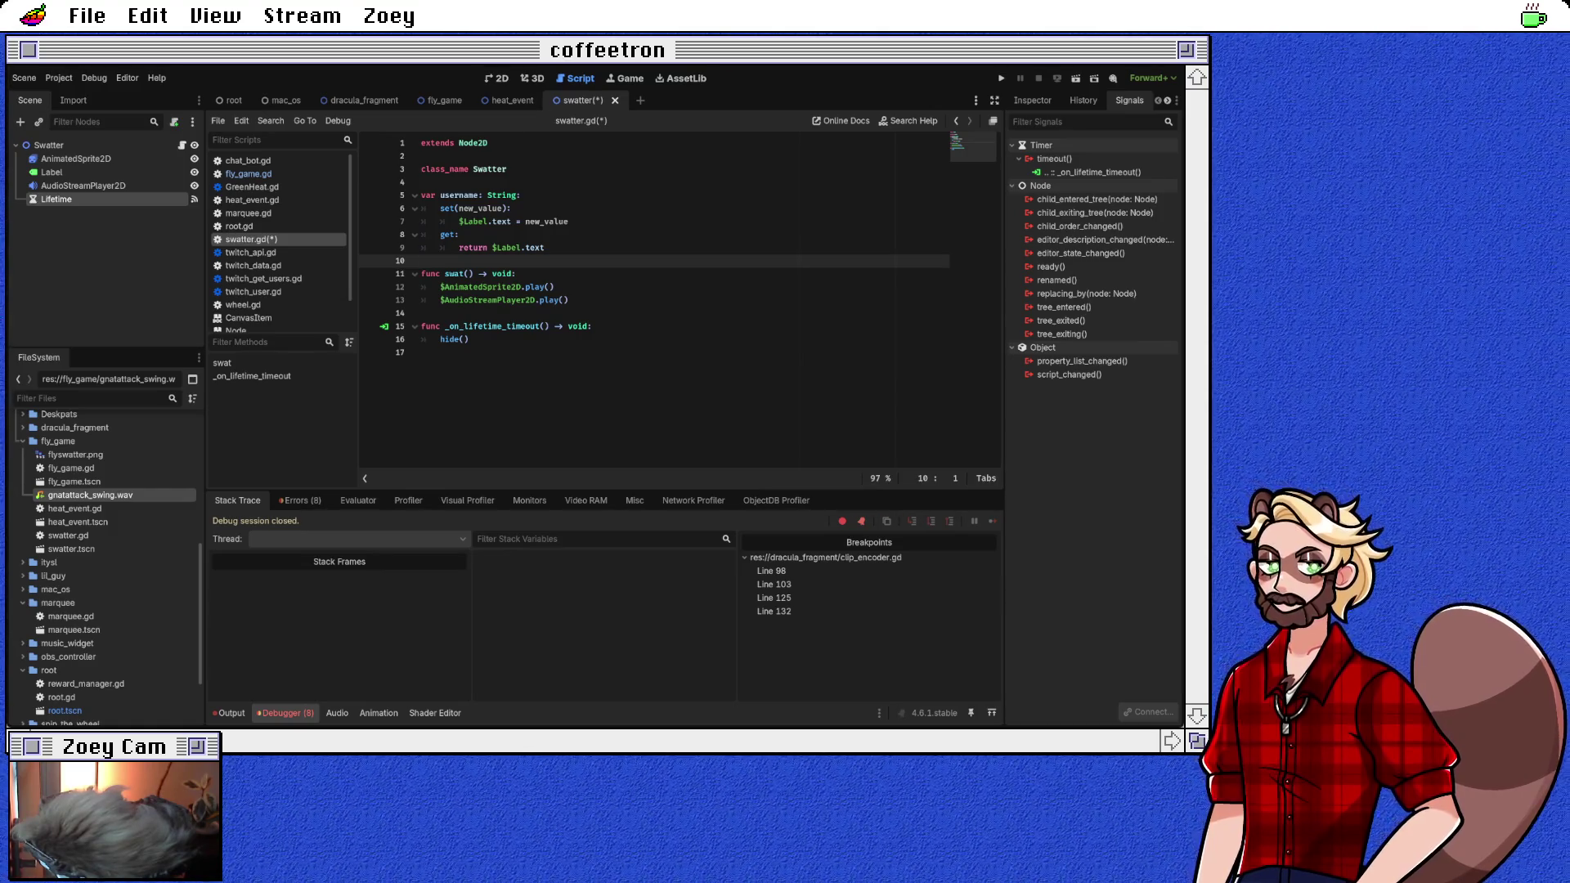
Step: Below line 10, add the header func move(_position: Vector2) -> void:
key("Return")
type("func mov")
type("e(positon")
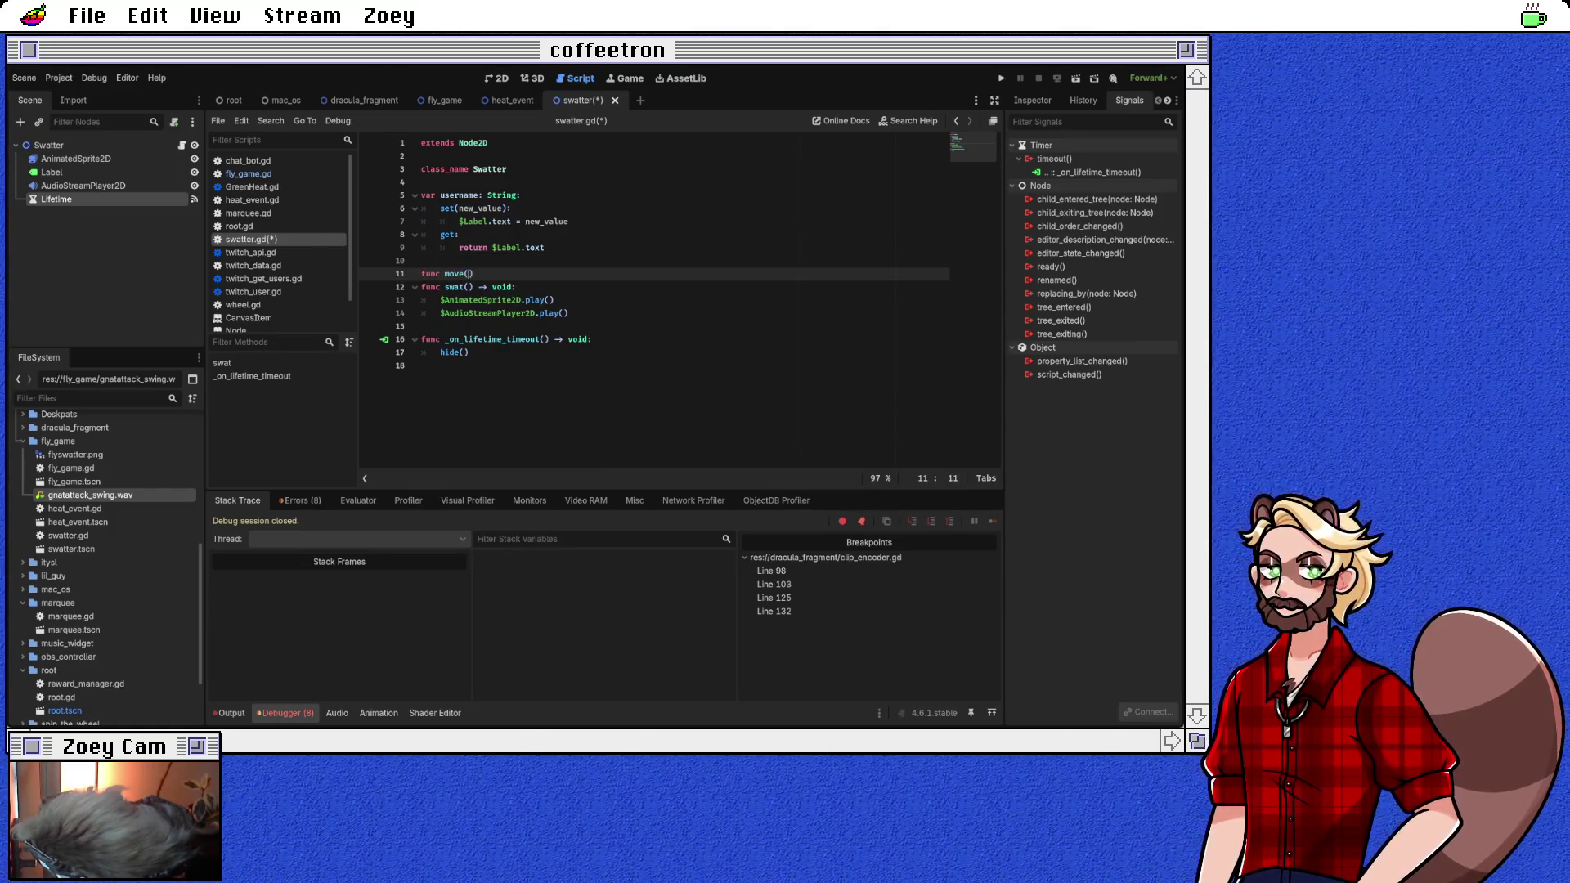
key("BackSpace")
key("BackSpace")
key("BackSpace")
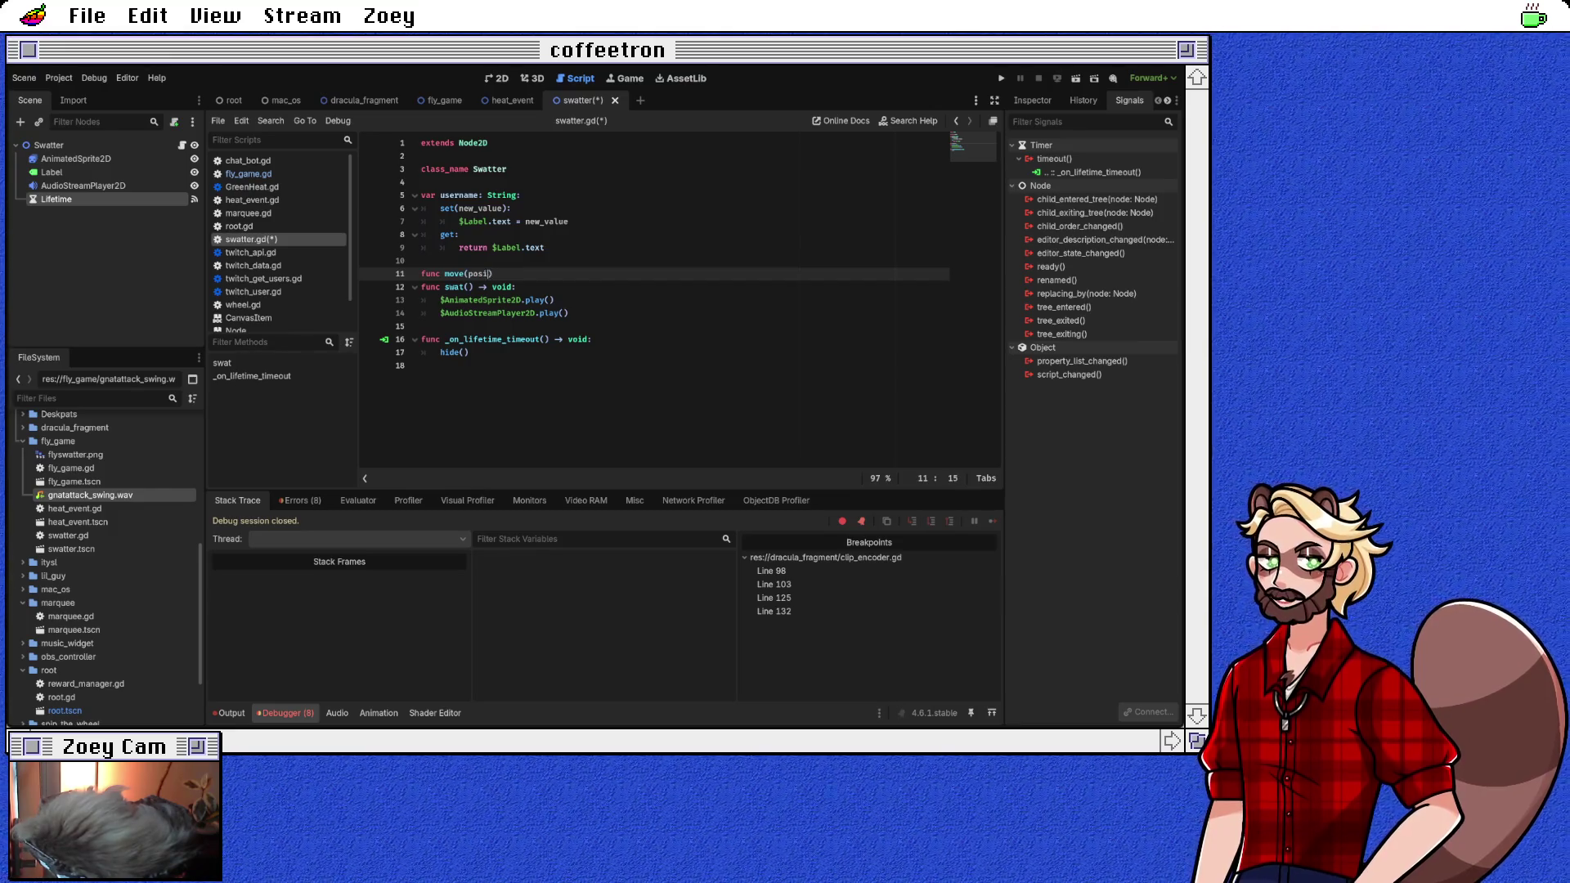
type(": Vector2")
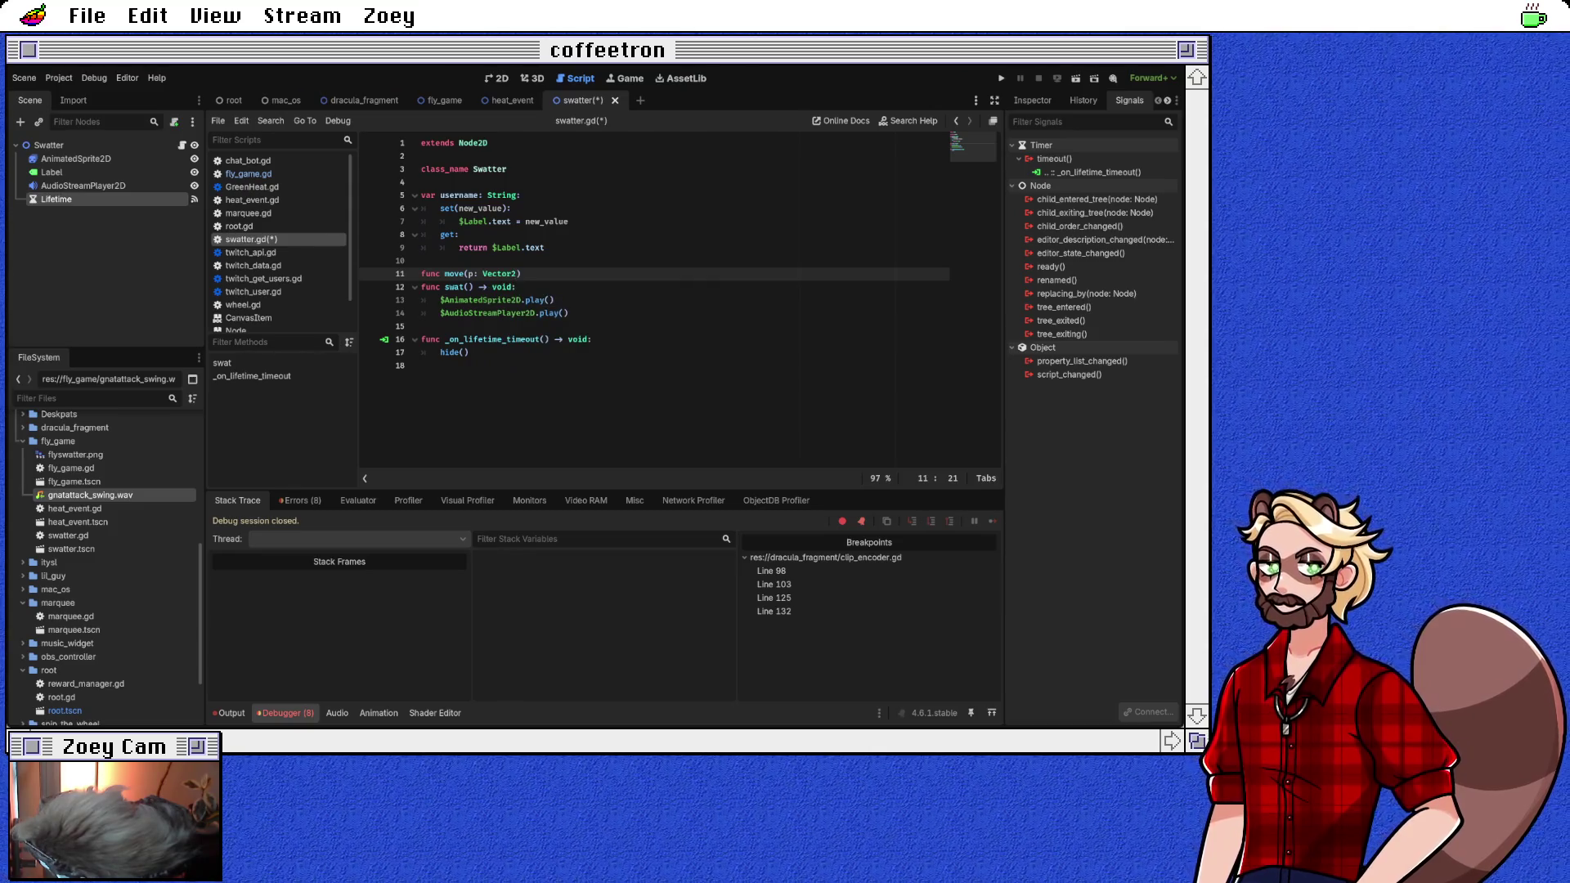
key("Left")
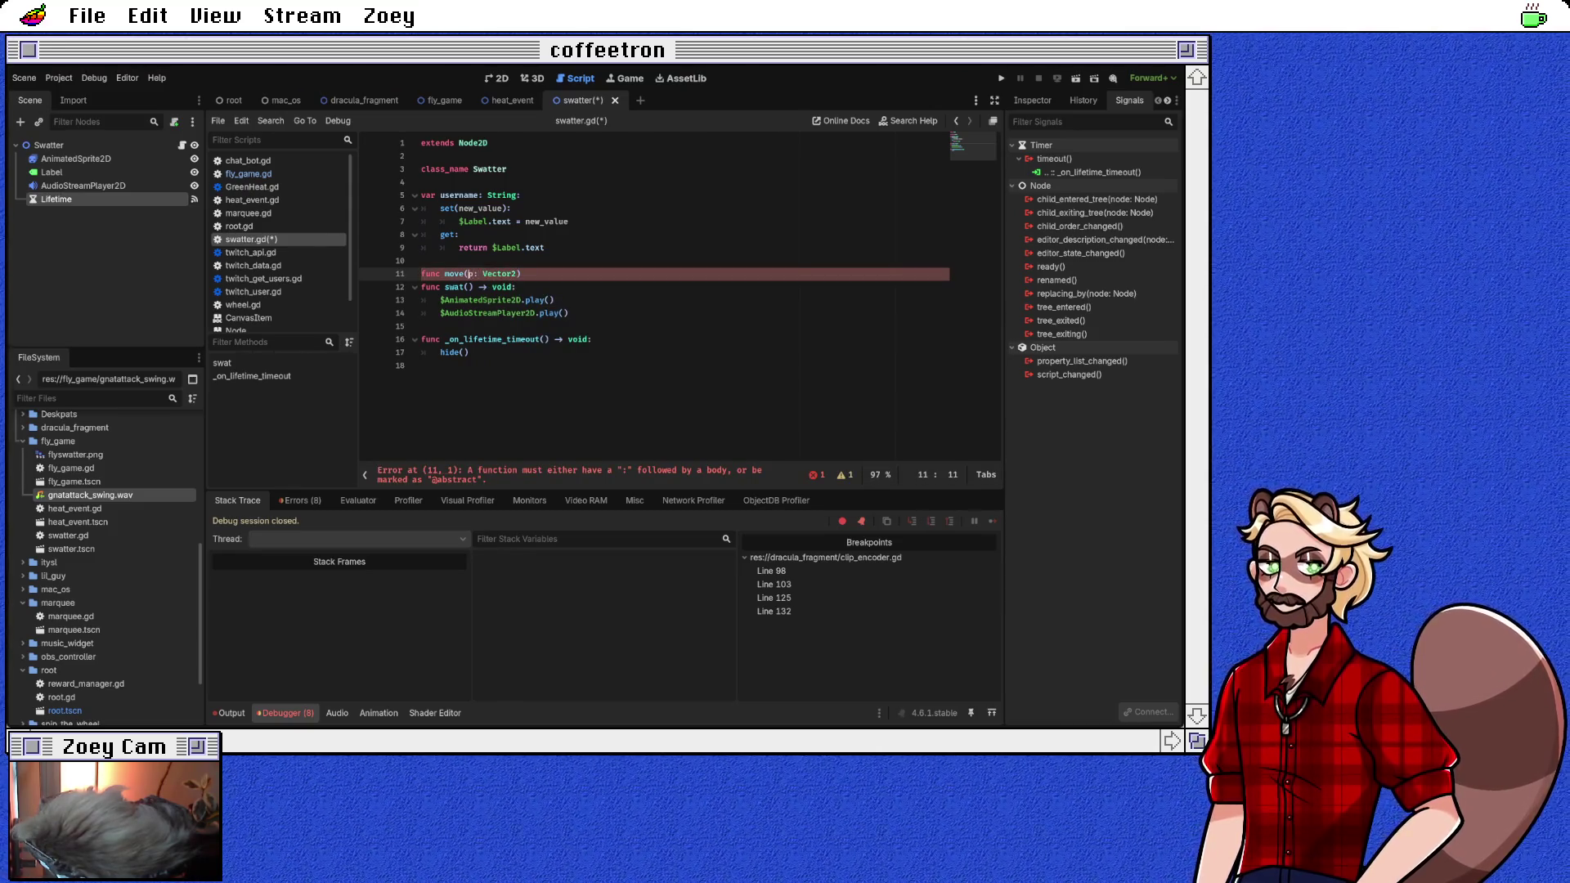
type("_")
key("Right")
type("osition")
left_click(559, 274)
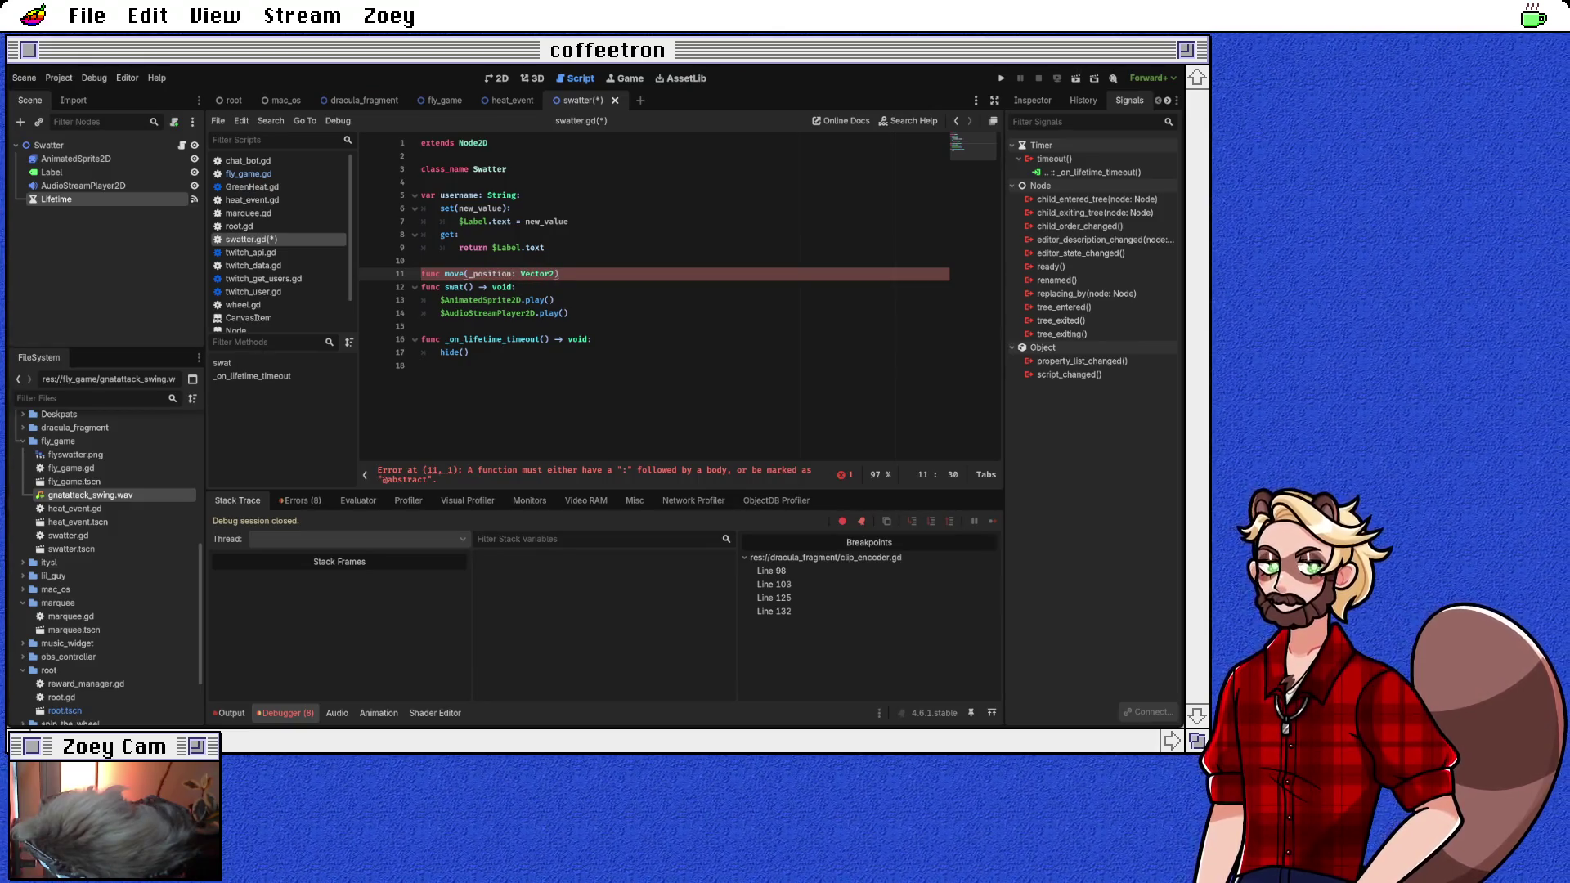
type("> void:")
key("Return")
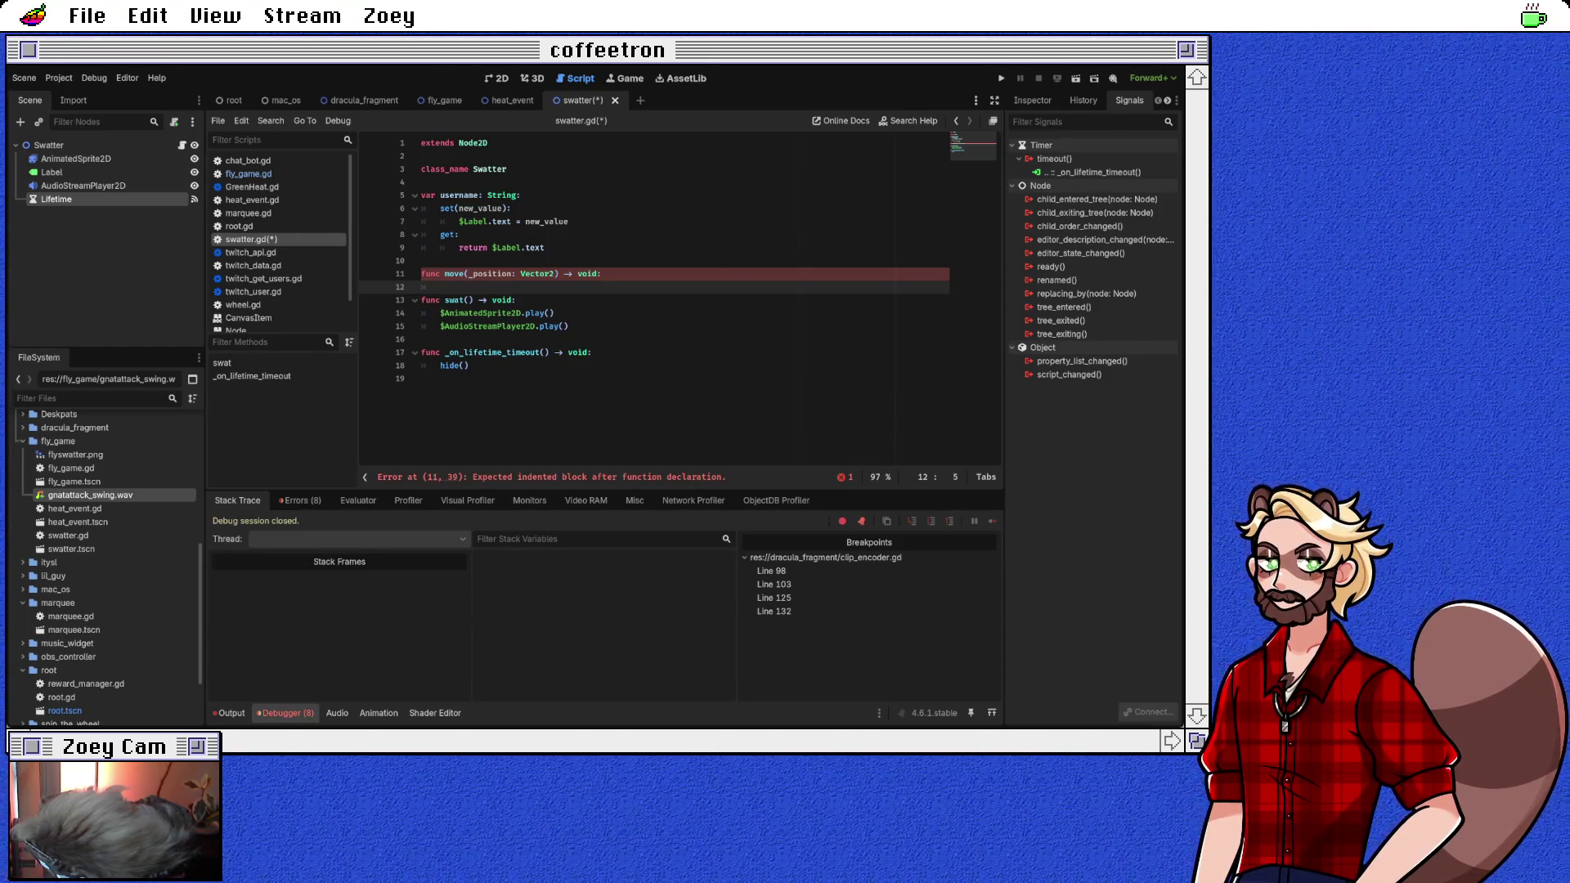
Step: Give move() the body position = _position, using autocomplete for _position
type("position = _po")
key("Return")
key("Return")
left_click(535, 273)
key("Down")
key("Down")
key("Down")
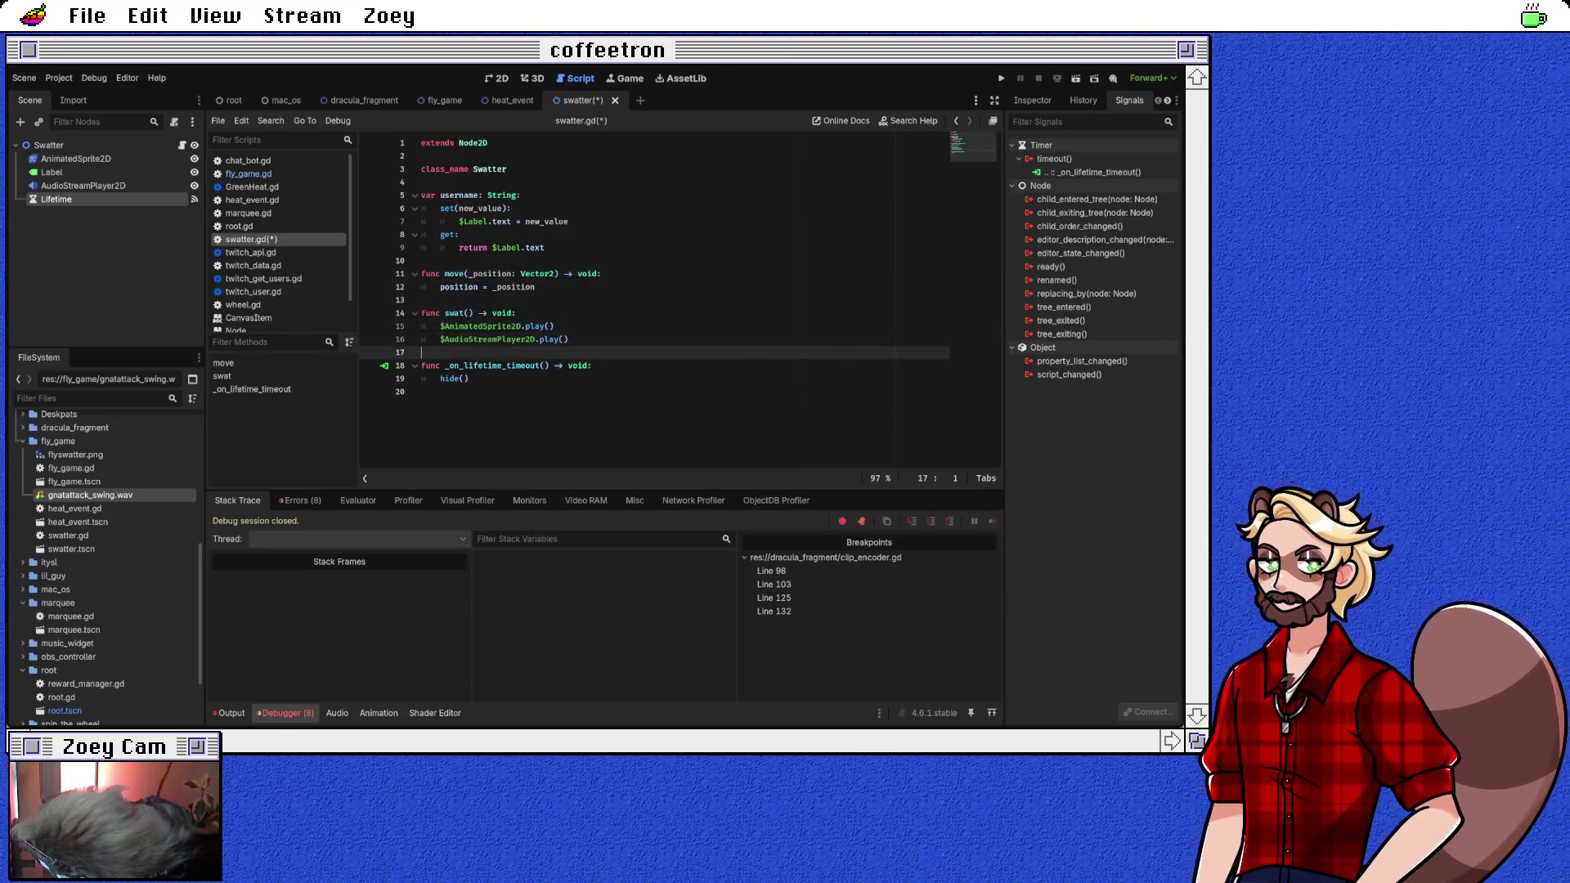
key("Return")
Step: Add a func touch() -> void: whose body calls $Lifetime.start()
type("func touch()")
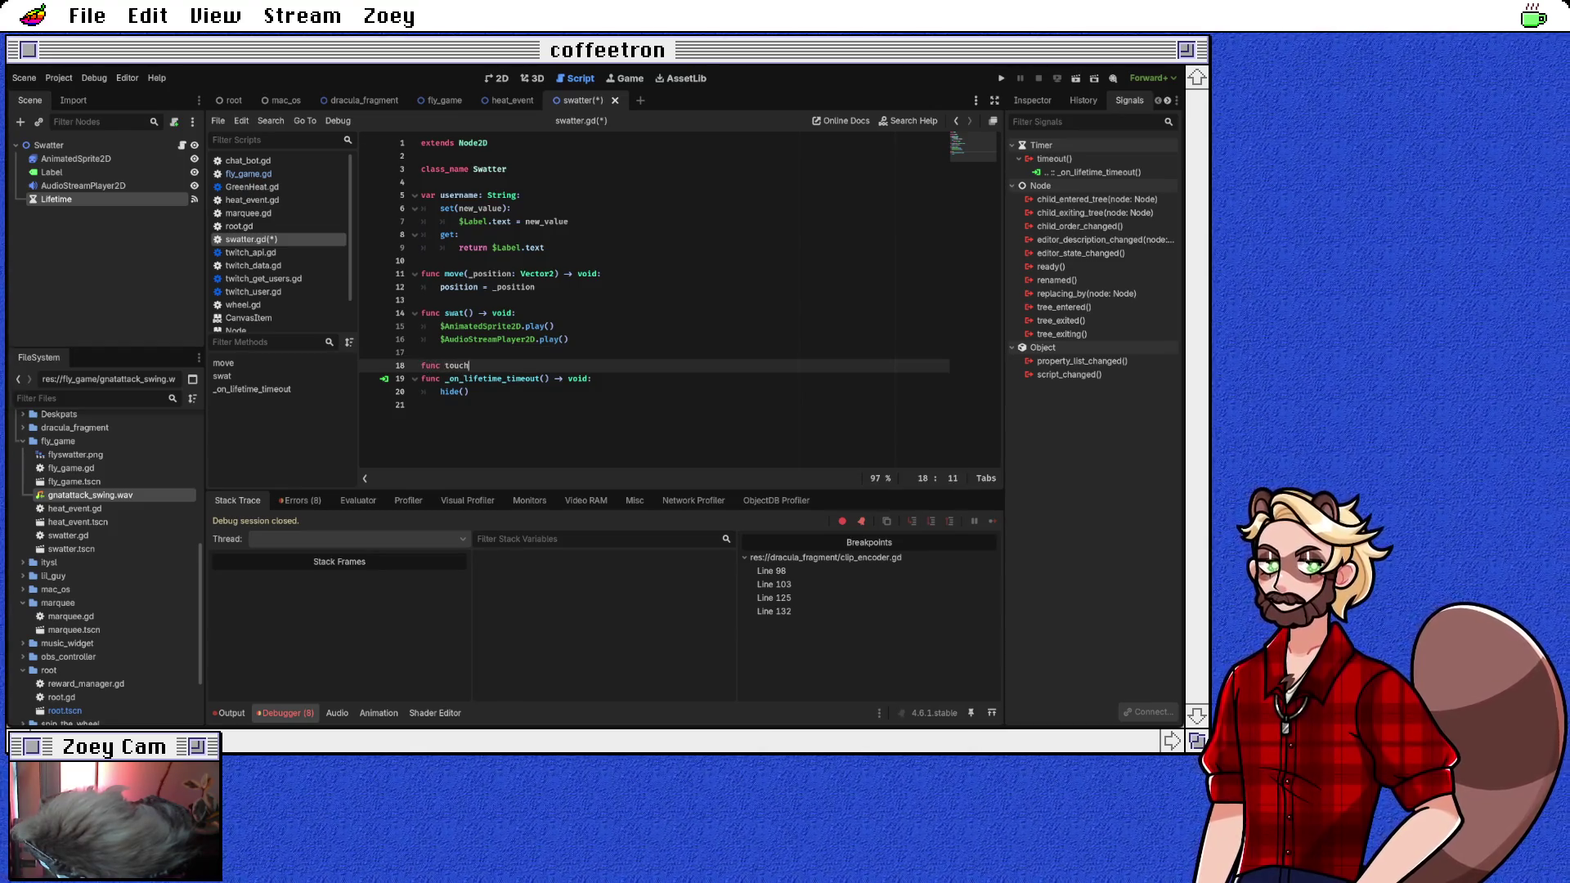
type(" -> void:")
key("Return")
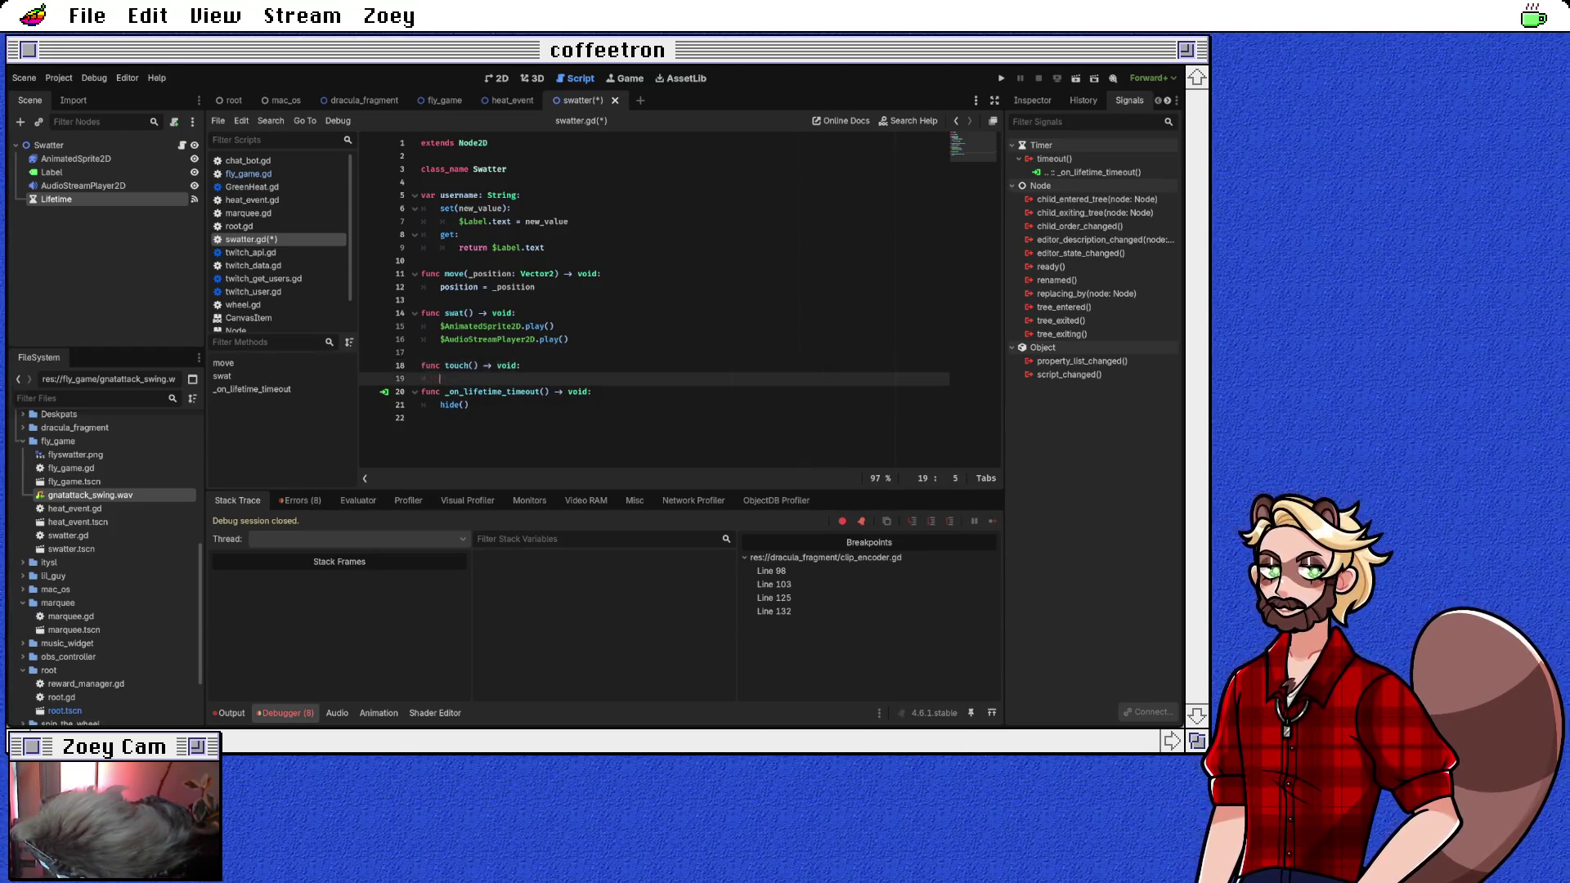
type("$Ti")
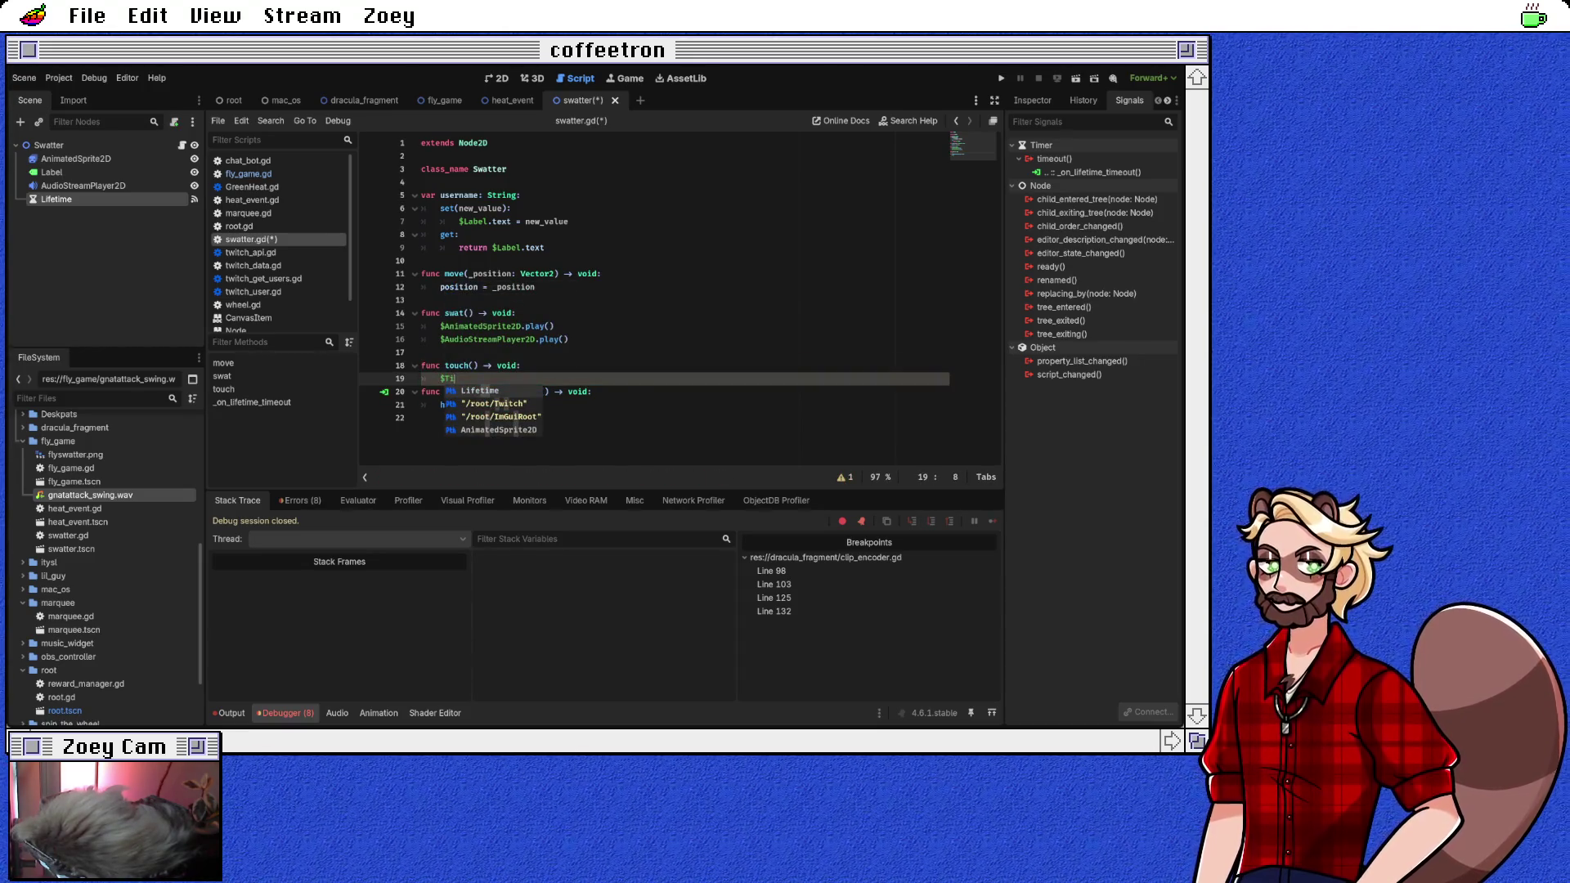
key("Return")
type(".re")
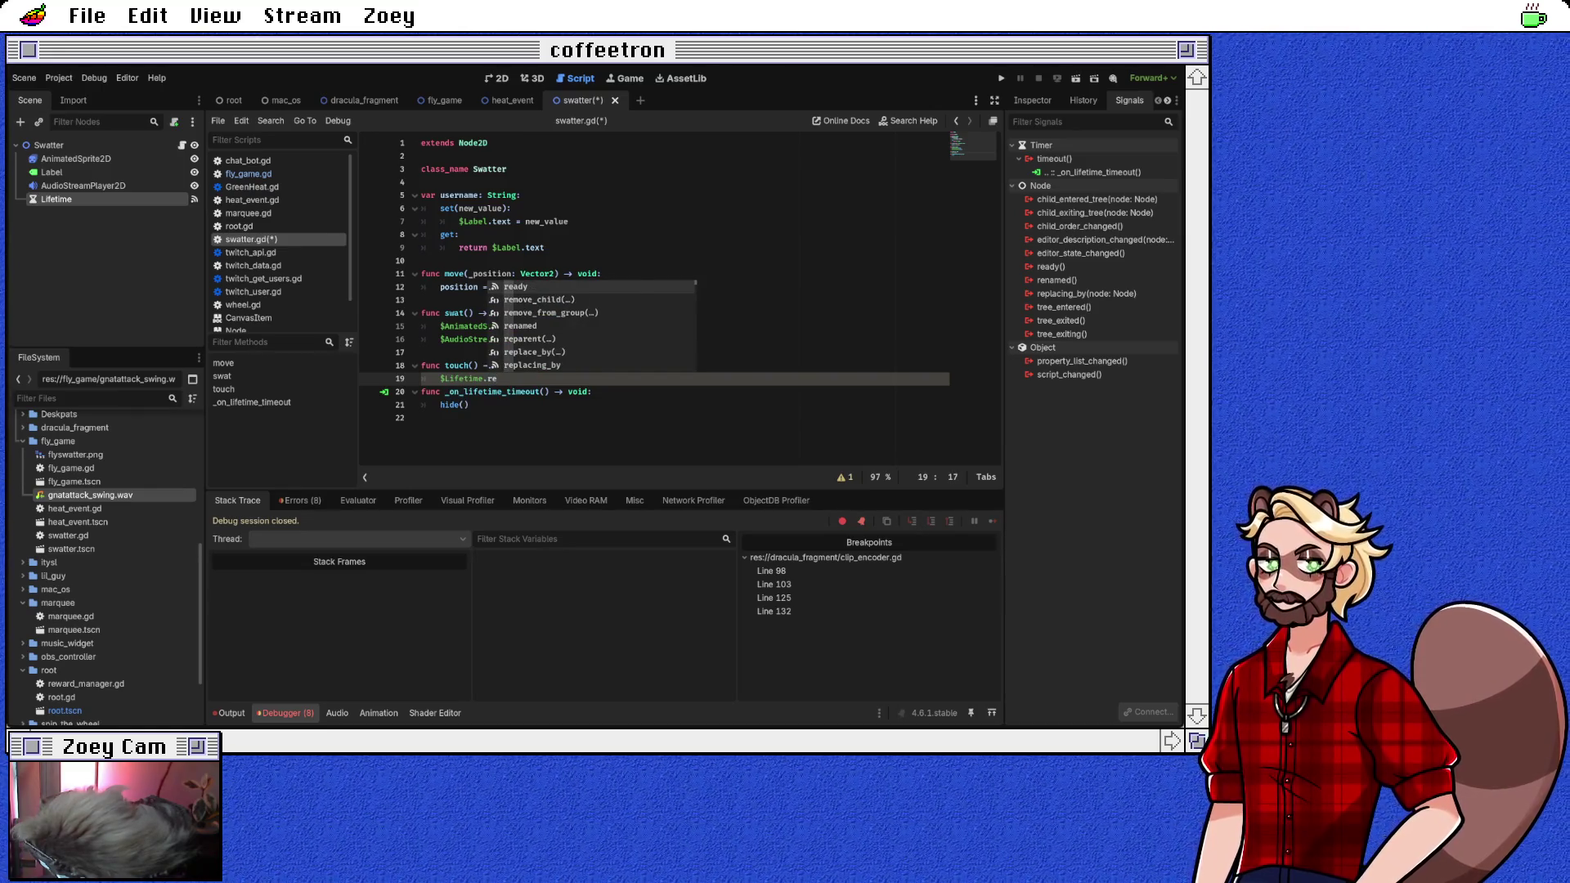
key("BackSpace")
key("BackSpace")
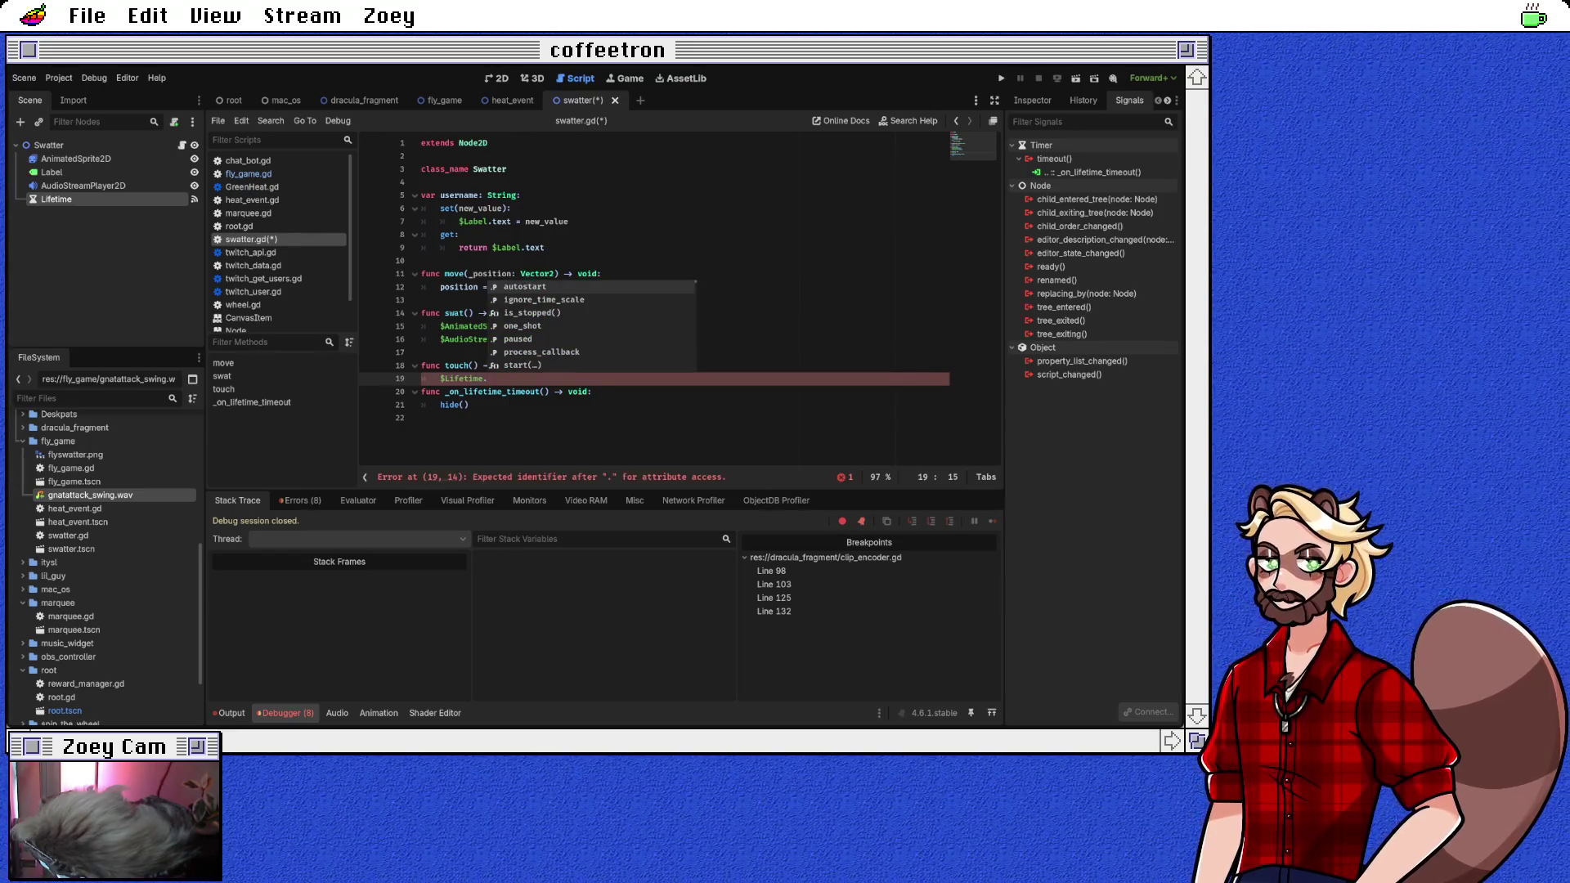
key("Down")
key("Down")
key("Down")
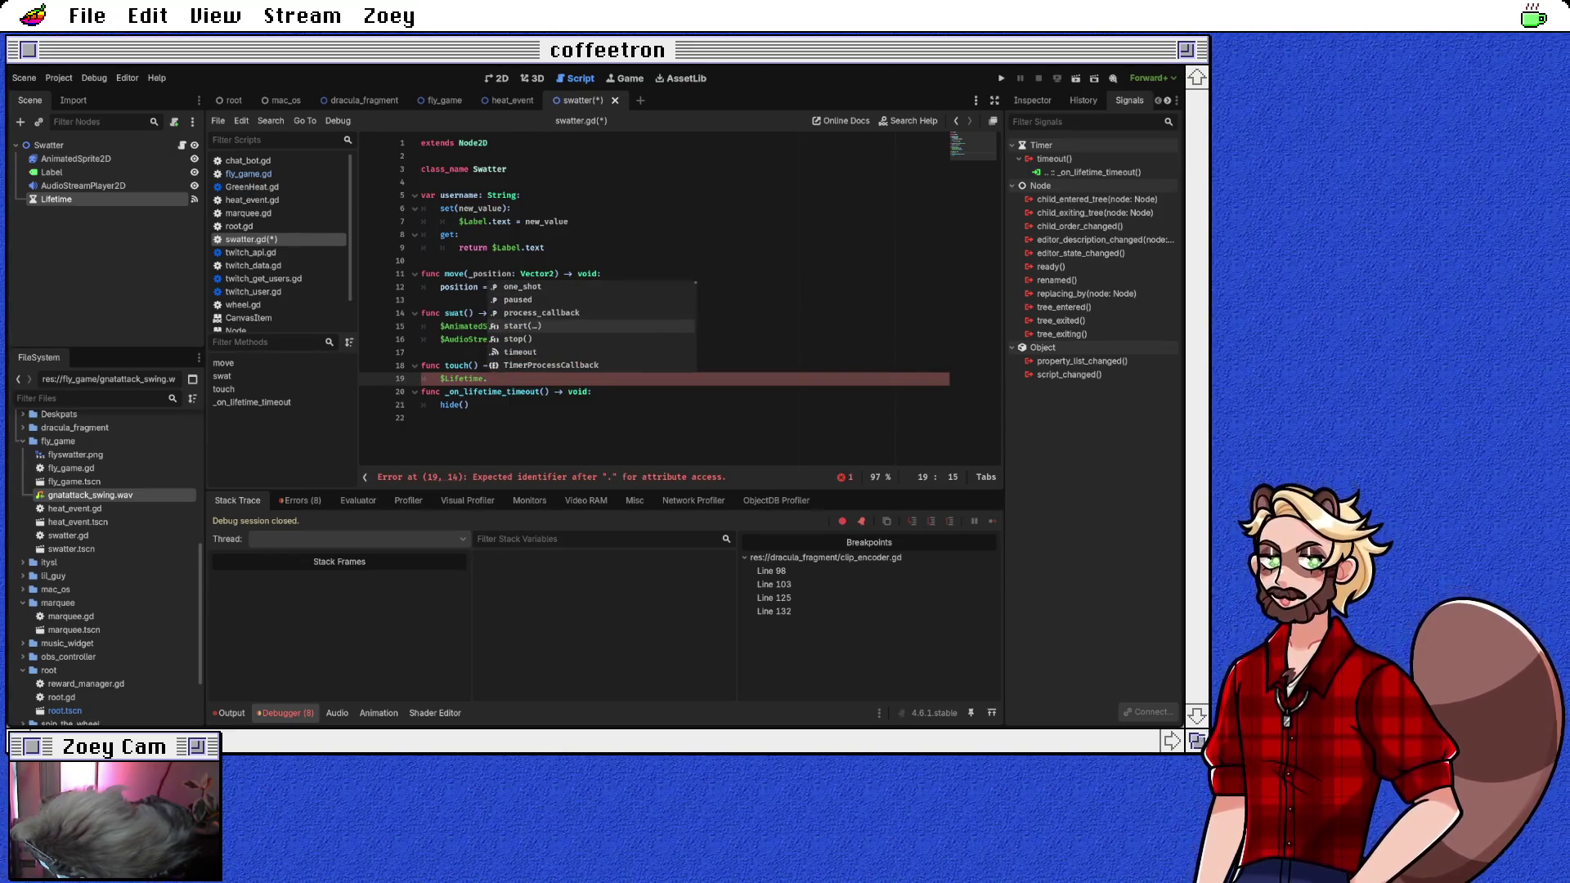
key("Down")
key("Down")
key("Down")
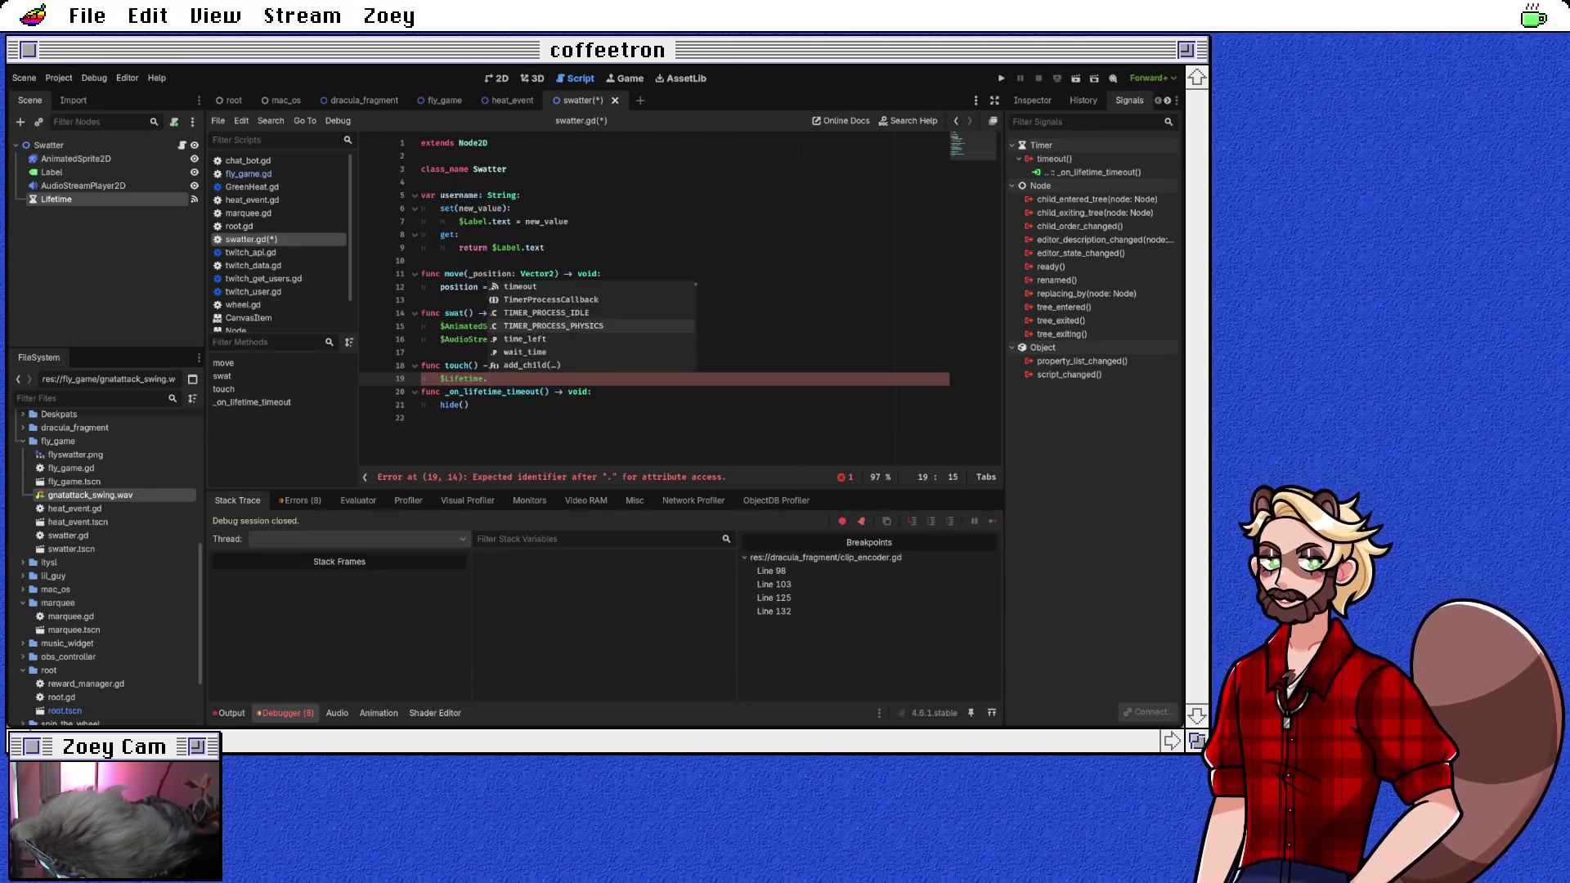
key("Down")
key("Down")
key("Down")
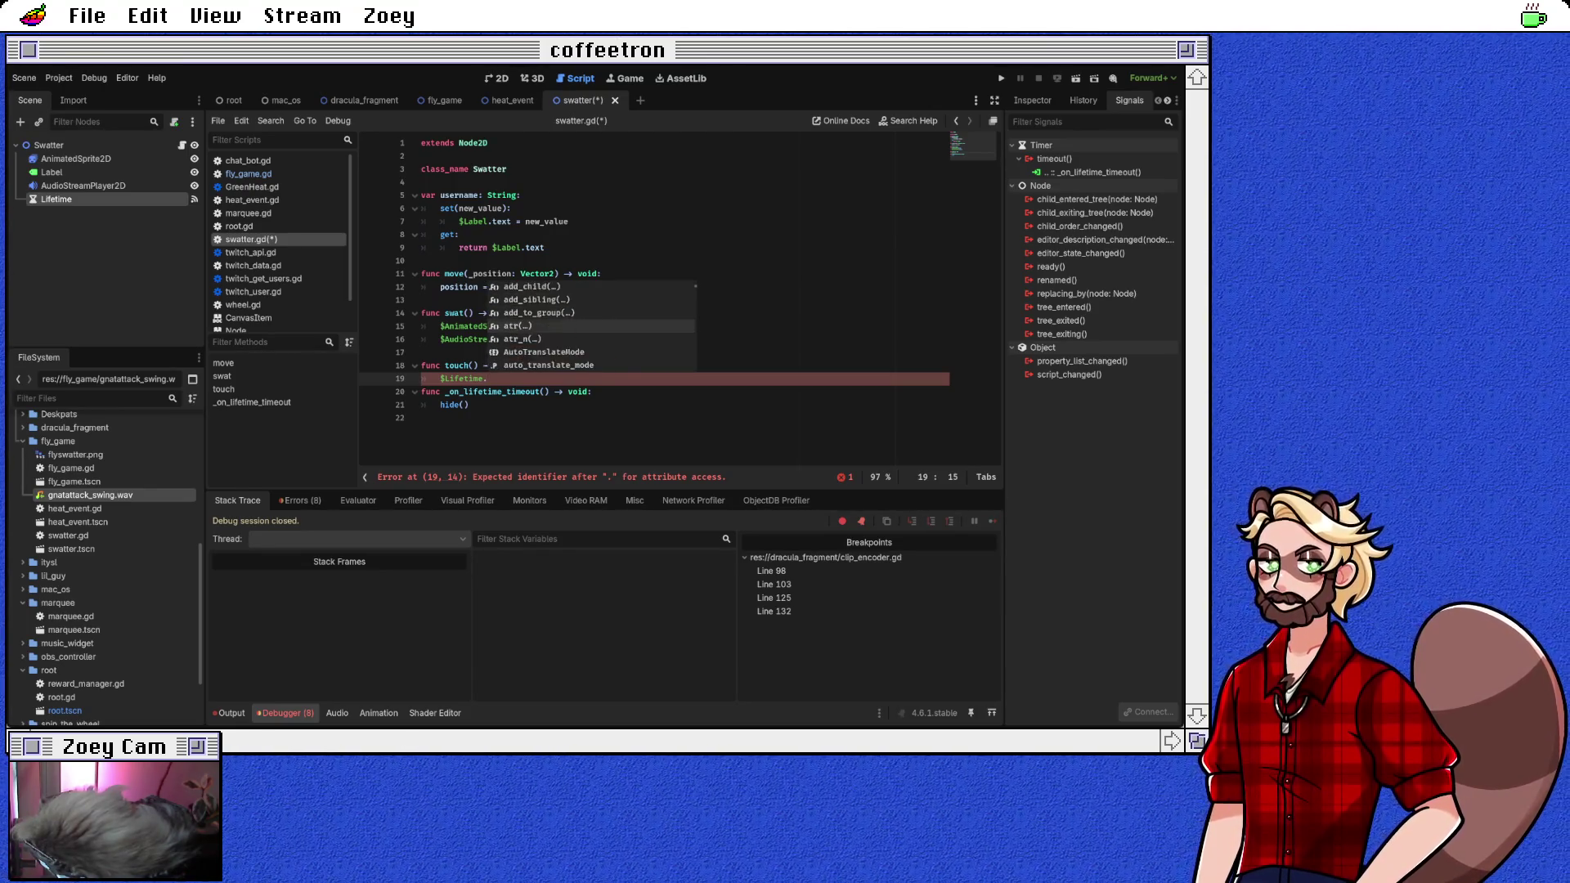
key("Up")
key("Up")
key("Up")
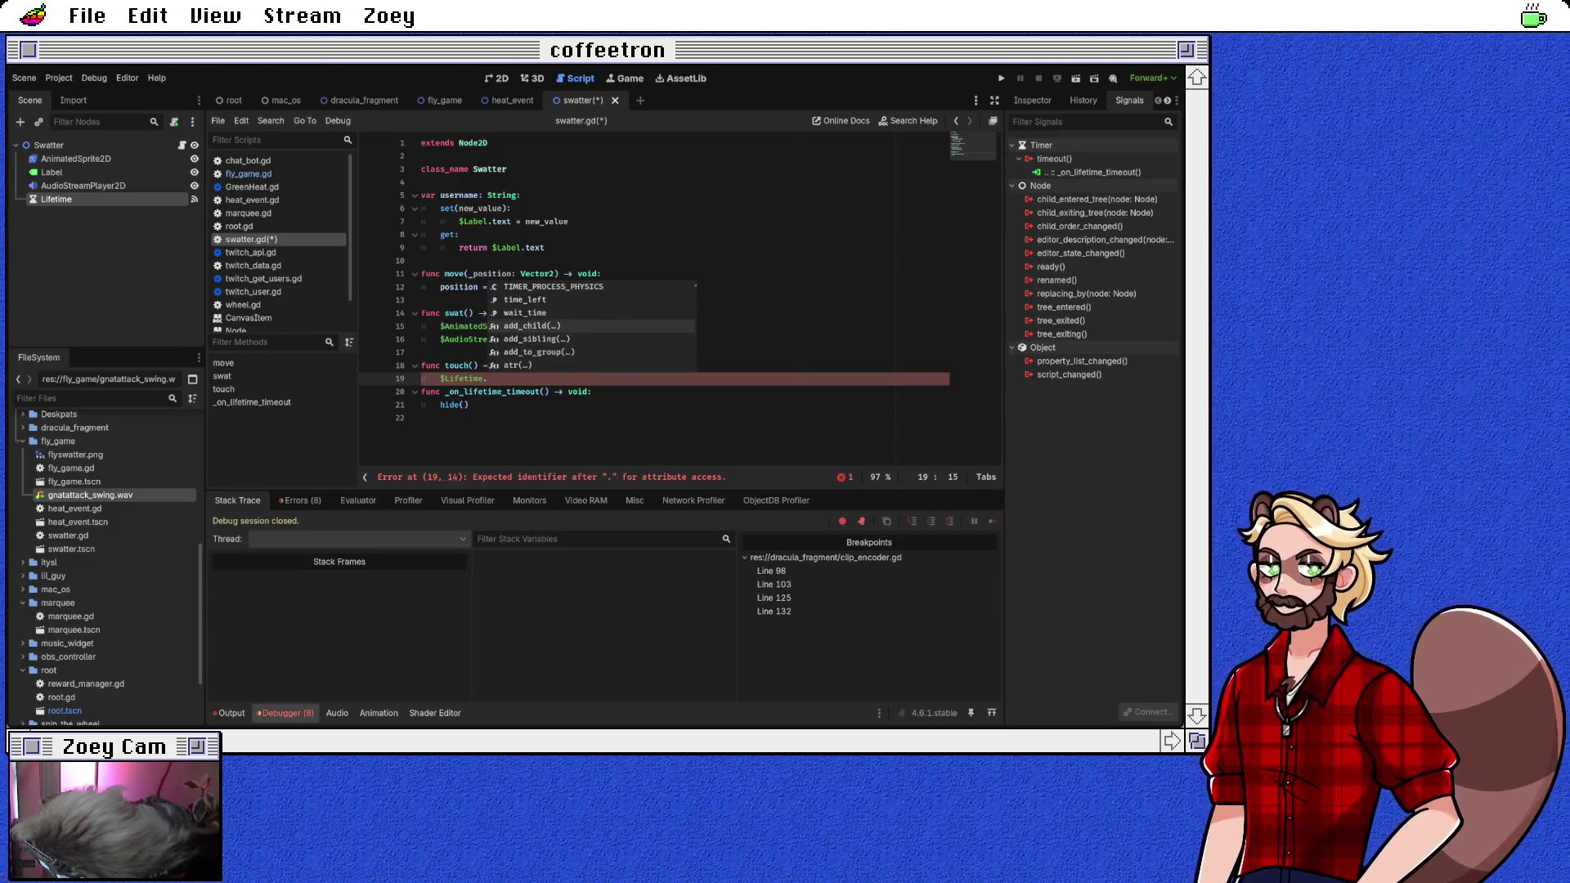
key("Up")
key("Up")
key("Up")
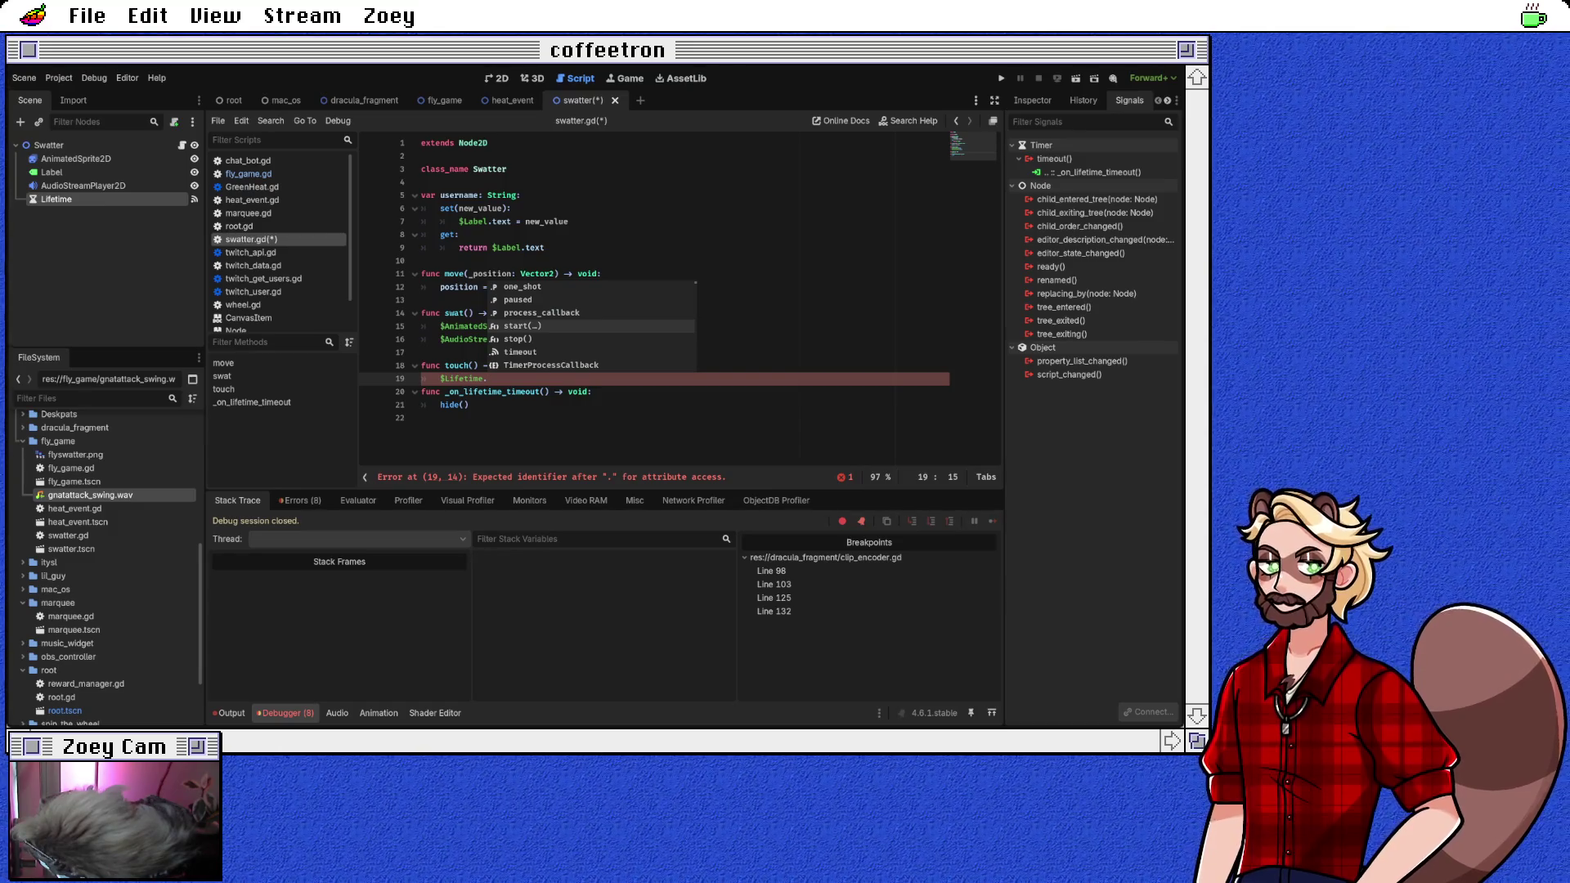
key("Return")
key("Right")
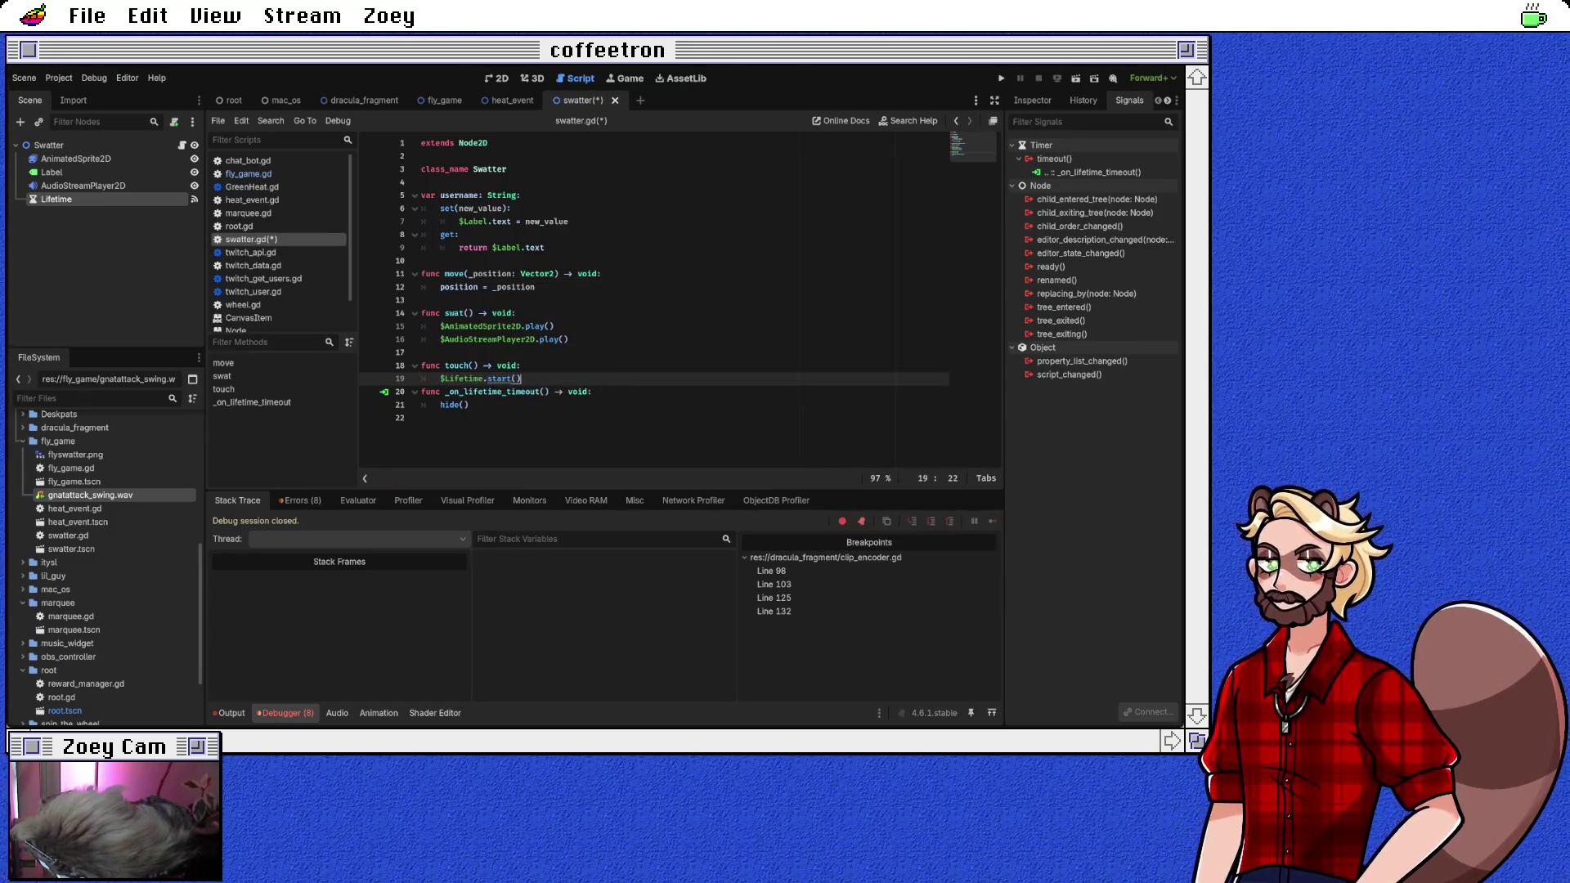
Step: Check the Timer documentation for start(), and leave a blank line before the timeout handler
left_click(499, 379, "ctrl")
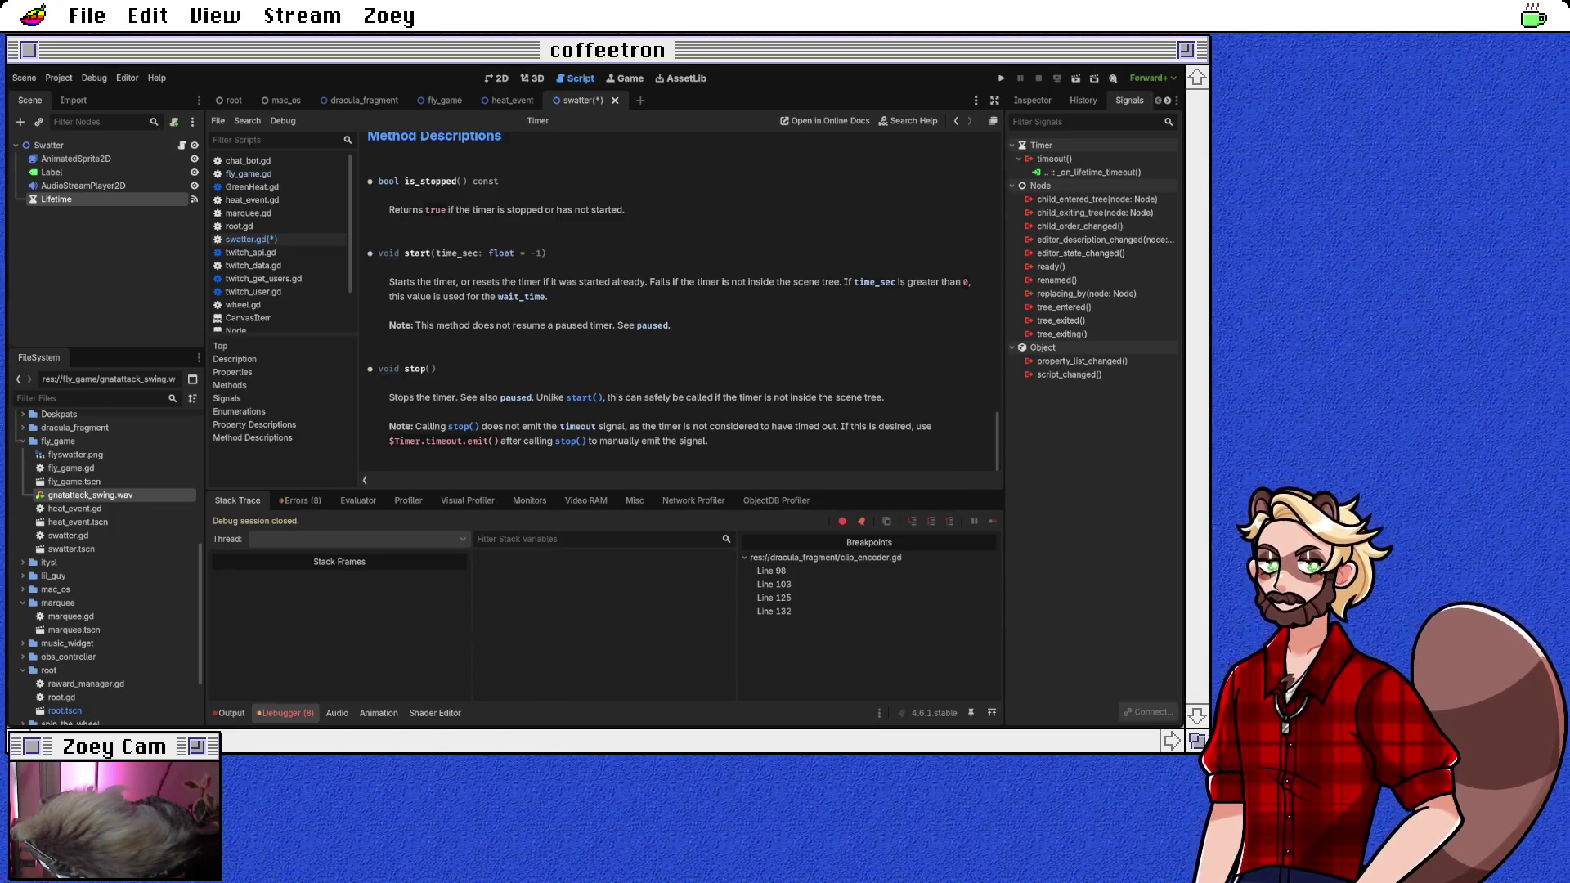
left_click(245, 239)
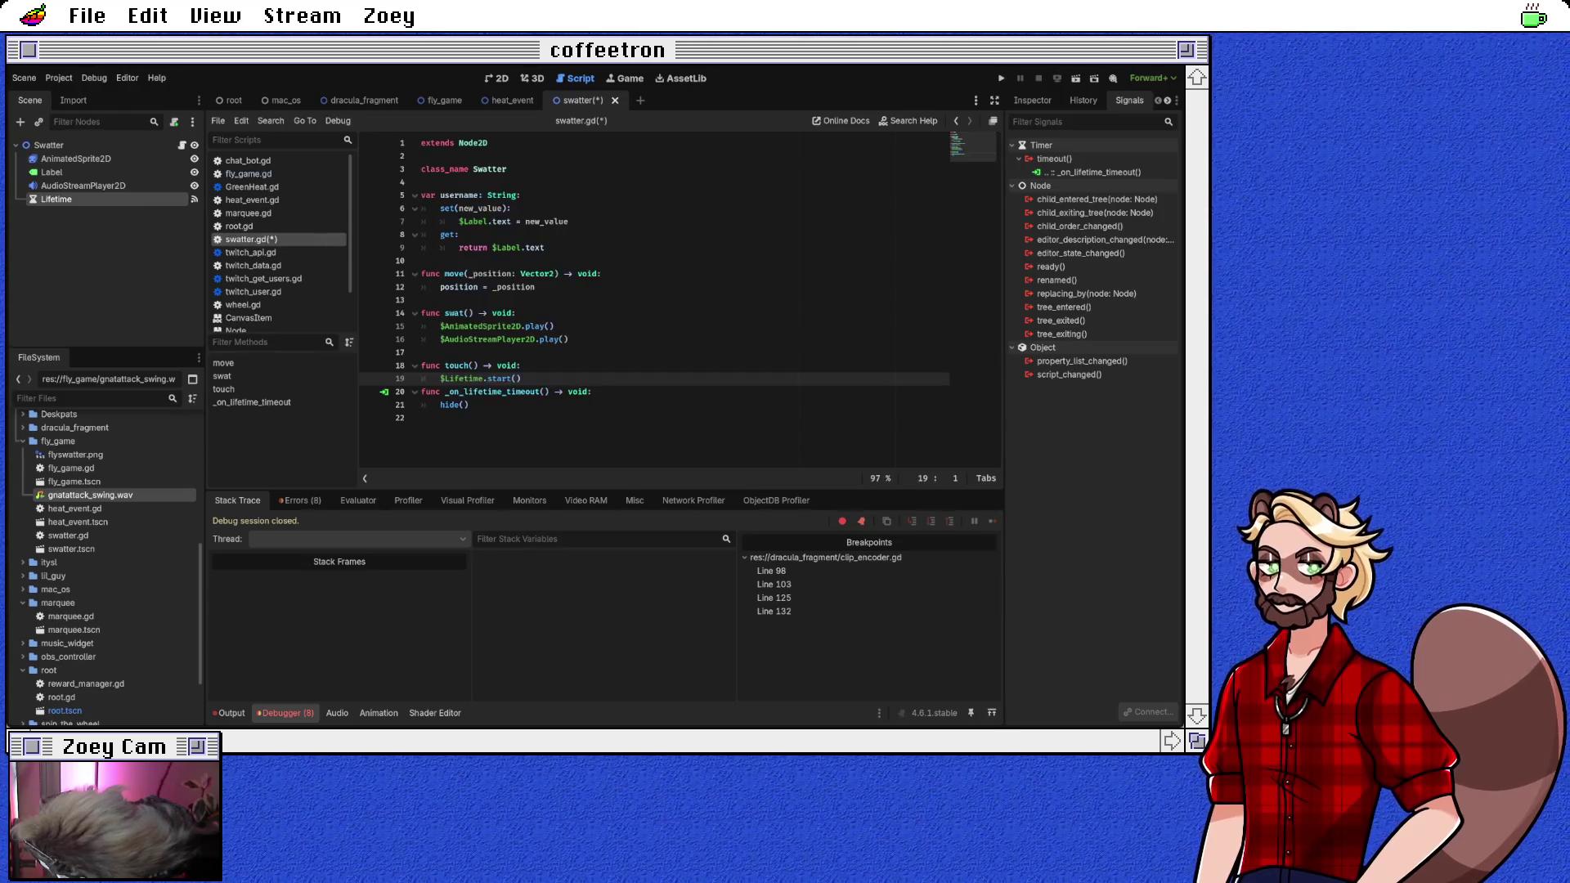
key("Down")
key("Home")
key("Return")
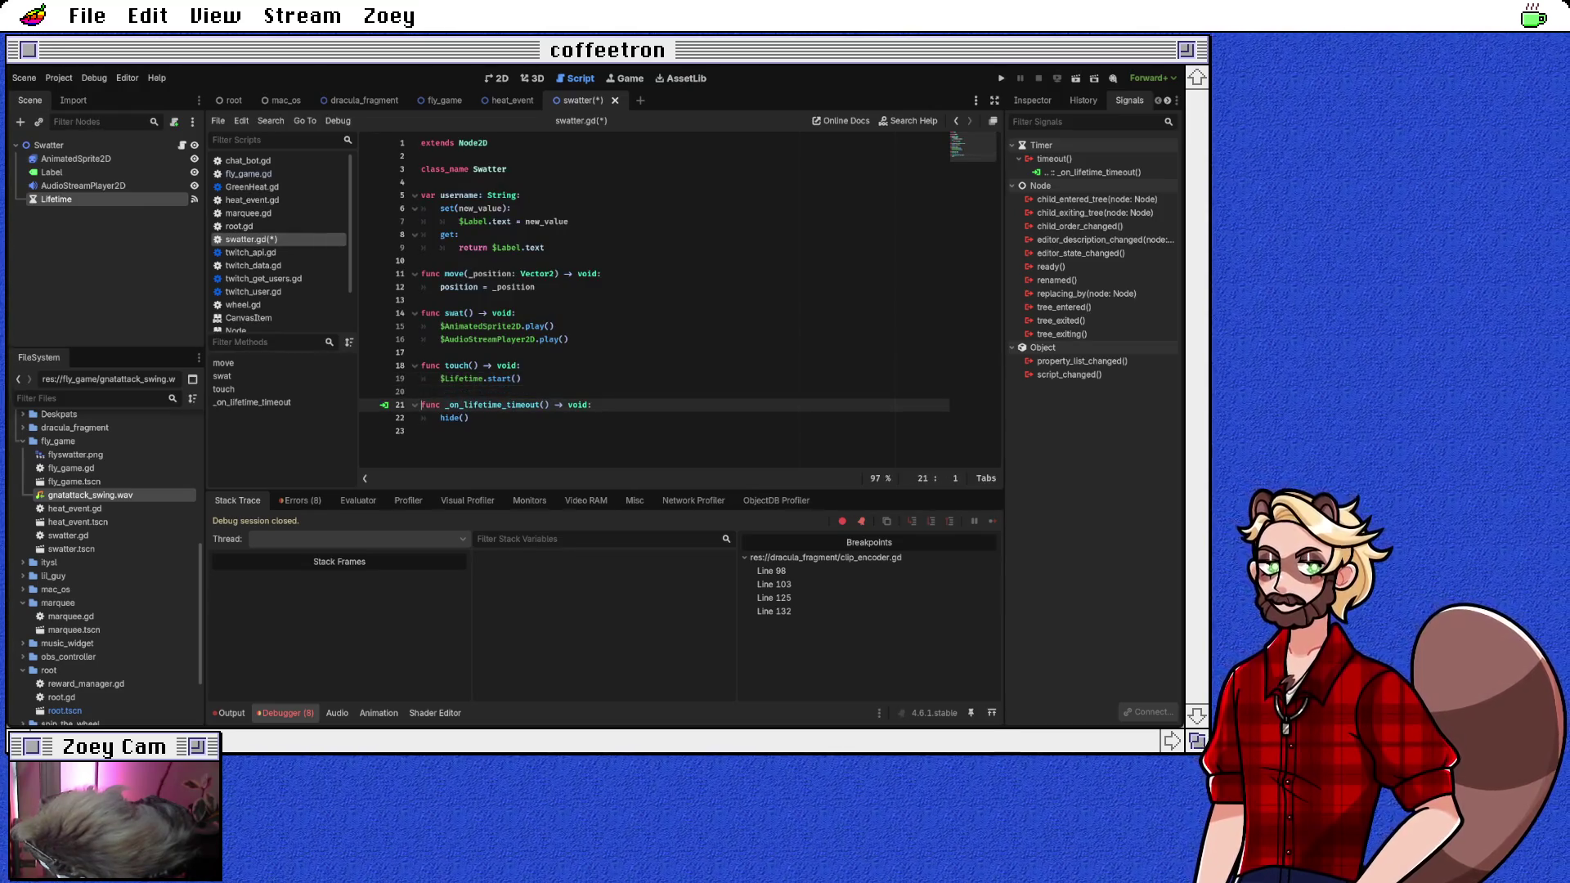
Step: Insert a touch() call as the first line of both move() and swat(), then save
left_click(603, 273)
key("Return")
type("touch()")
key("Down")
key("Down")
key("Down")
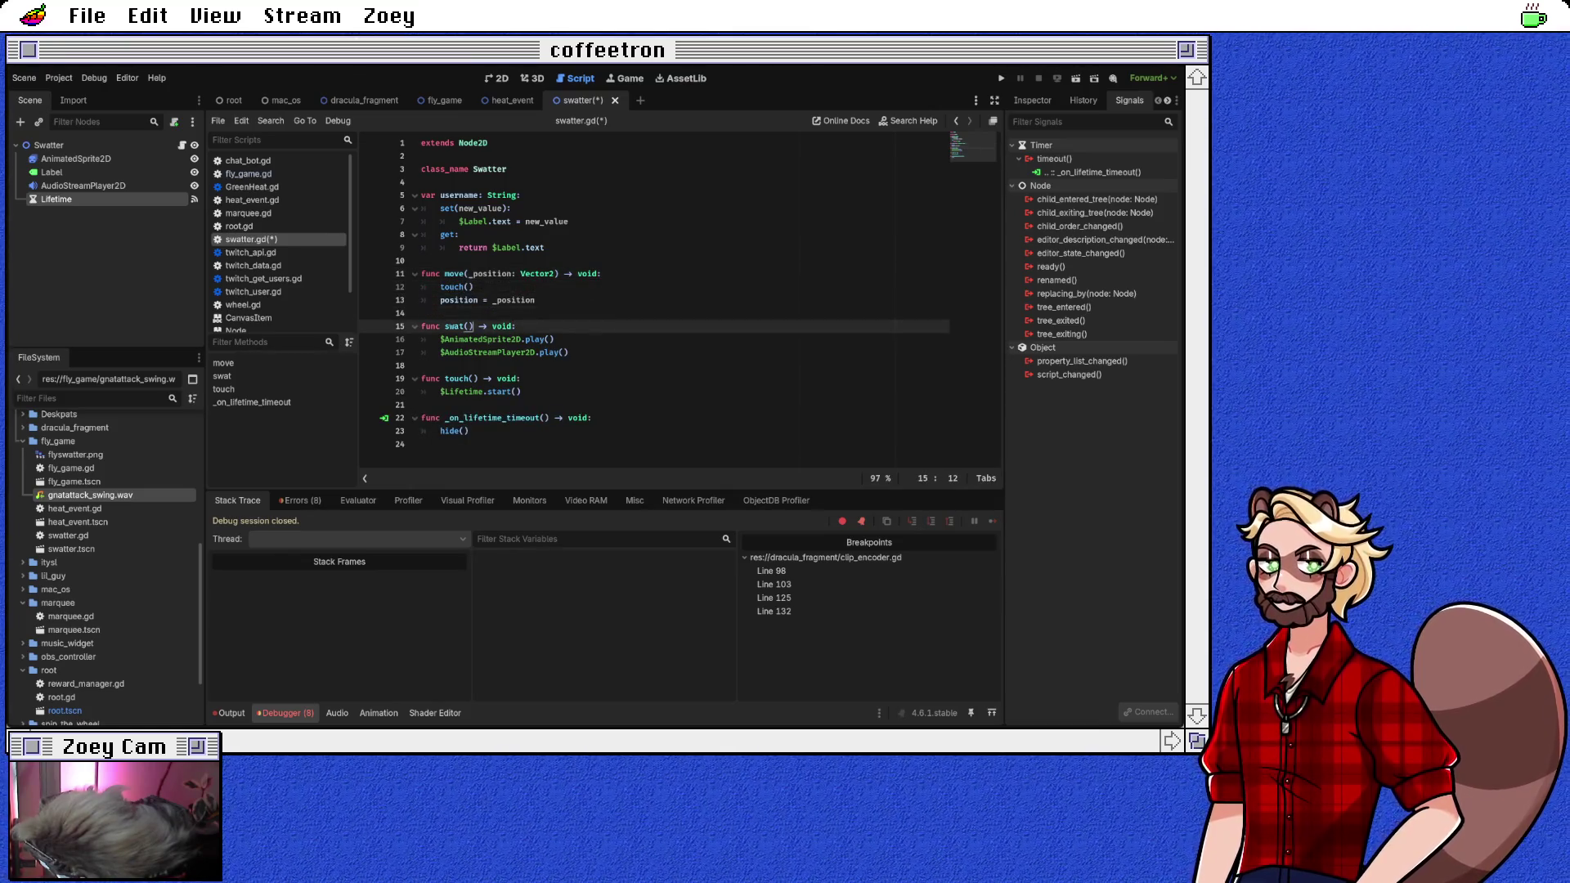
key("Return")
type("touch()")
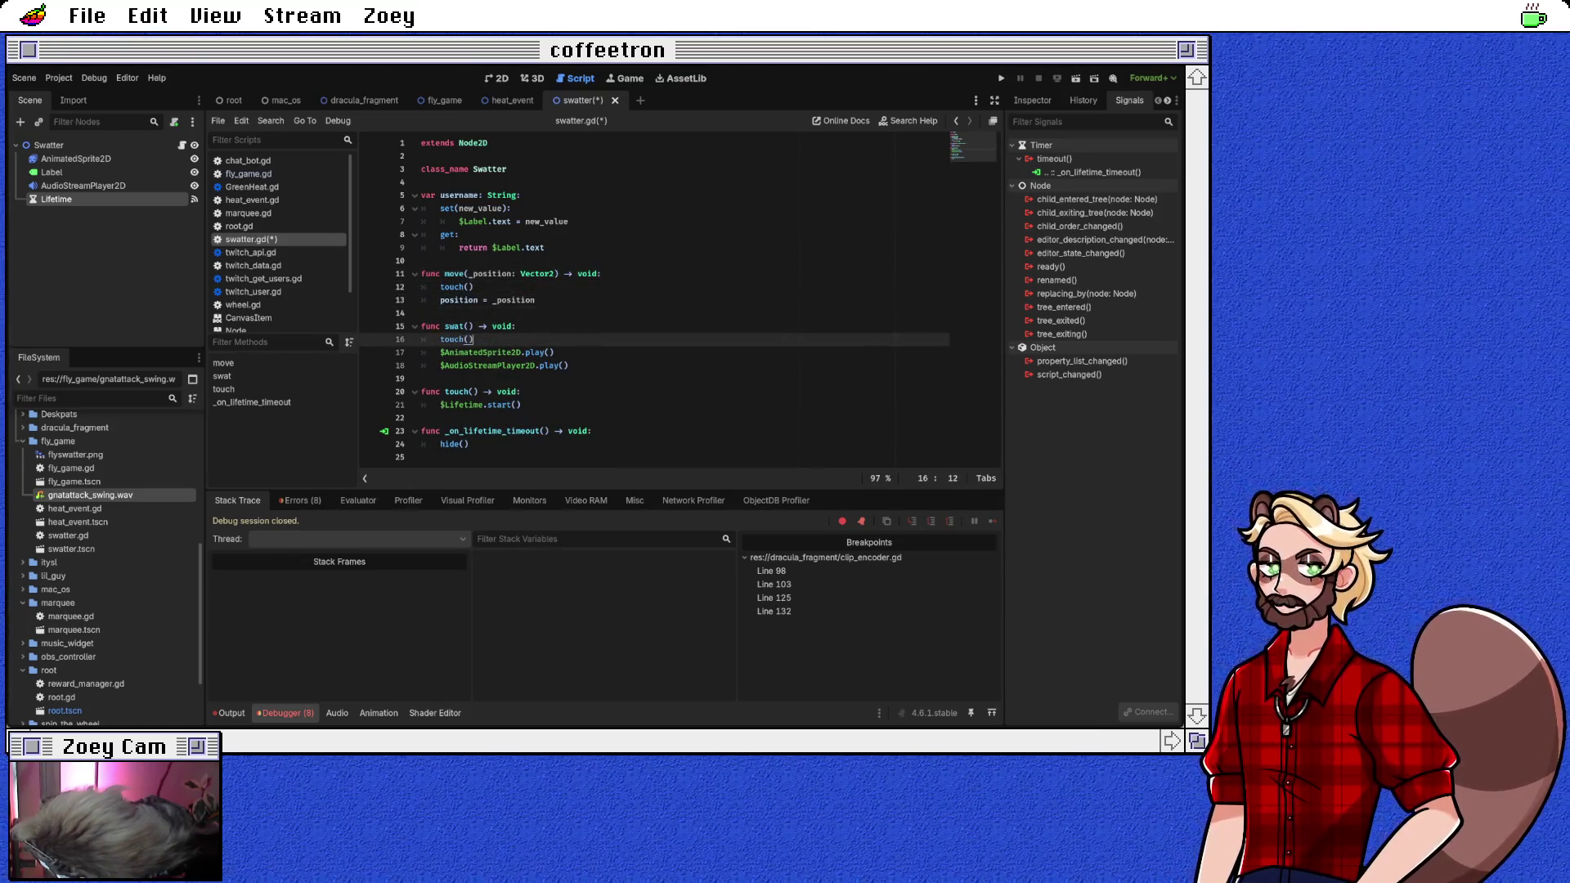
key("Down")
key("Down")
key("Down")
key("Home")
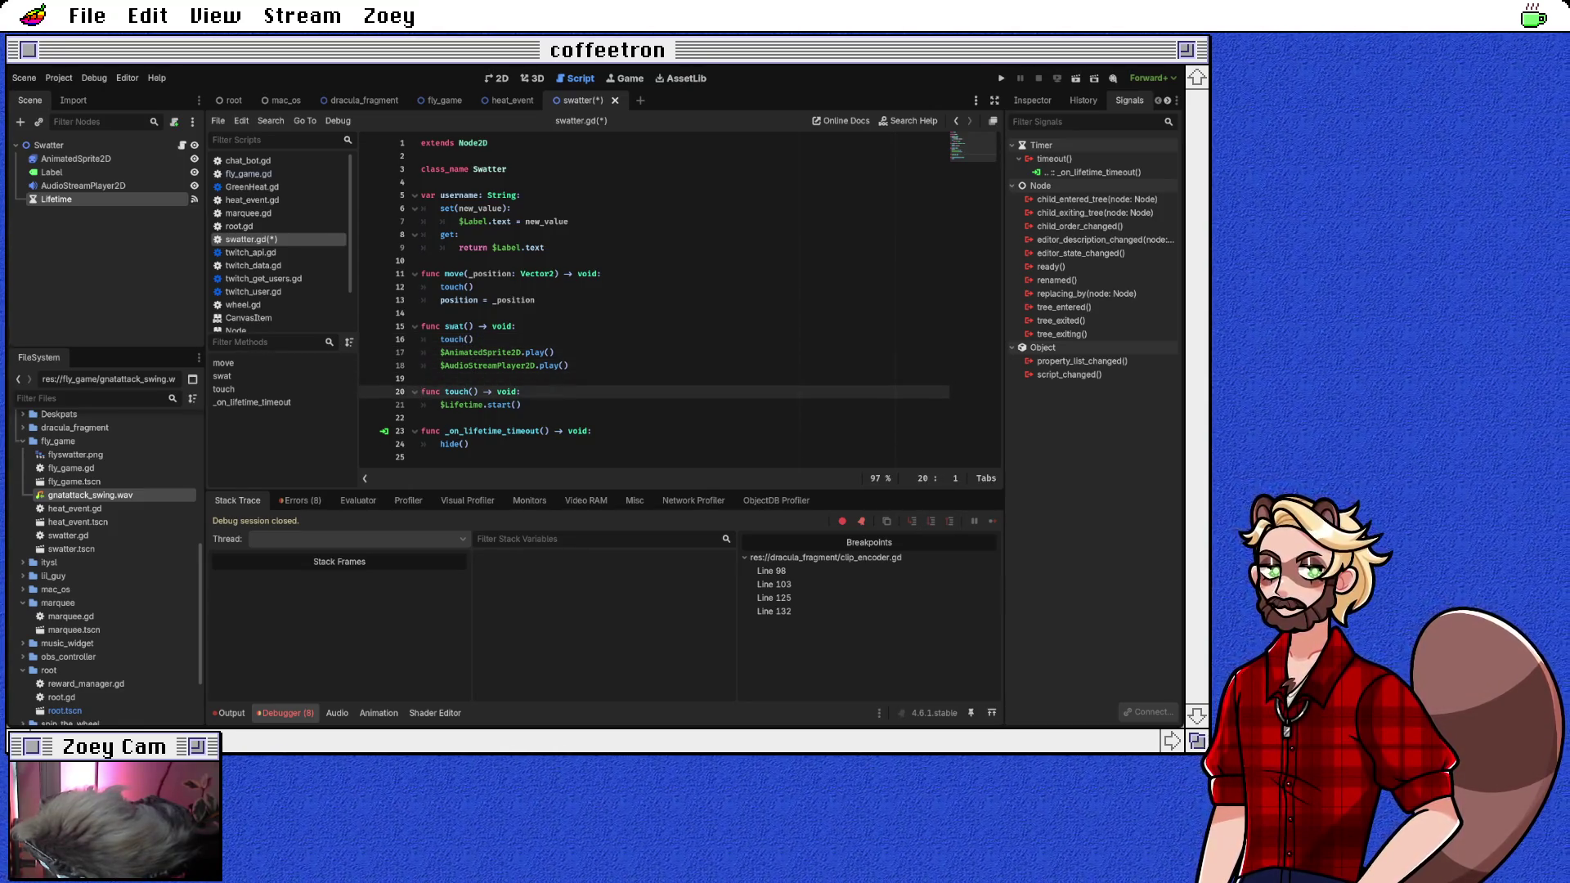
key("Down")
key("Down")
key("Down")
key("Up")
key("End")
key("ctrl+s")
Step: Add show() after $Lifetime.start() in touch() and save swatter.gd
key("Up")
key("Up")
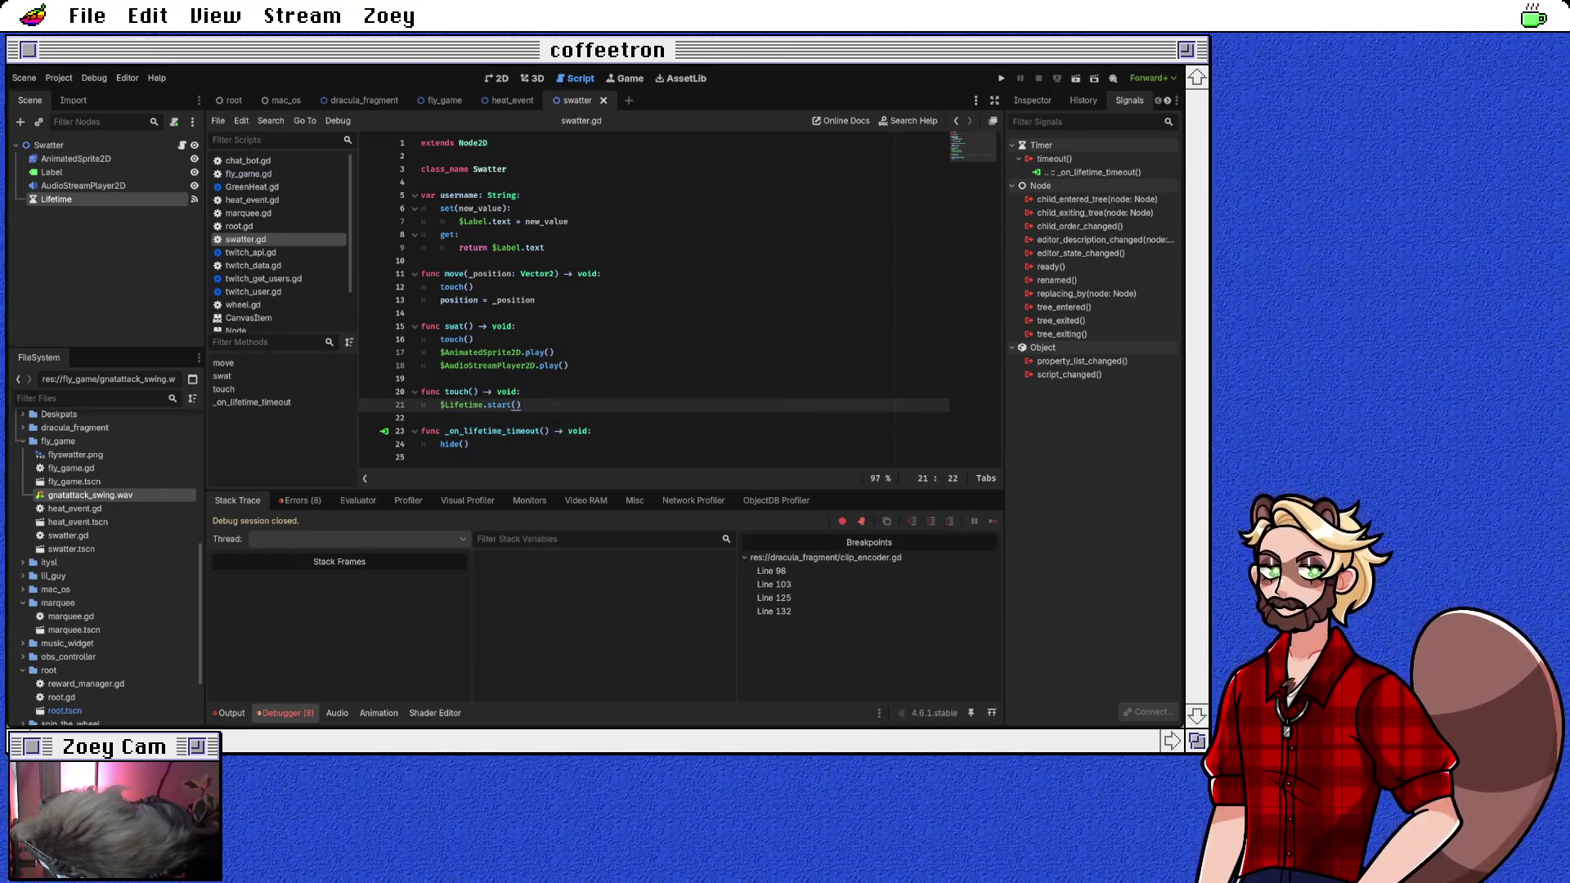
key("Return")
type("sho")
key("Return")
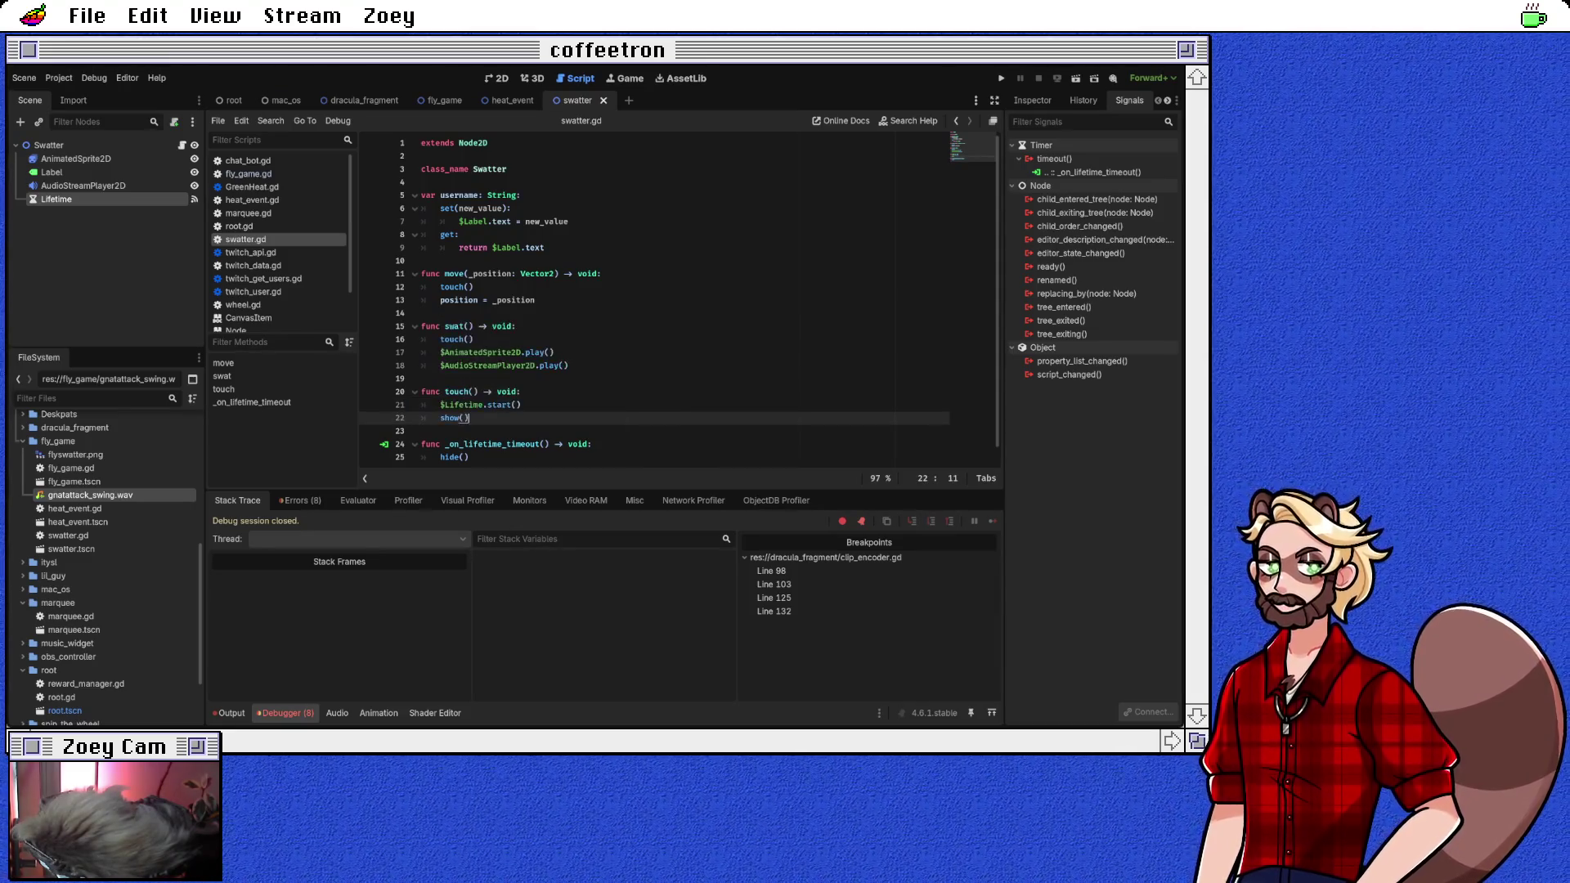
key("Down")
key("ctrl+s")
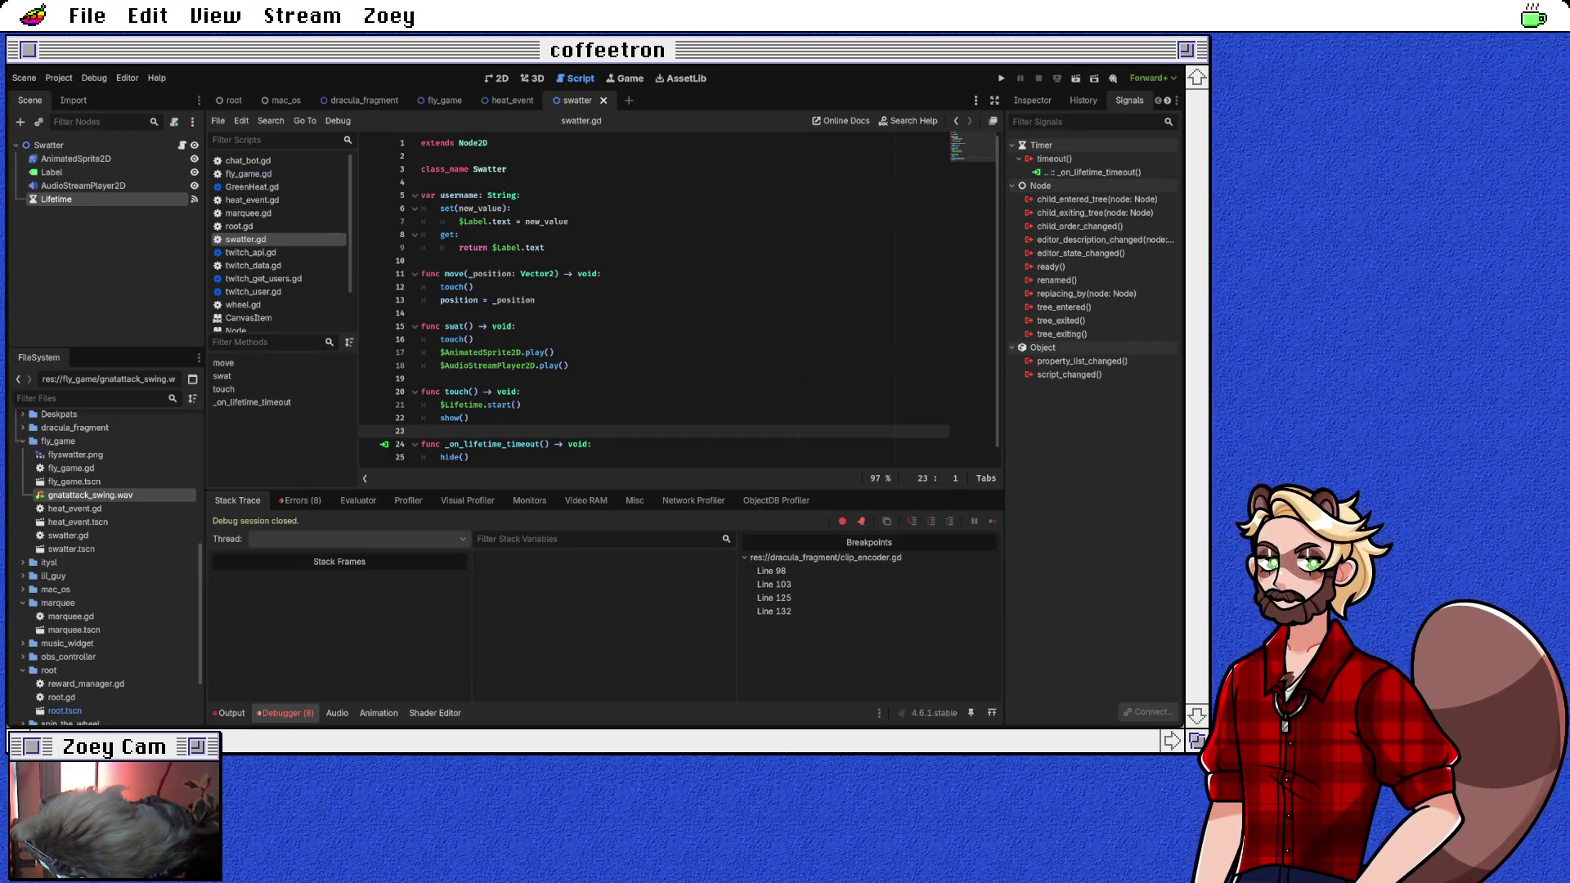
left_click(441, 100)
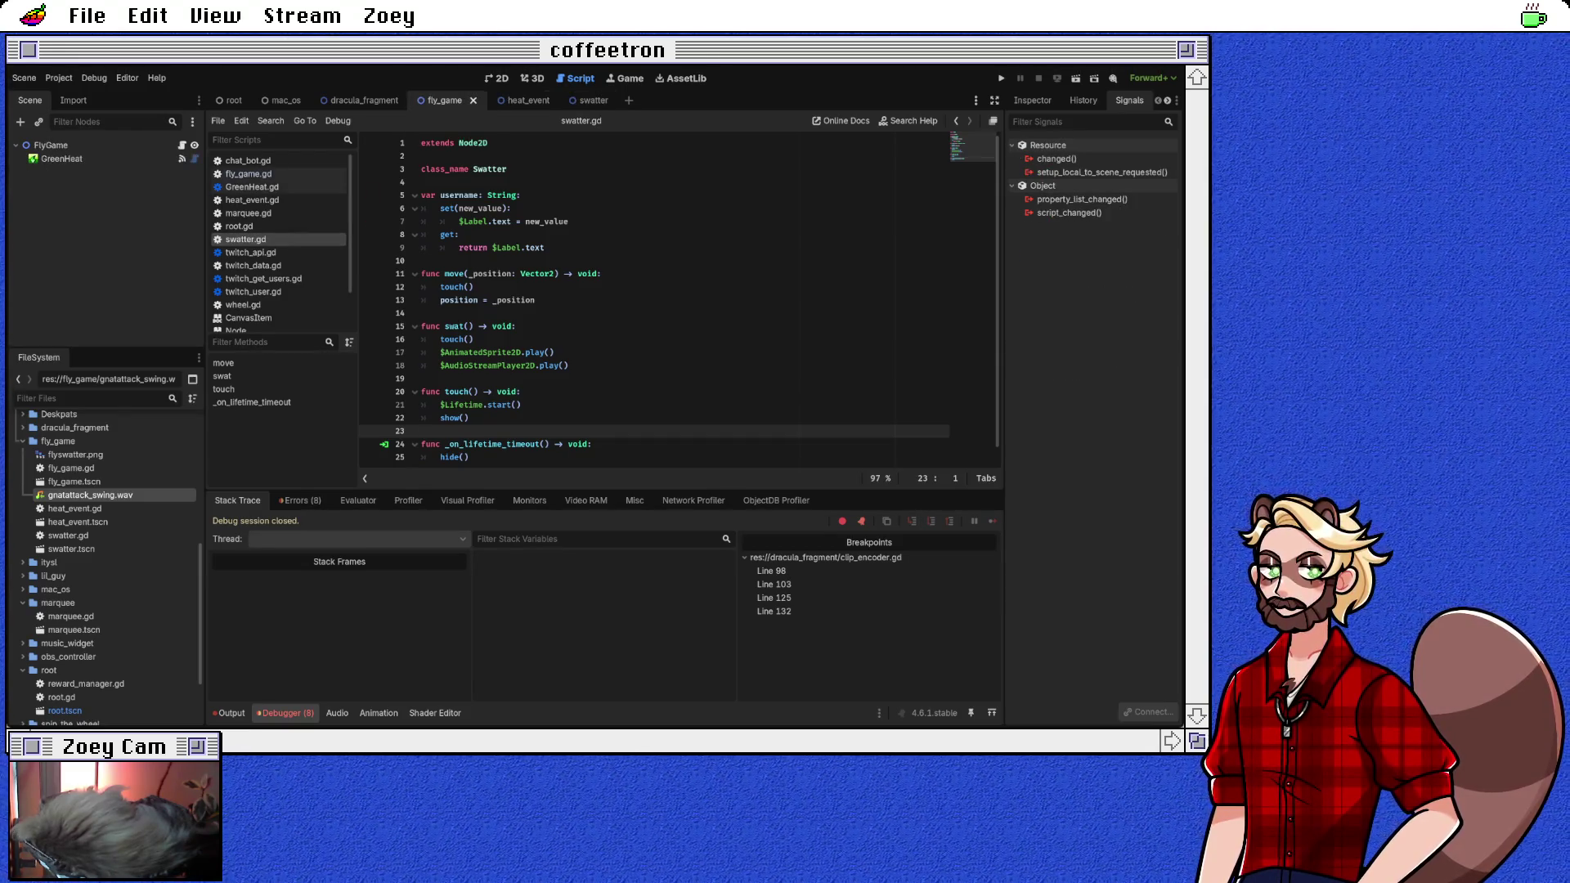
Step: Open fly_game.gd and select the swatter position assignment on line 24
left_click(590, 99)
left_click(442, 99)
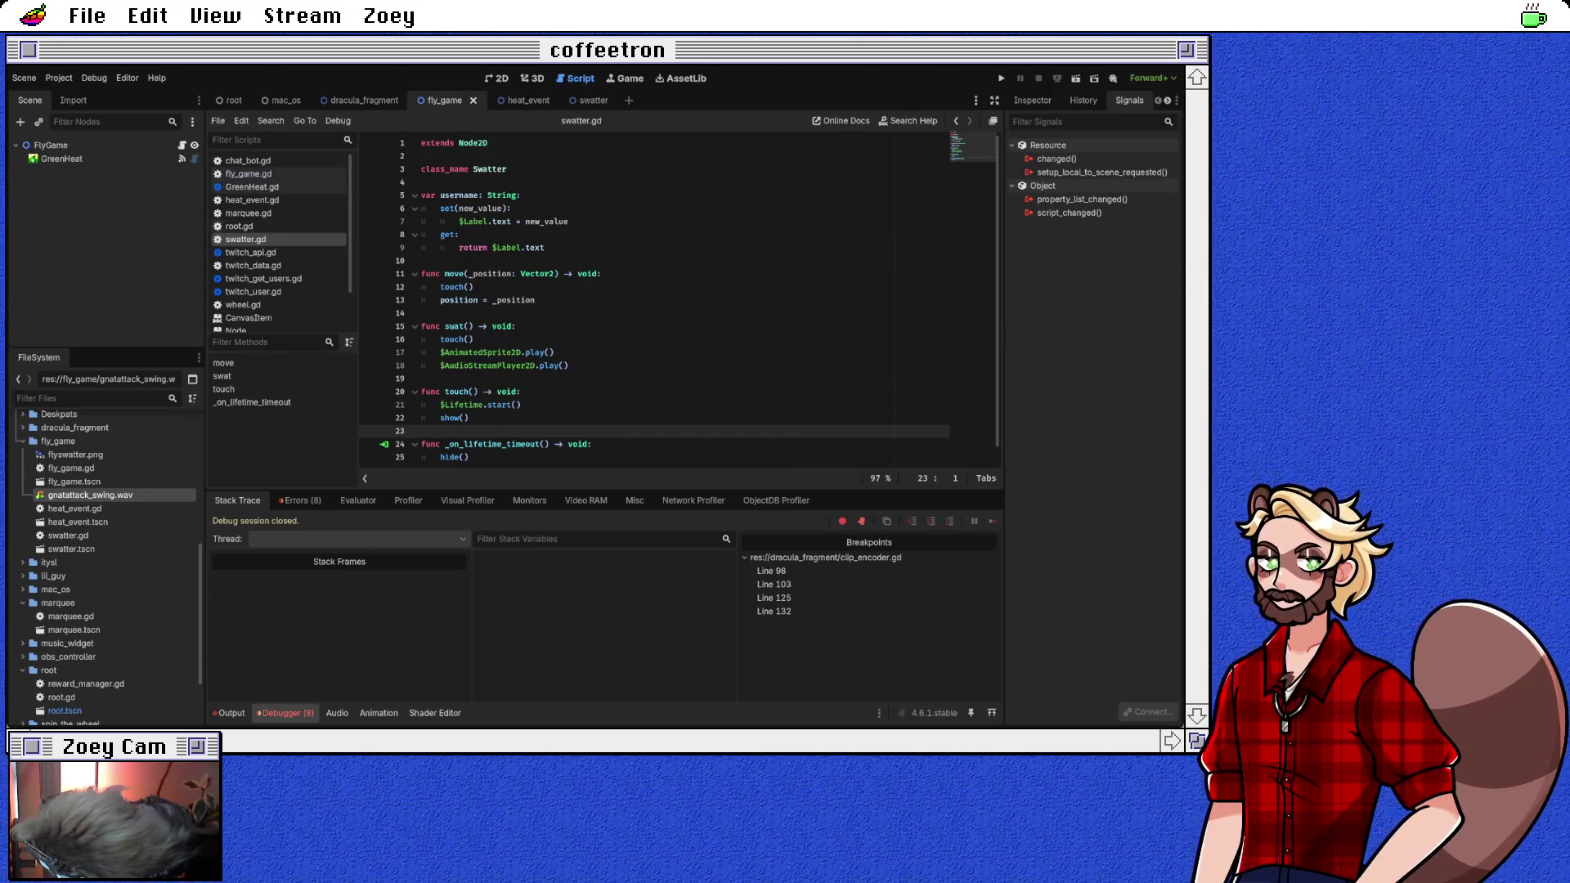
left_click(248, 173)
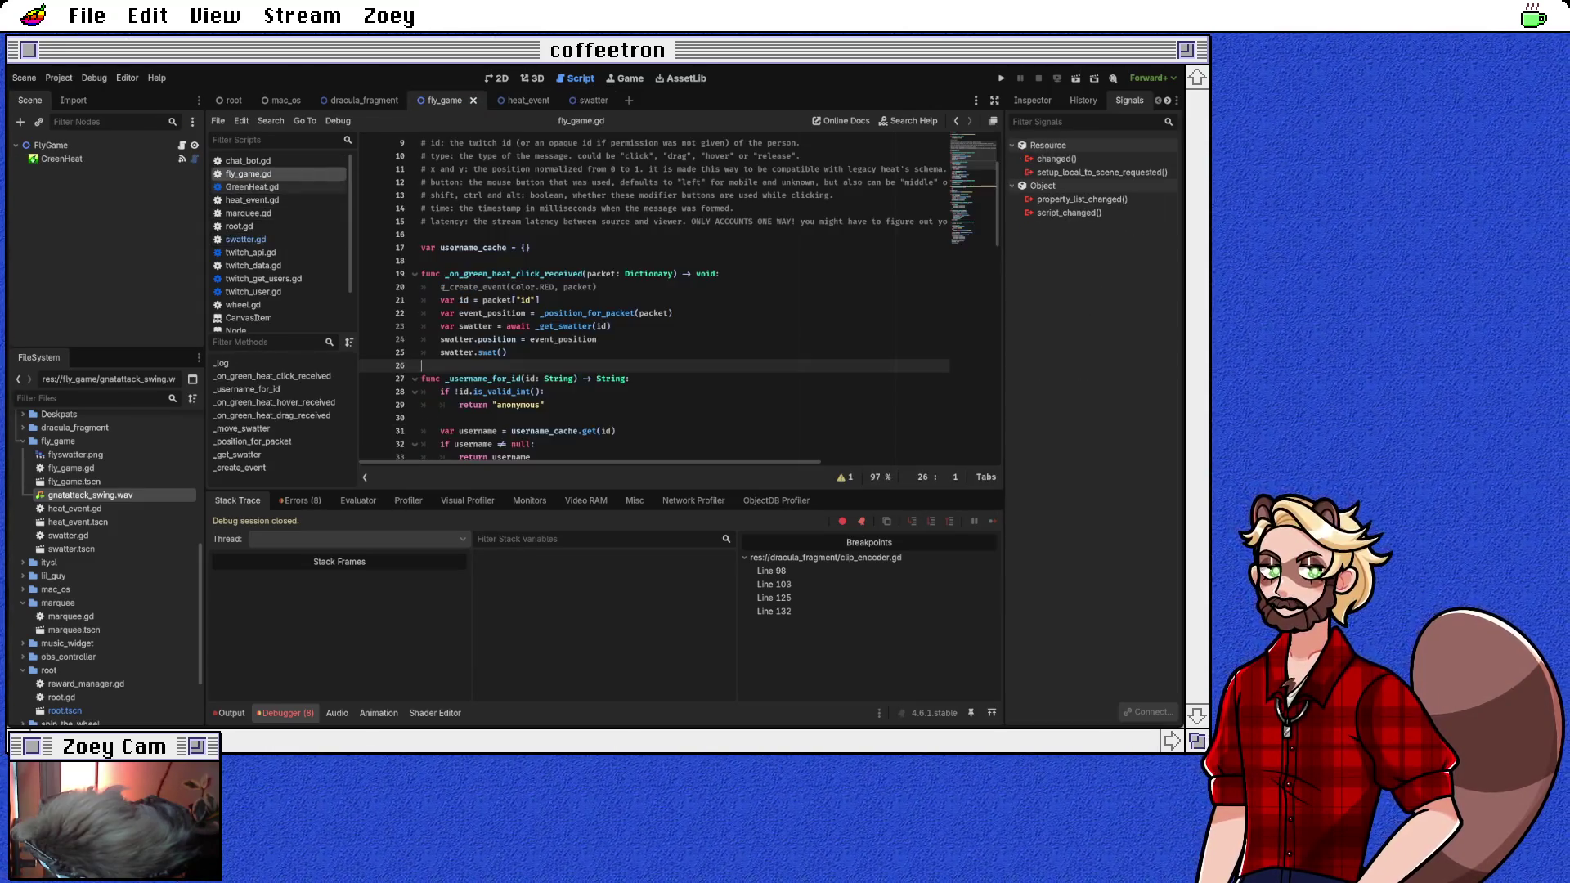
scroll(679, 300, "down", 3)
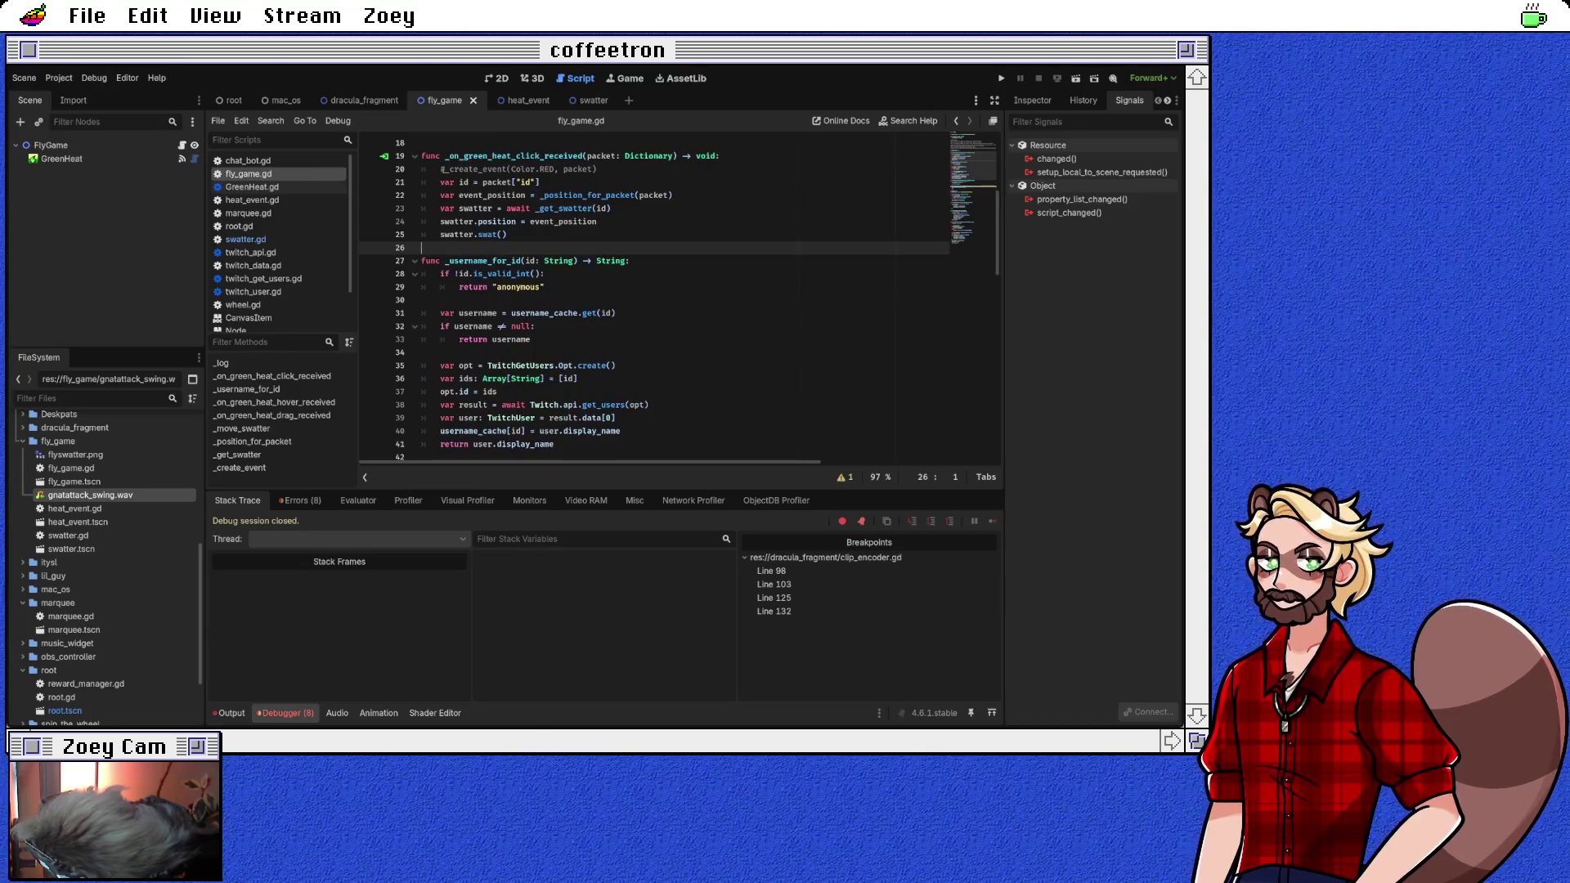
left_click_drag(473, 221, 598, 221)
left_click(507, 234)
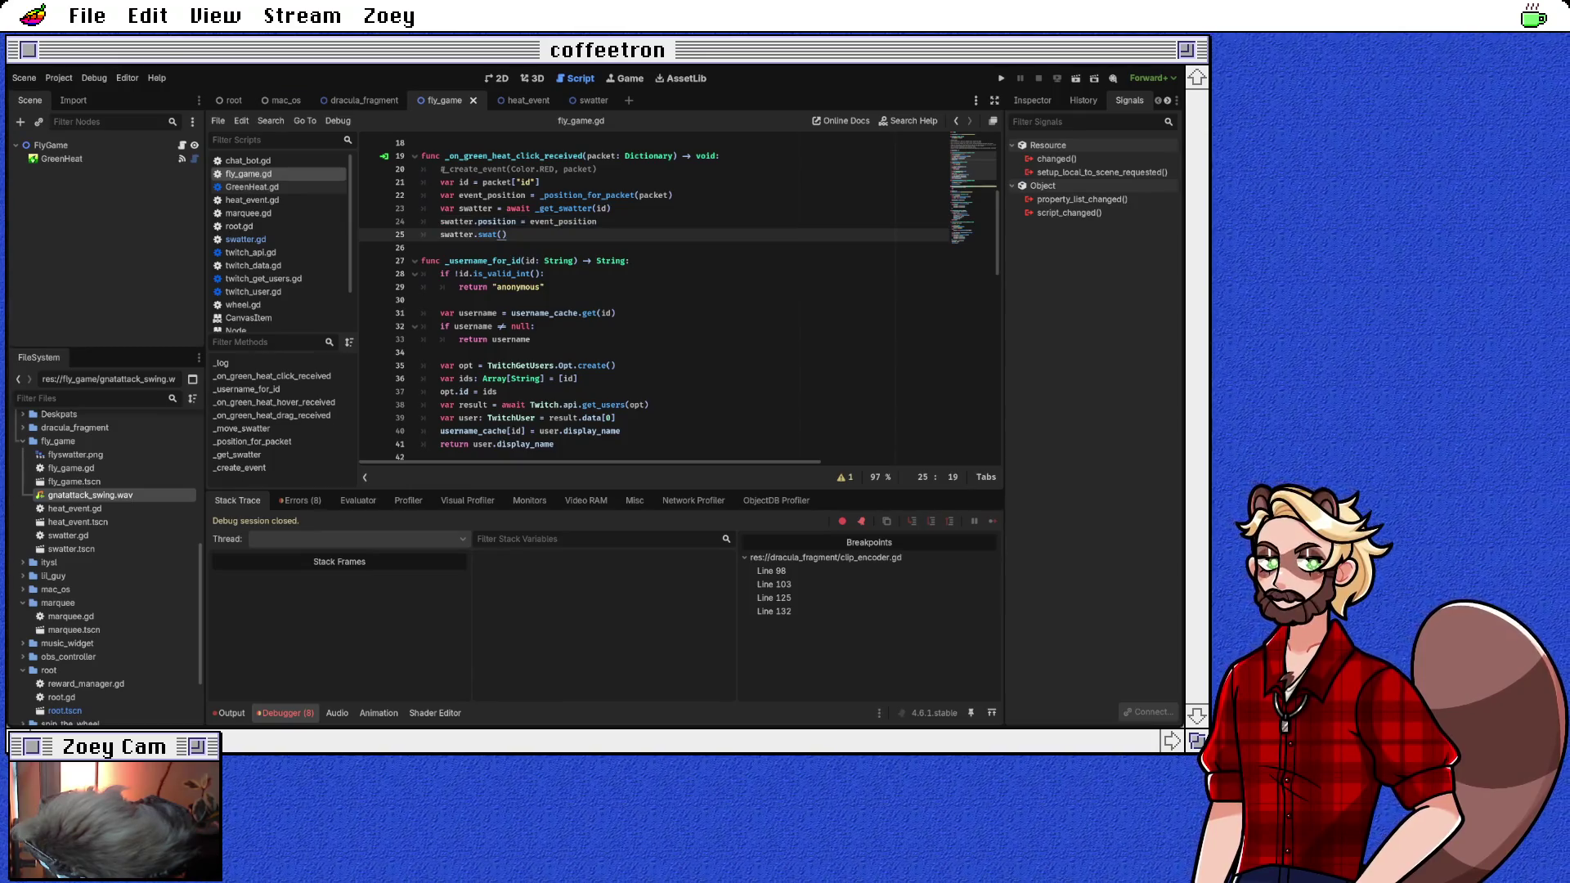
Step: Replace swatter.position = event_position with swatter.move(event_position) and save fly_game.gd
scroll(679, 301, "down", 7)
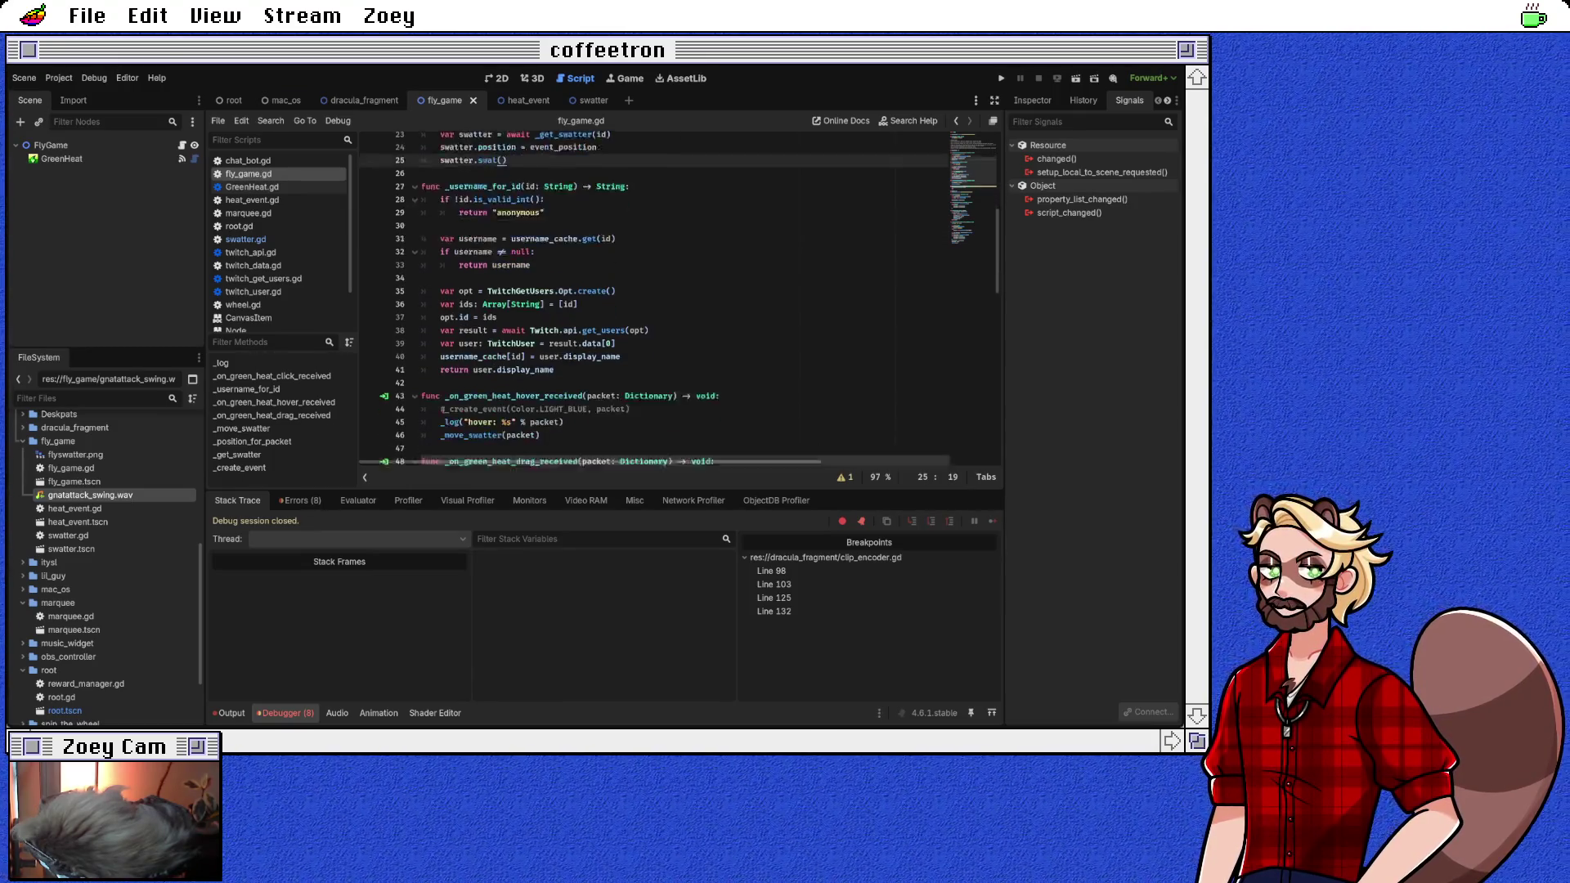
scroll(678, 300, "down", 2)
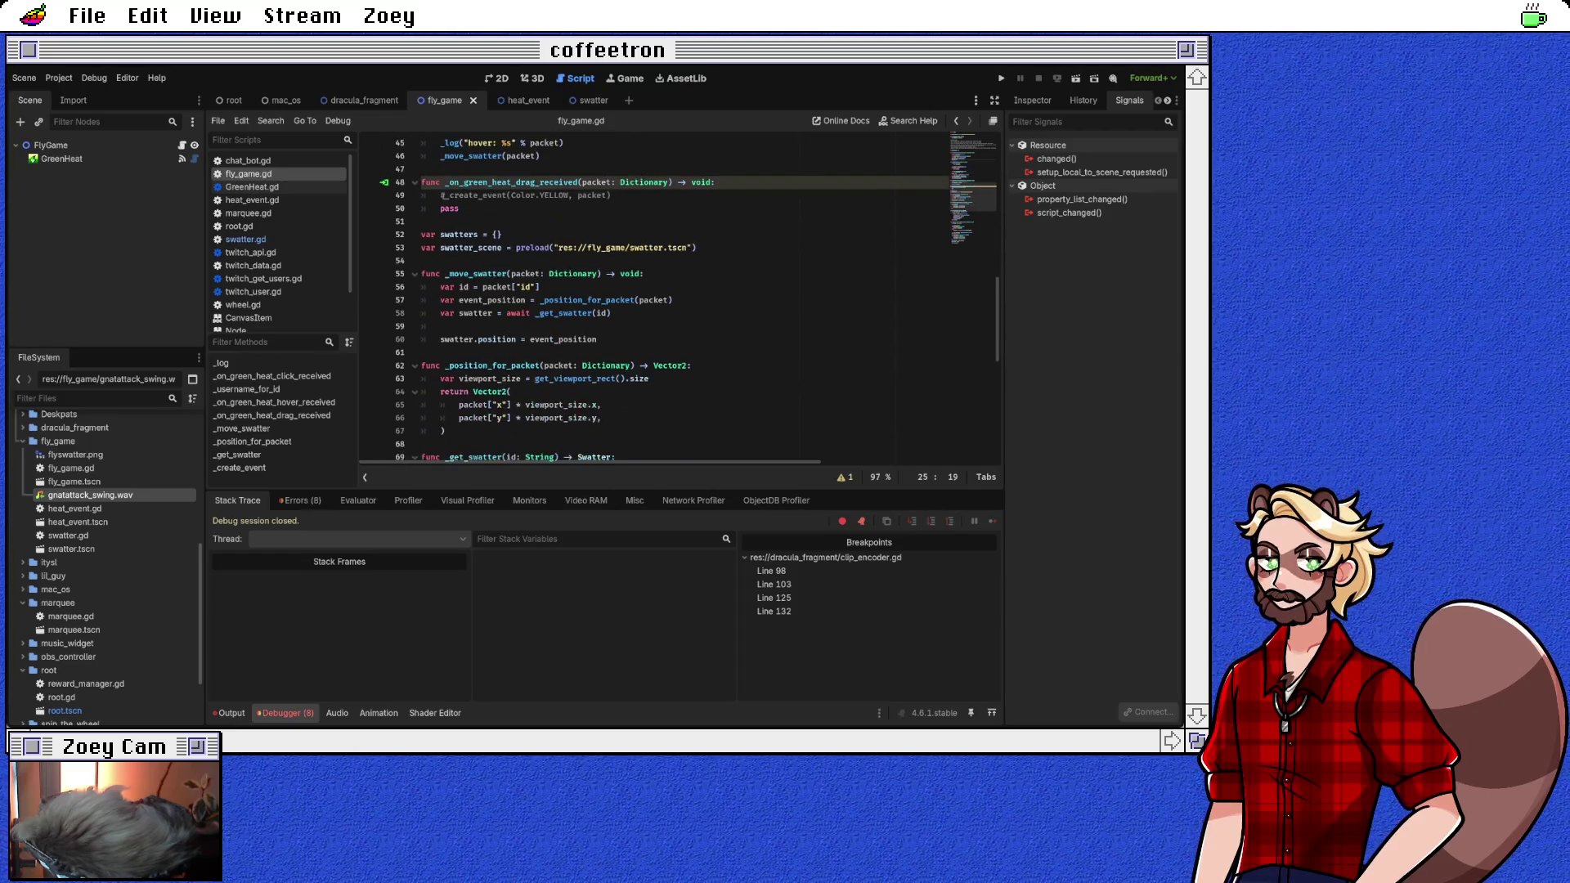
left_click_drag(473, 339, 526, 339)
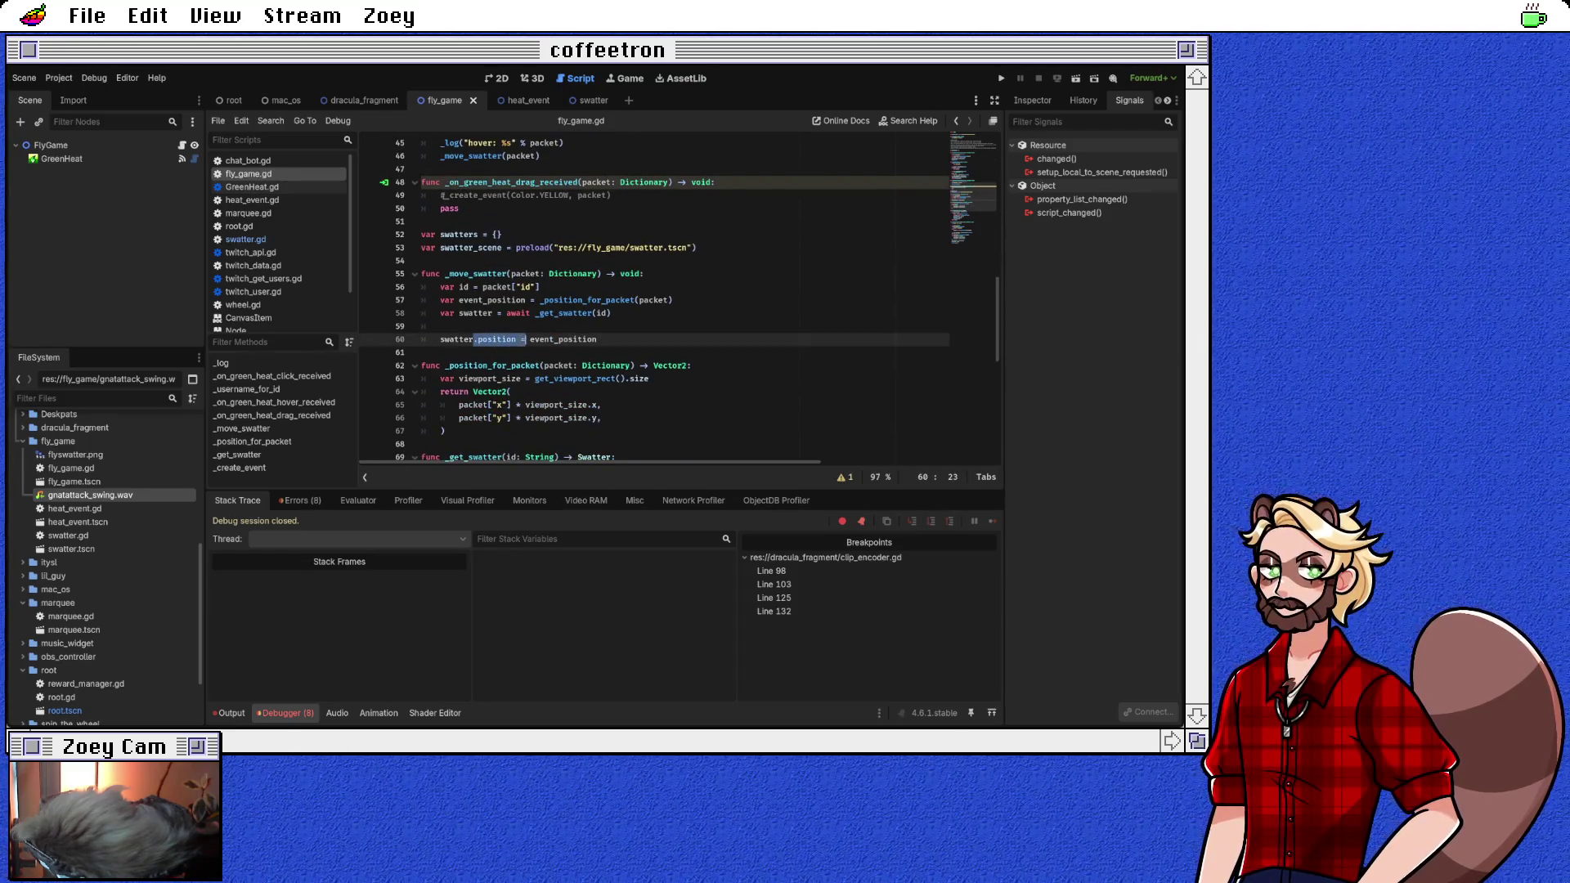
type(".move(")
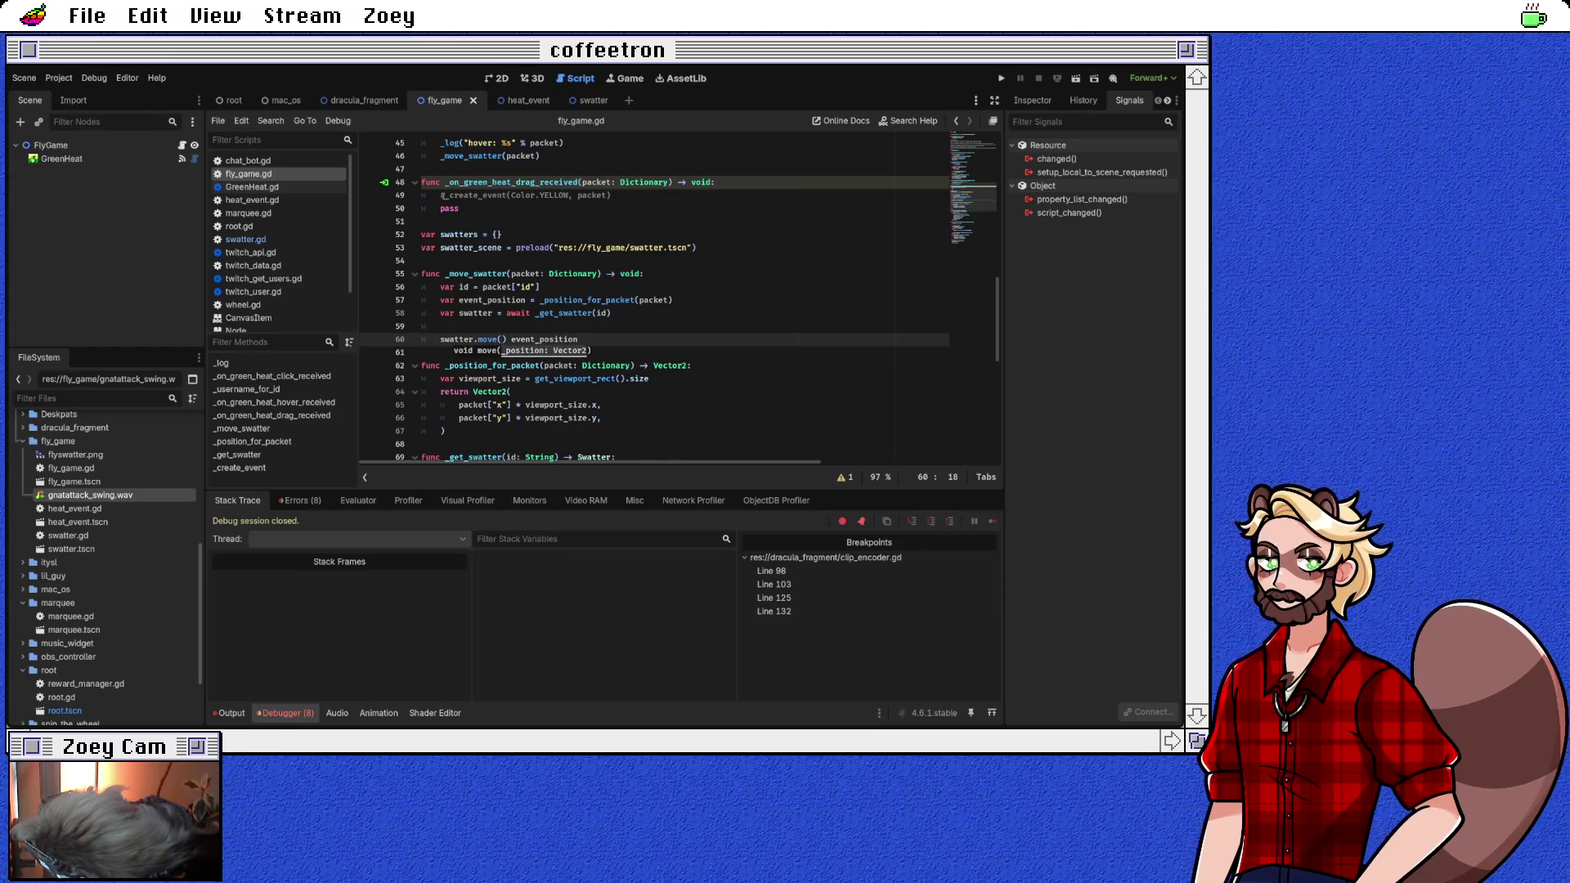
key("End")
left_click(422, 352)
key("shift+Up")
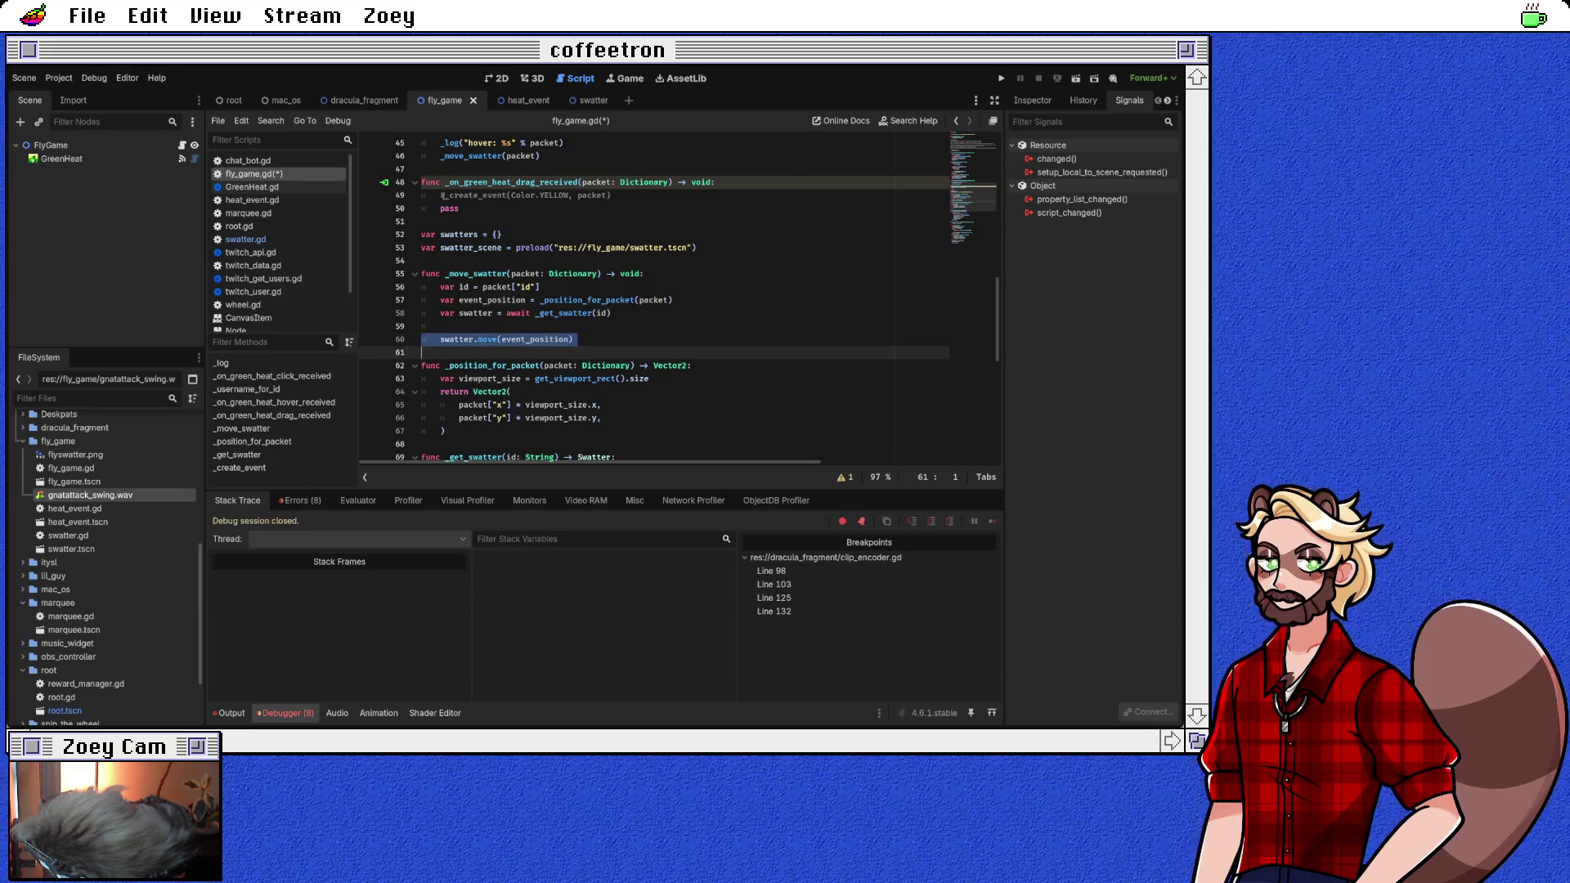
scroll(654, 299, "up", 4)
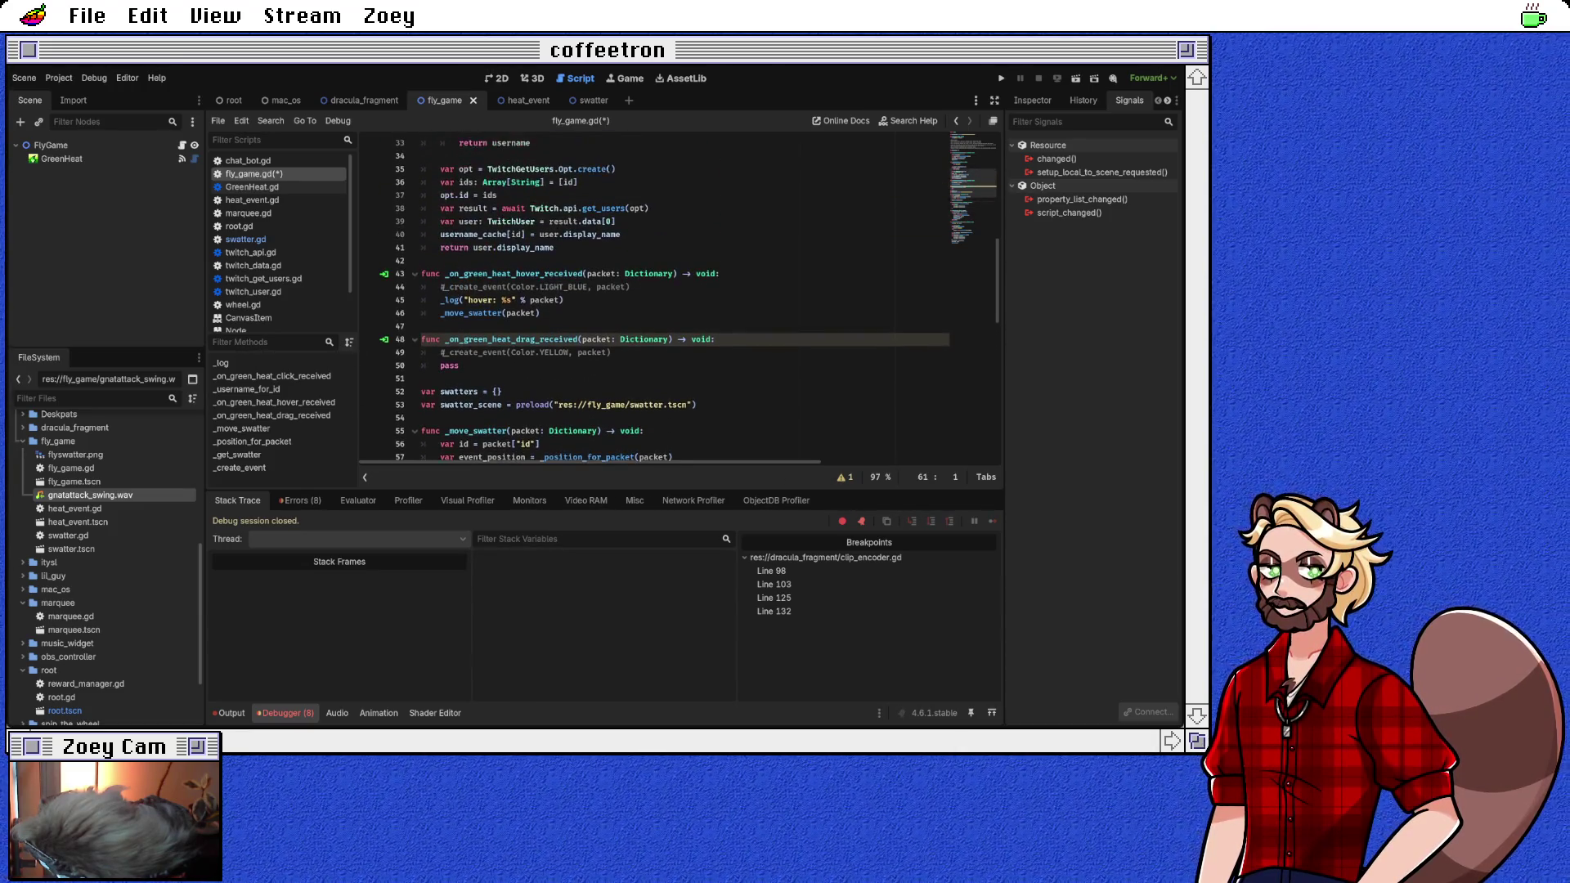
scroll(654, 298, "up", 5)
double_click(563, 221)
key("ctrl+z")
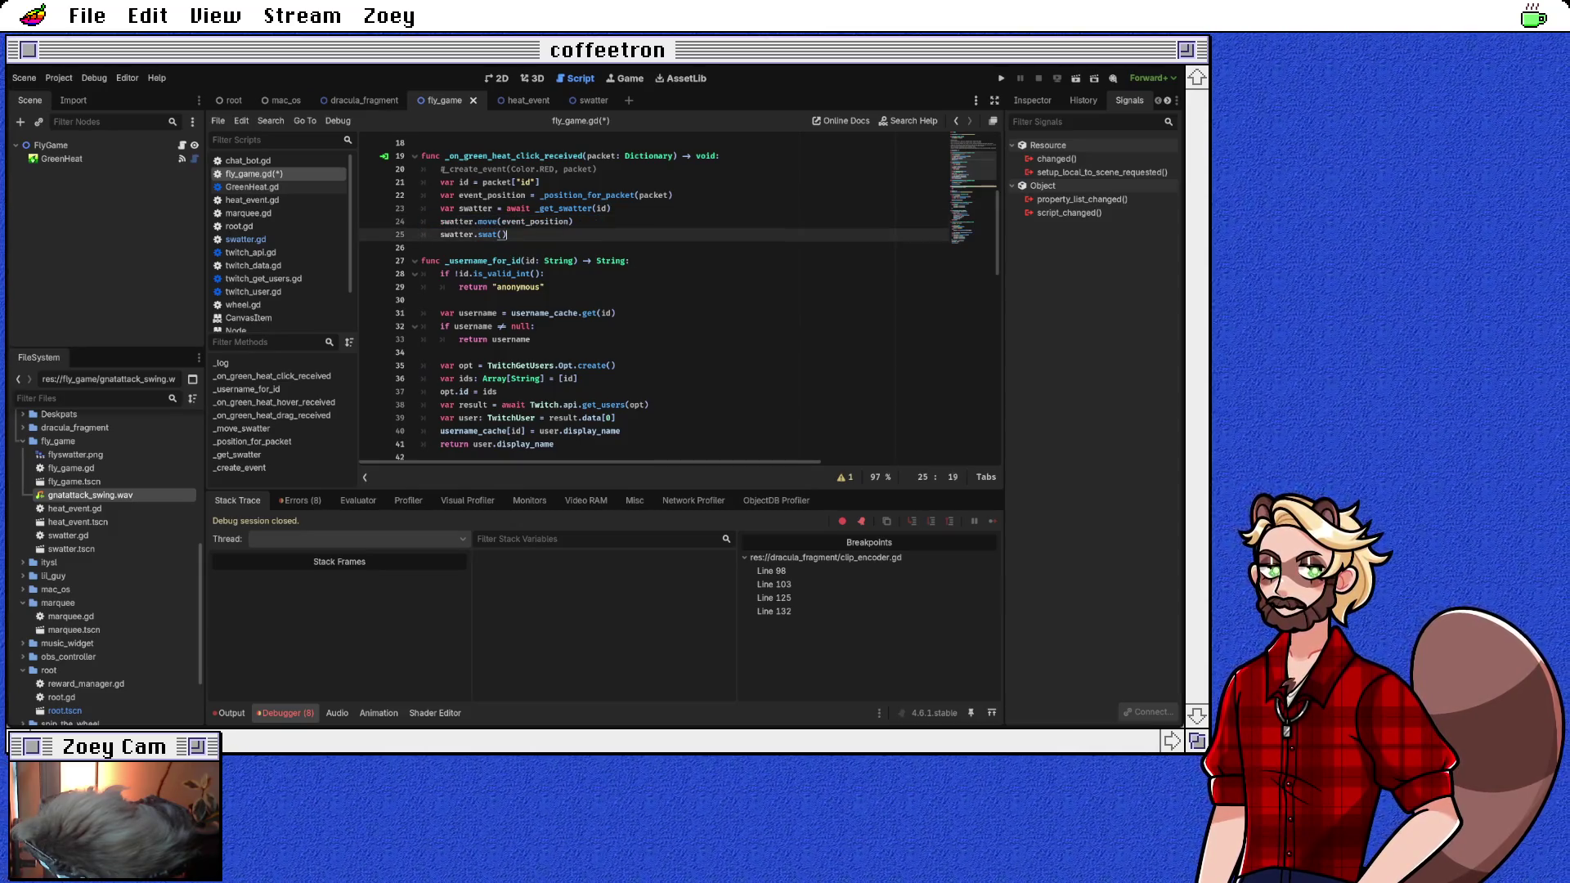
key("ctrl+s")
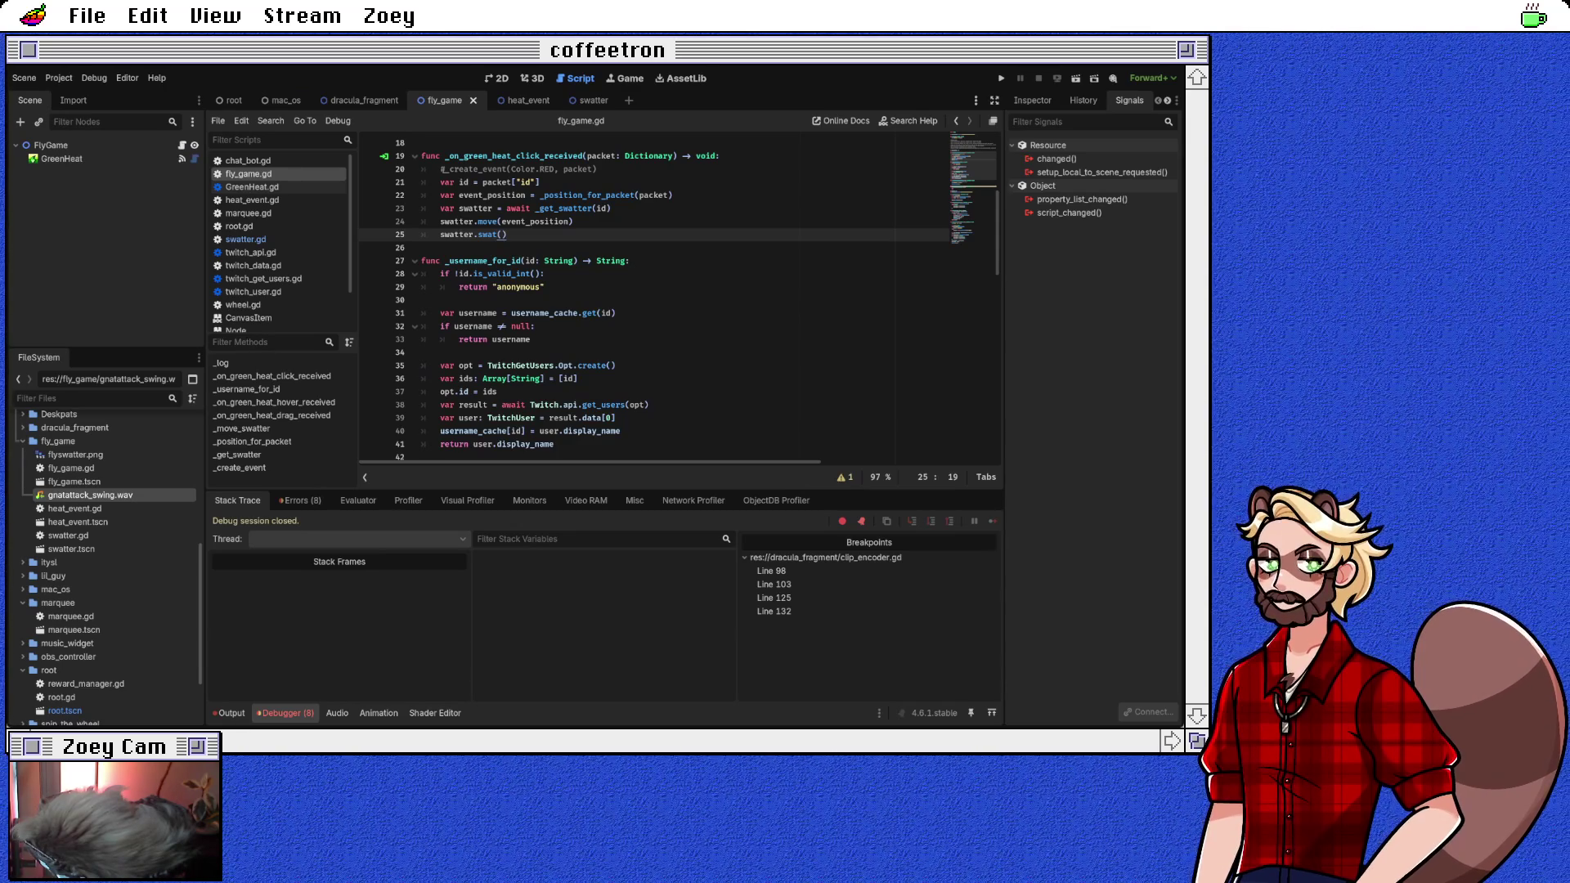
key("Down")
key("Down")
key("Down")
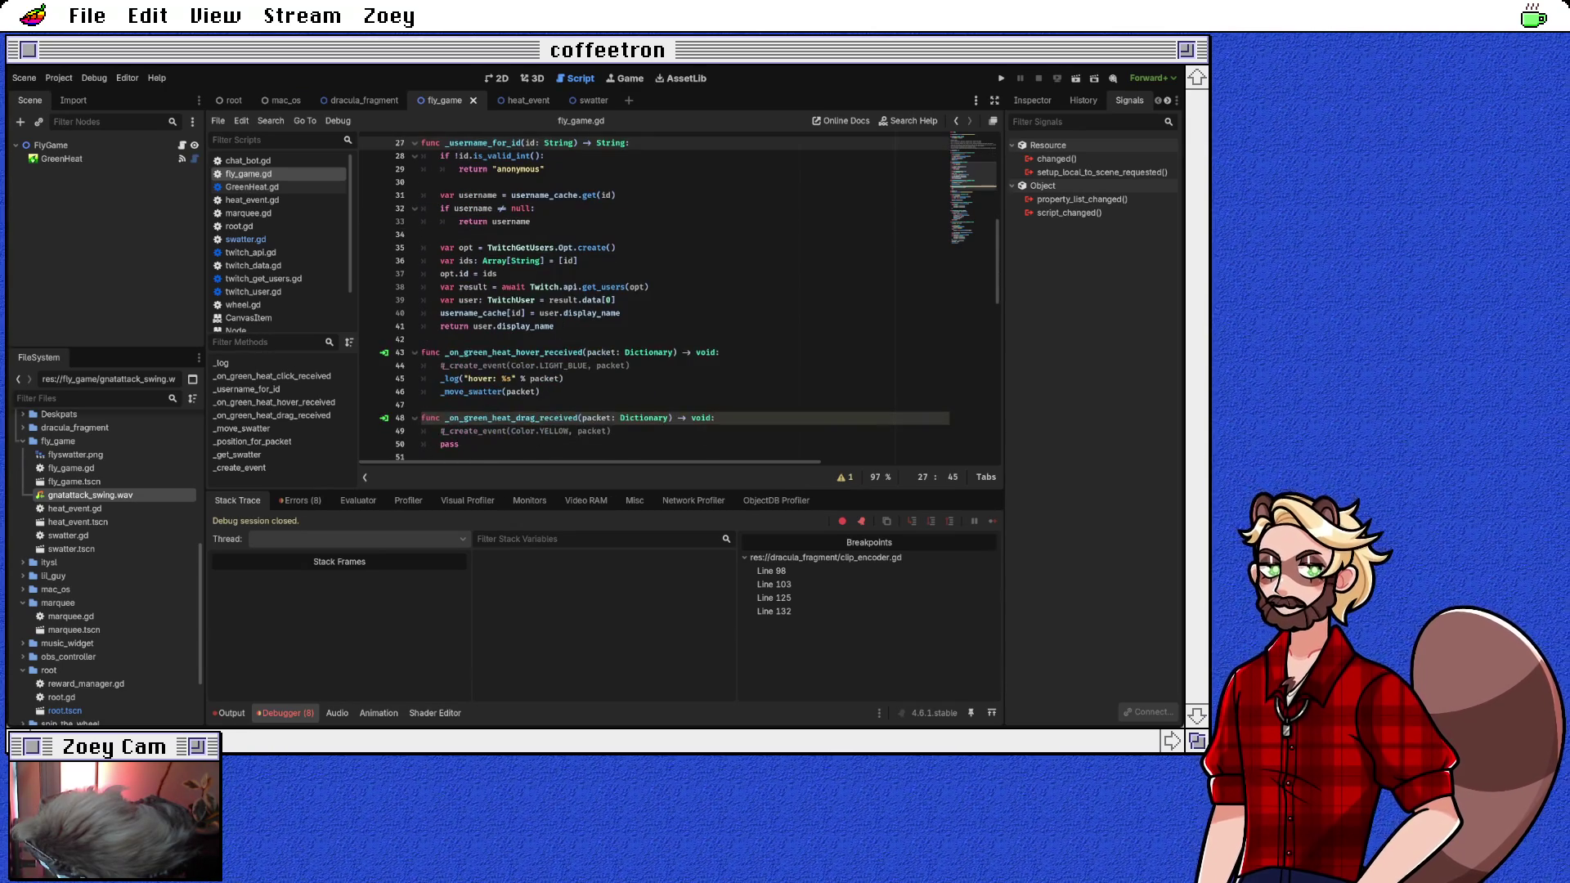
left_click(720, 418)
scroll(654, 299, "down", 4)
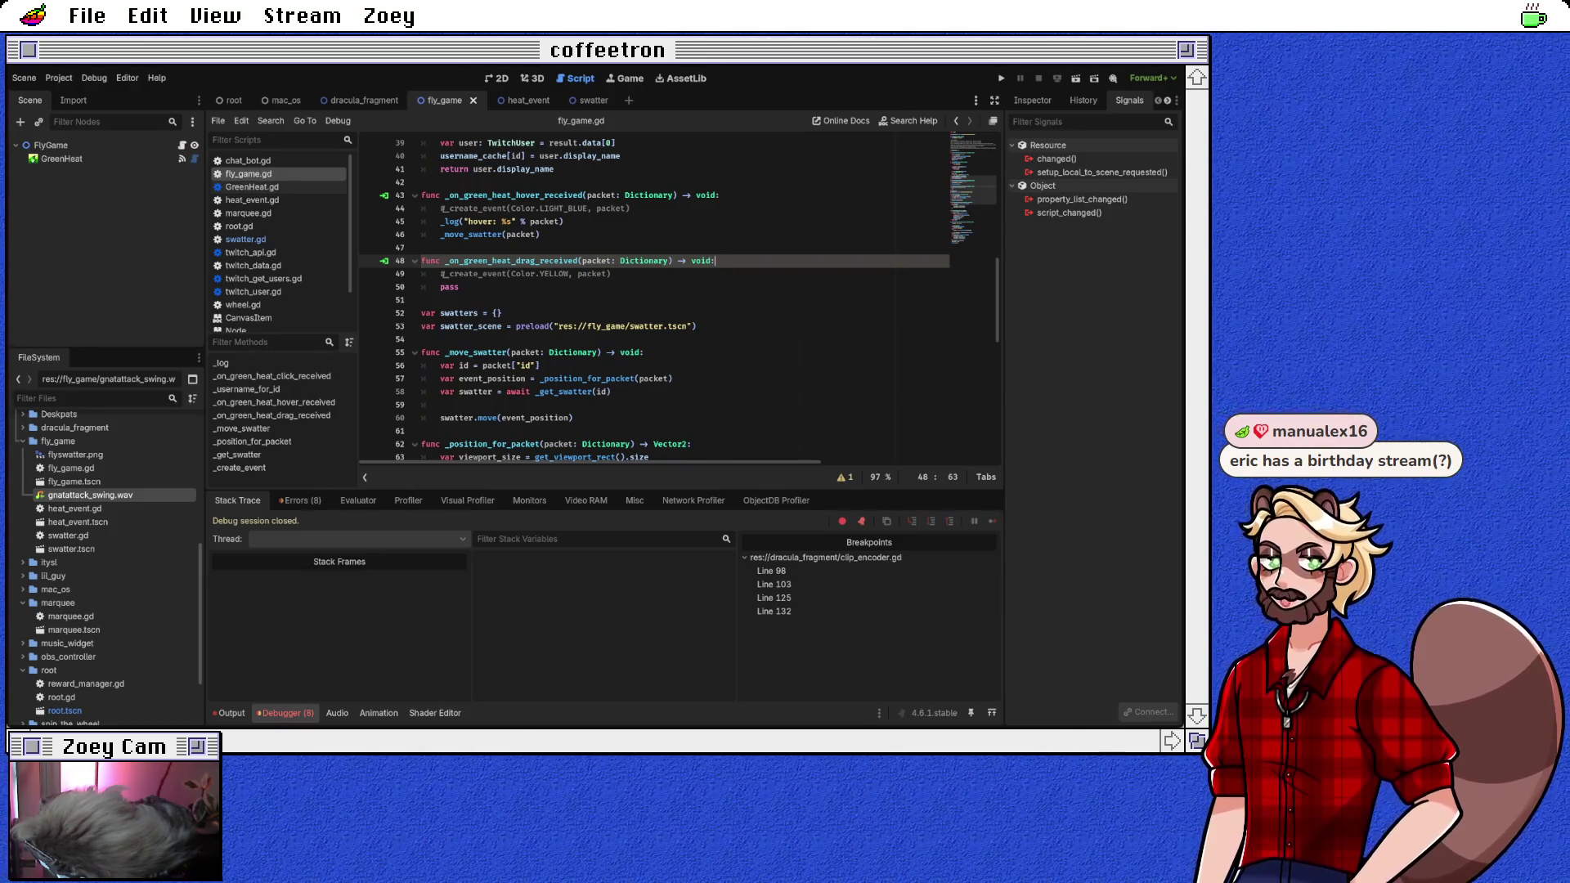
scroll(654, 300, "up", 3)
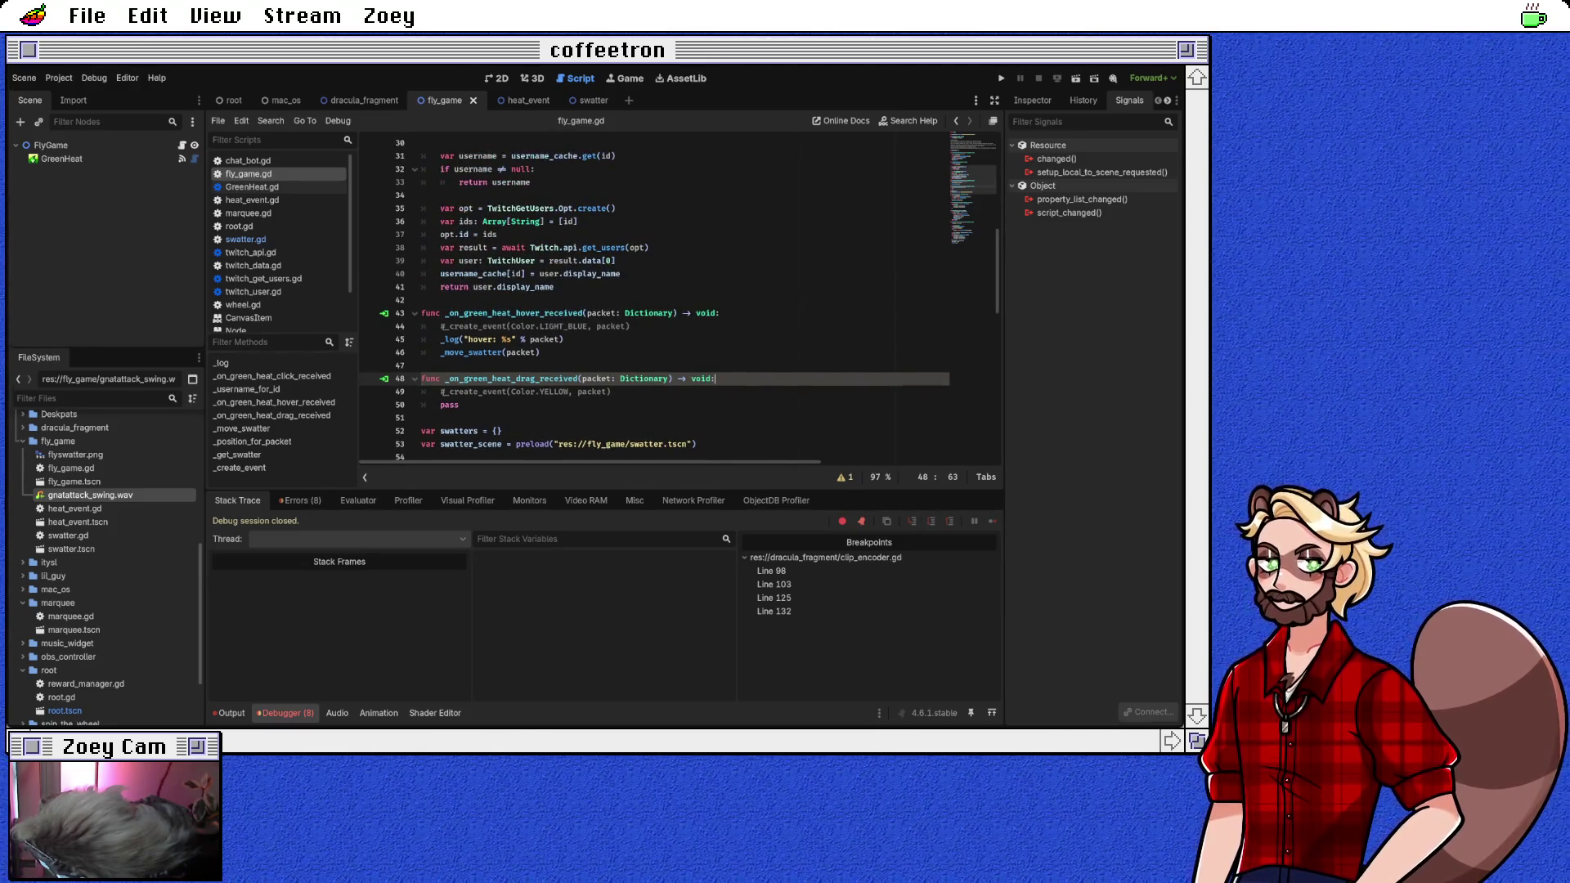
scroll(654, 300, "up", 4)
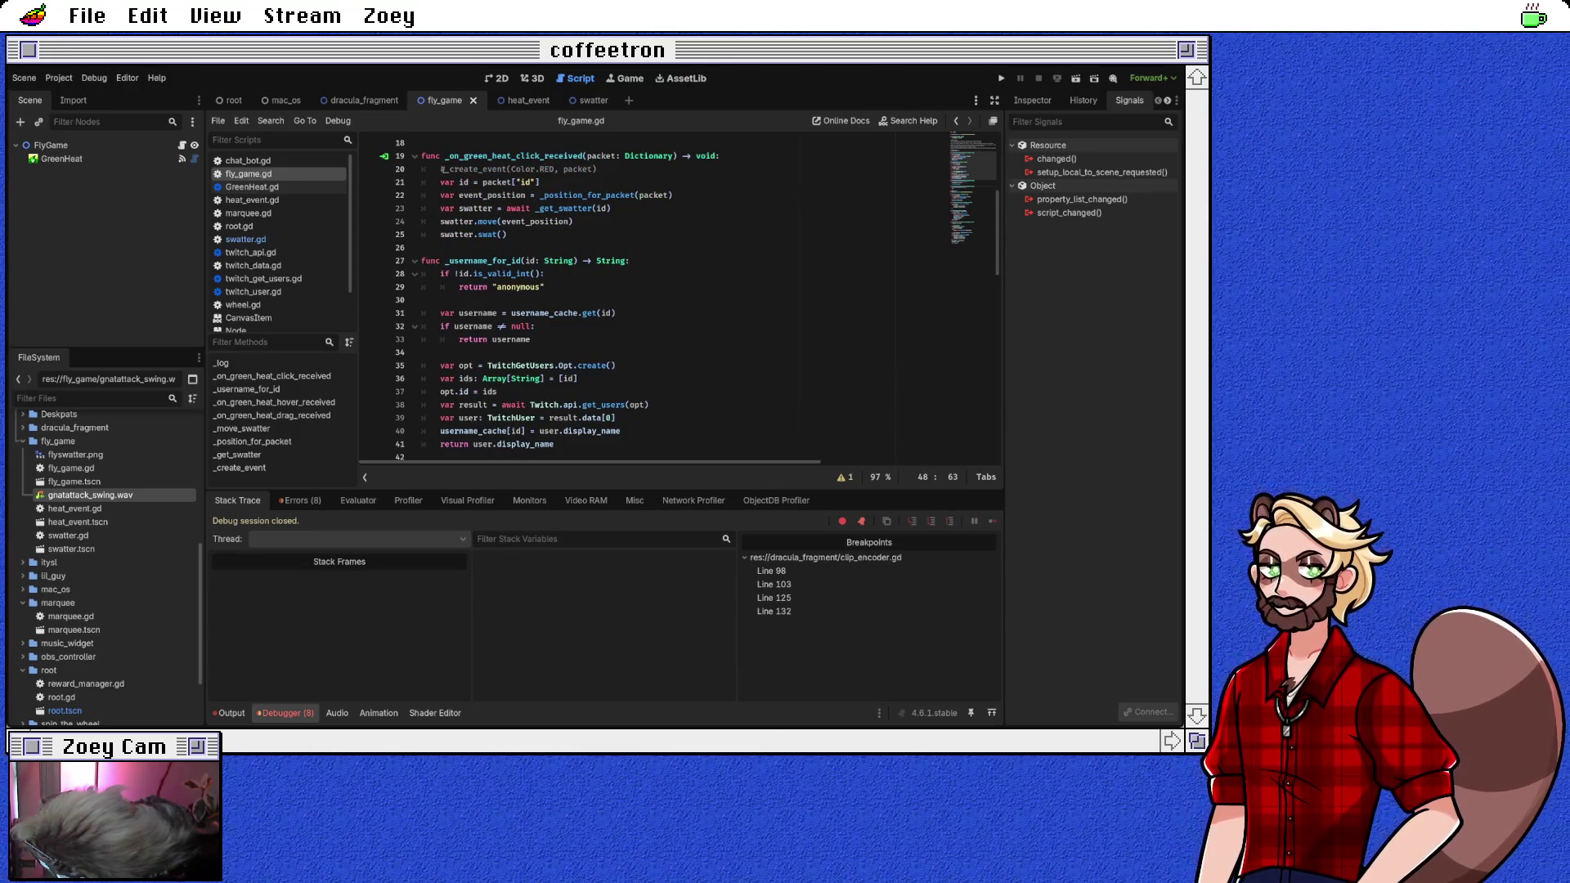
scroll(654, 300, "up", 3)
scroll(654, 300, "down", 12)
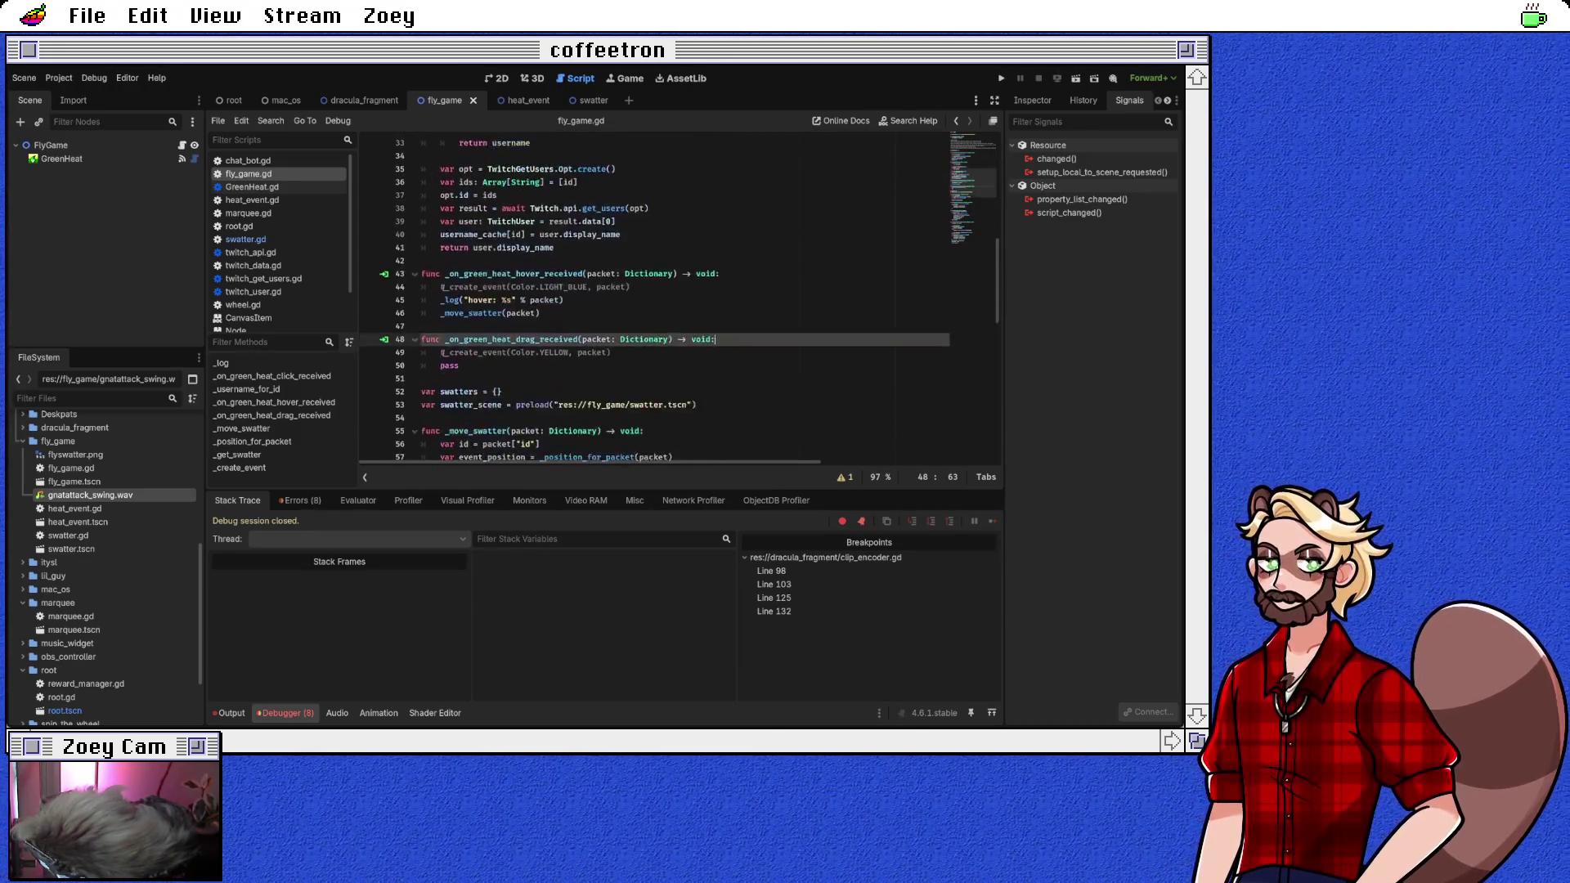
scroll(654, 301, "down", 6)
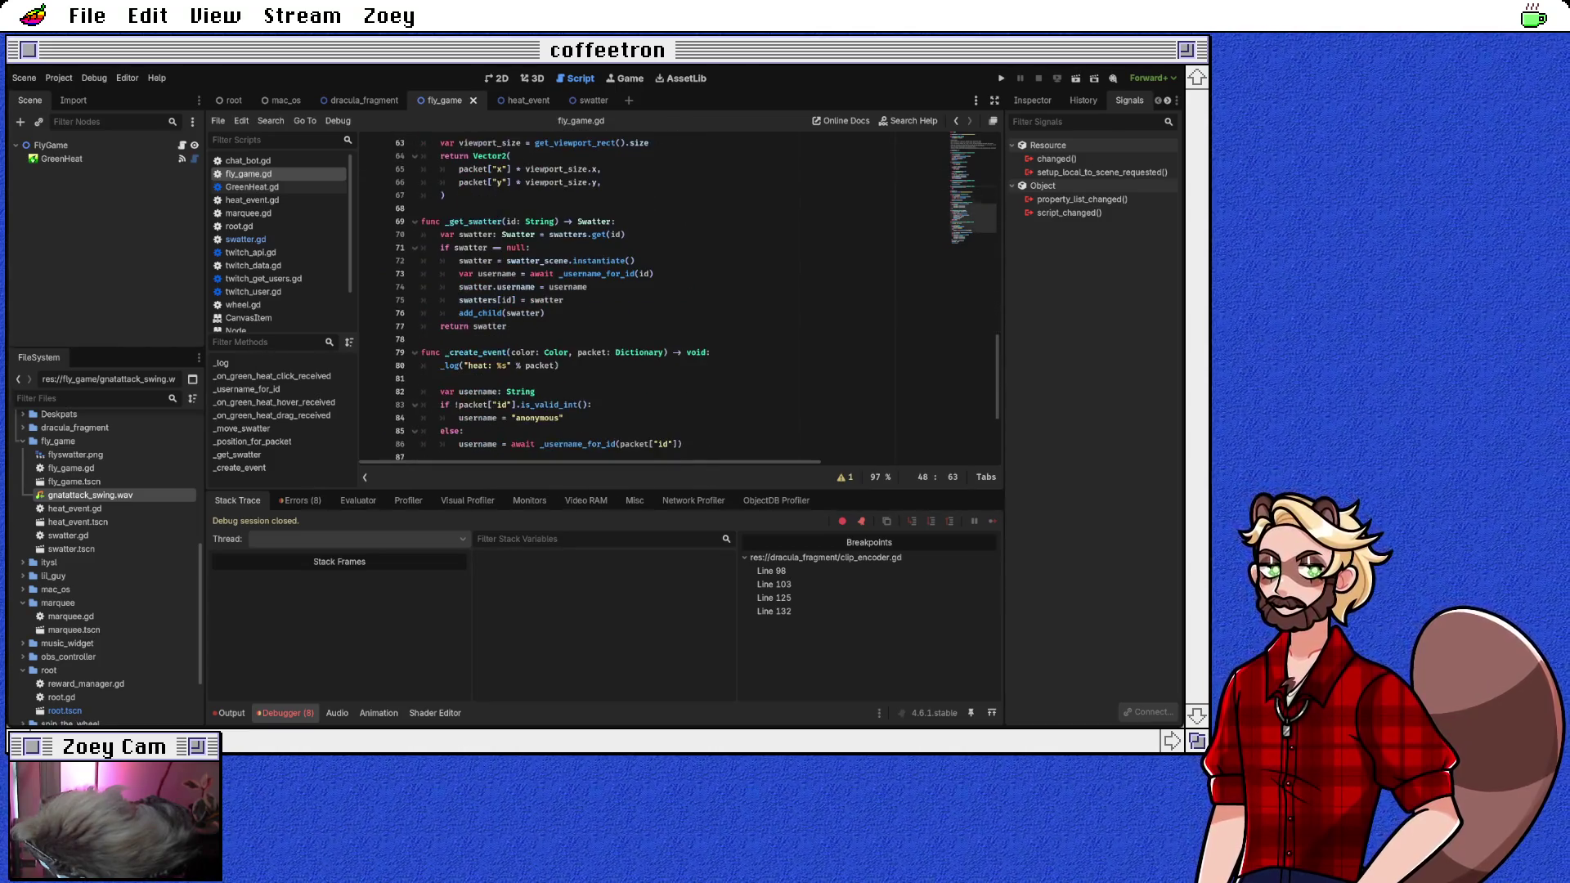
scroll(654, 300, "down", 2)
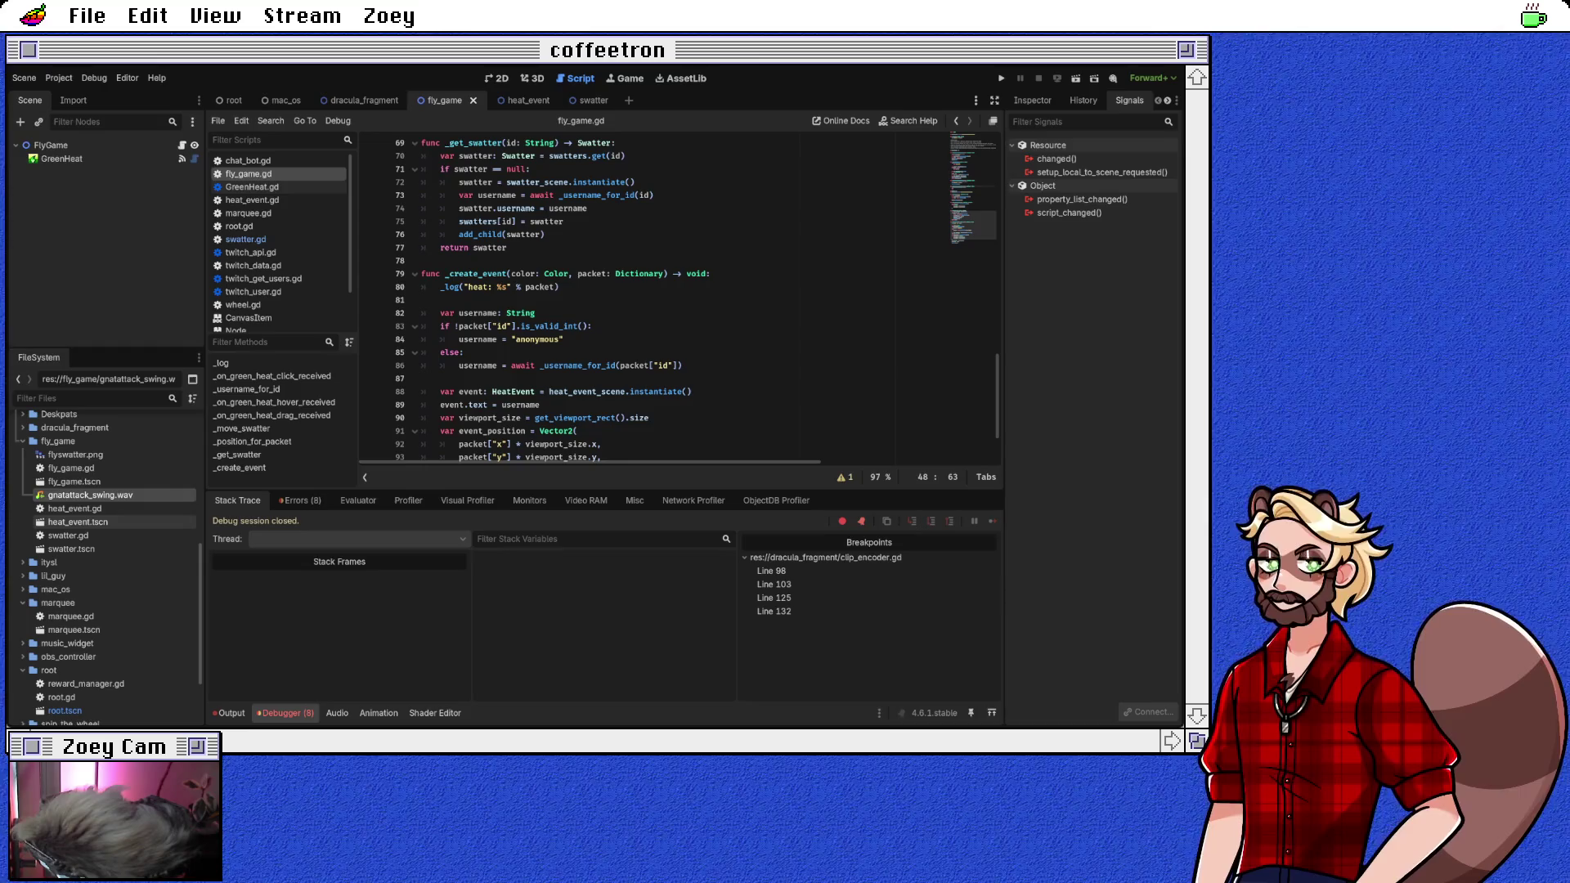
Step: Under the FlyGame root, undo a mistaken Sprite2D and add an AnimatedSprite2D child instead
left_click(51, 145)
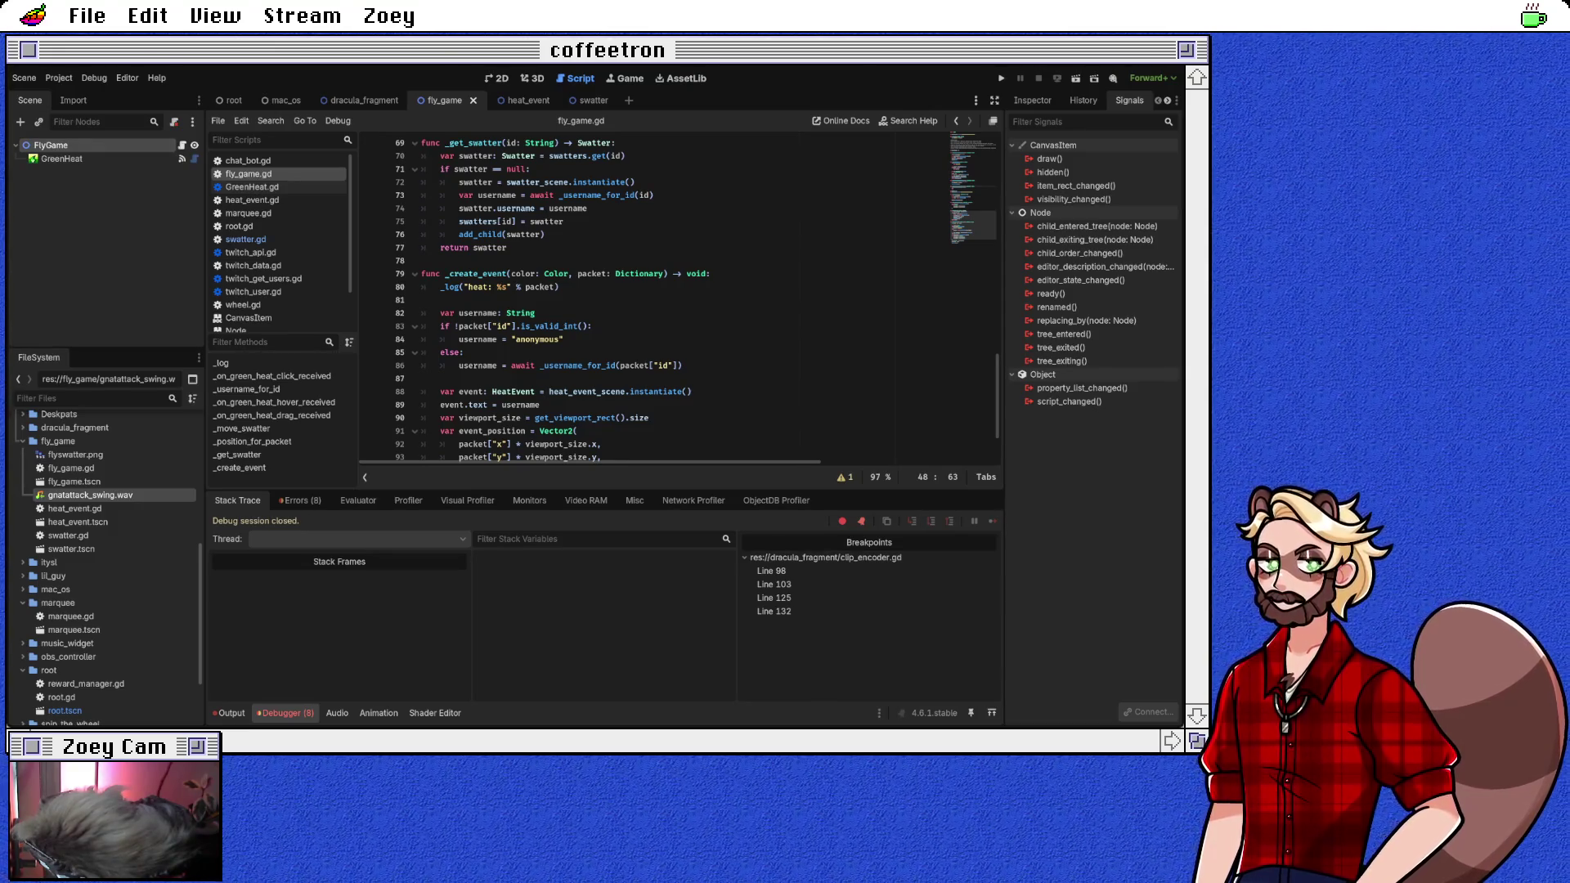
key("ctrl+v")
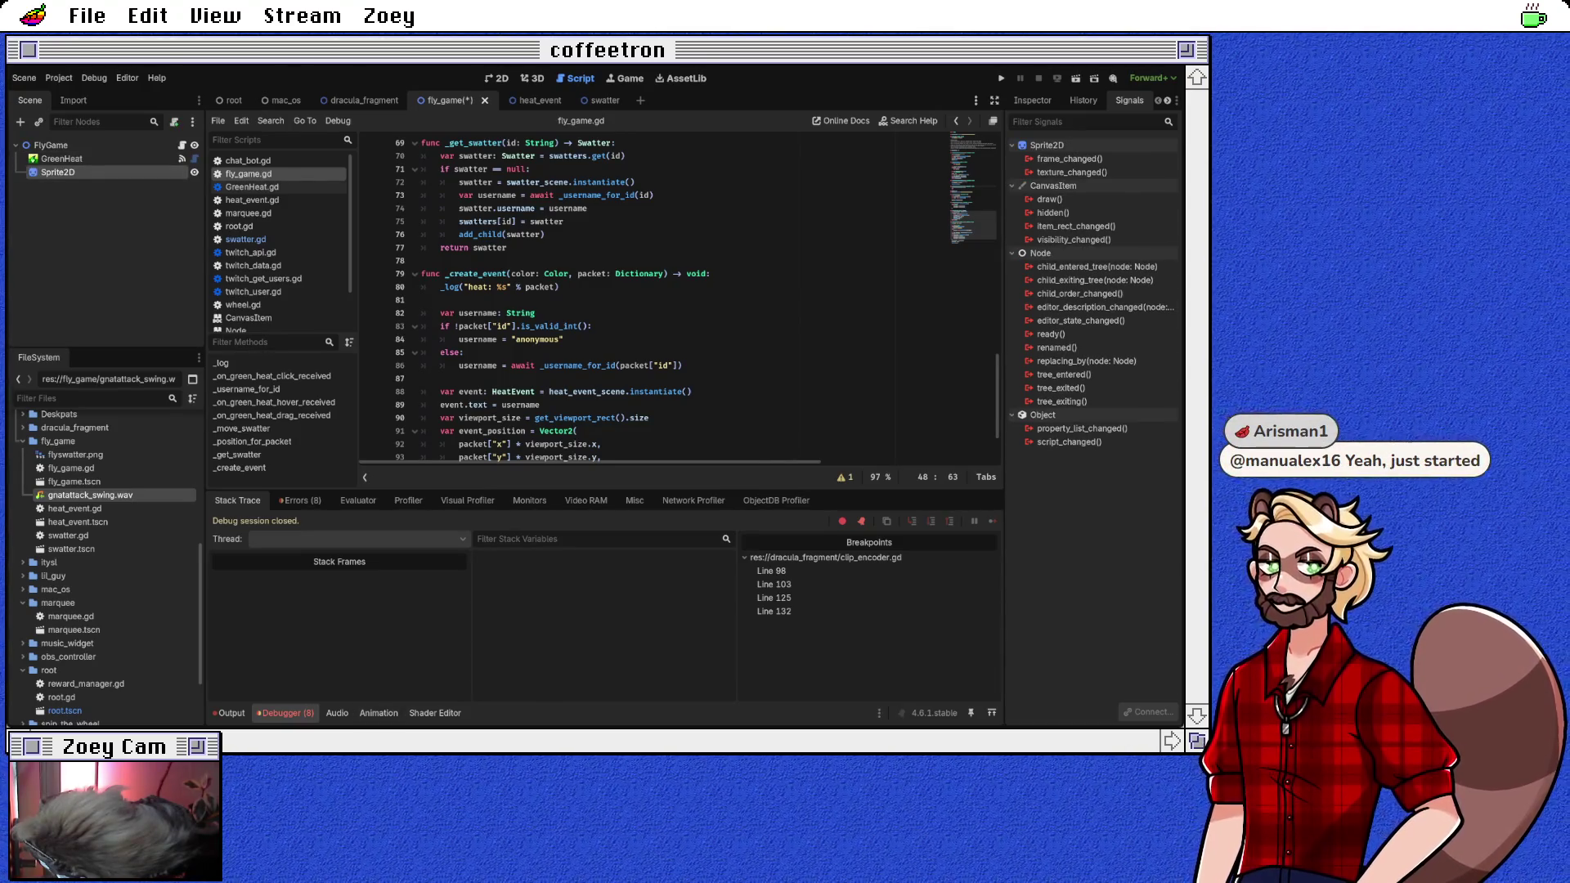
key("ctrl+z")
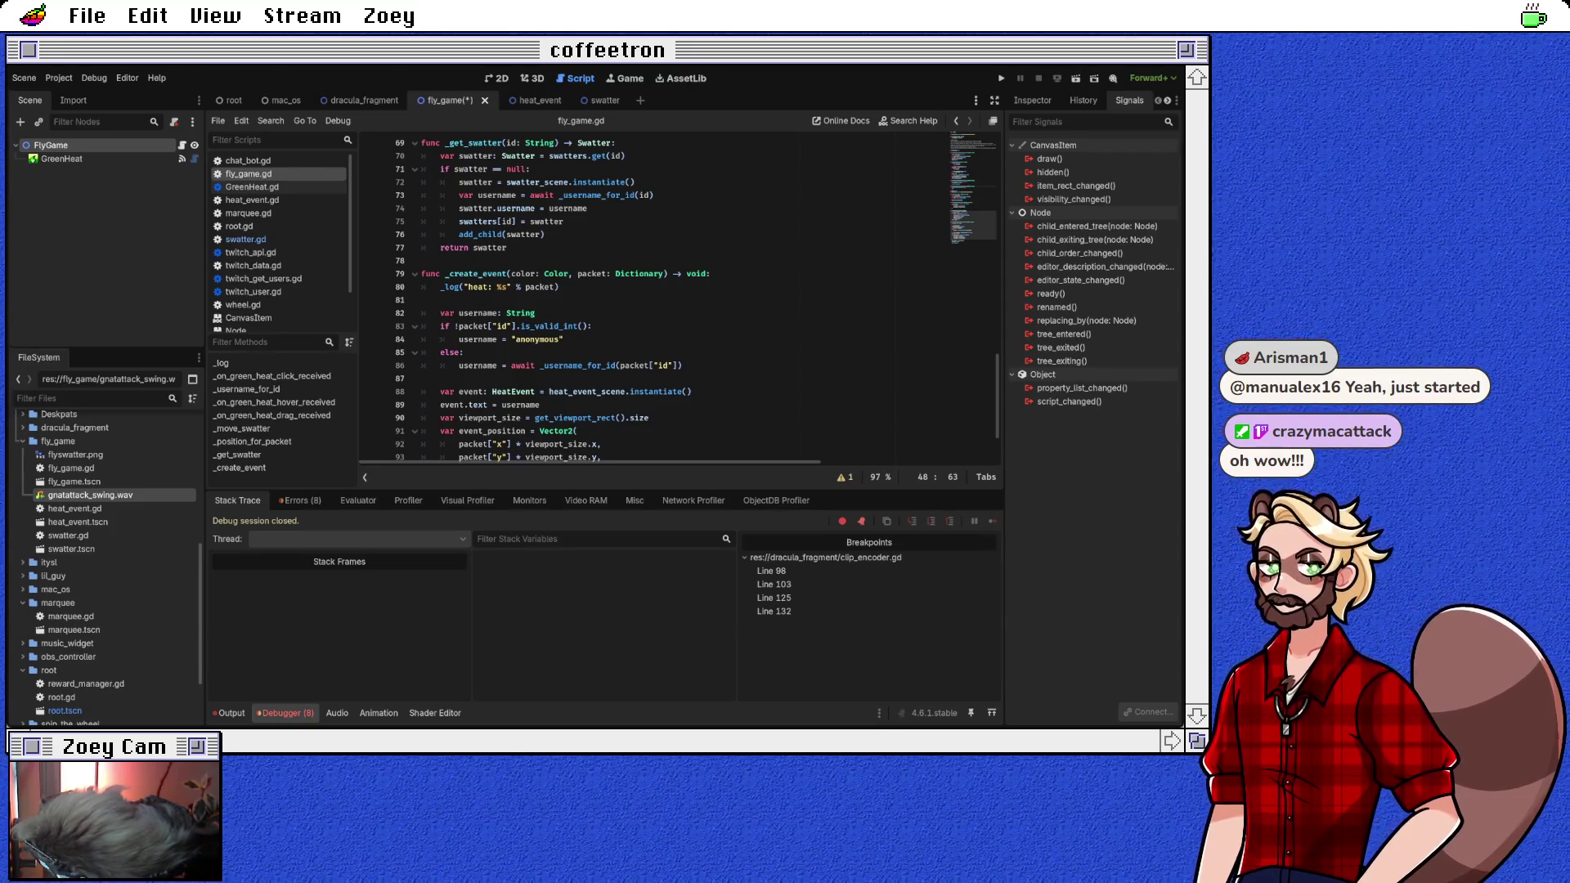
key("ctrl+shift+z")
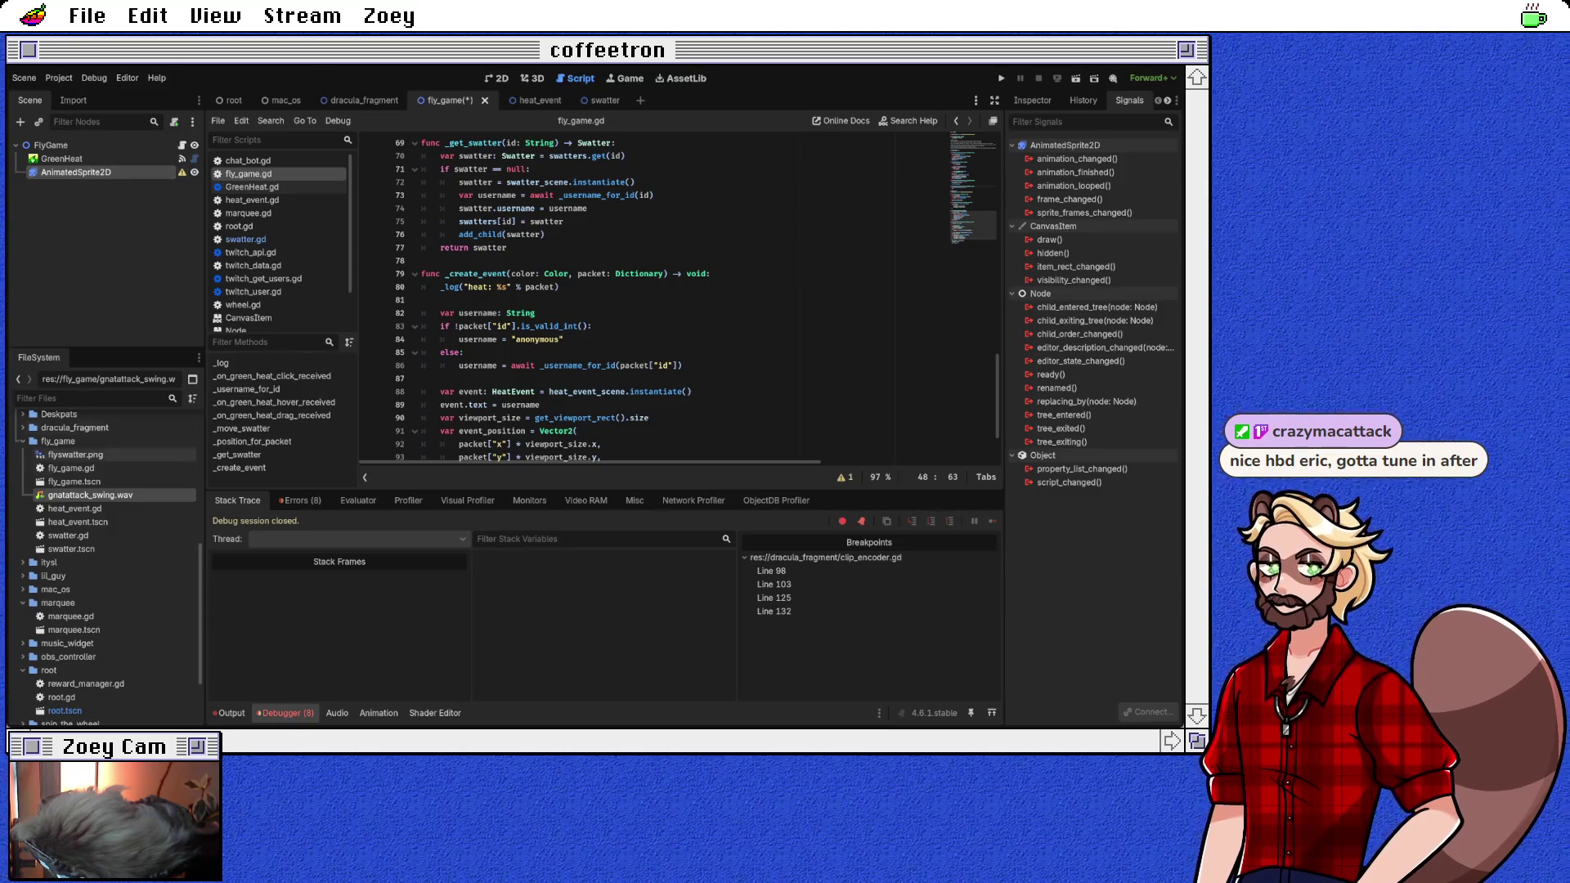
scroll(106, 625, "down", 3)
scroll(106, 565, "down", 1)
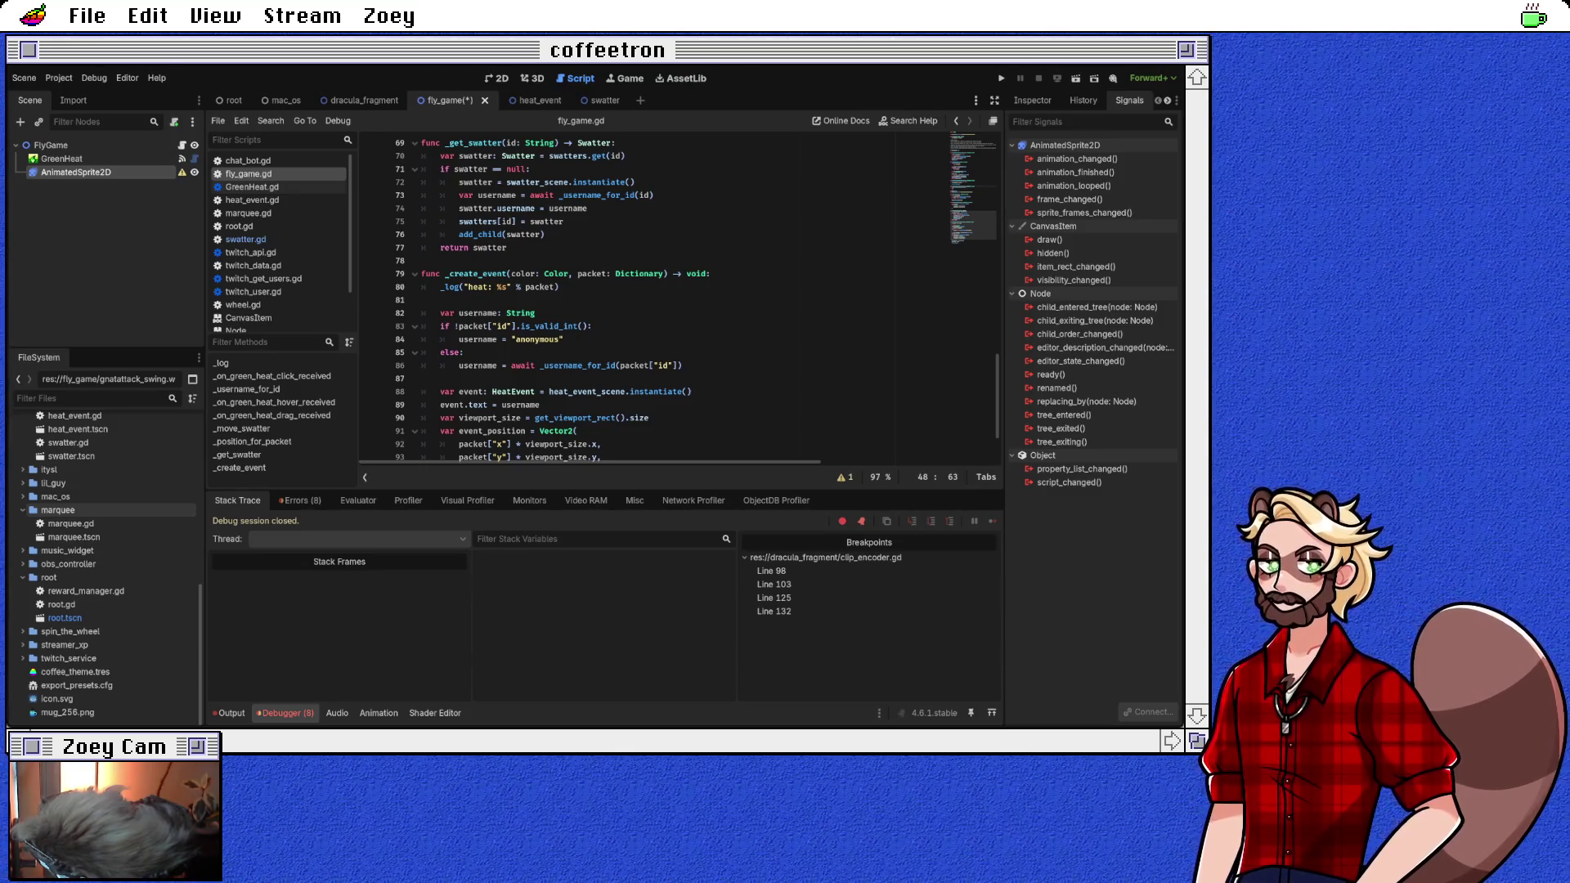
scroll(106, 510, "up", 5)
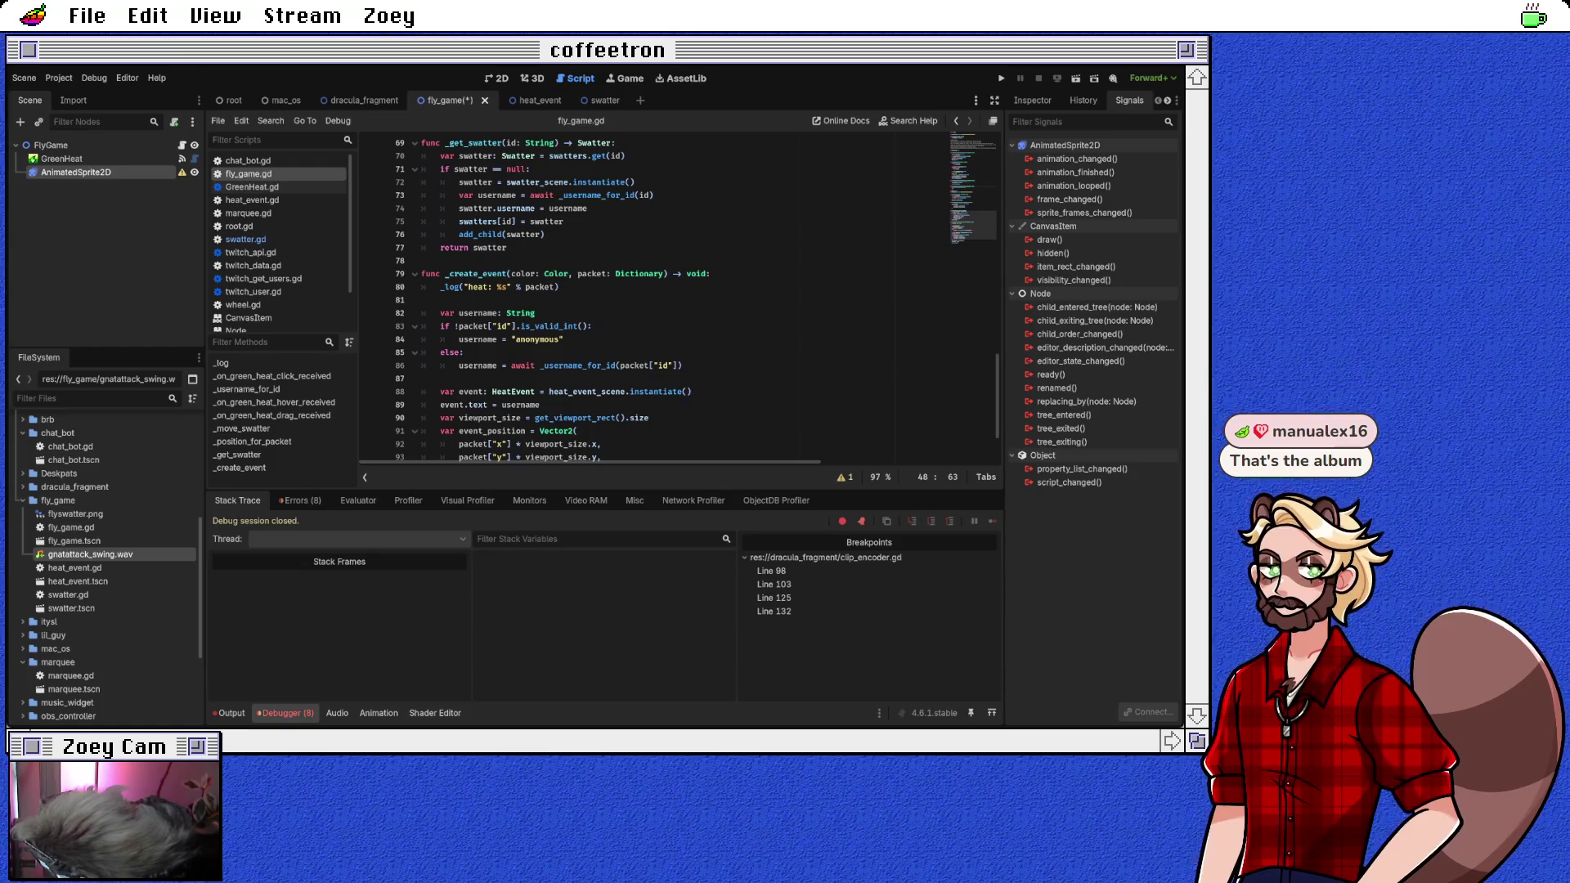
Step: Switch to the browser's dated album-rating list, showing entry 420 Iron Maiden
key("alt+Tab")
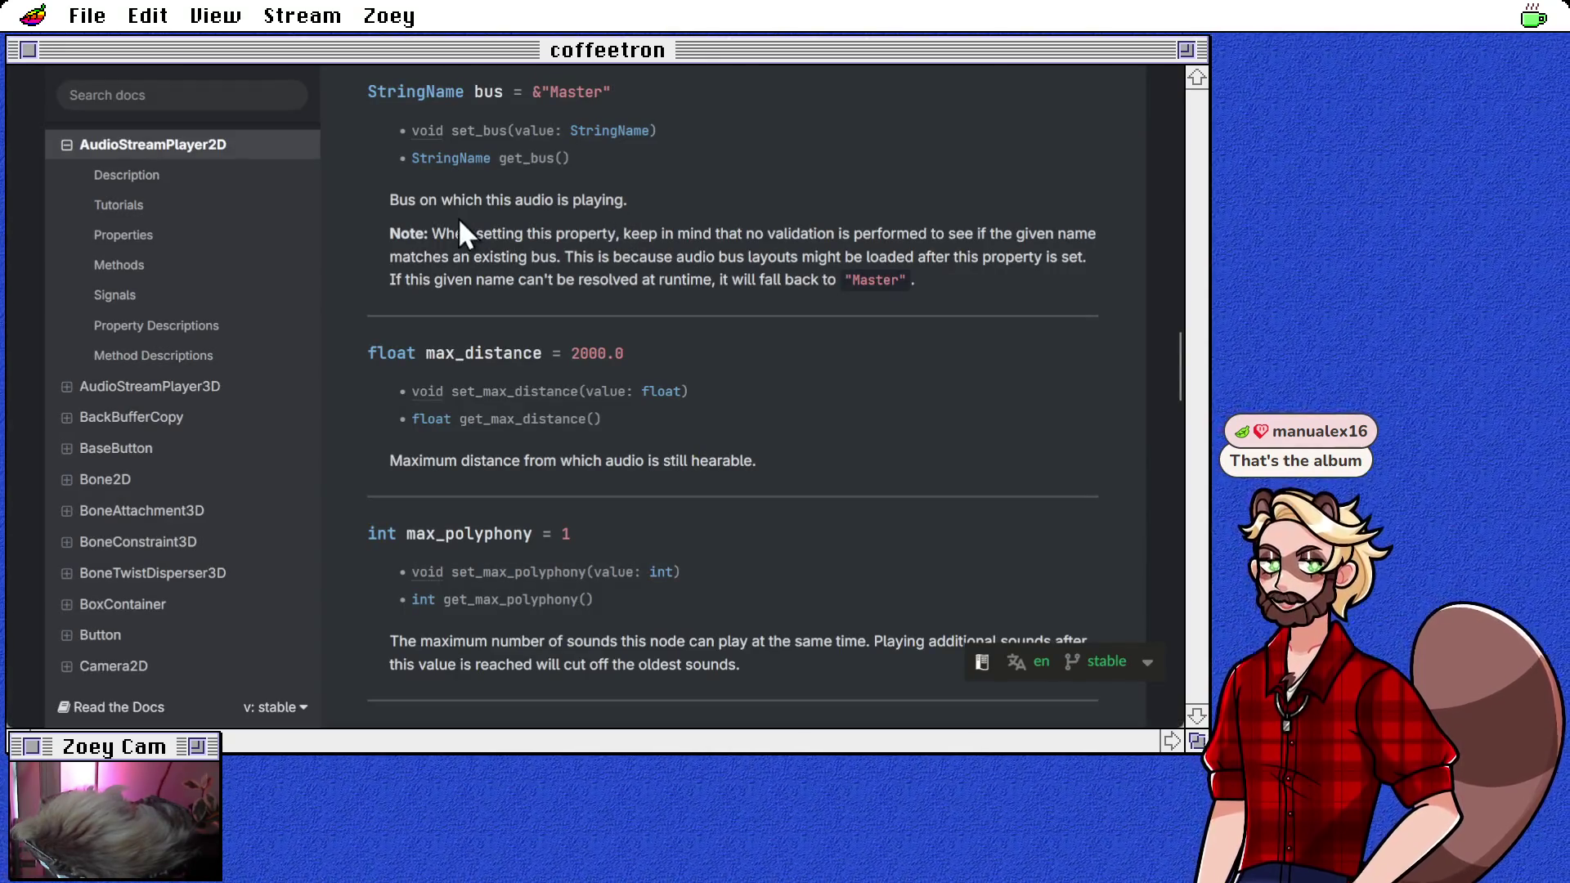
key("ctrl+Tab")
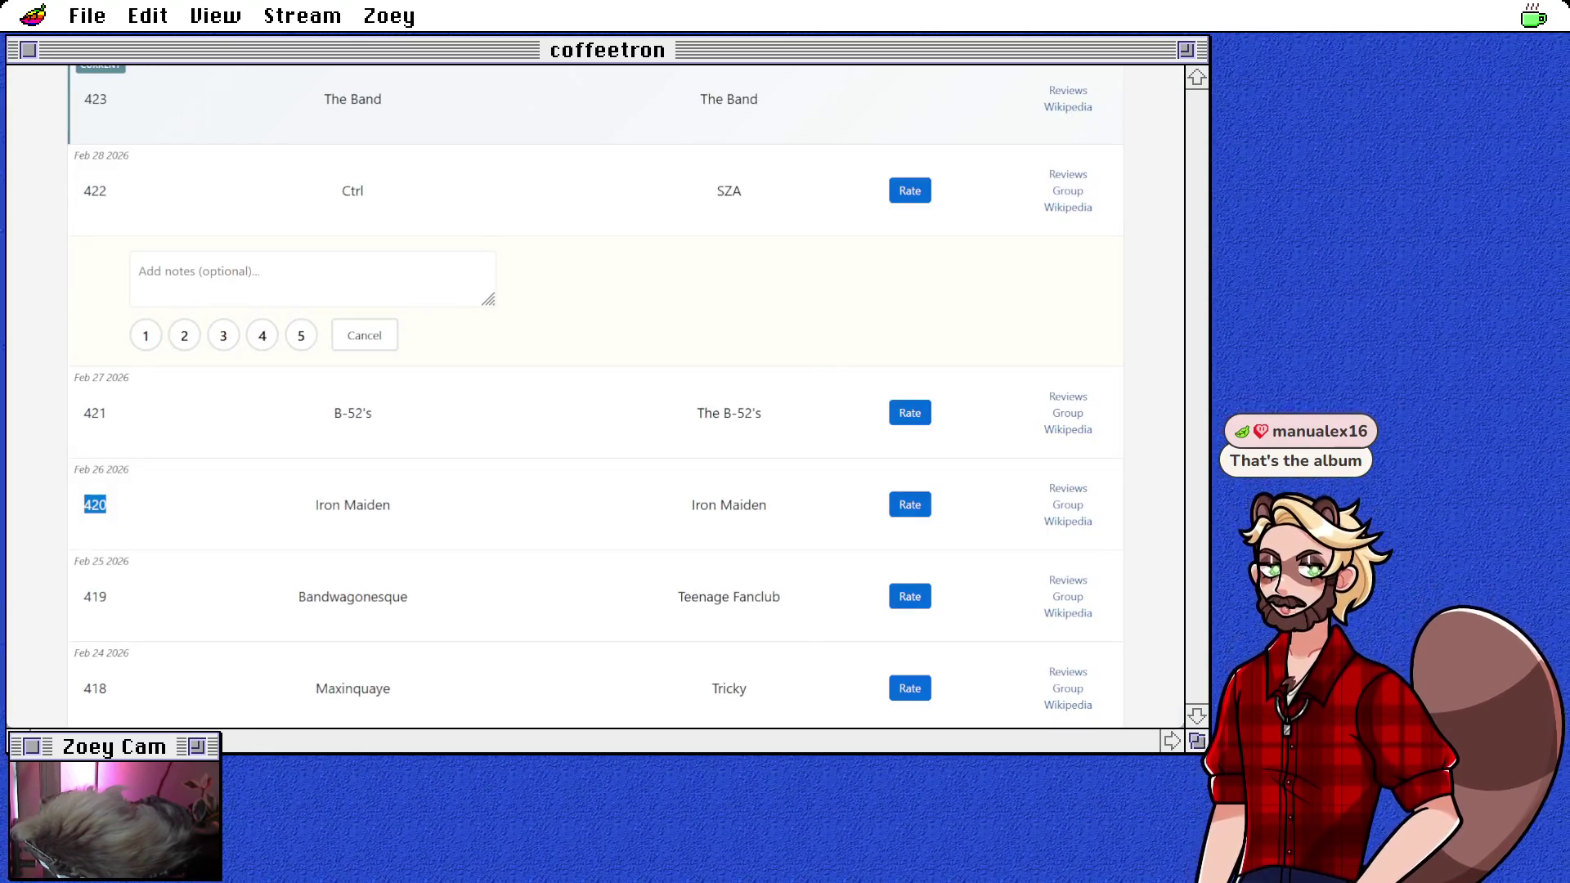
left_click(525, 506)
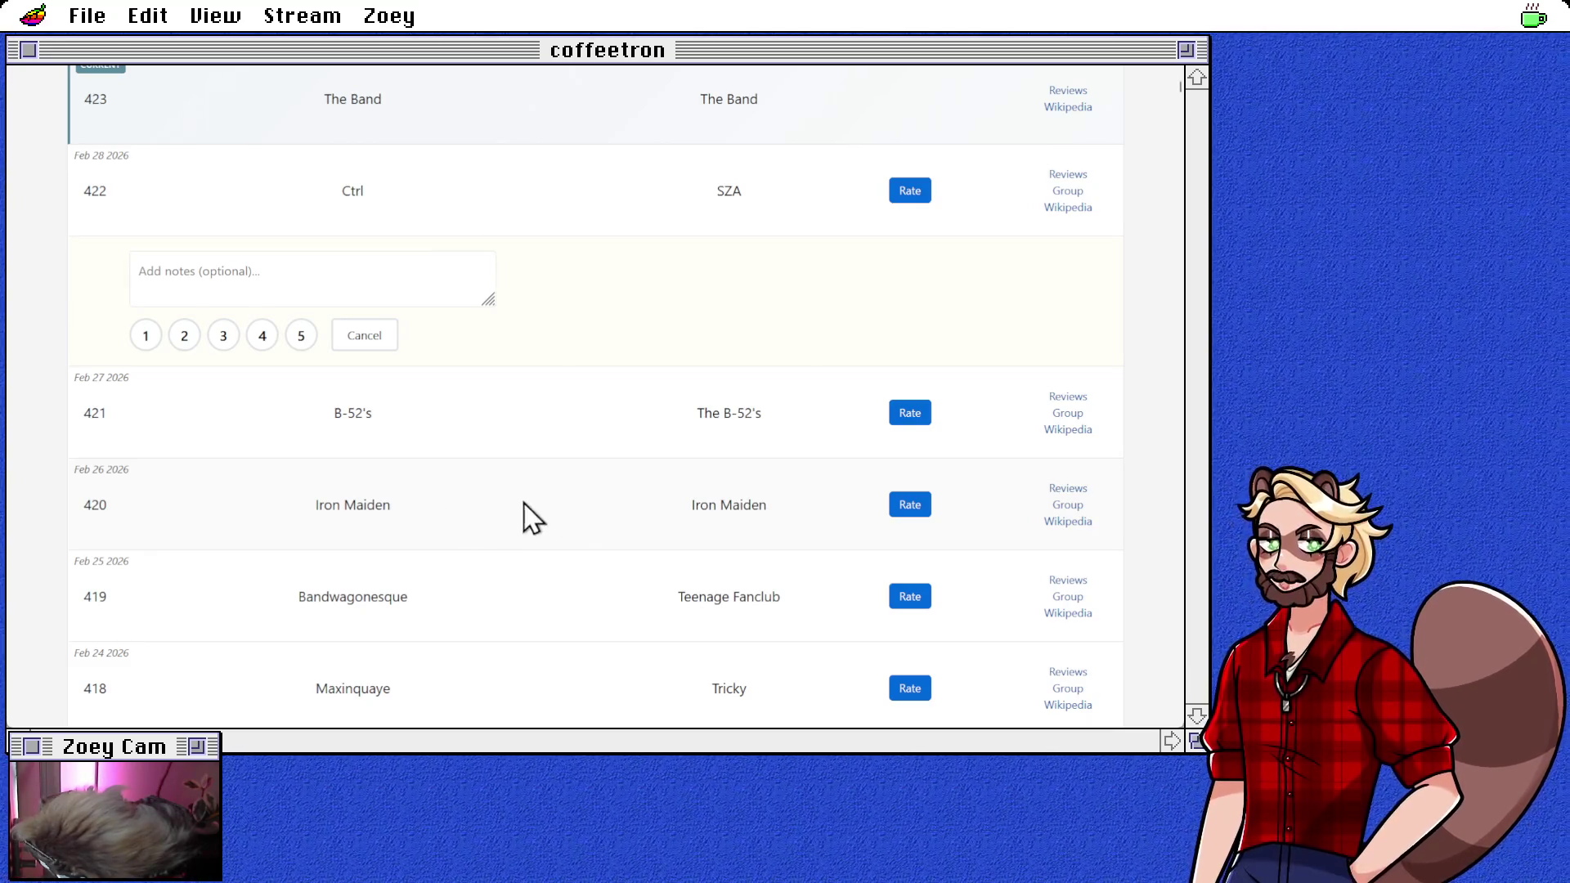
Step: Read the Iron Maiden album article's Background and Songs, then jump to its Track listing
key("ctrl+Tab")
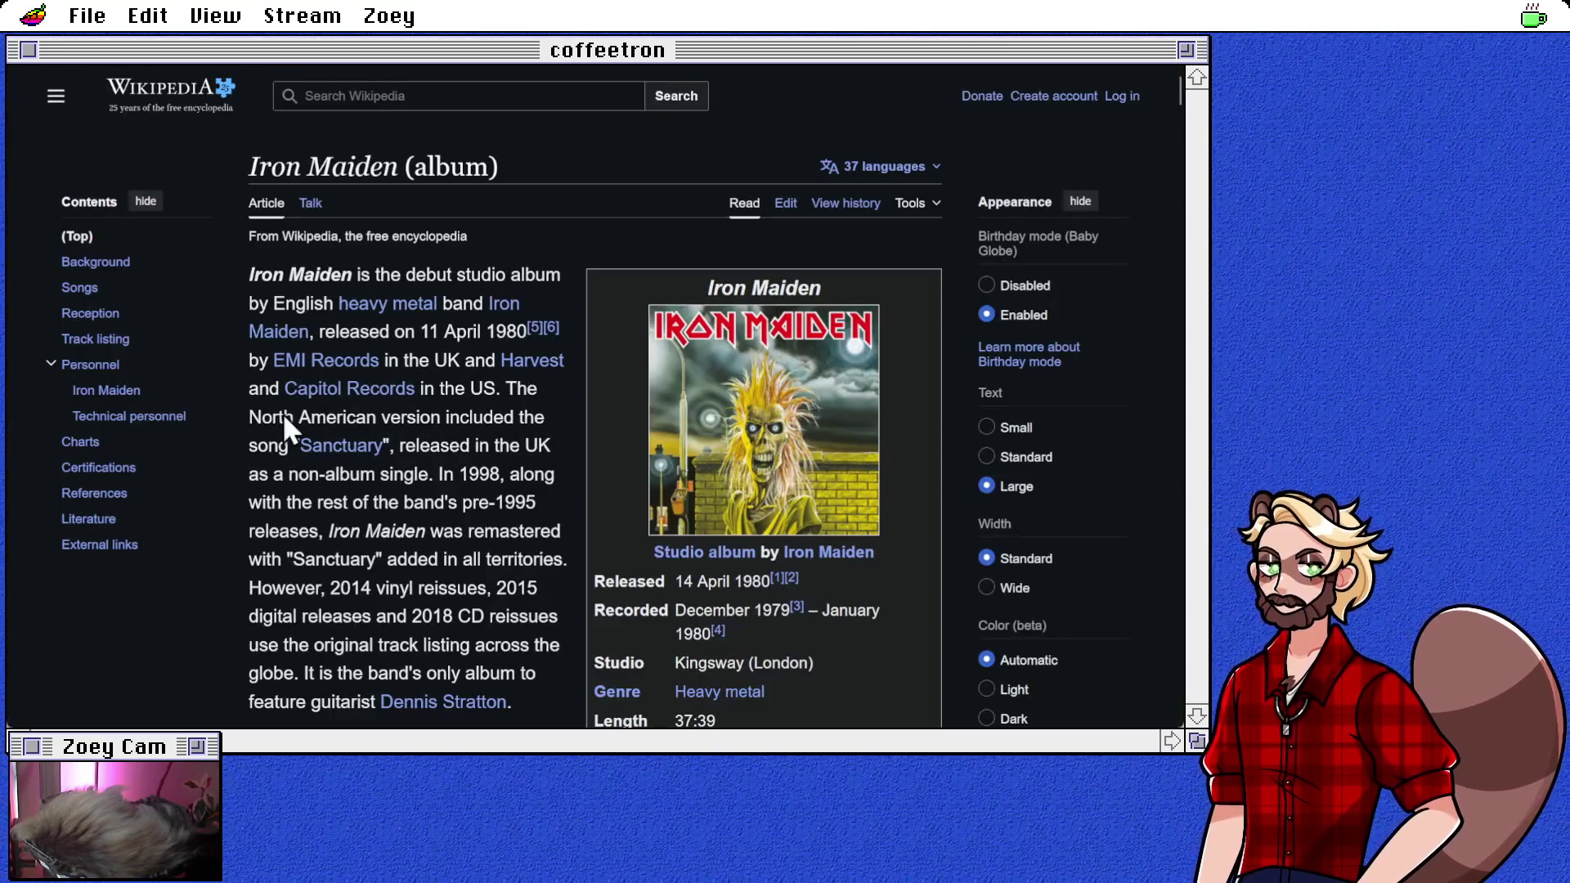
scroll(488, 564, "down", 1)
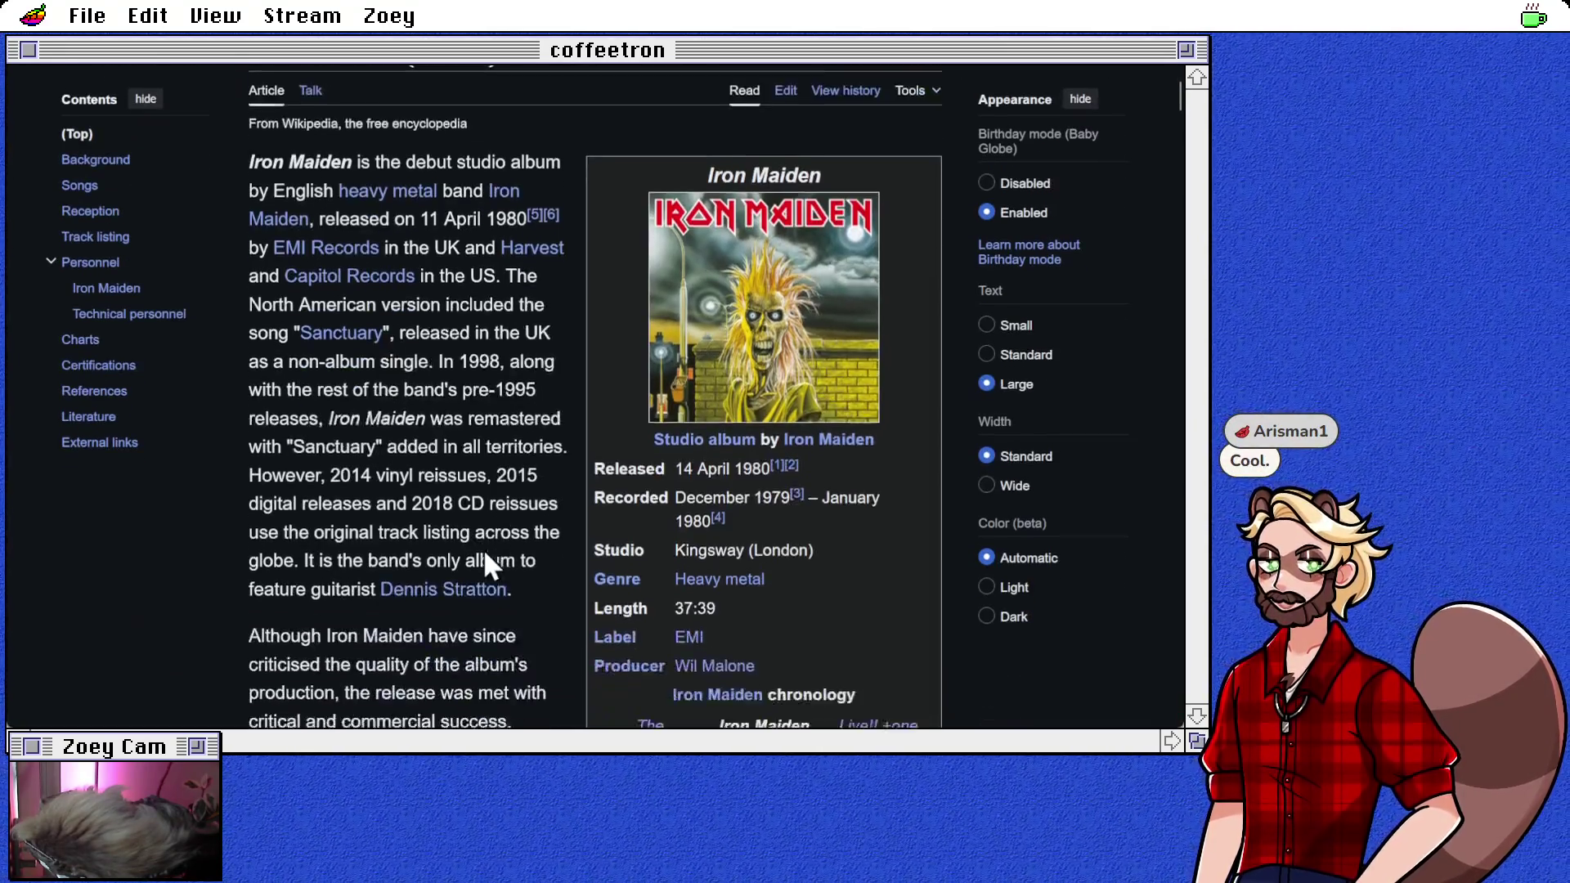
scroll(485, 553, "down", 1)
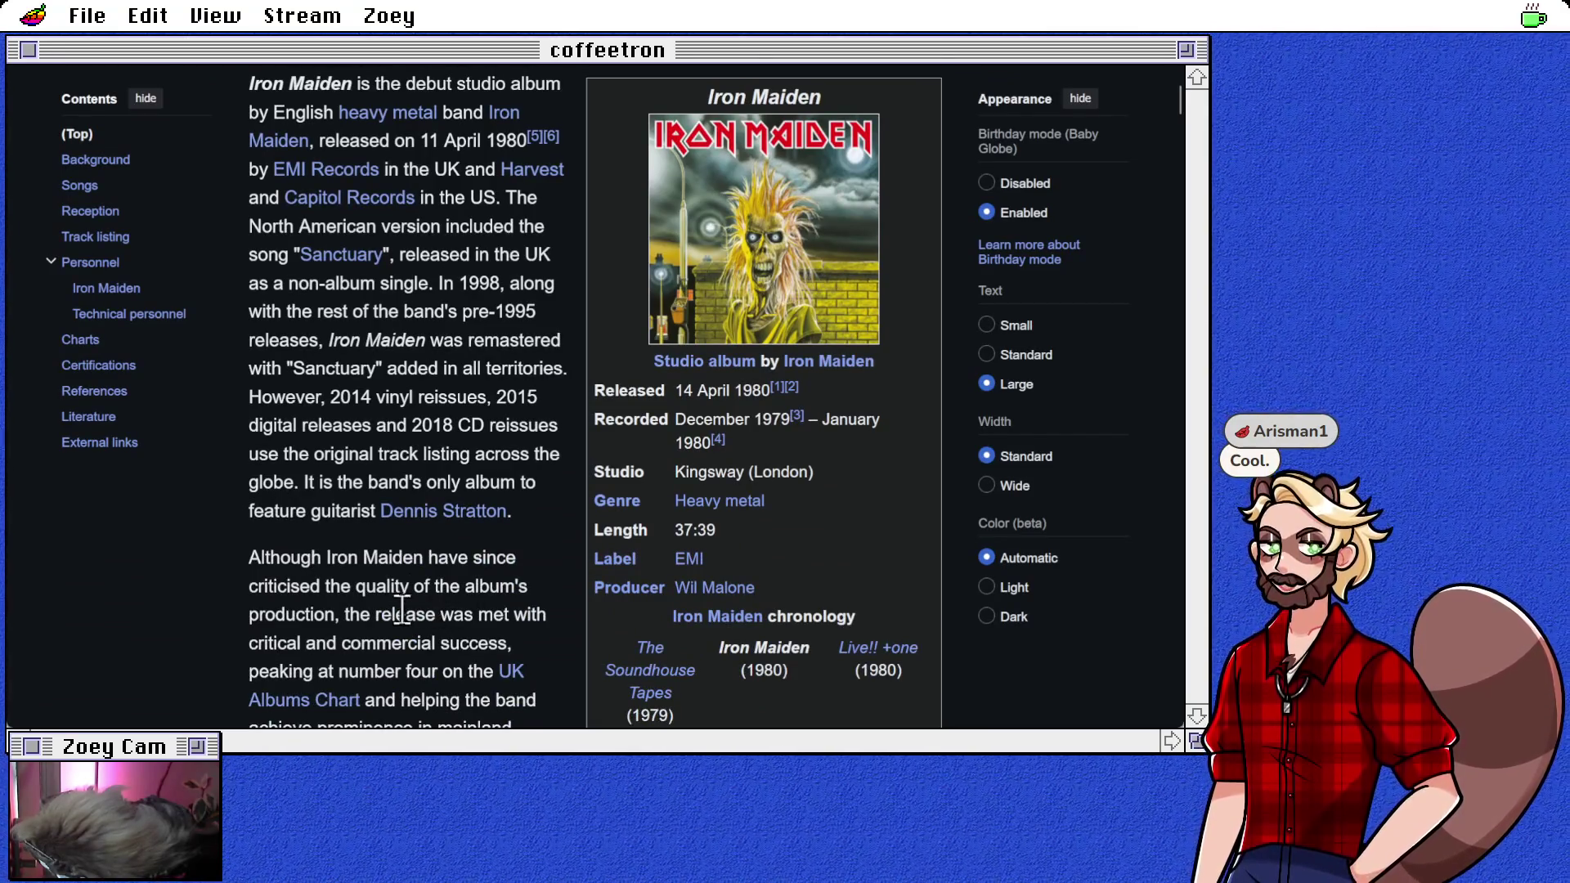
scroll(434, 604, "down", 3)
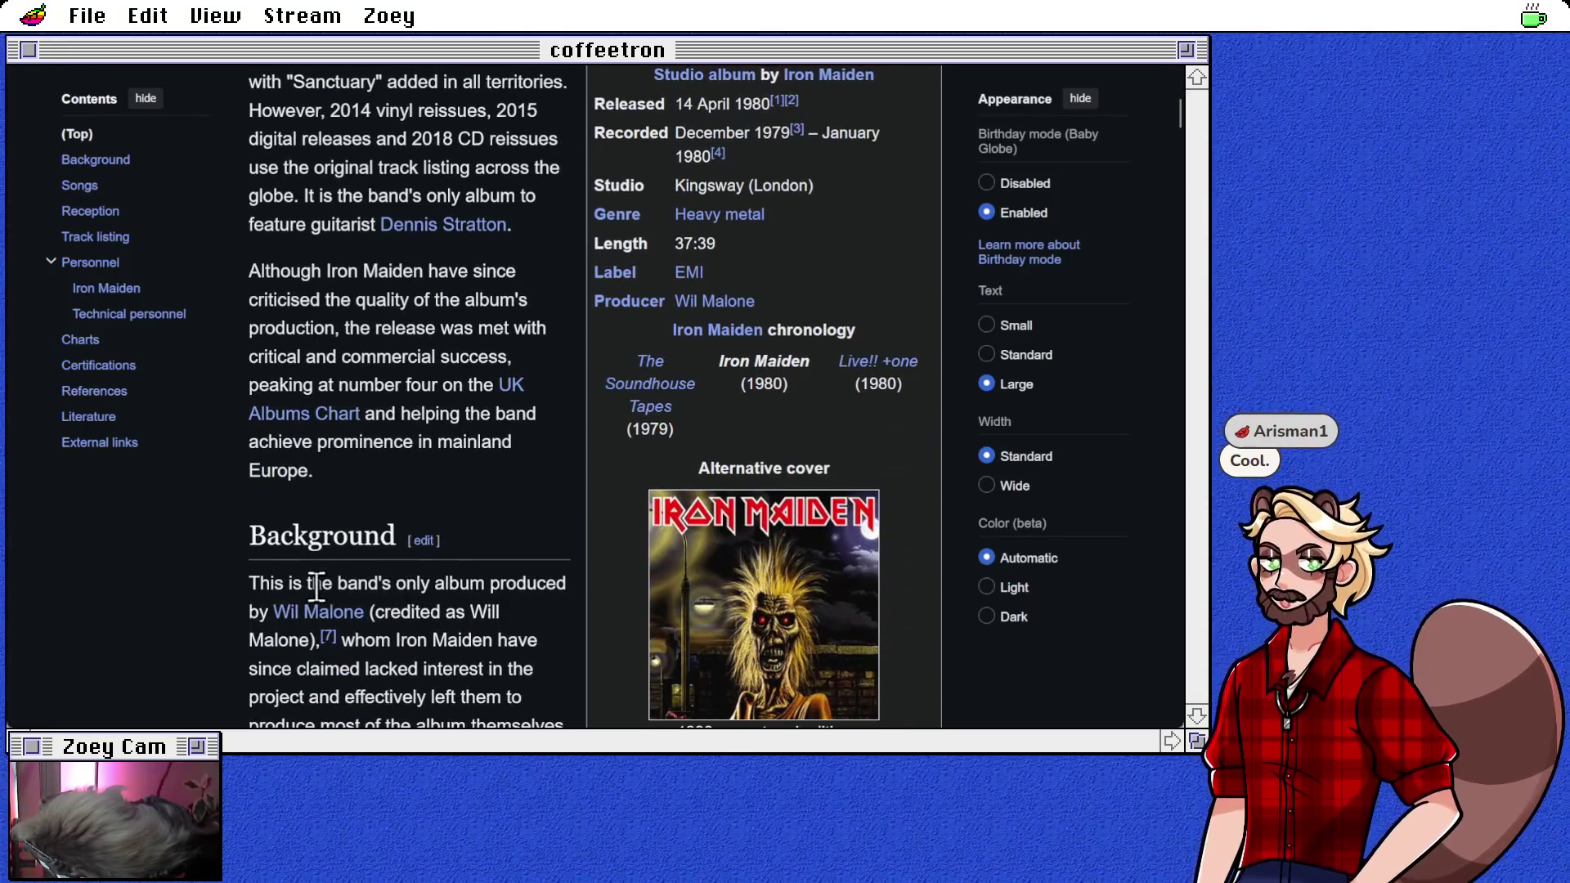
scroll(202, 574, "down", 2)
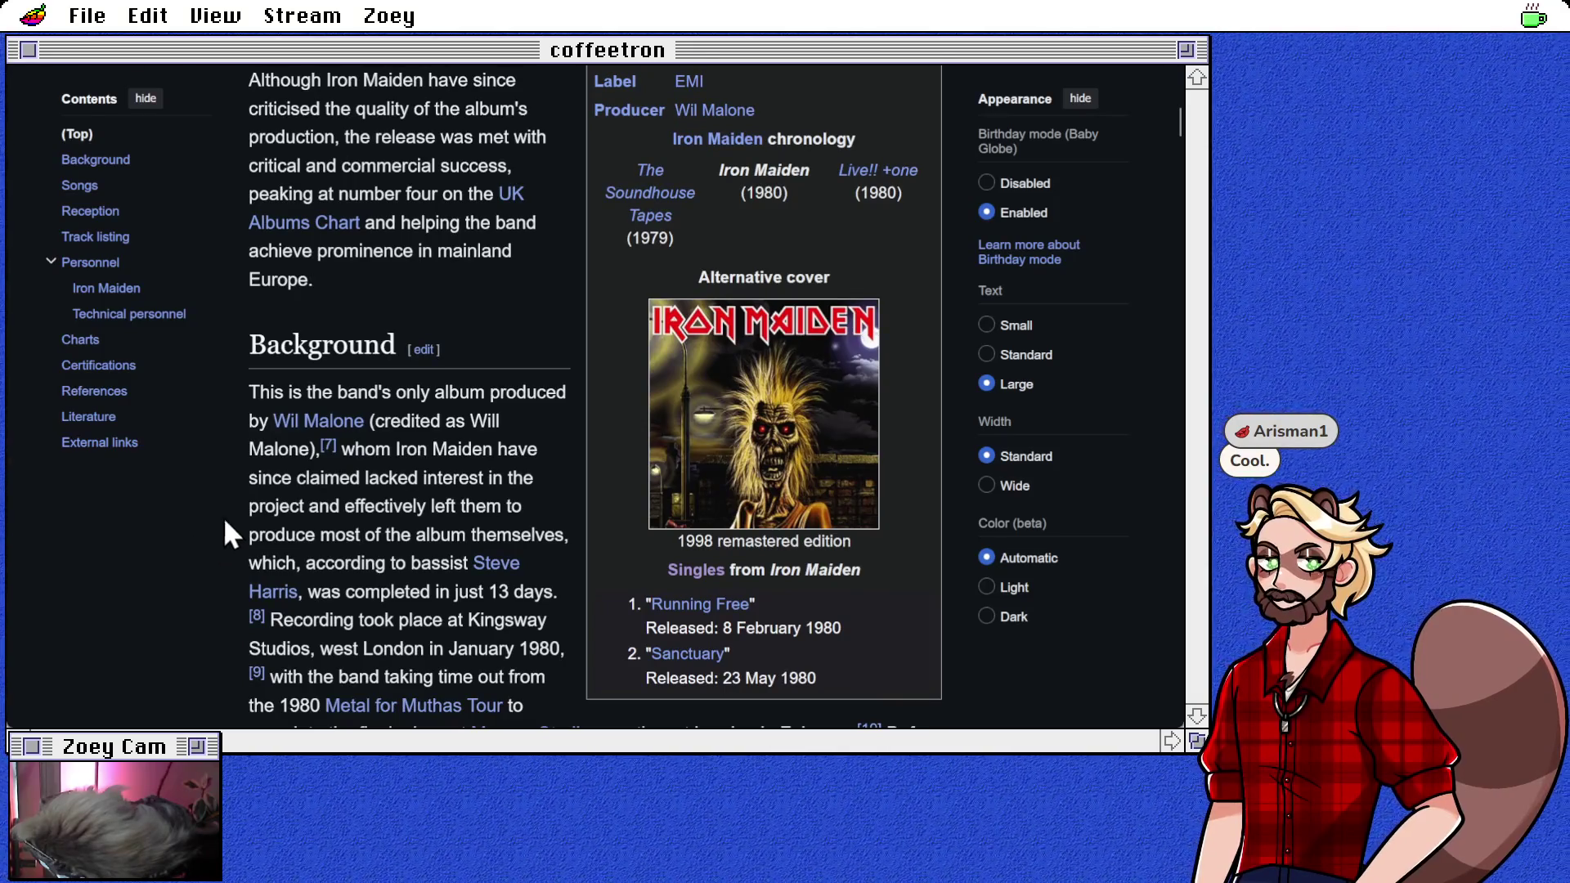
scroll(458, 529, "down", 2)
scroll(456, 538, "down", 1)
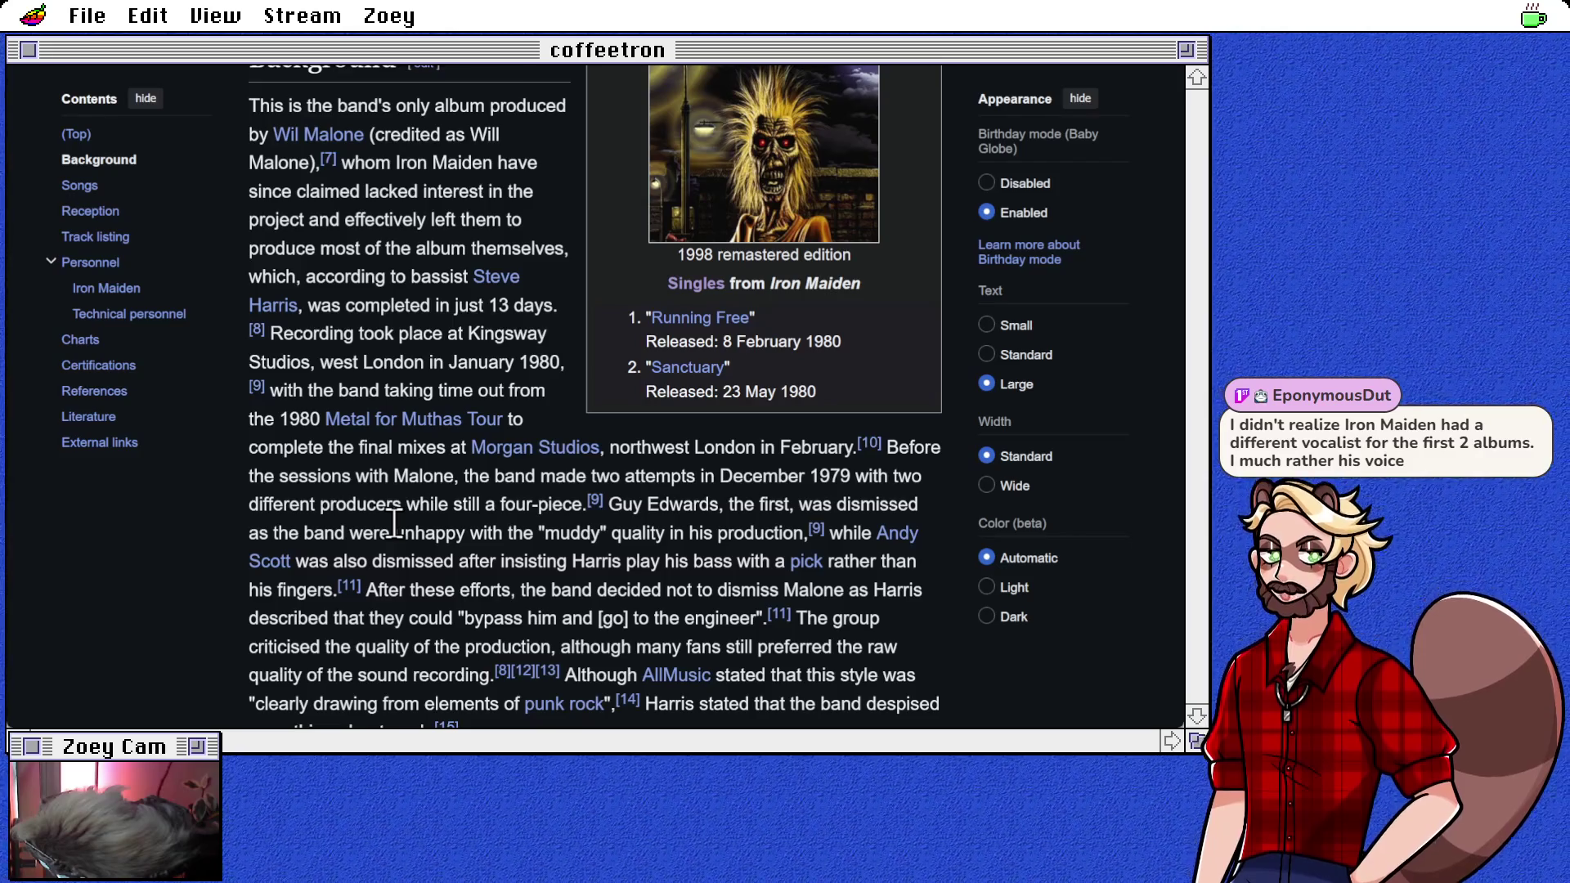
scroll(409, 519, "up", 10)
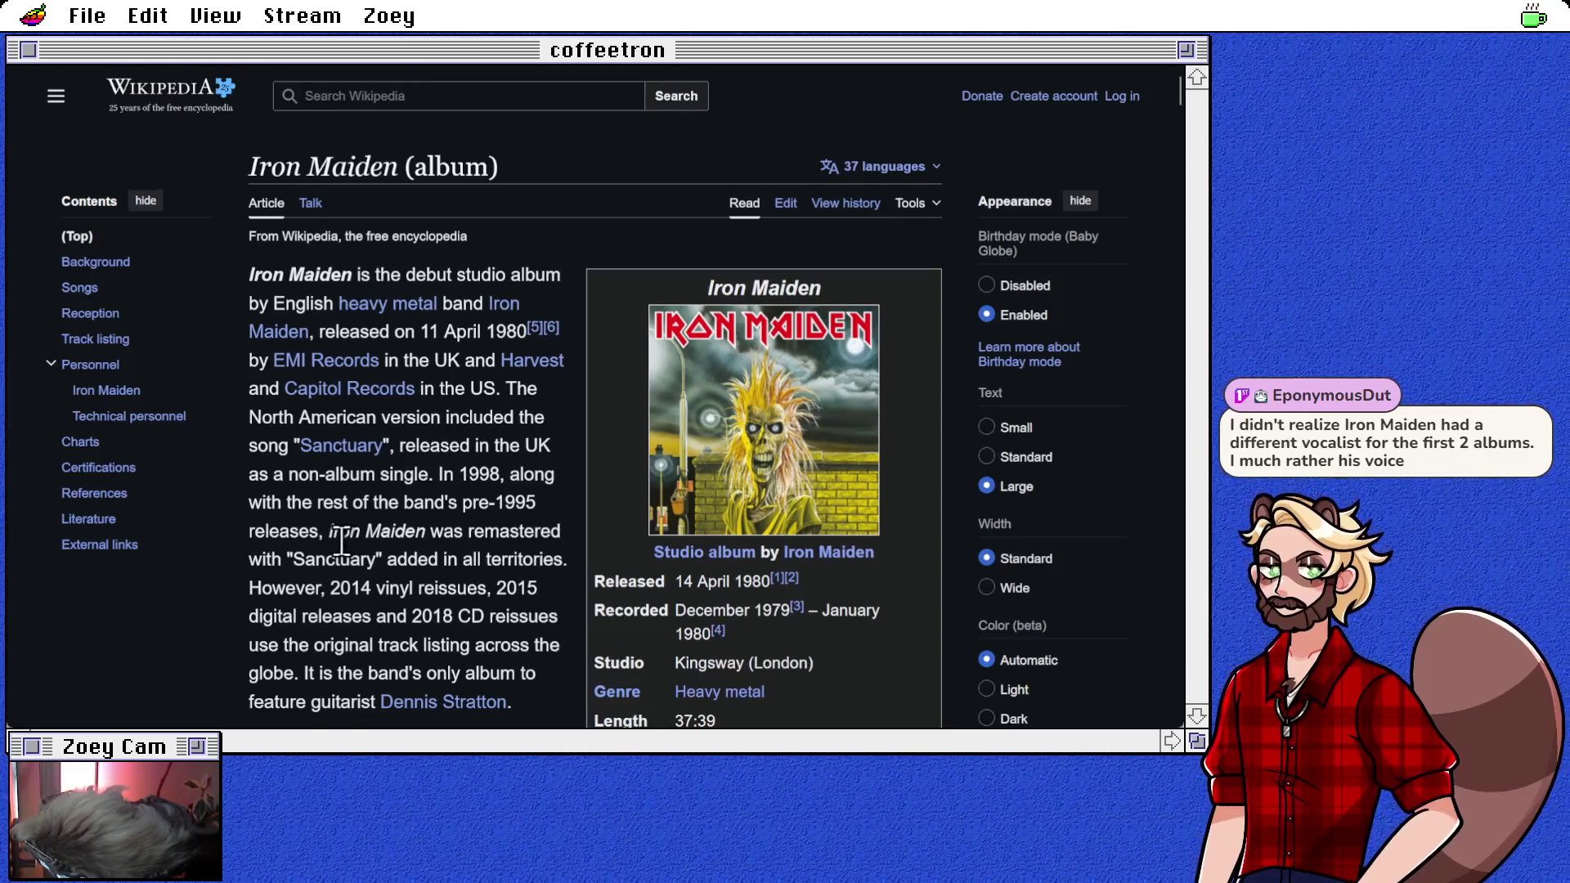
scroll(342, 542, "down", 7)
scroll(409, 533, "down", 6)
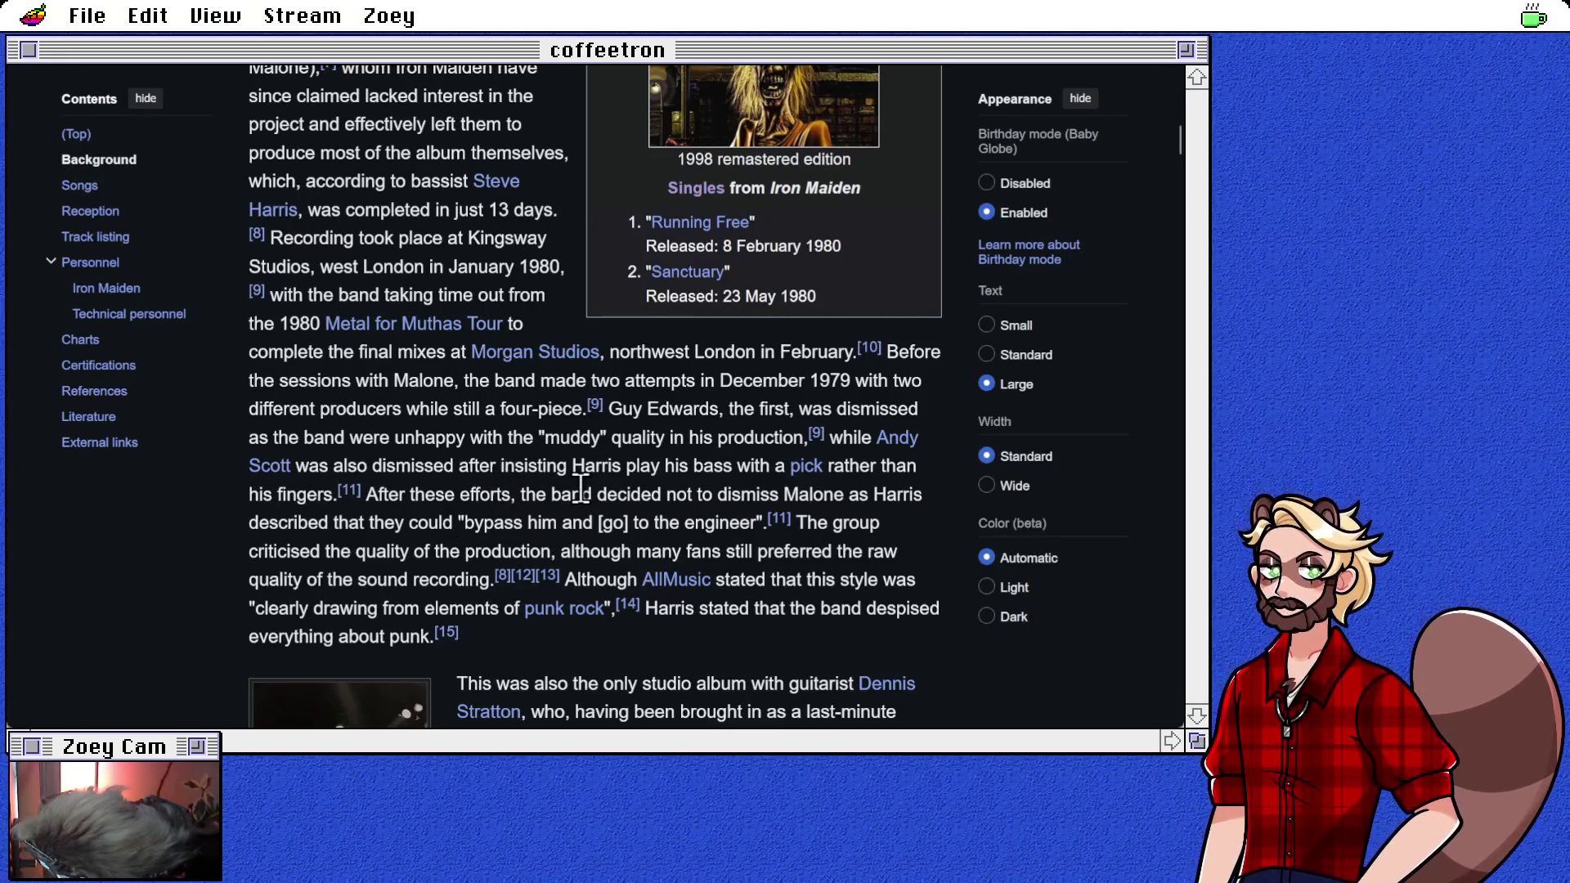
scroll(674, 484, "down", 3)
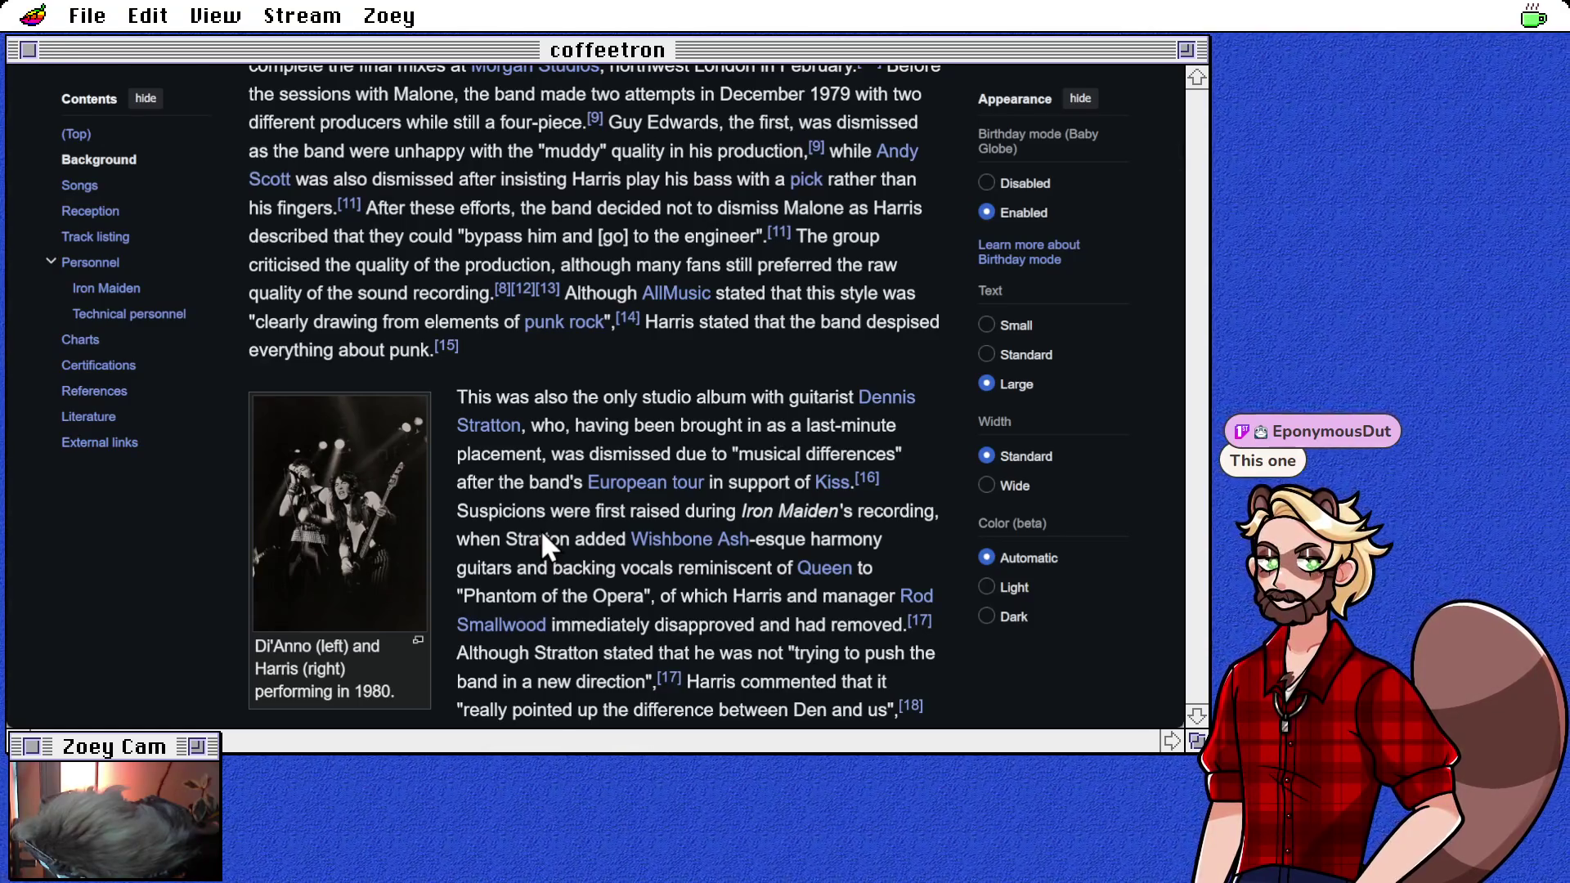
scroll(542, 534, "down", 4)
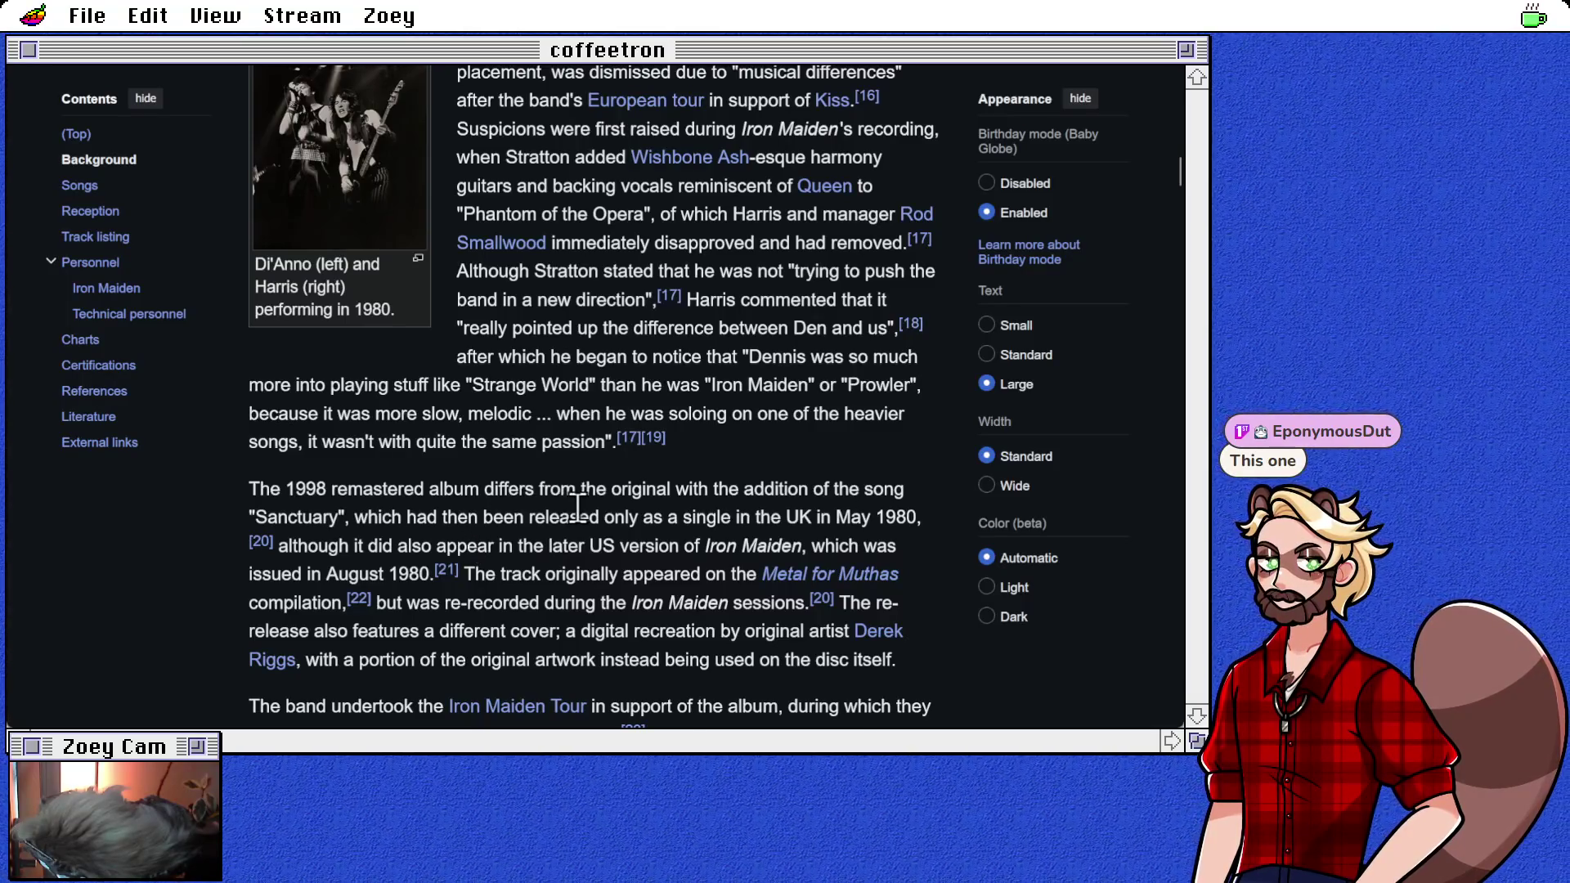
scroll(579, 507, "down", 3)
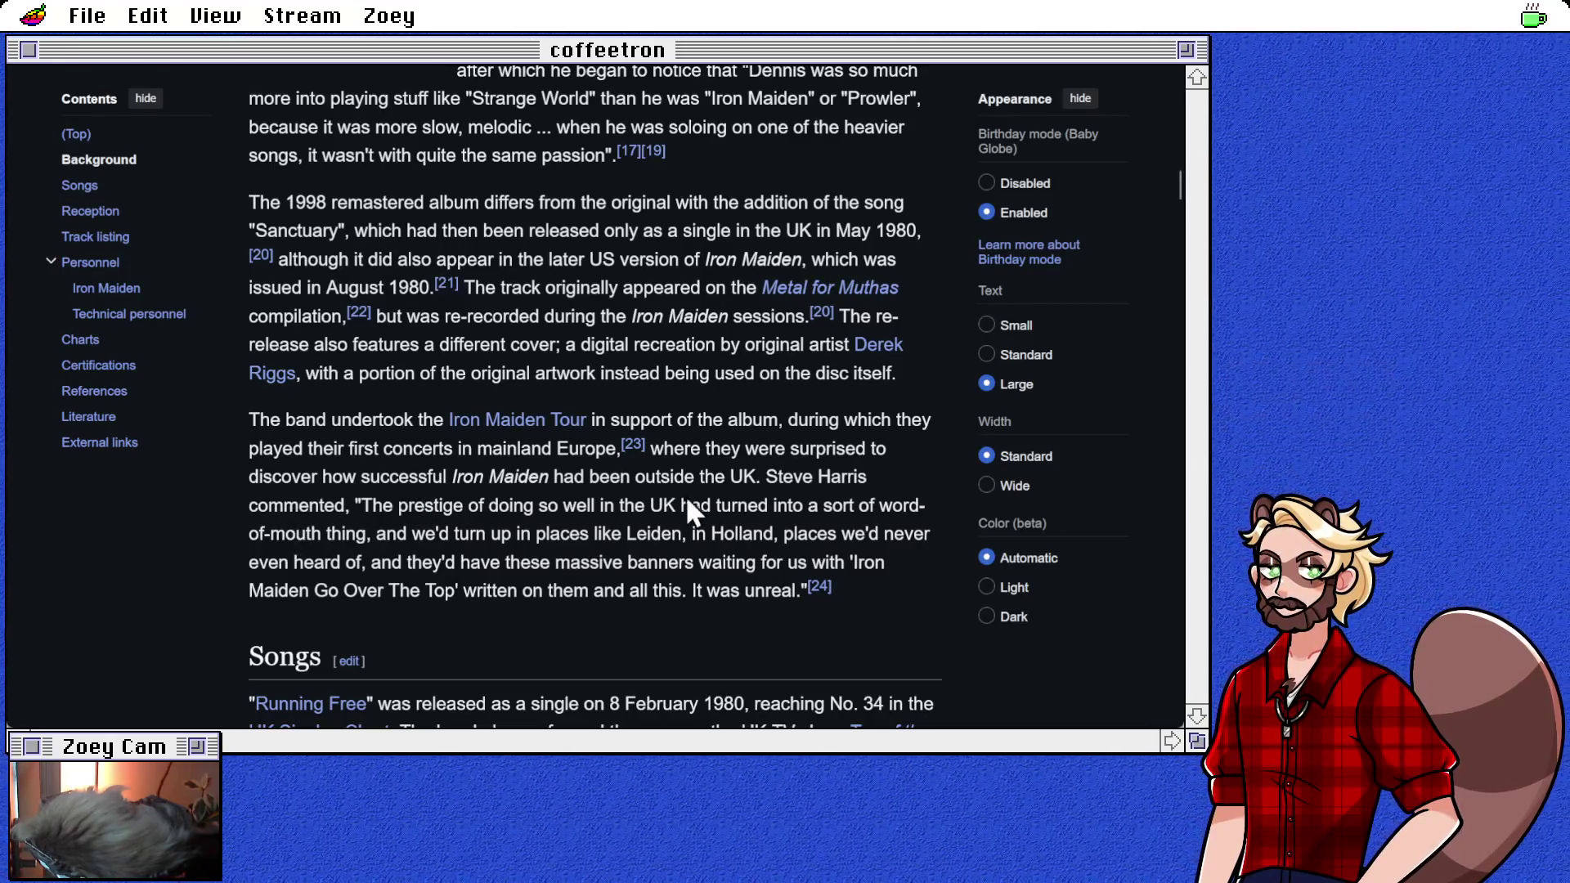
scroll(685, 505, "down", 5)
scroll(563, 524, "down", 1)
scroll(563, 525, "down", 5)
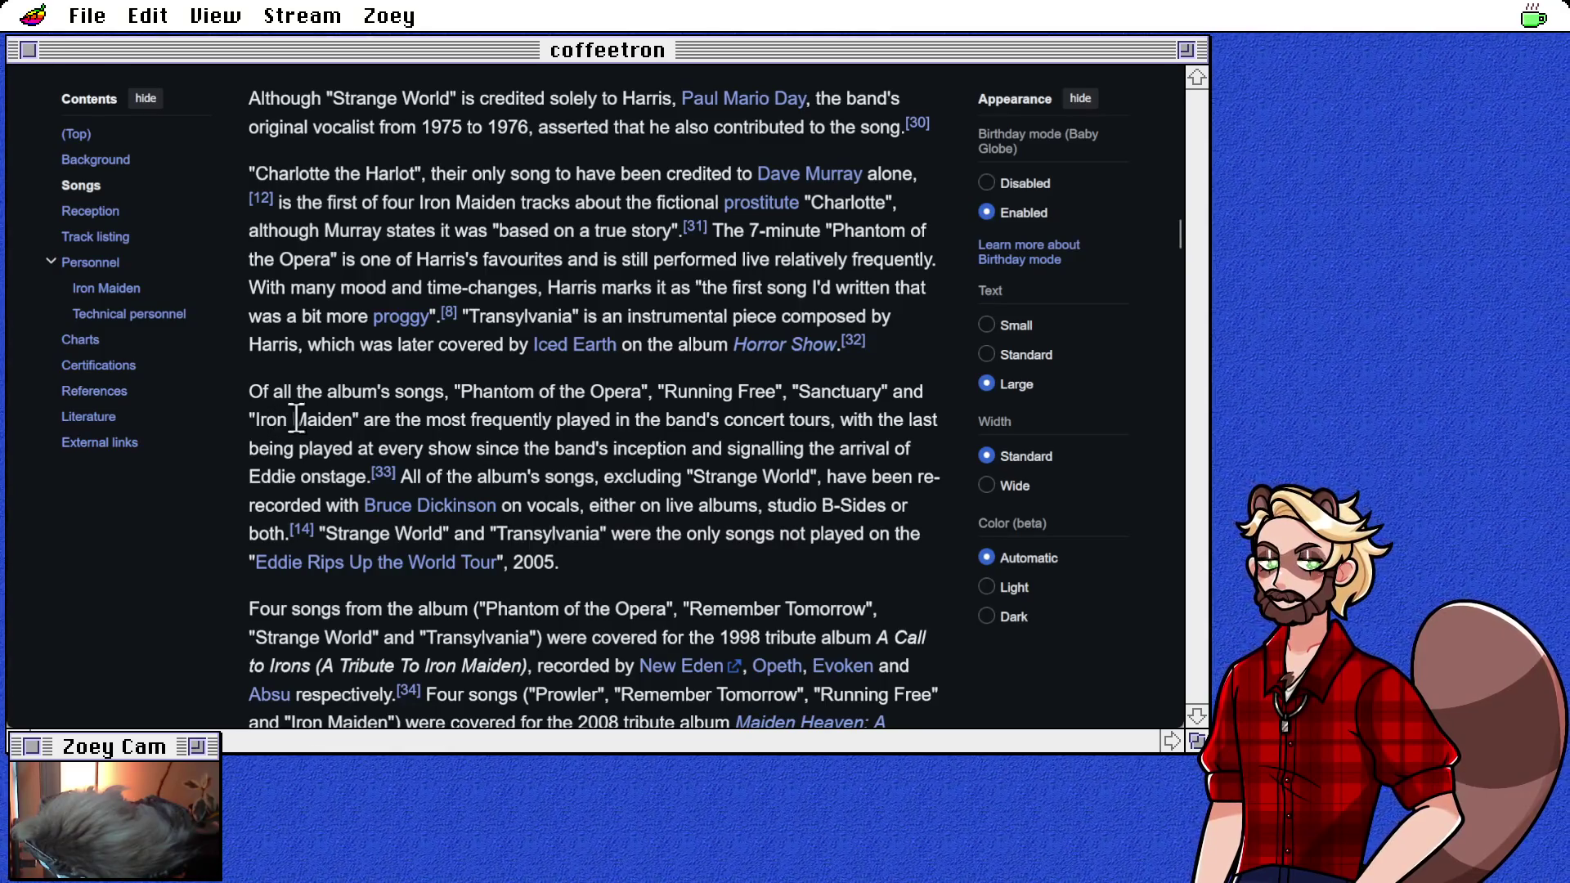
left_click(96, 237)
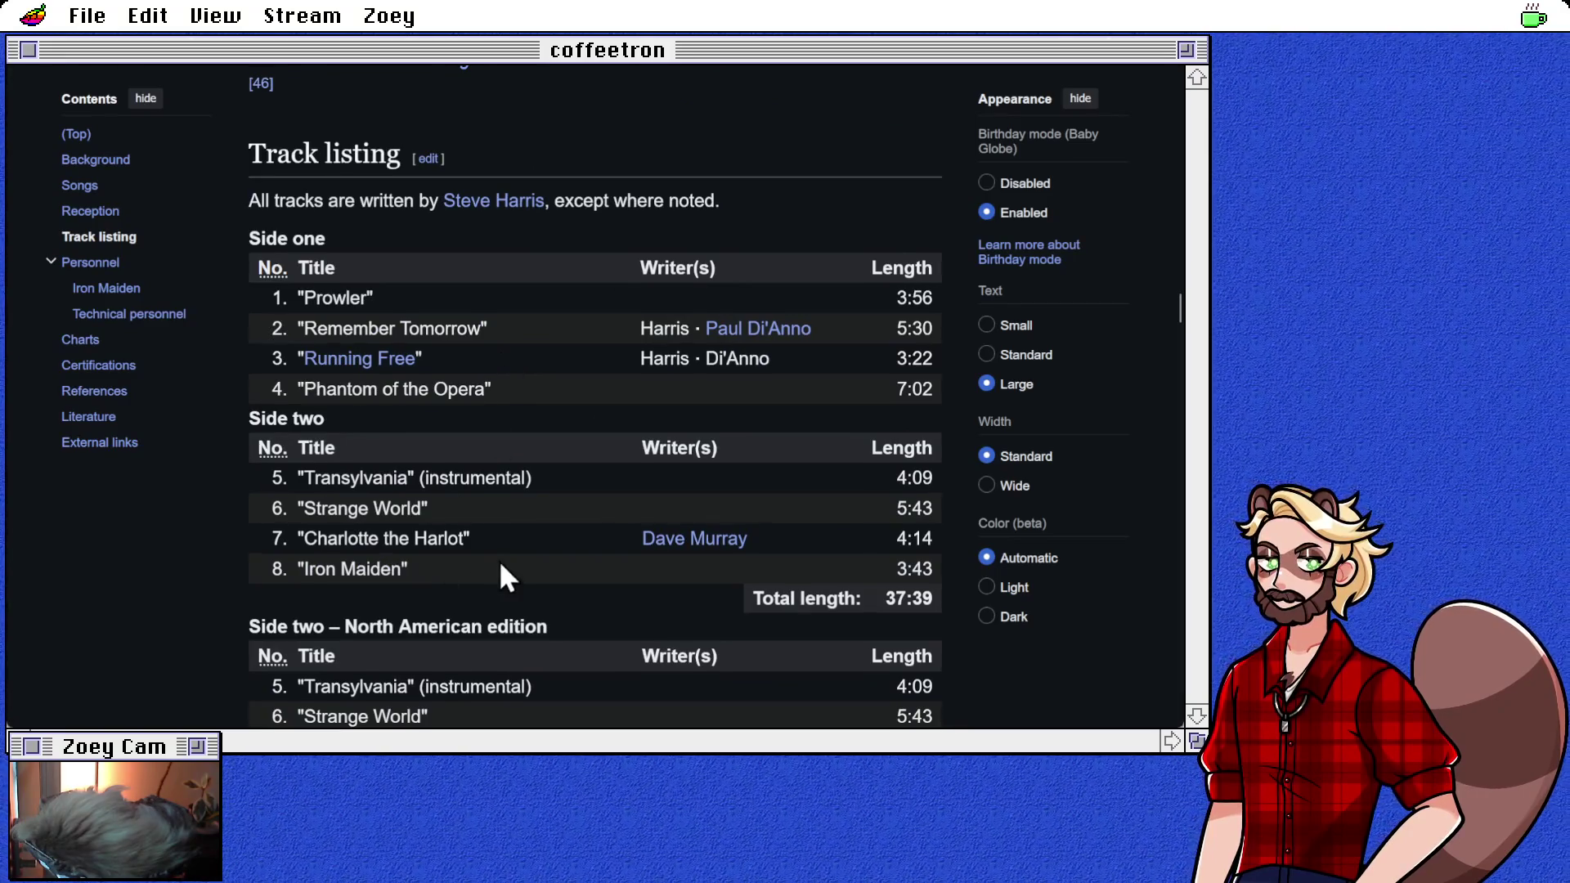
Step: Scroll back to the album's Songs section and open the Eddie (Iron Maiden) article
scroll(500, 564, "down", 1)
scroll(523, 439, "down", 1)
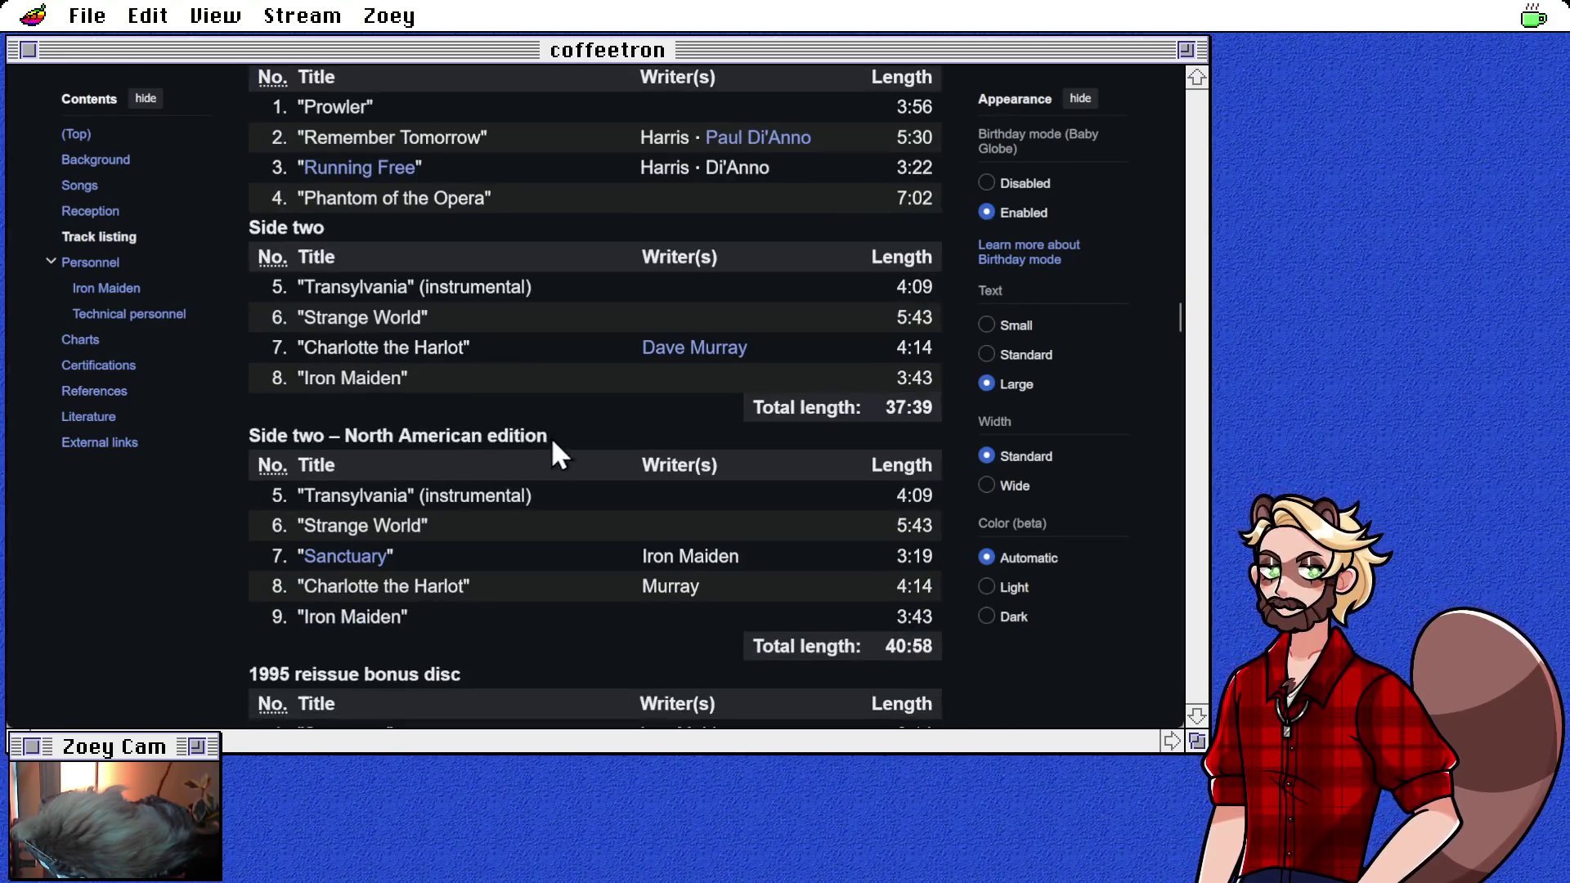
scroll(582, 376, "down", 4)
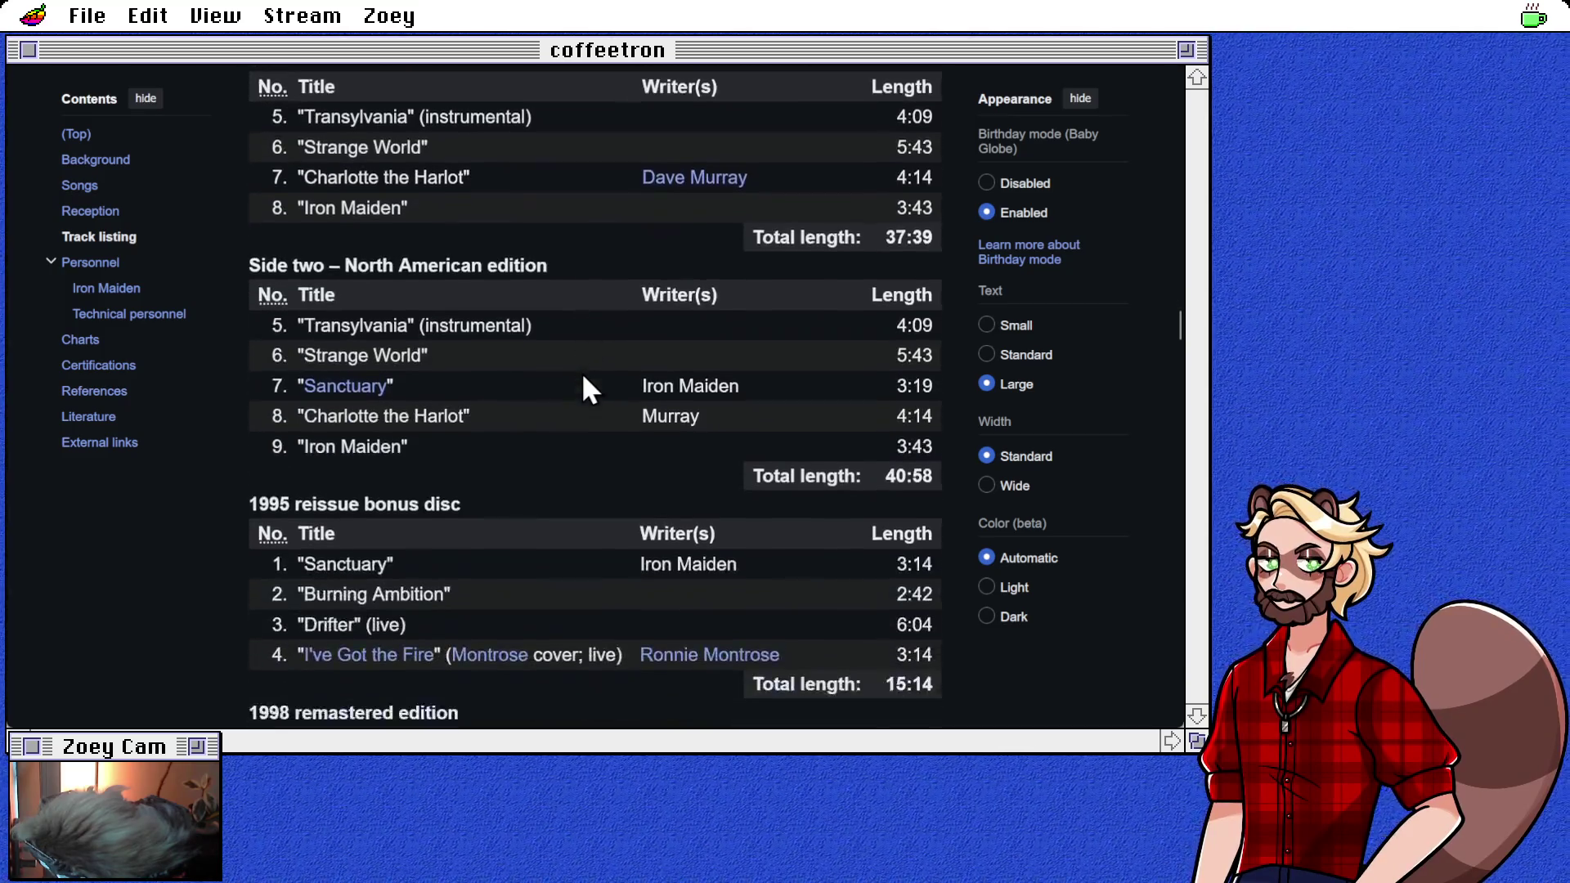
scroll(581, 374, "up", 5)
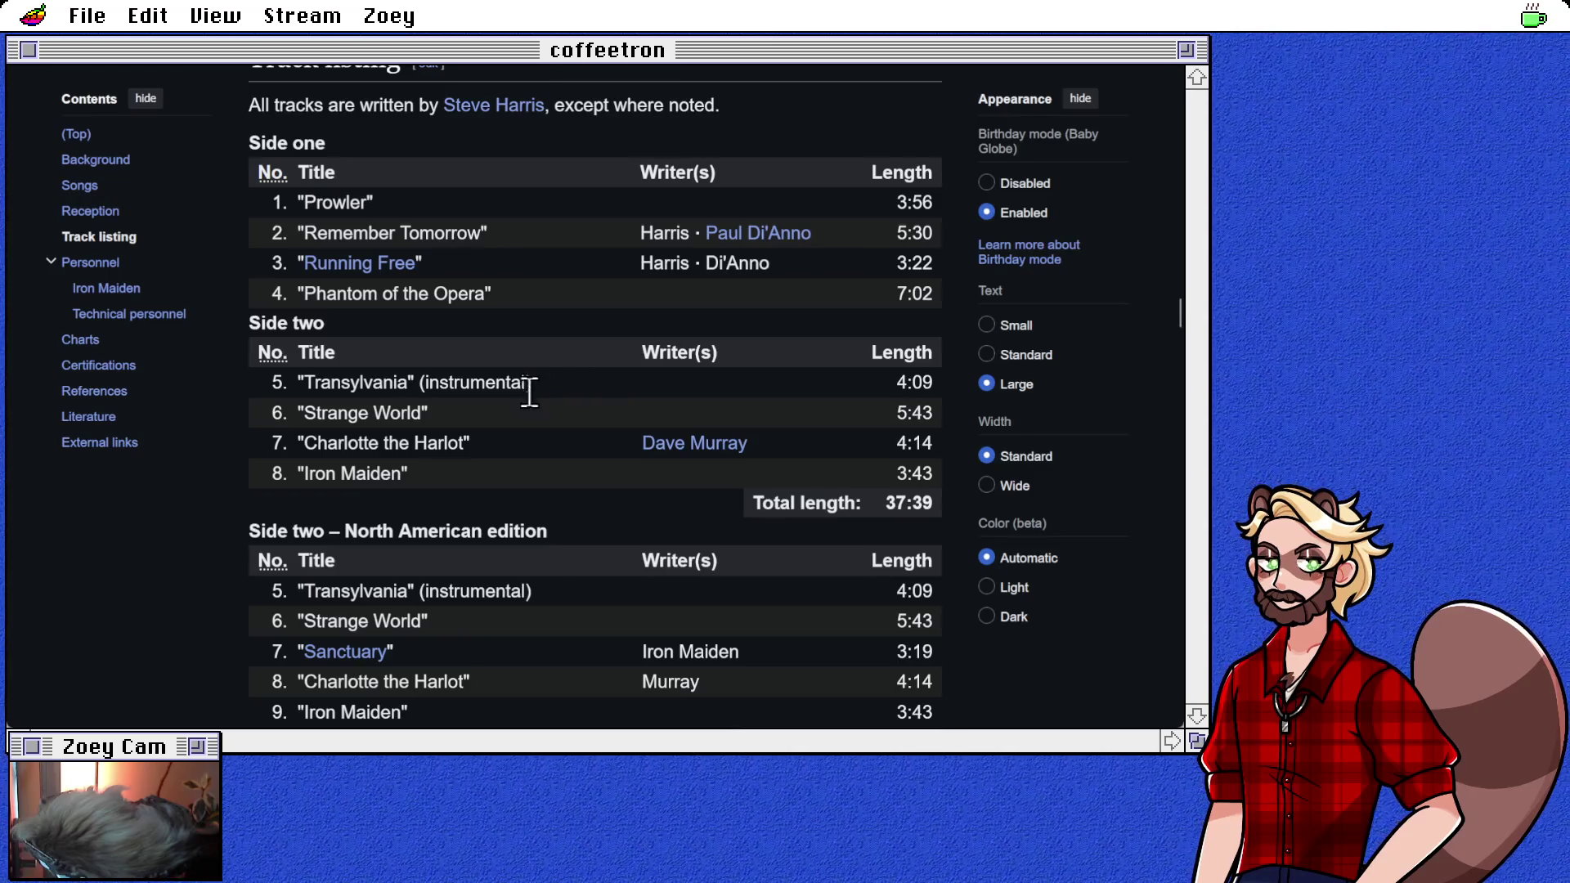
scroll(536, 401, "up", 2)
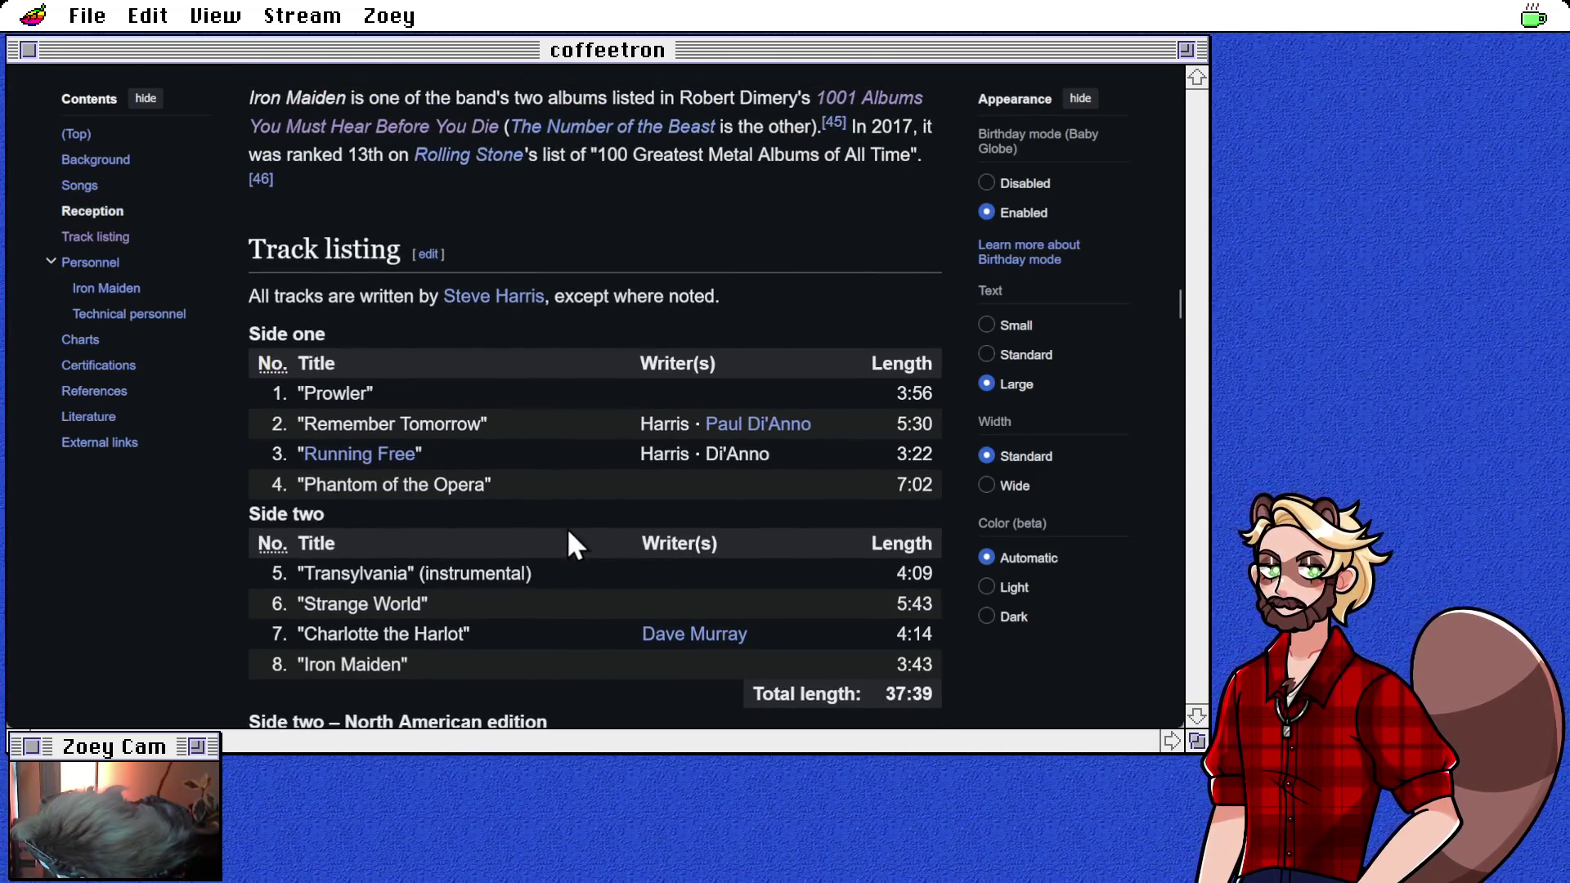
scroll(568, 531, "up", 5)
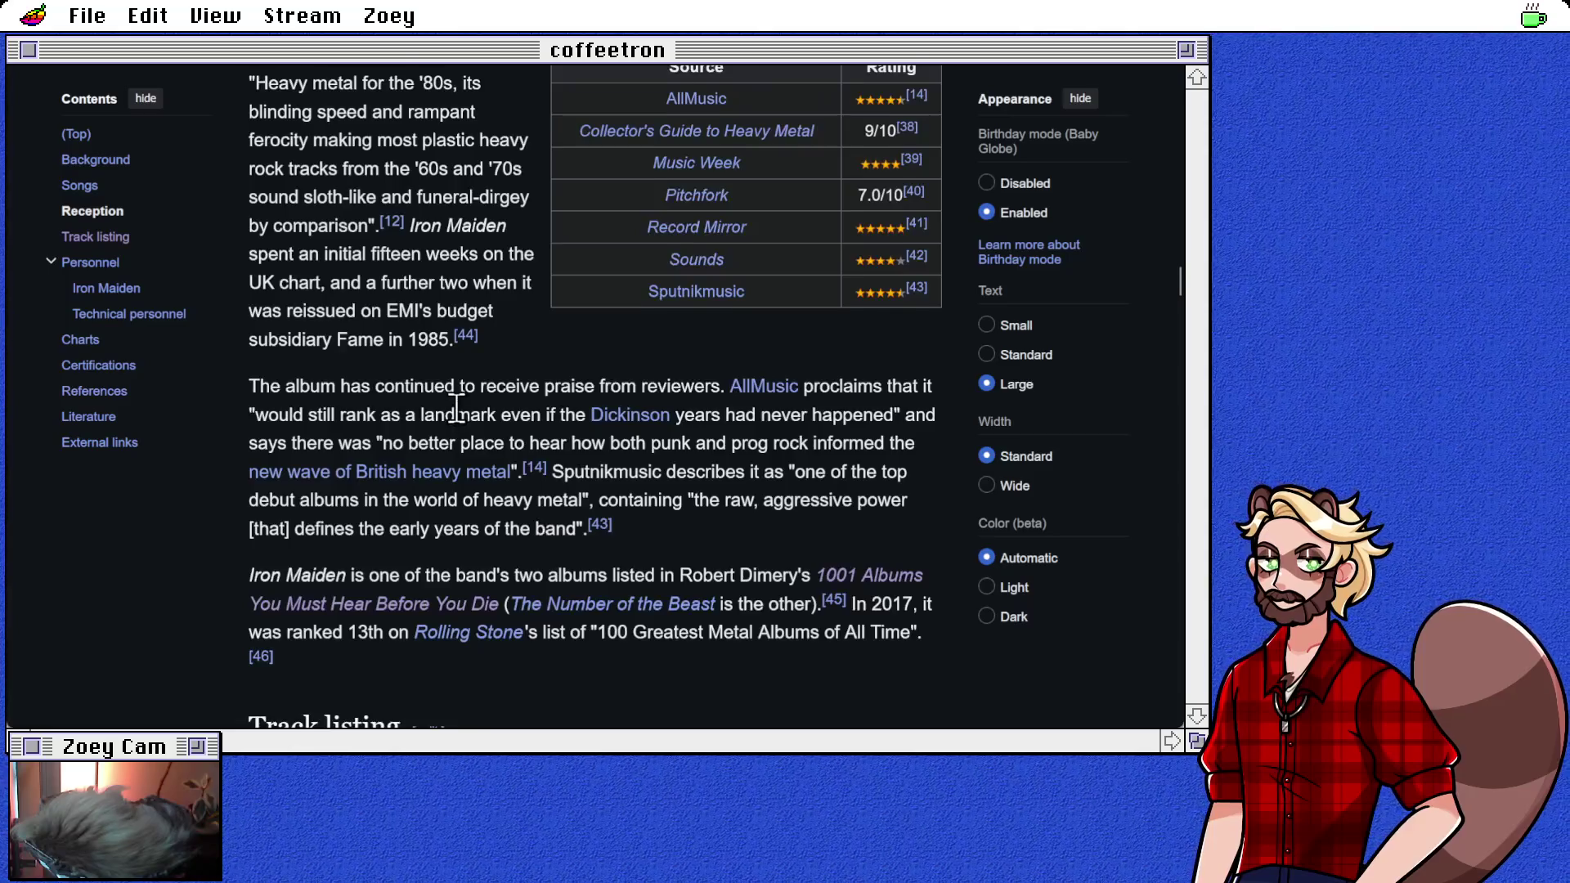
scroll(458, 407, "up", 6)
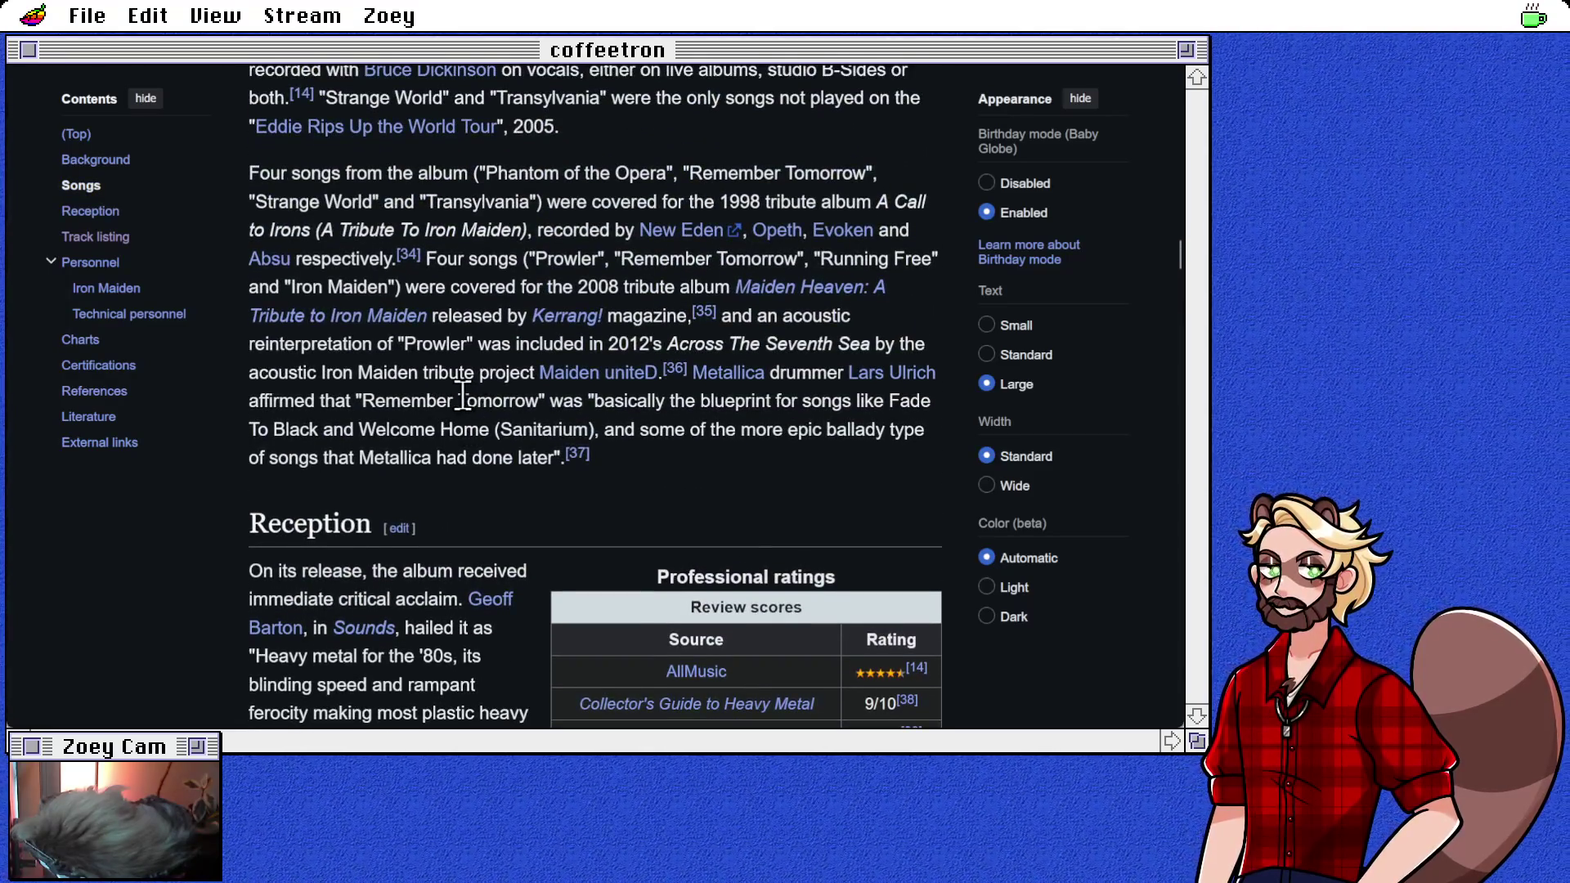
scroll(463, 399, "up", 6)
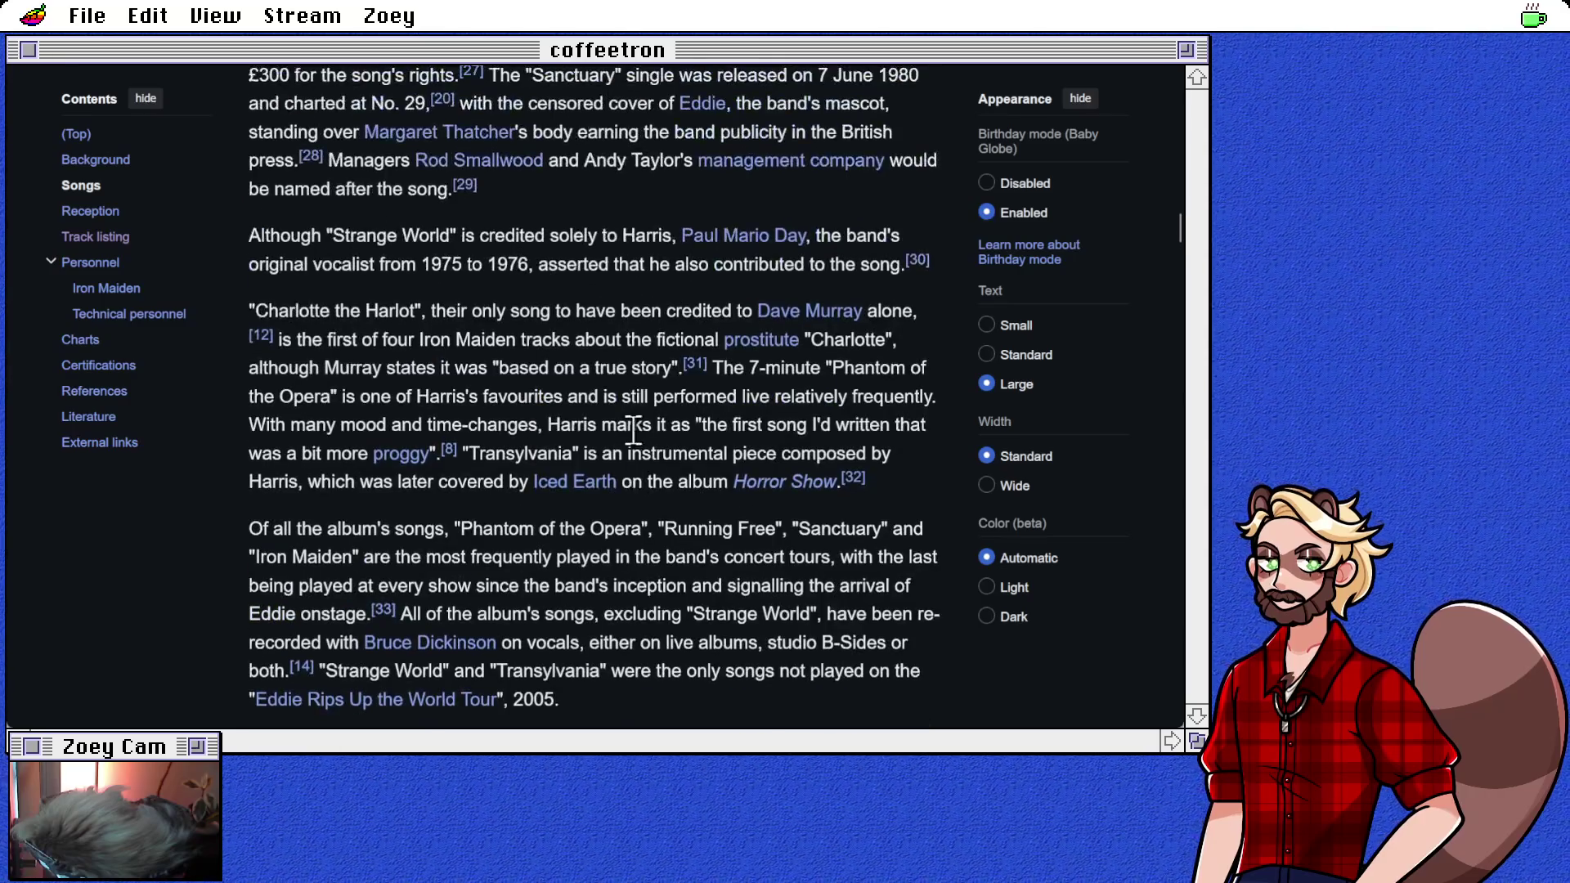
scroll(558, 434, "up", 2)
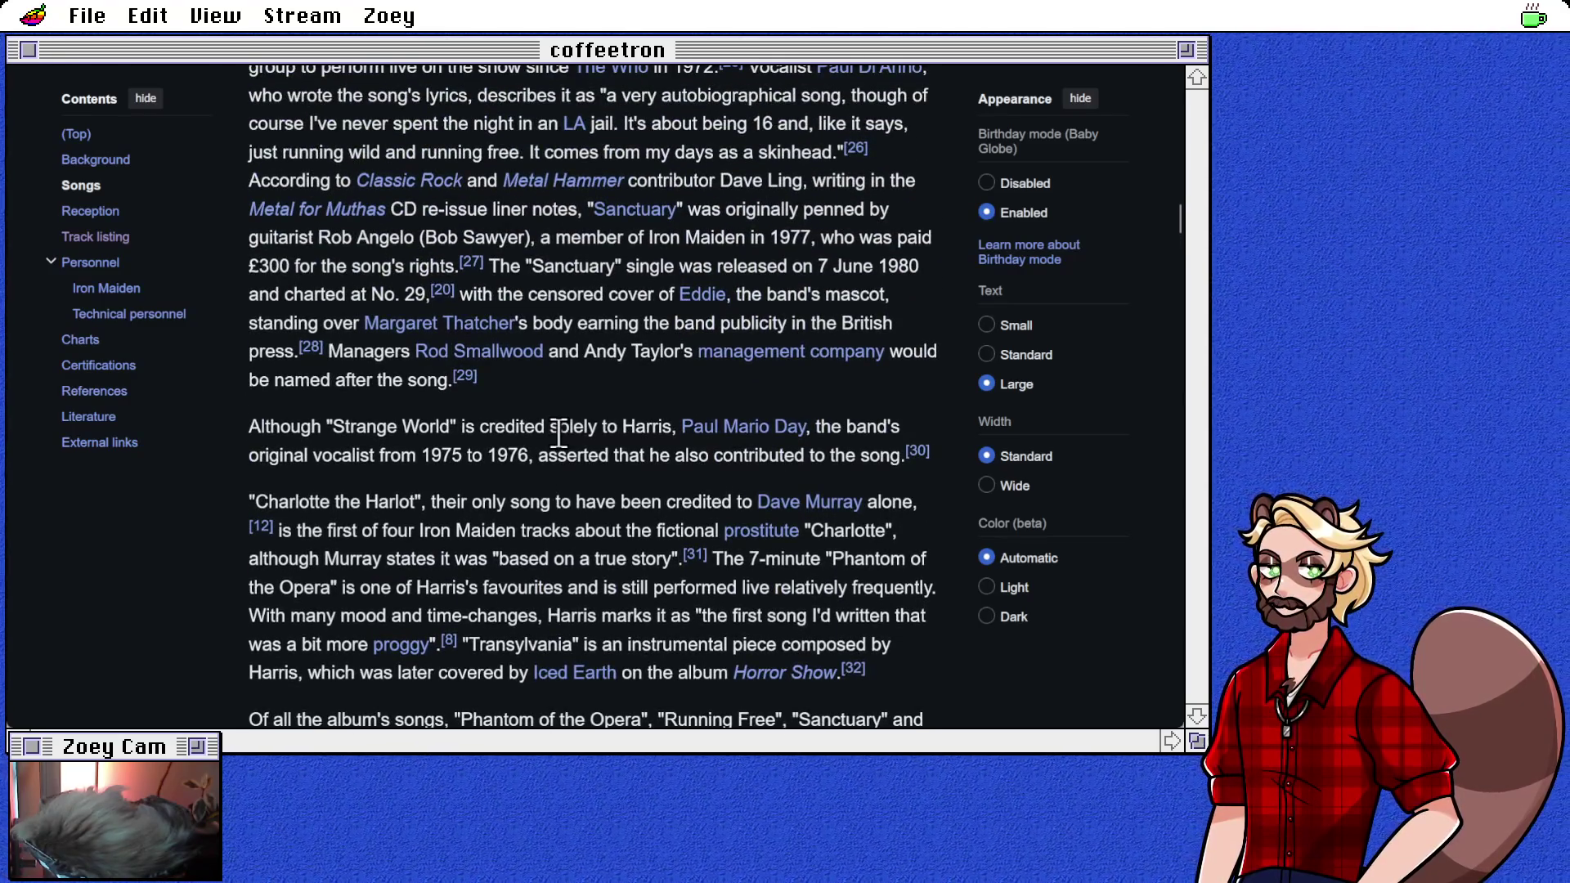
scroll(558, 433, "up", 2)
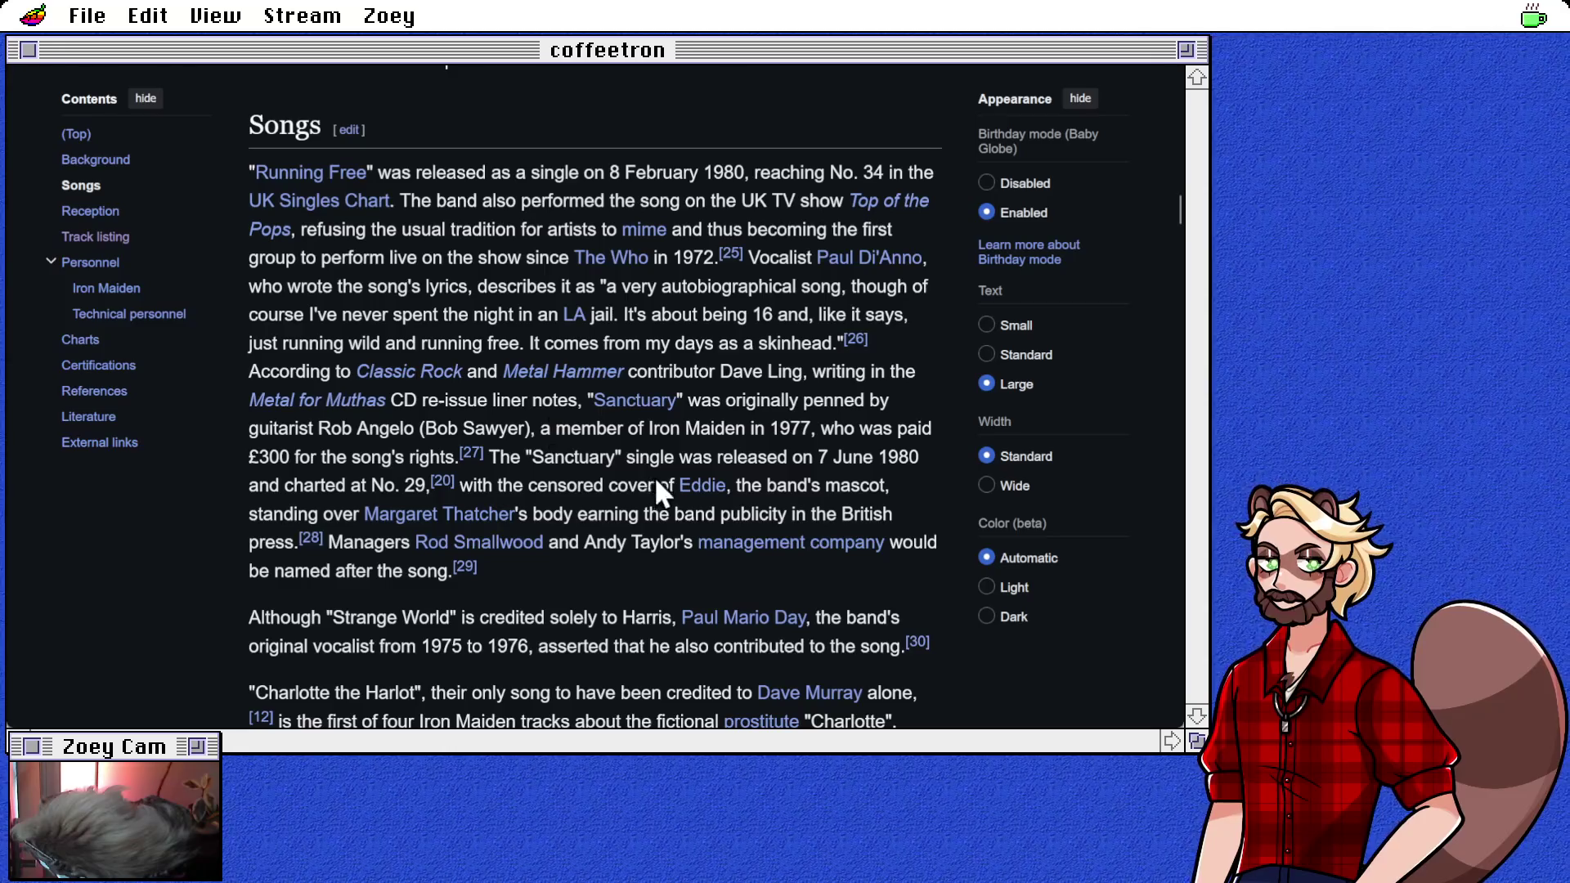
mouse_move(697, 491)
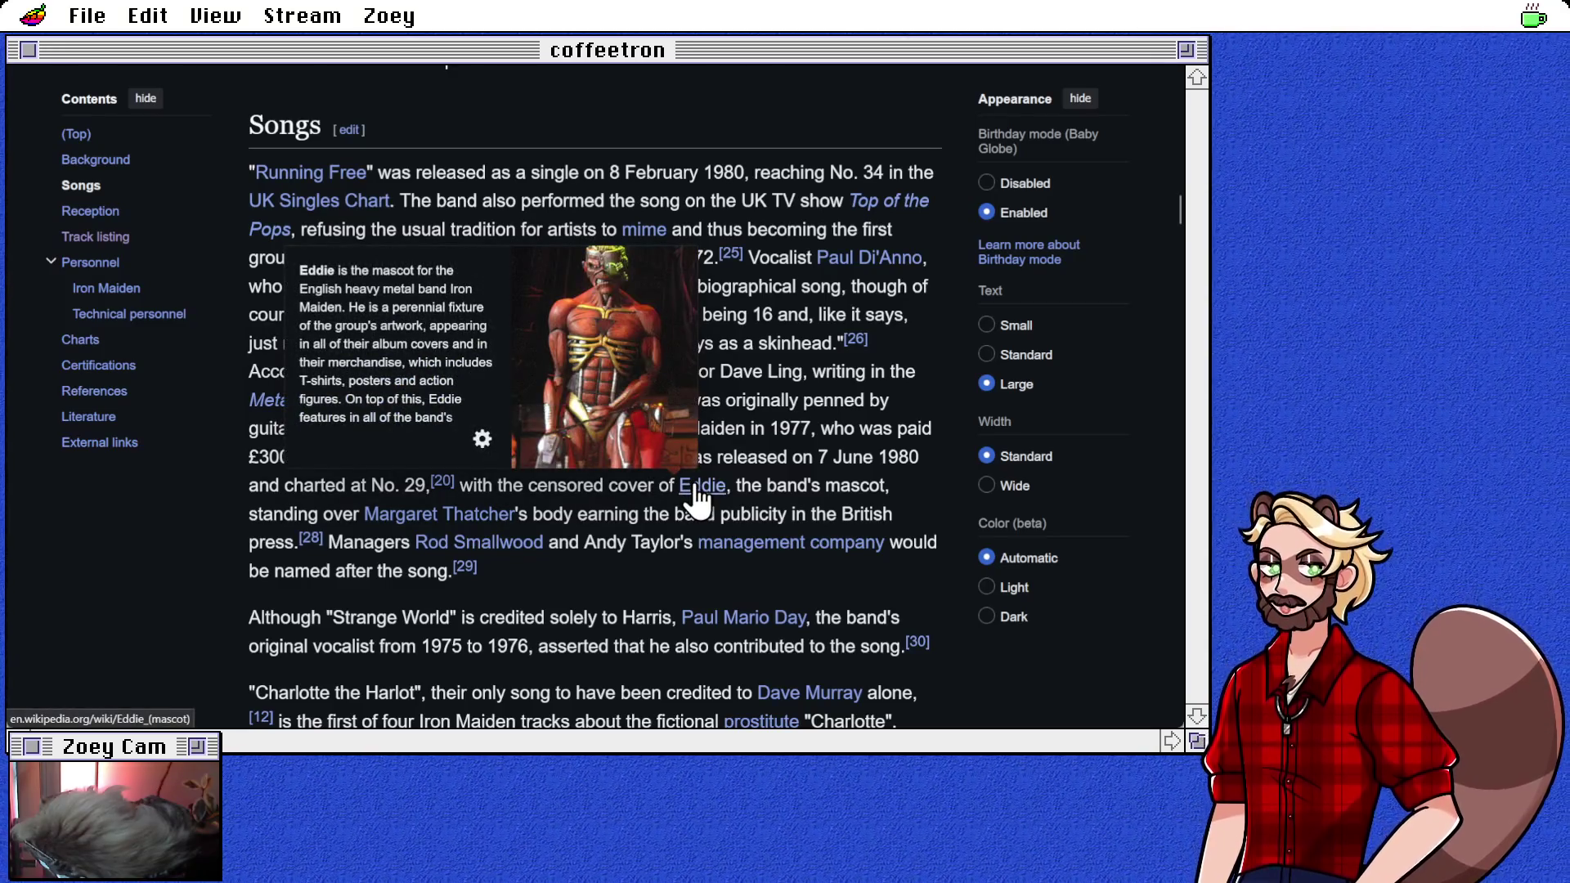
left_click(697, 486)
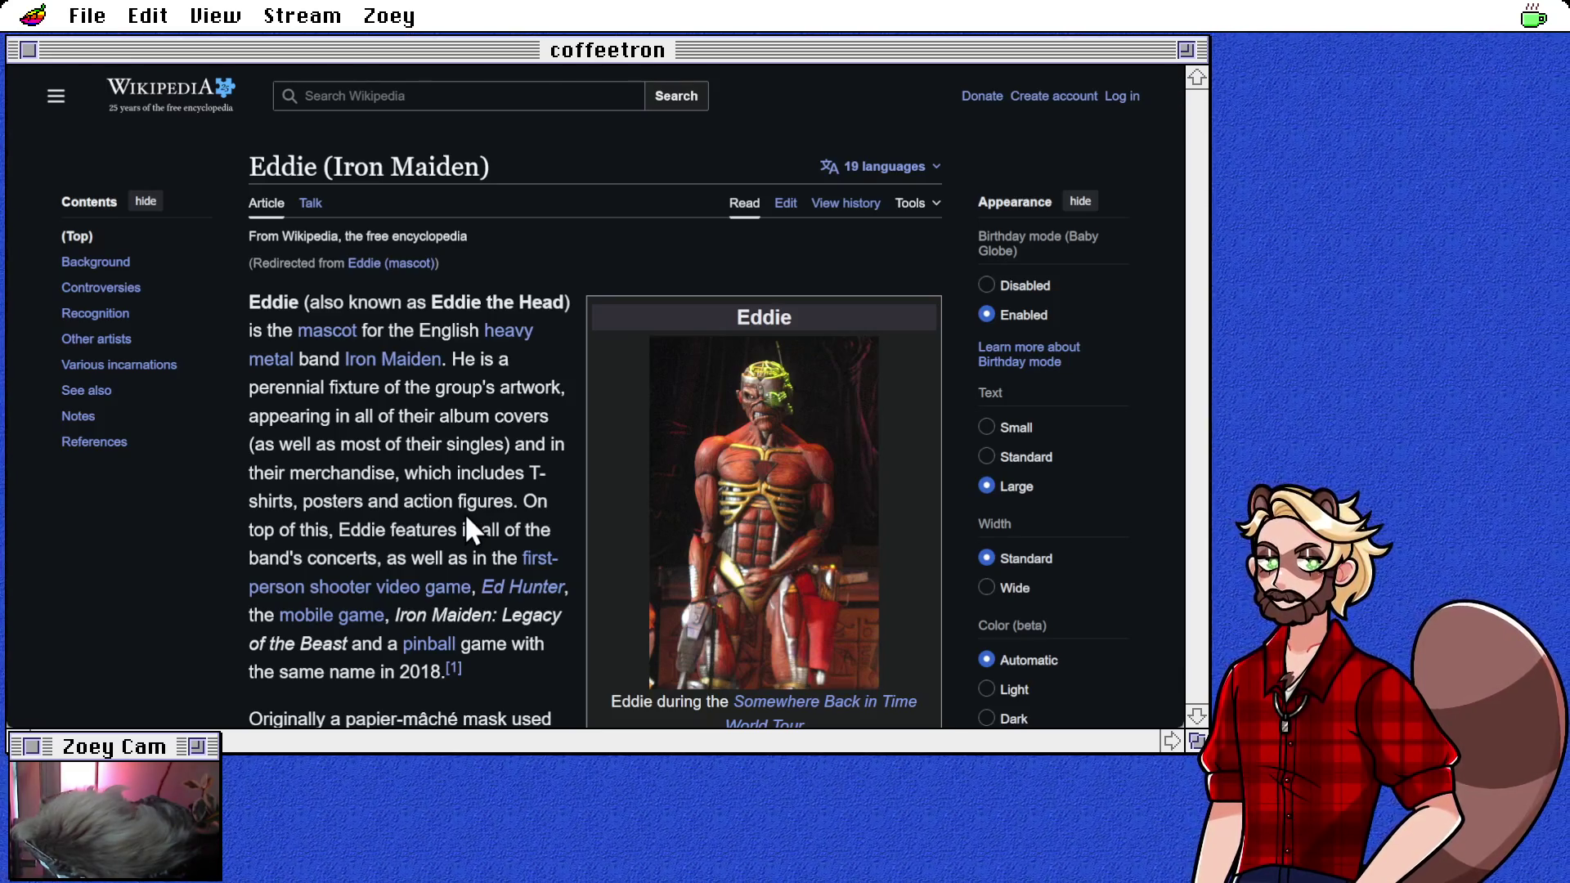
scroll(466, 520, "down", 3)
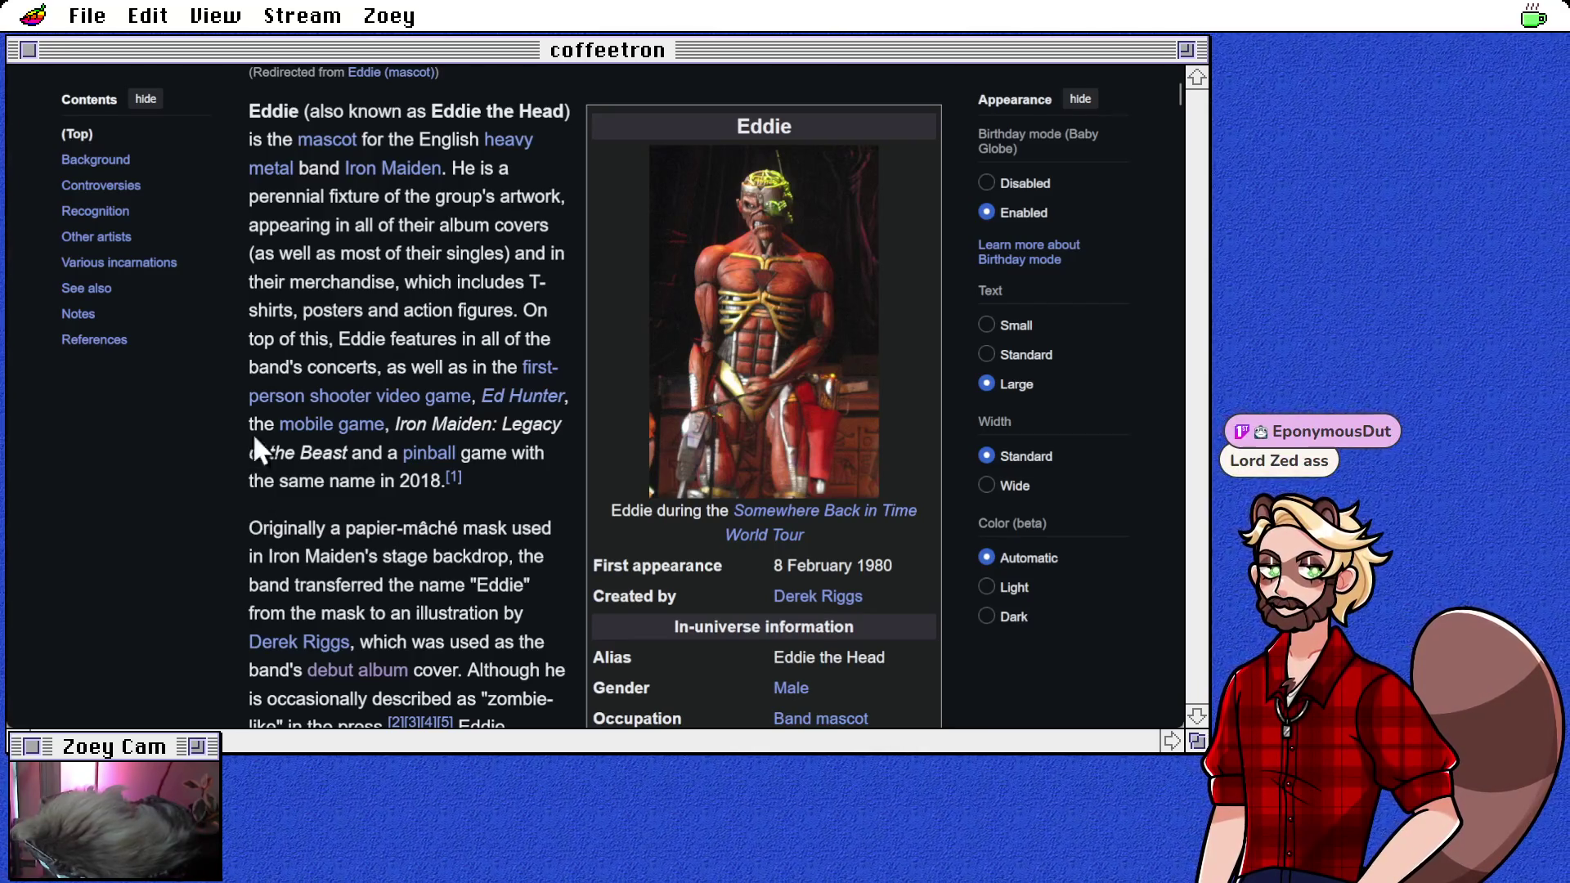
key("alt+Left")
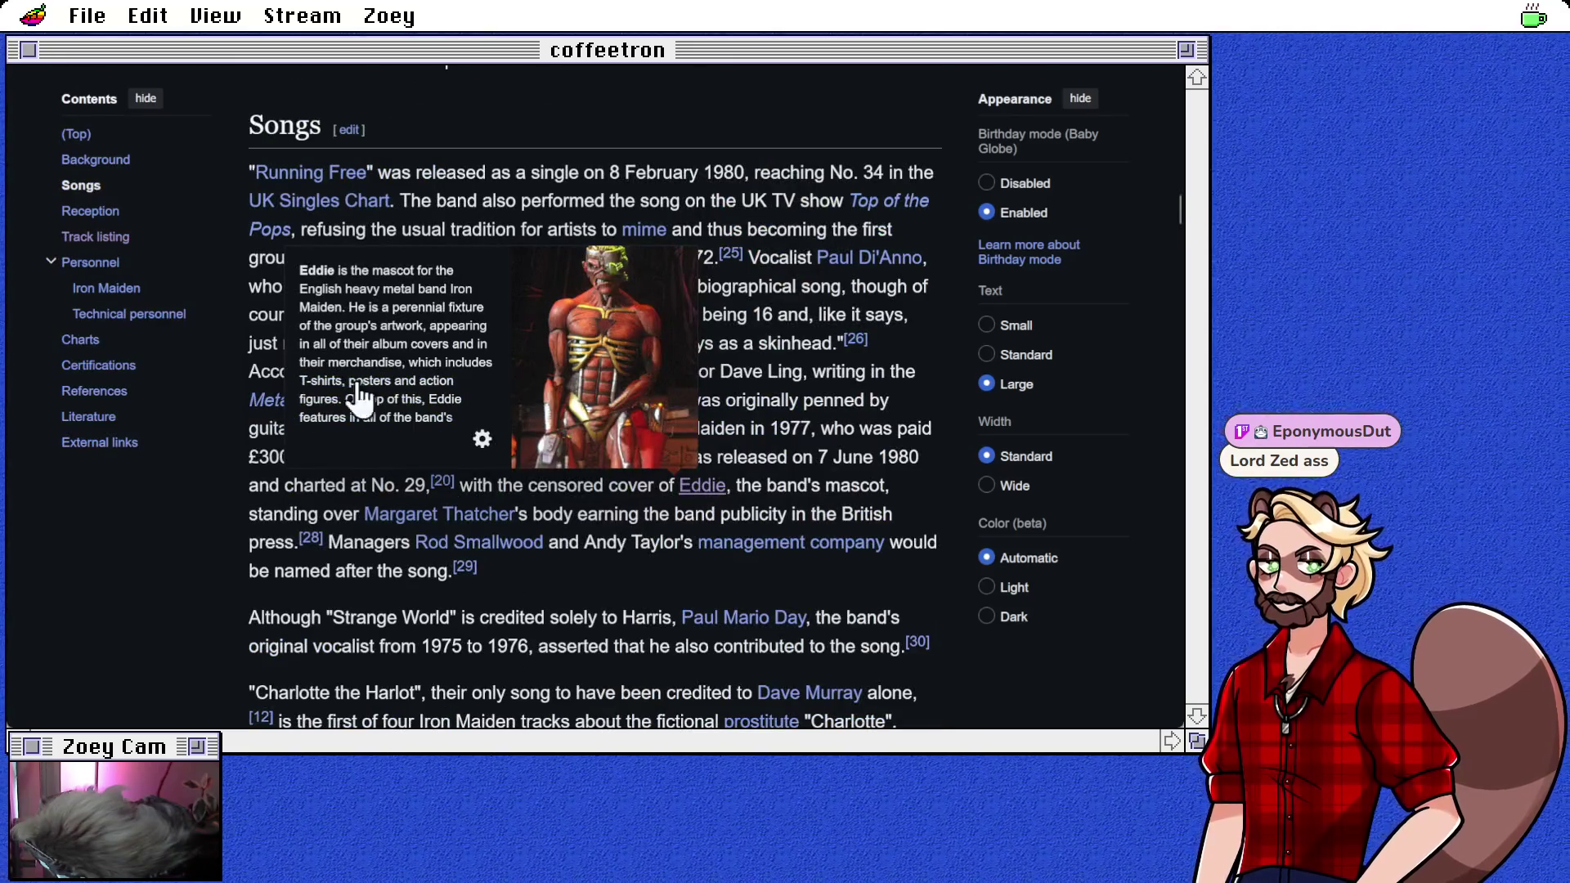
Step: Scroll to the top of the Iron Maiden (album) article, then close it with Ctrl+W
scroll(433, 532, "up", 7)
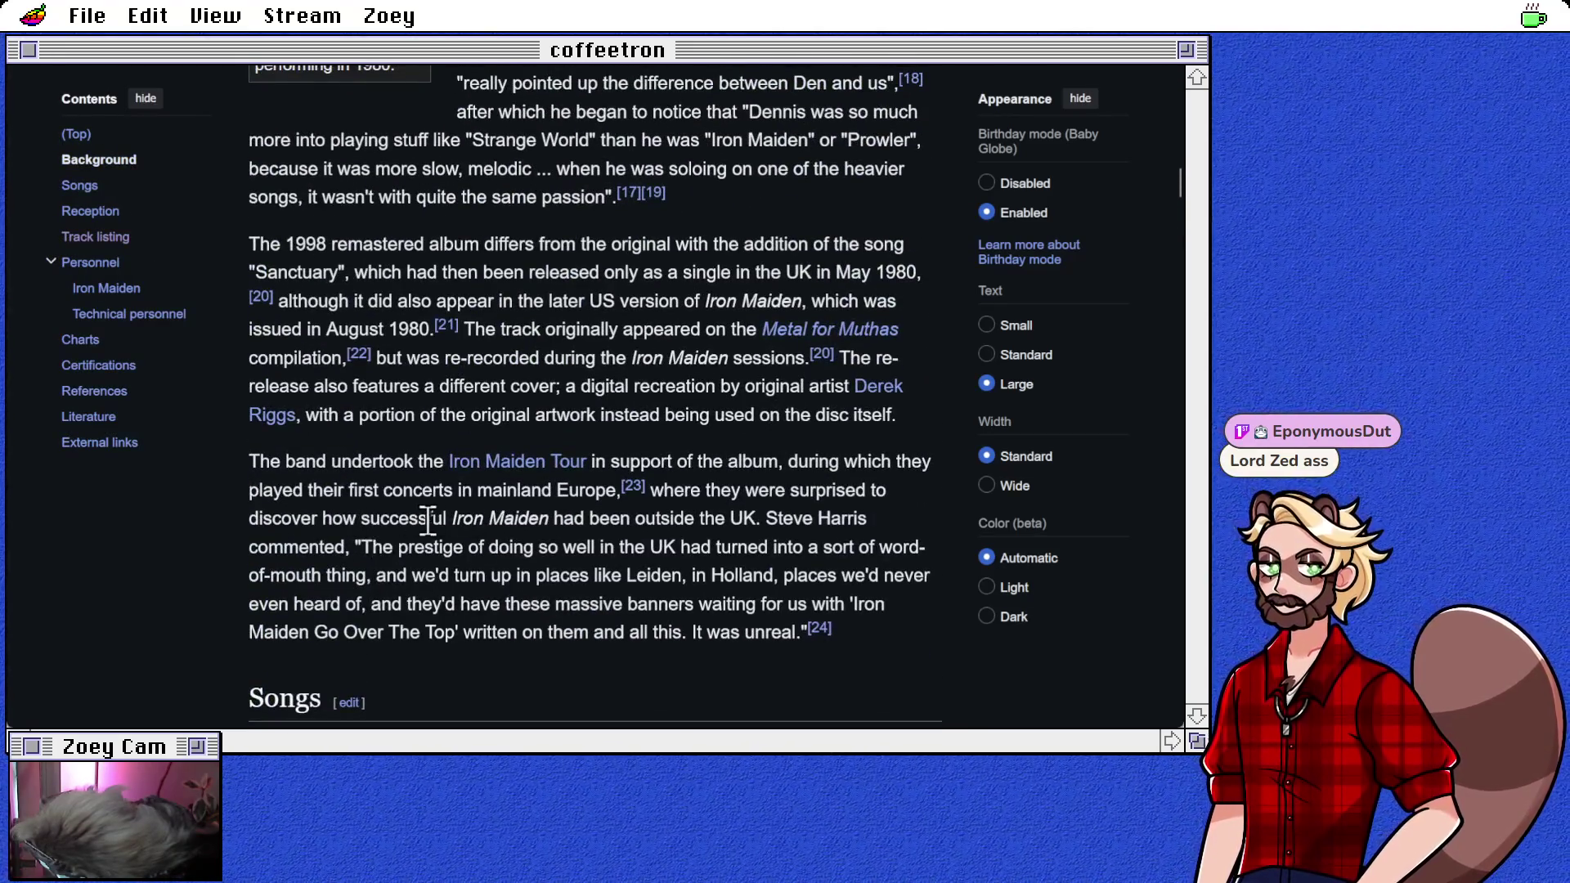
scroll(428, 518, "up", 7)
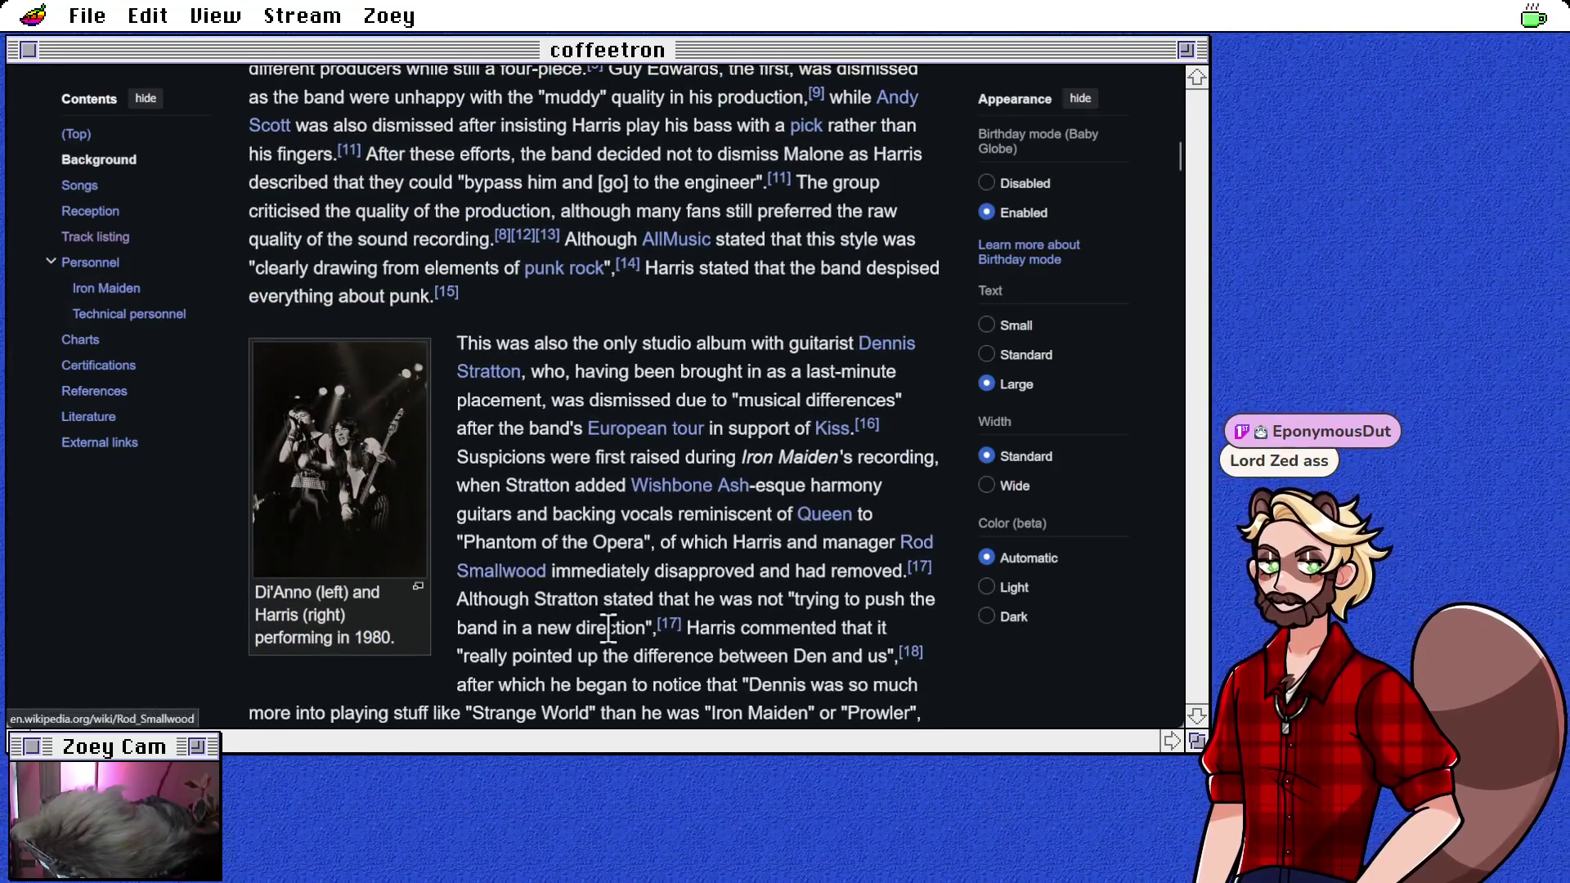
scroll(608, 629, "up", 5)
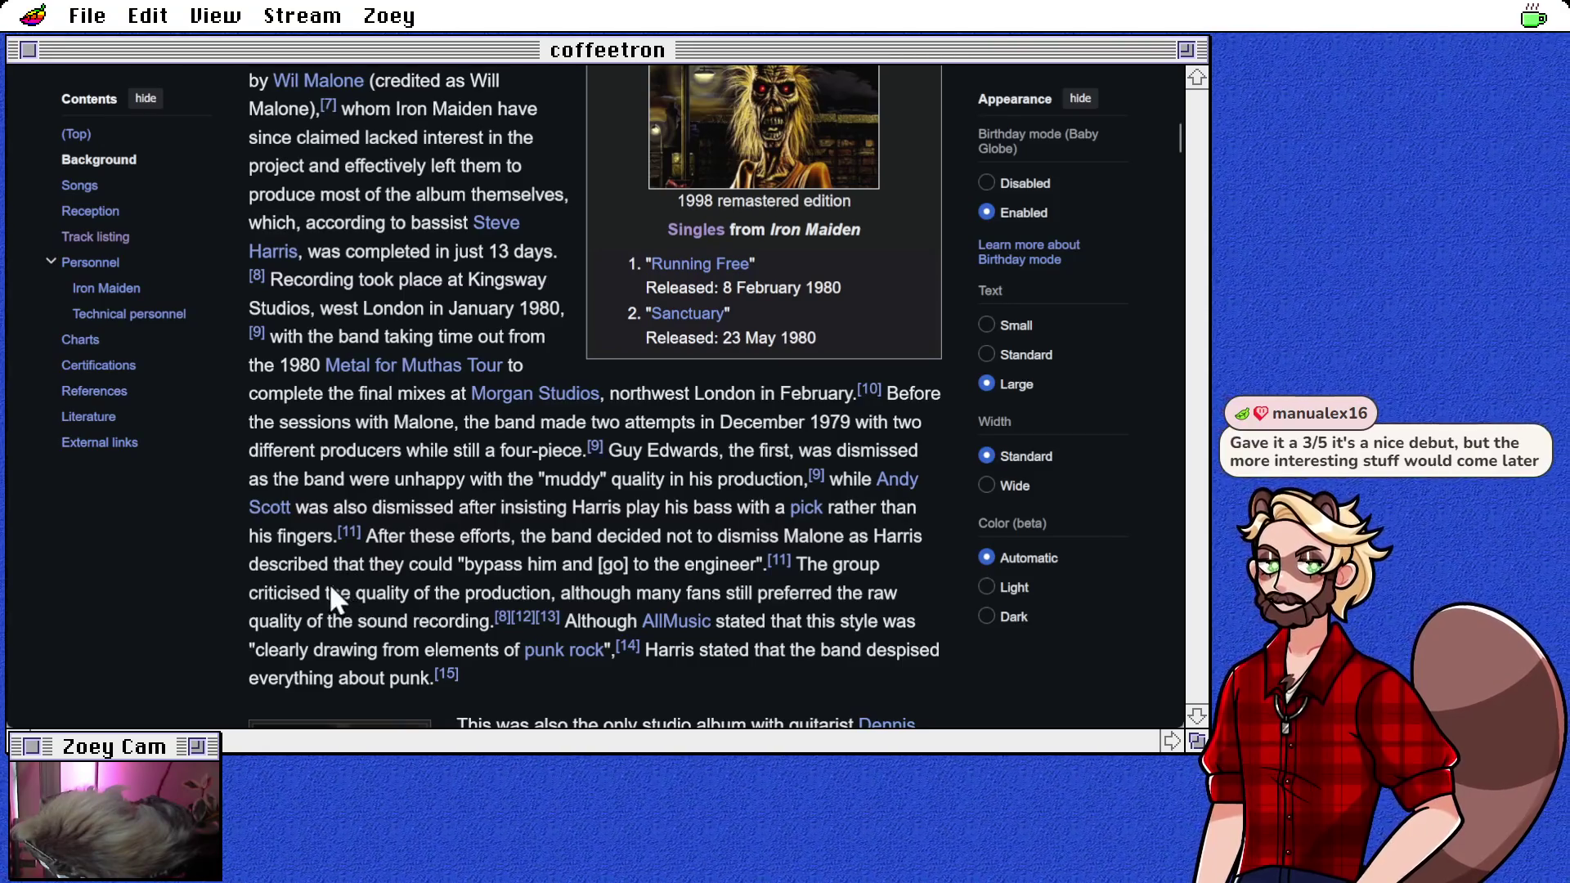
scroll(312, 583, "up", 3)
scroll(415, 576, "up", 1)
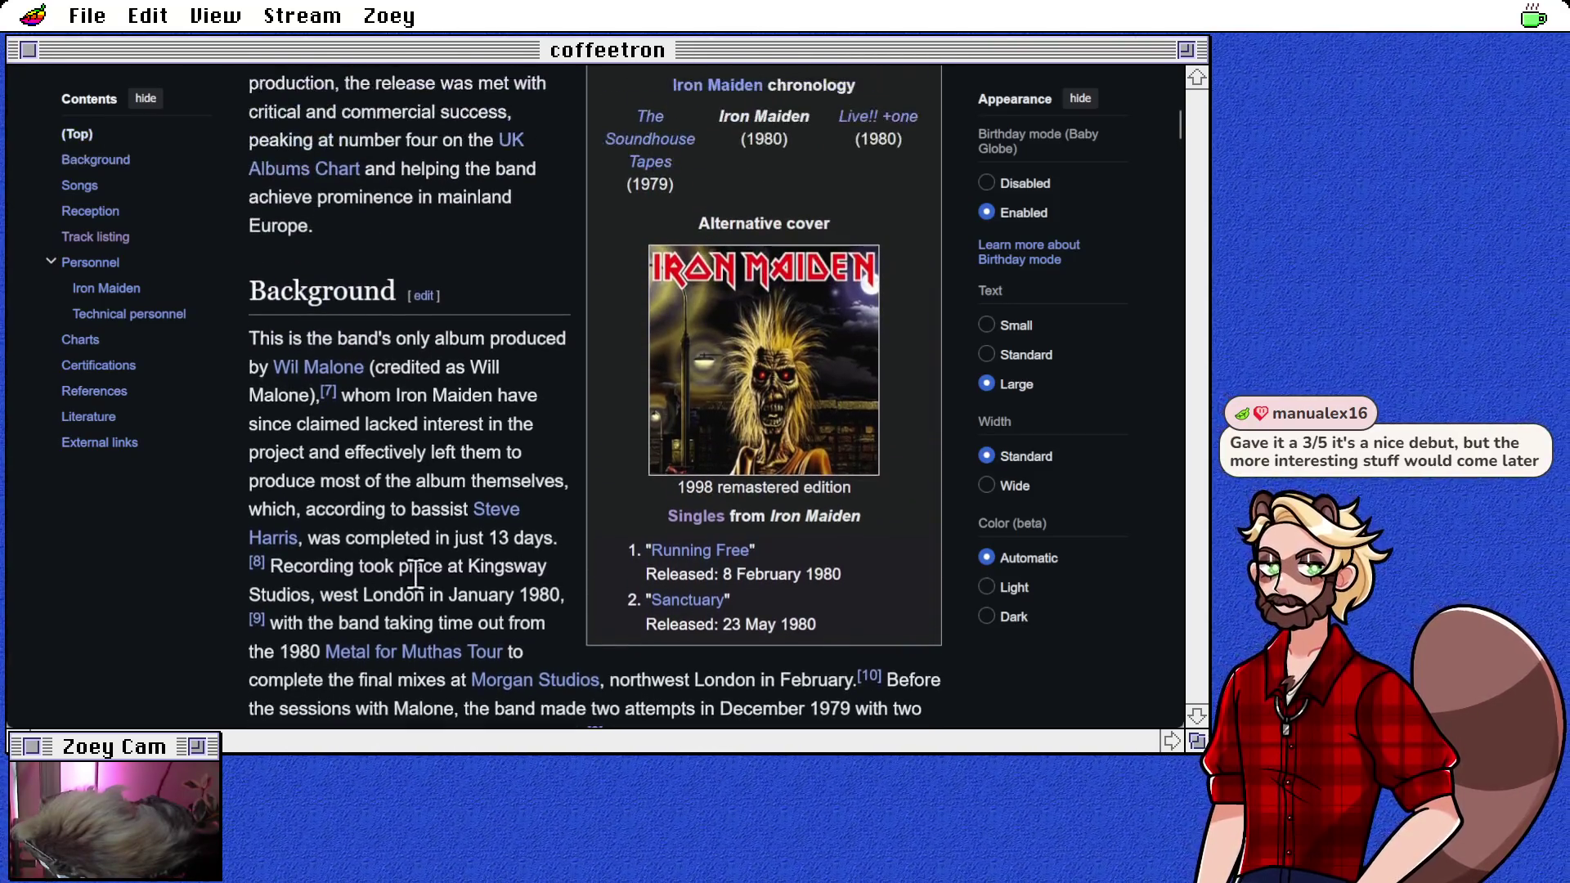
scroll(416, 575, "up", 1)
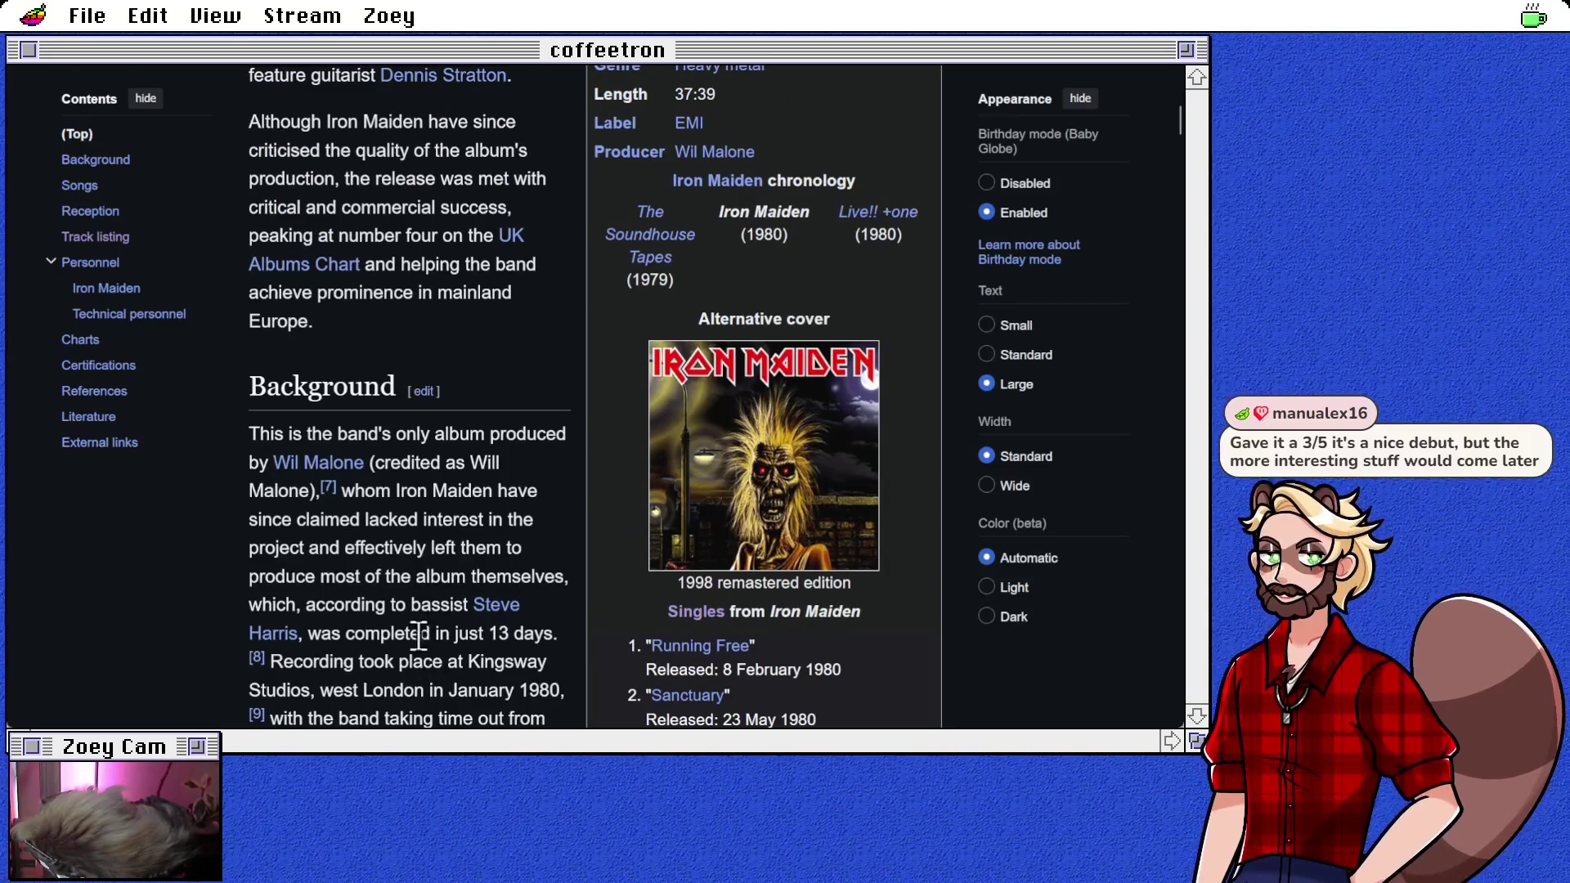
scroll(415, 620, "up", 2)
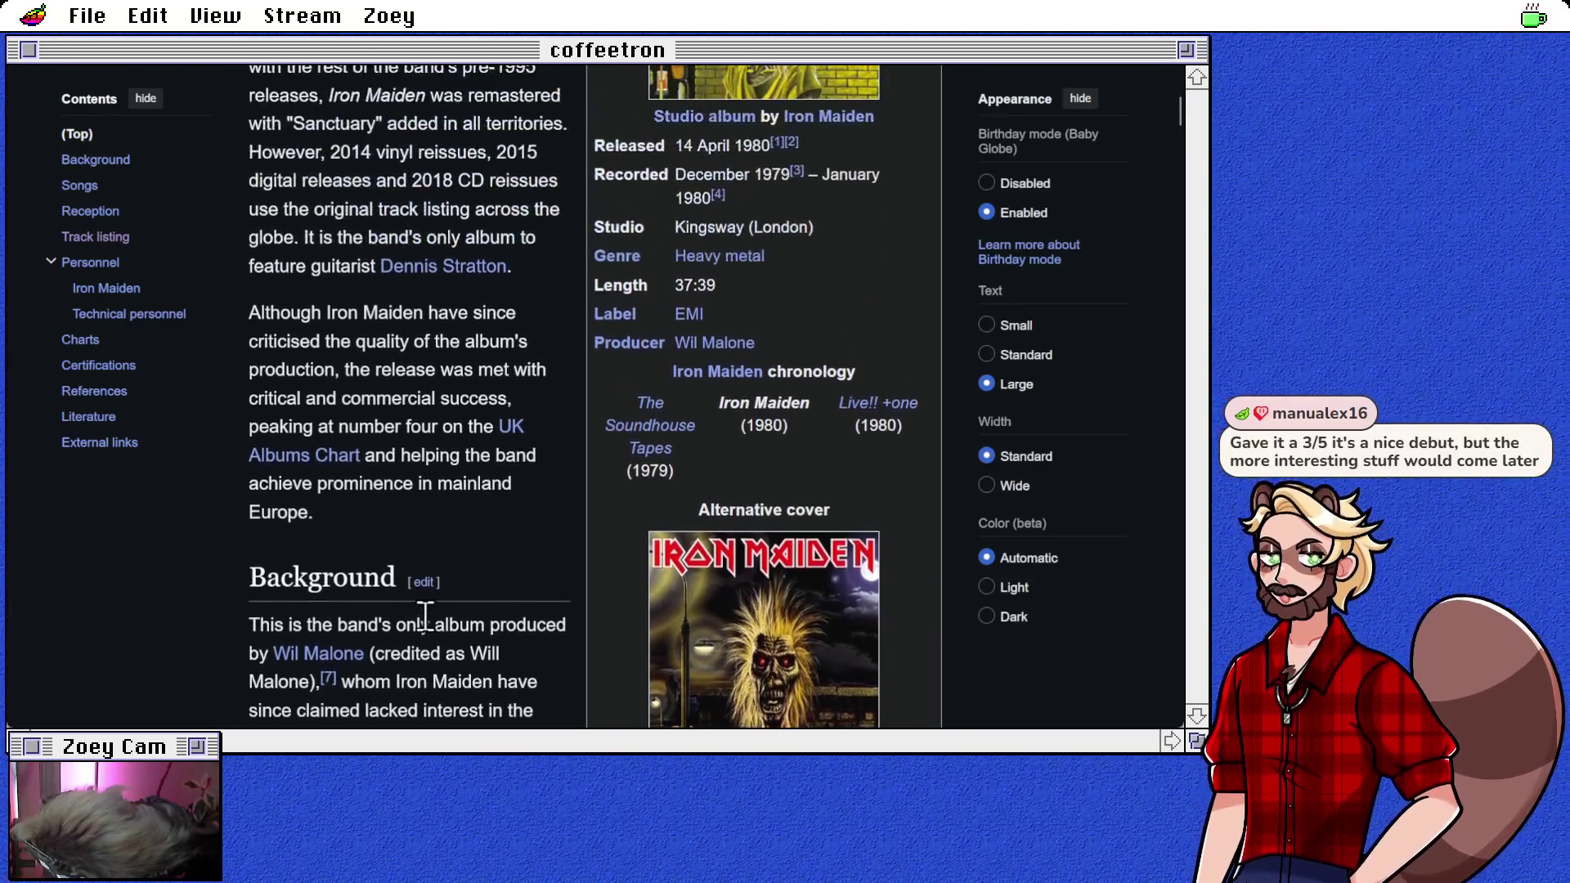
scroll(423, 615, "up", 2)
scroll(417, 523, "up", 1)
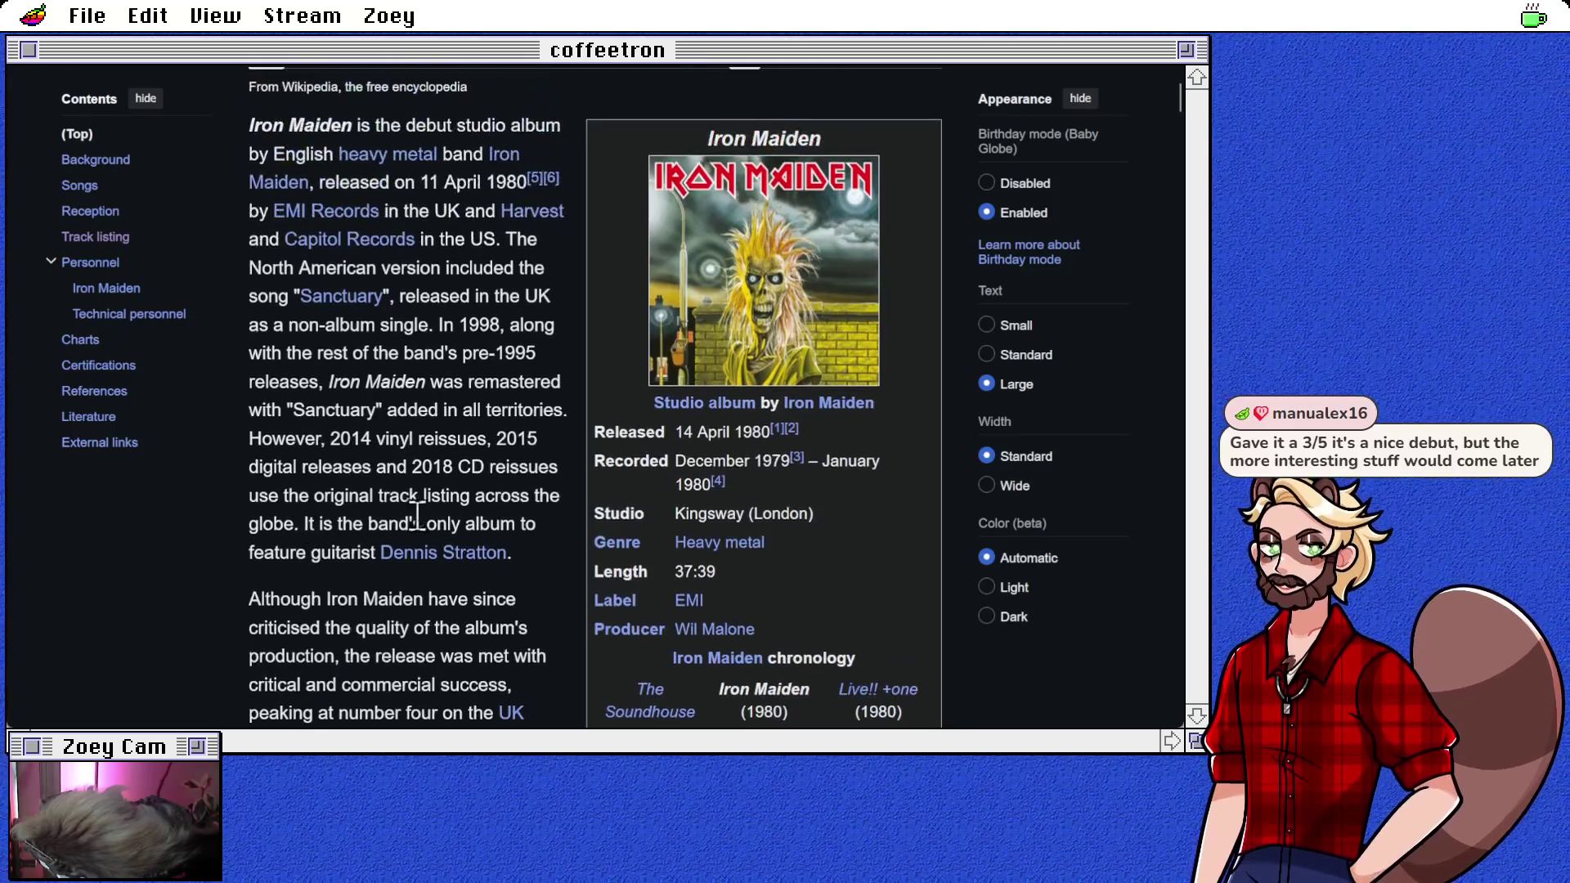
scroll(417, 515, "up", 1)
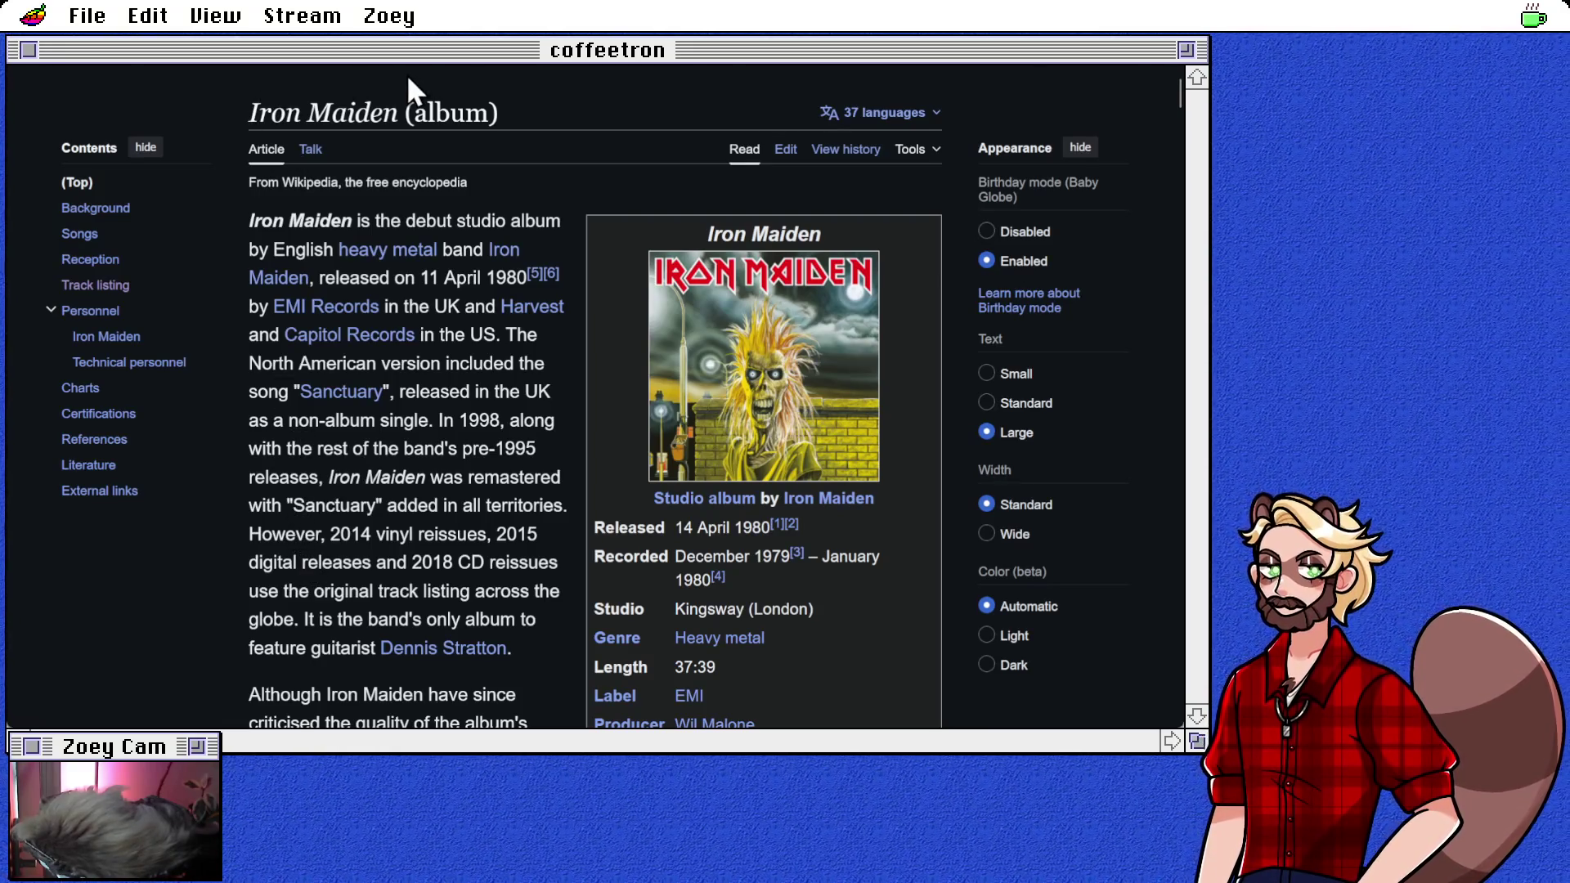
key("ctrl+w")
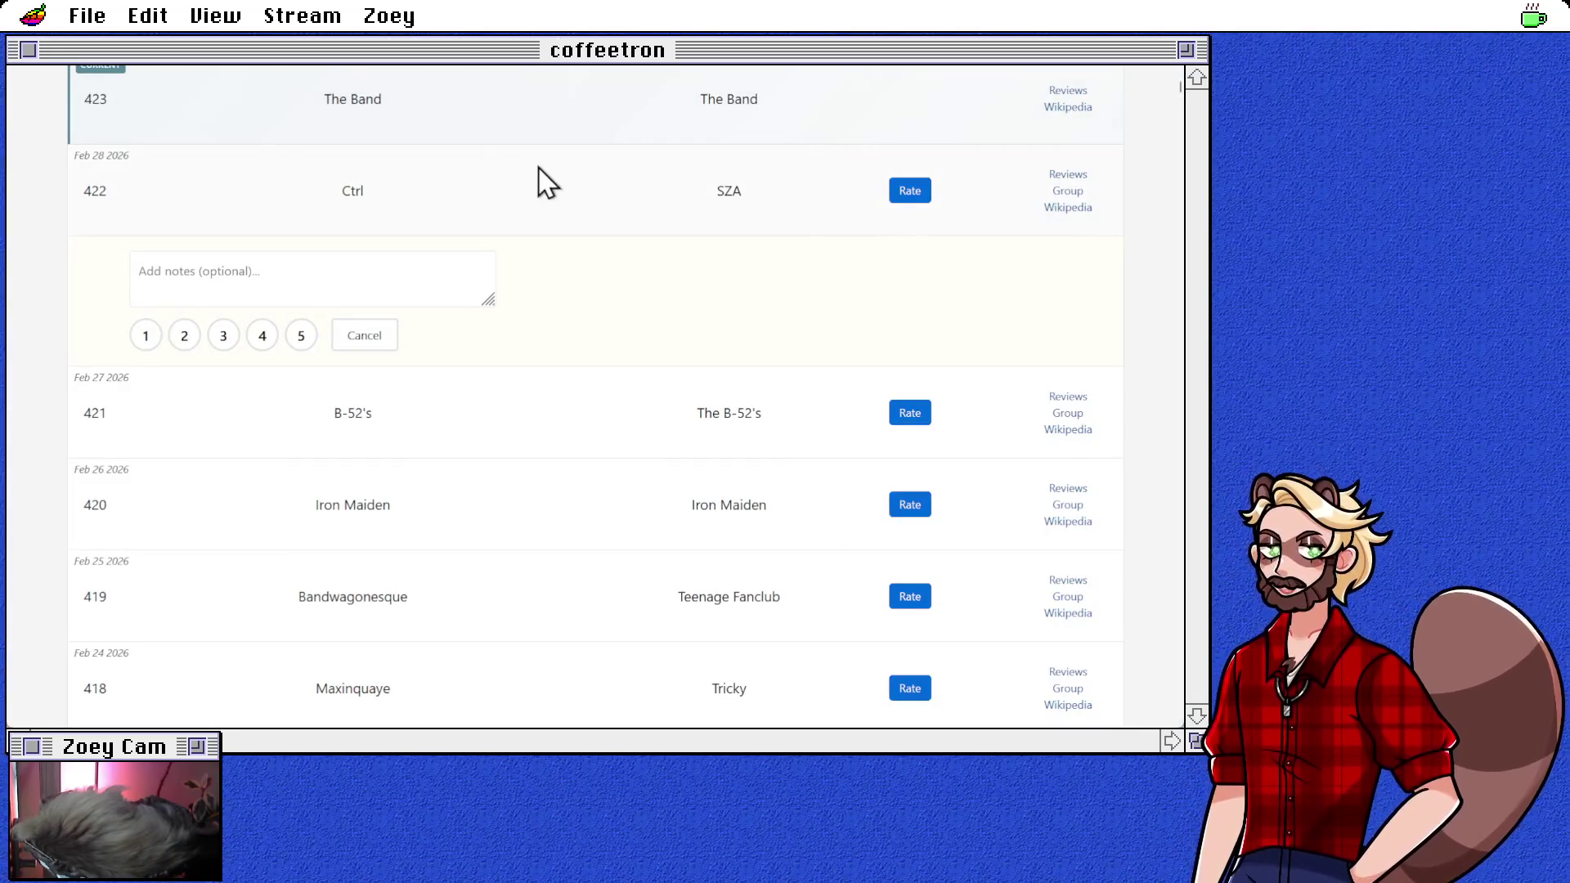
scroll(565, 505, "up", 1)
scroll(567, 525, "down", 1)
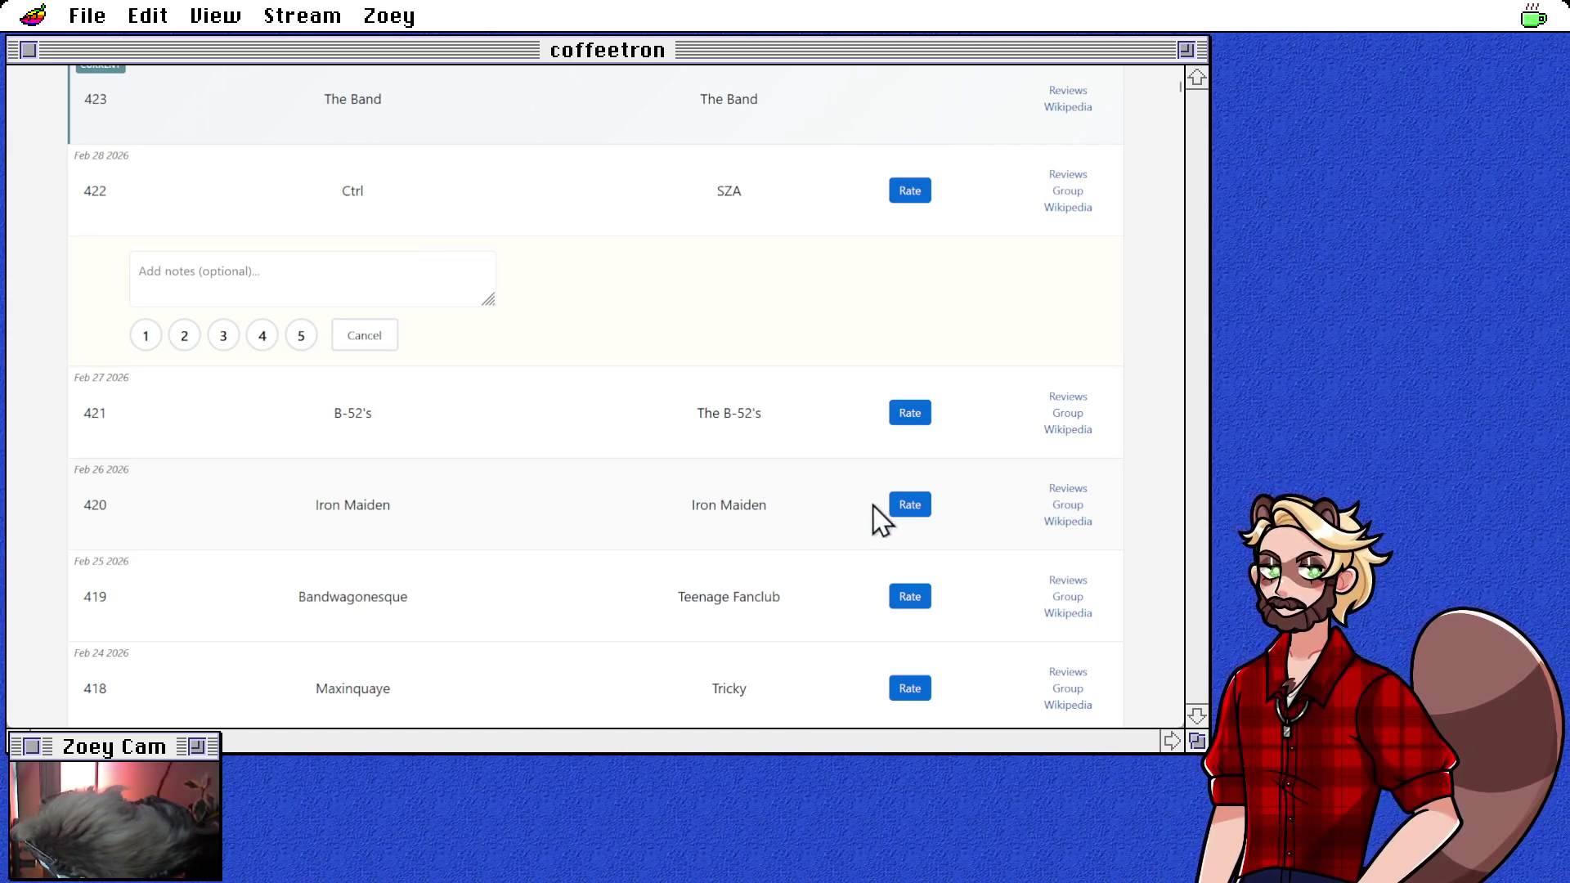
left_click(904, 507)
Step: Note 'pretty good but not as distinctive as other heavy metal on this list' and rate Iron Maiden 3
left_click(271, 365)
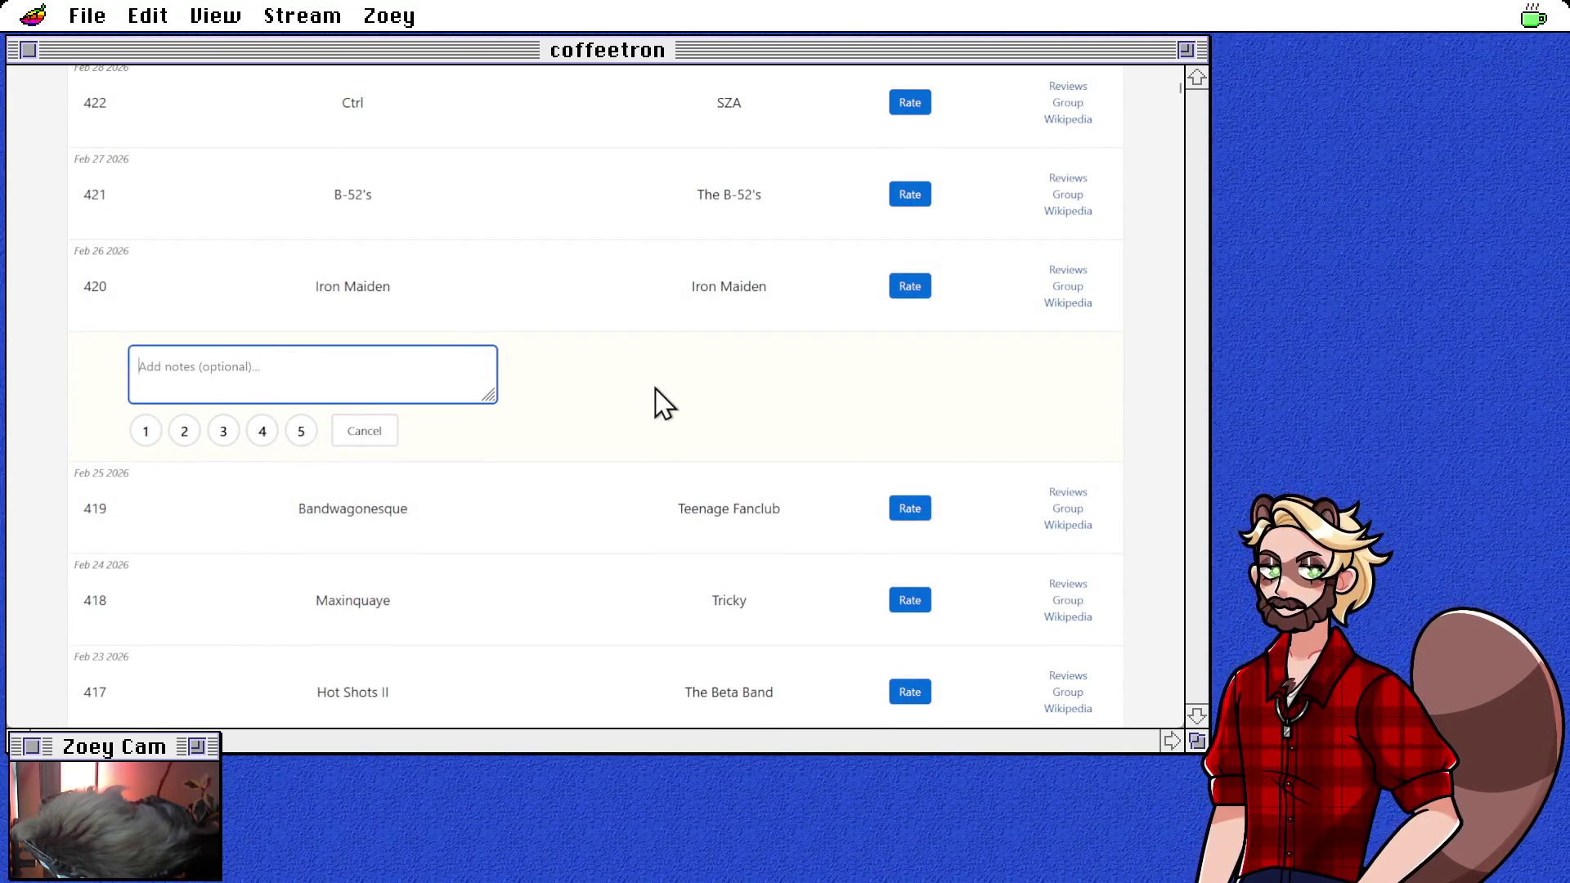
type("pretty good but")
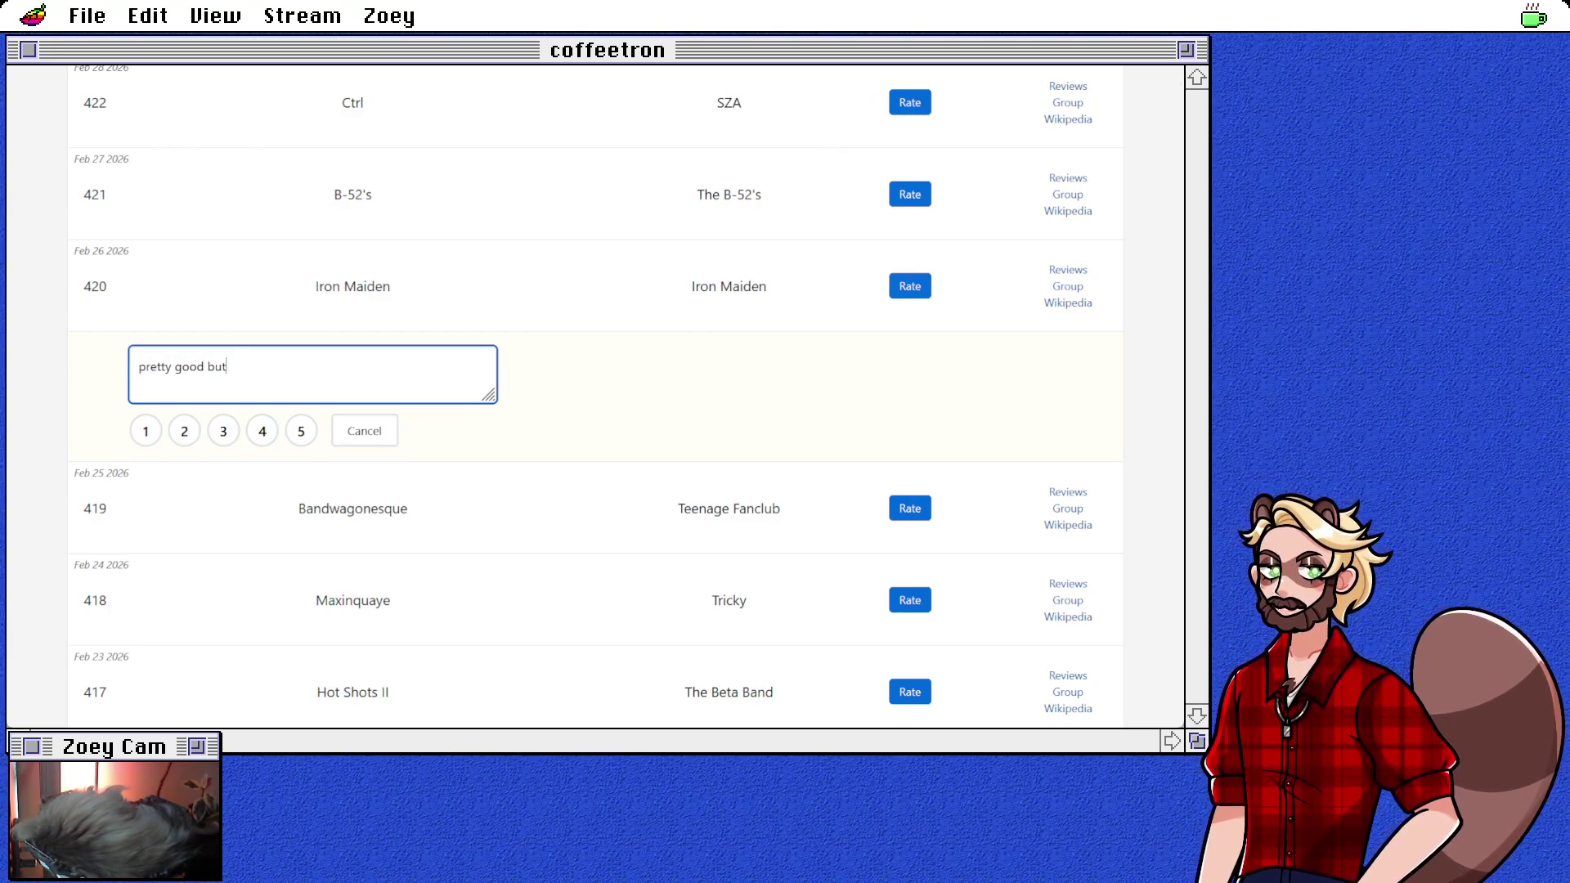
type(" not ")
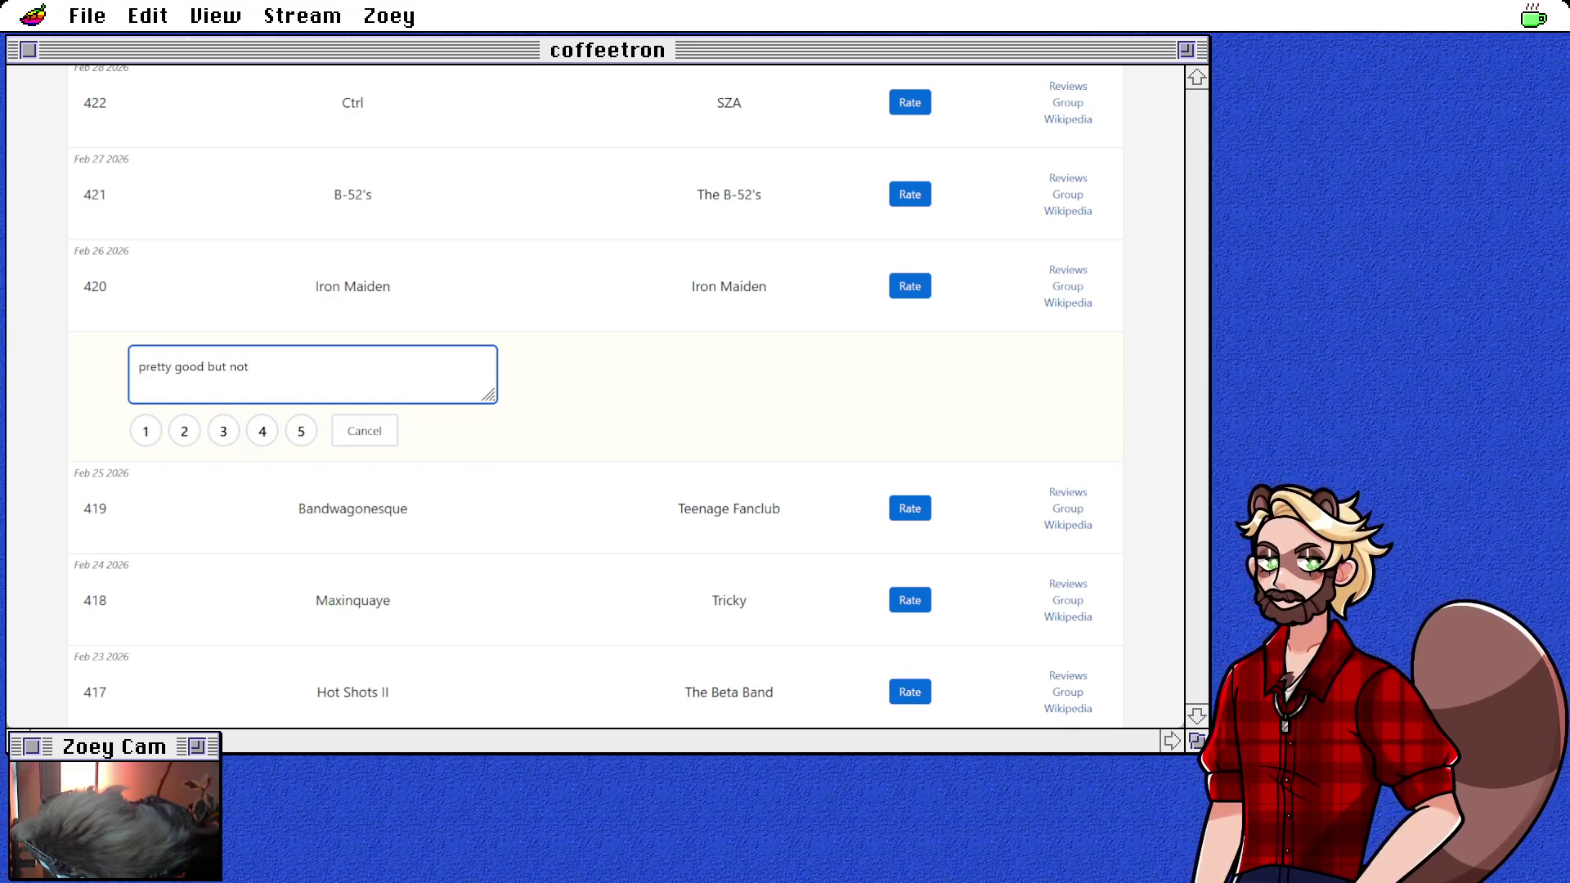
type("that impres")
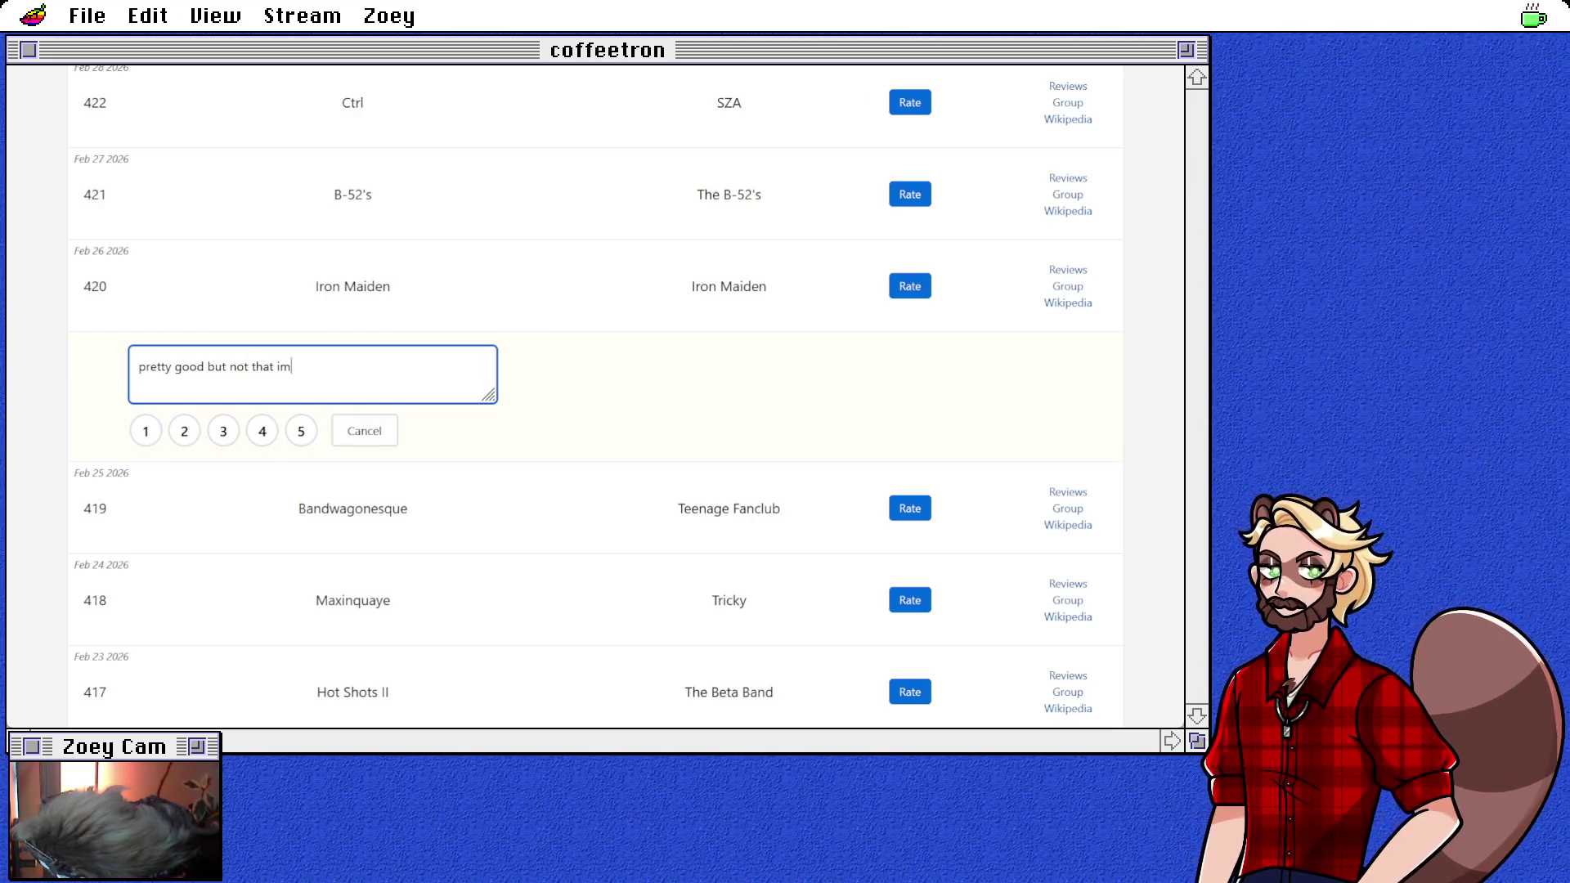
key("BackSpace")
key("BackSpace")
key("BackSpace")
type("as")
type("s")
key("BackSpace")
key("BackSpace")
key("BackSpace")
type("di")
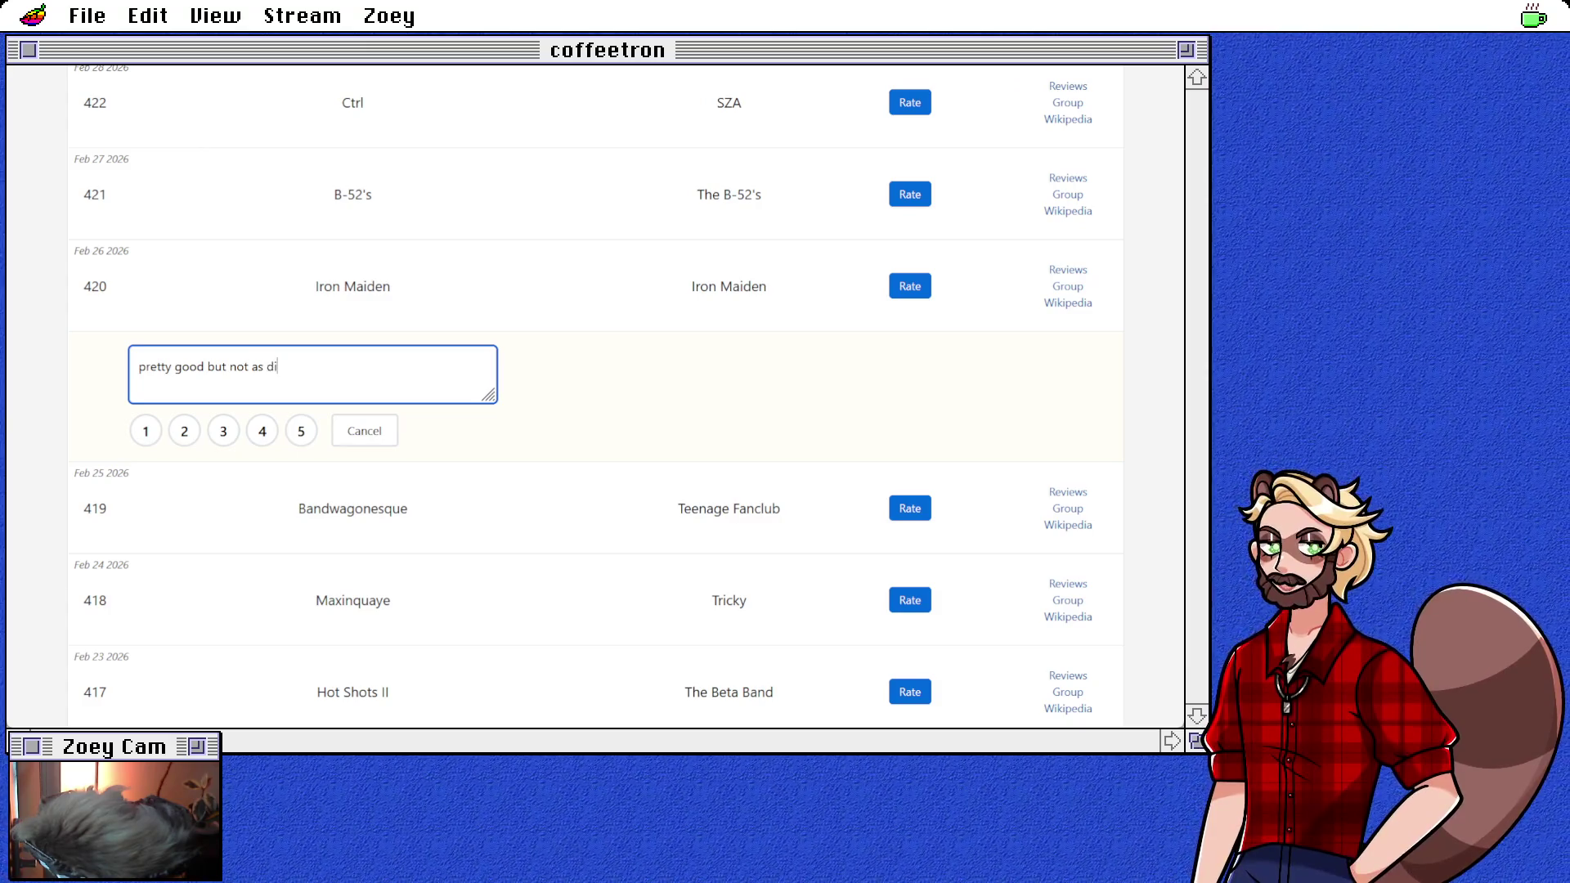
type("stintive")
key("BackSpace")
key("BackSpace")
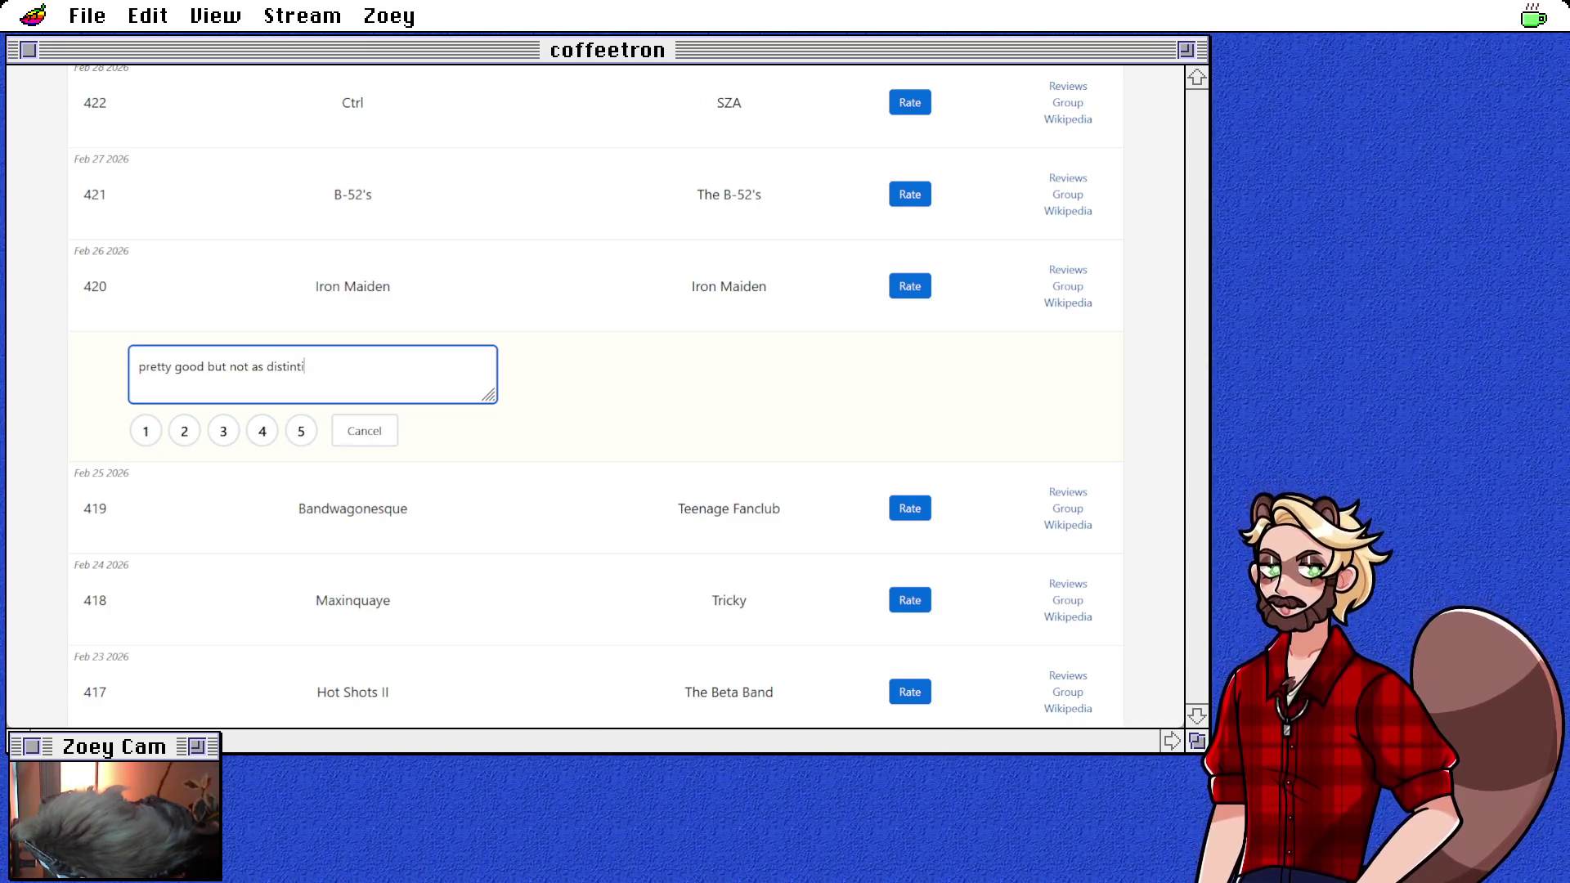
type("v")
key("BackSpace")
key("BackSpace")
key("BackSpace")
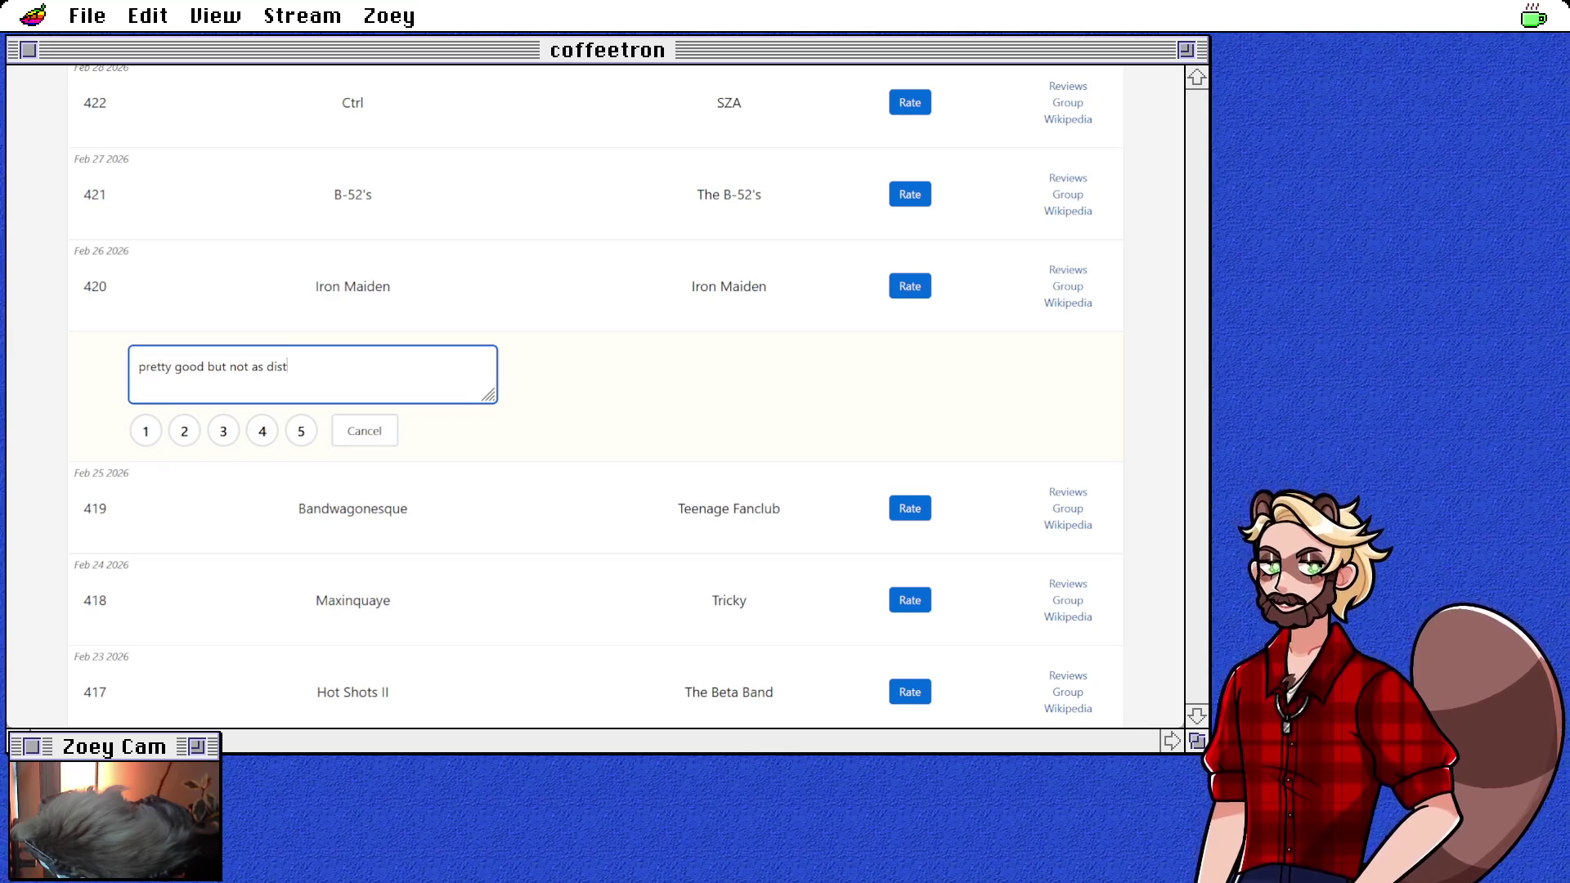
type("tinctive as ")
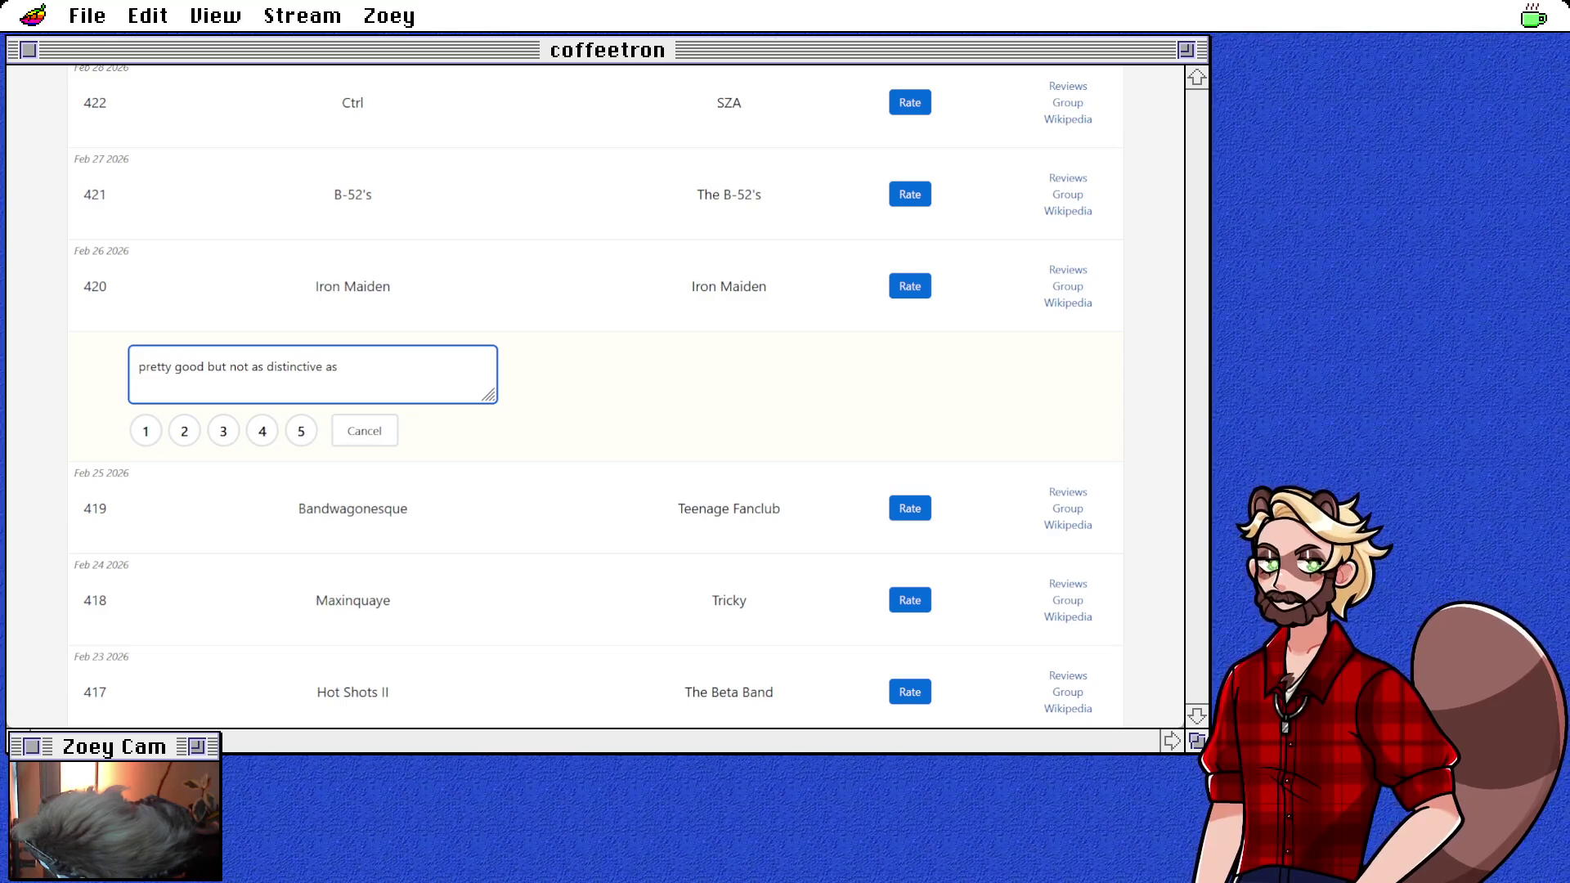
type("lik")
key("BackSpace")
key("BackSpace")
key("BackSpace")
type("other he")
type("avy meal ")
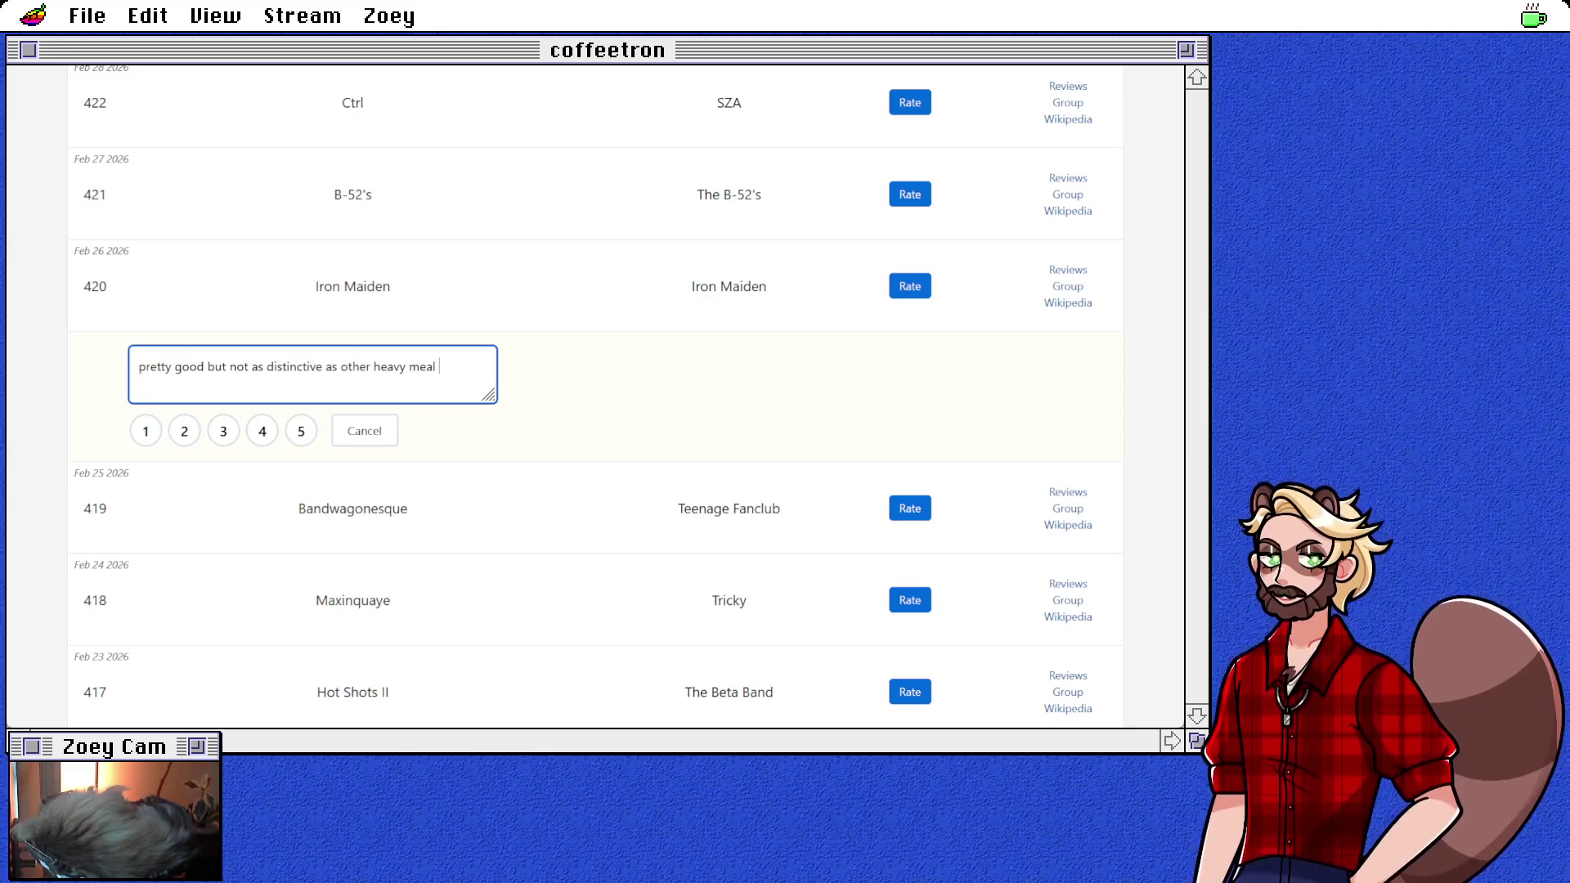
key("BackSpace")
key("BackSpace")
key("BackSpace")
type("tal on this list")
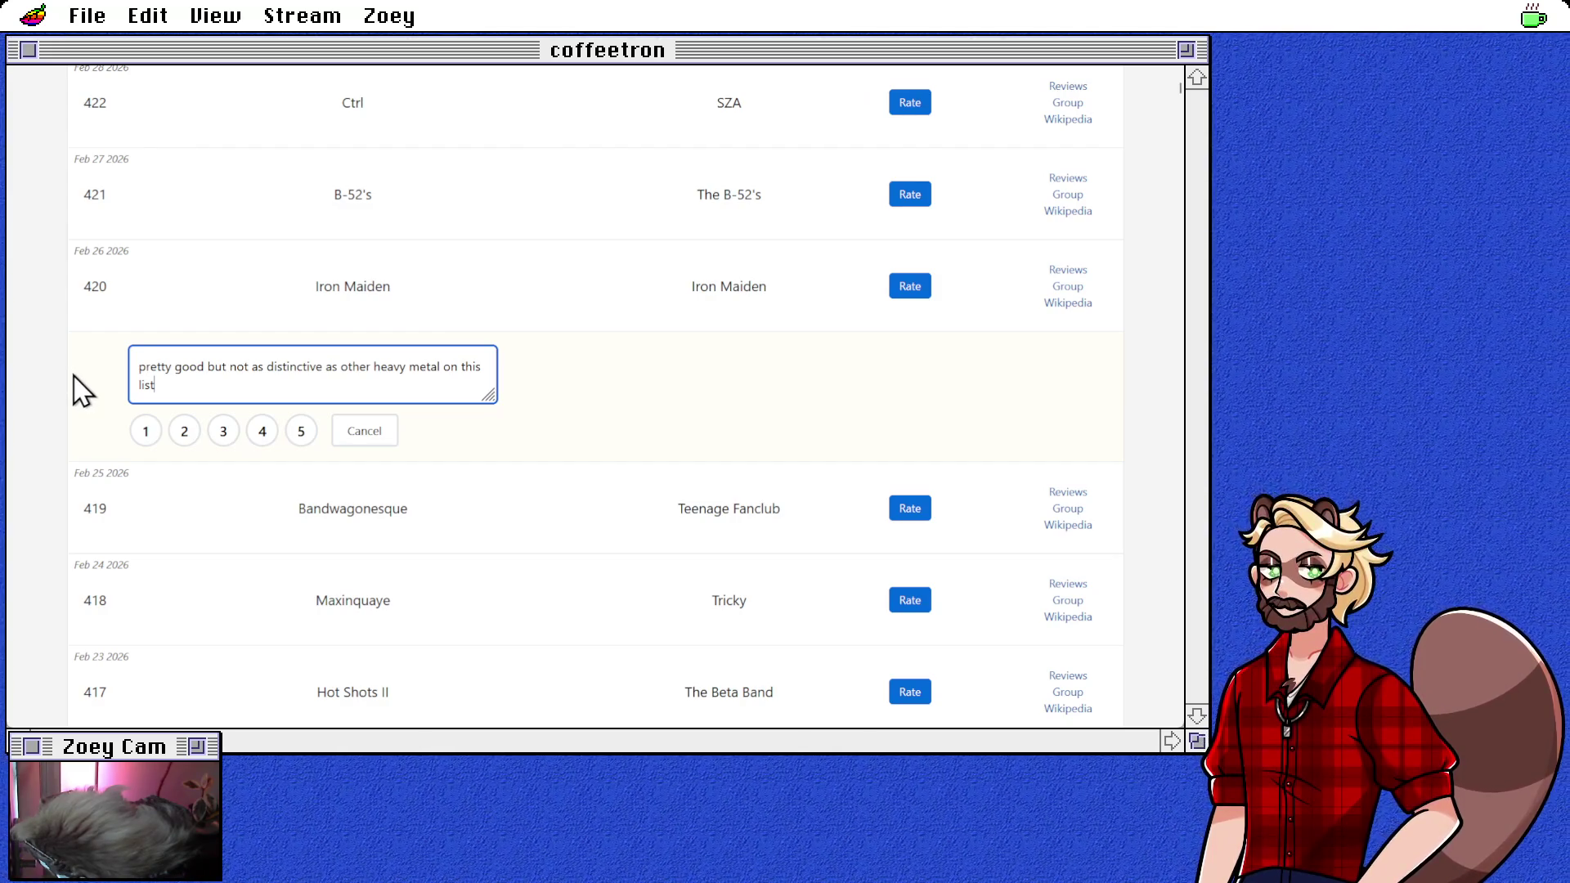
left_click(229, 431)
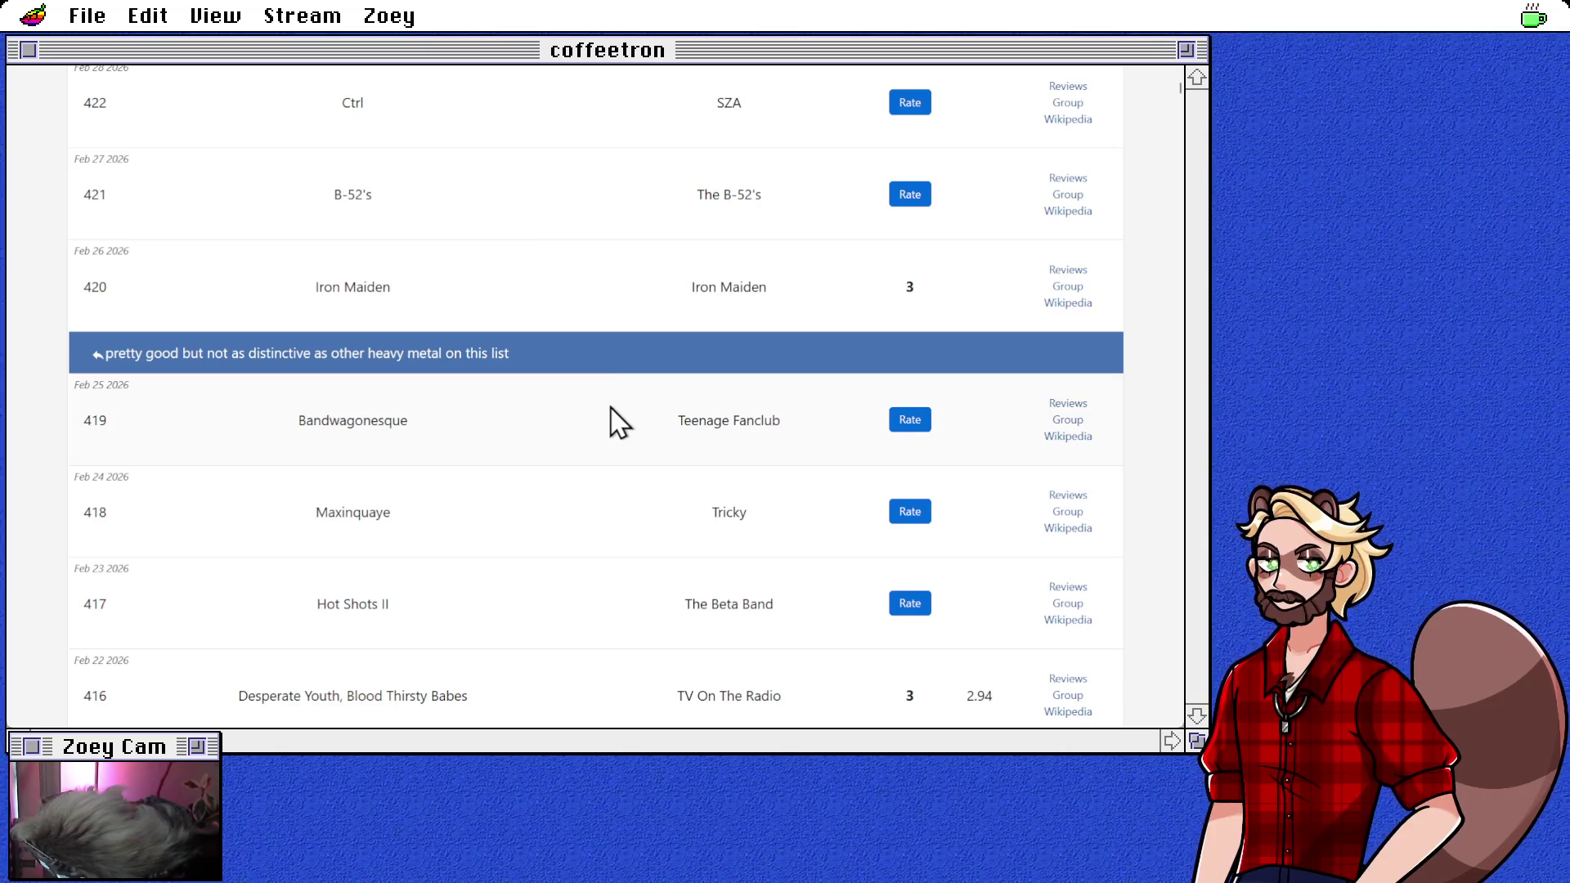
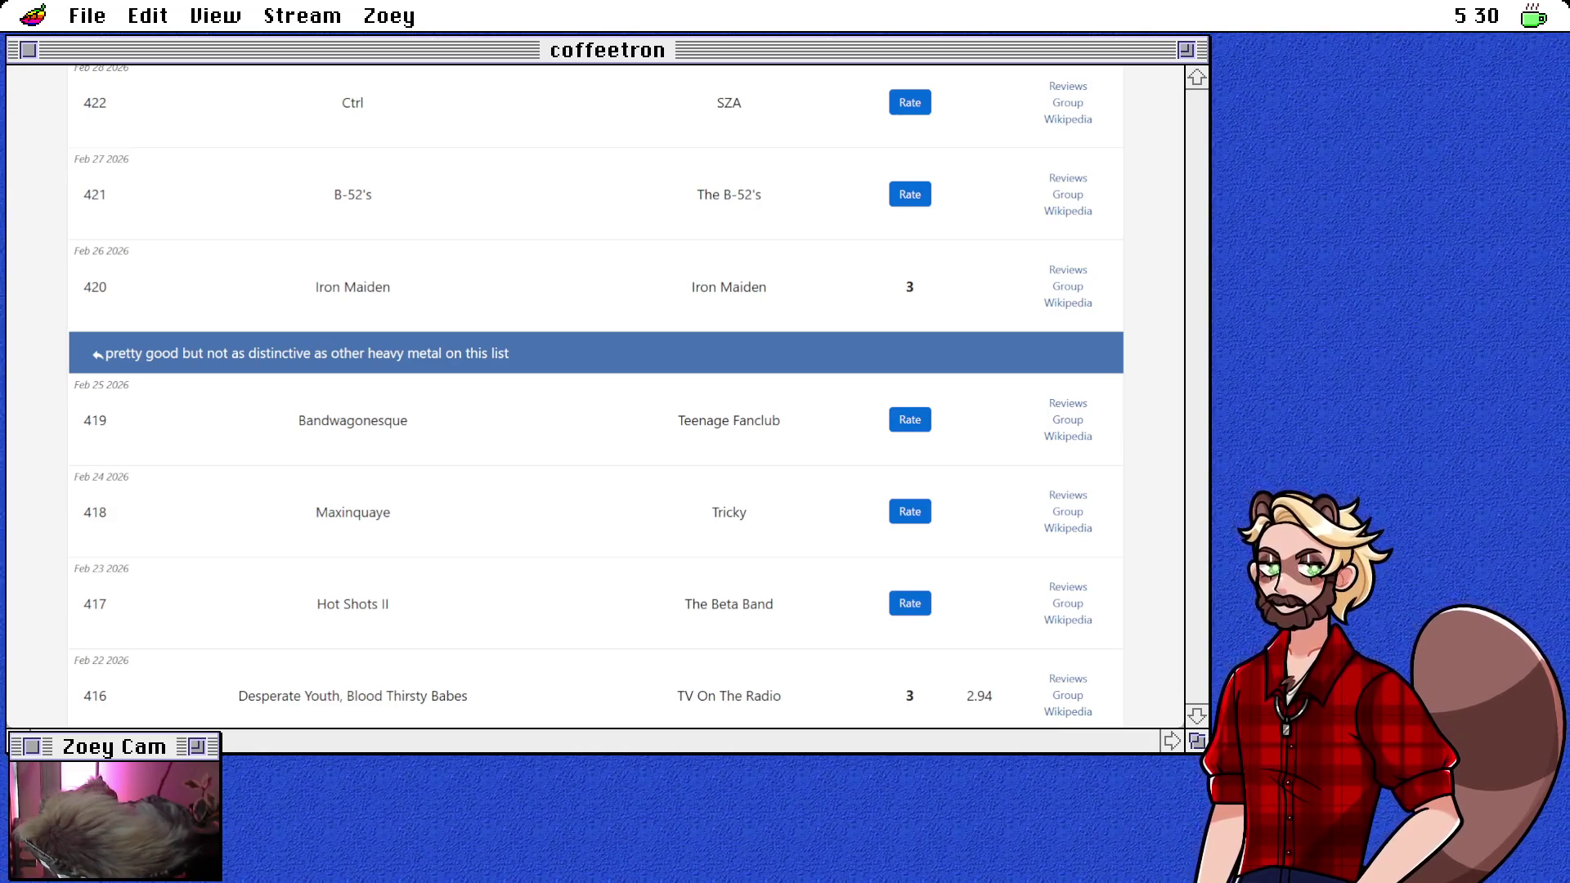
Step: Switch from the album list browser back to the Godot editor showing fly_game.gd
key("alt+Tab")
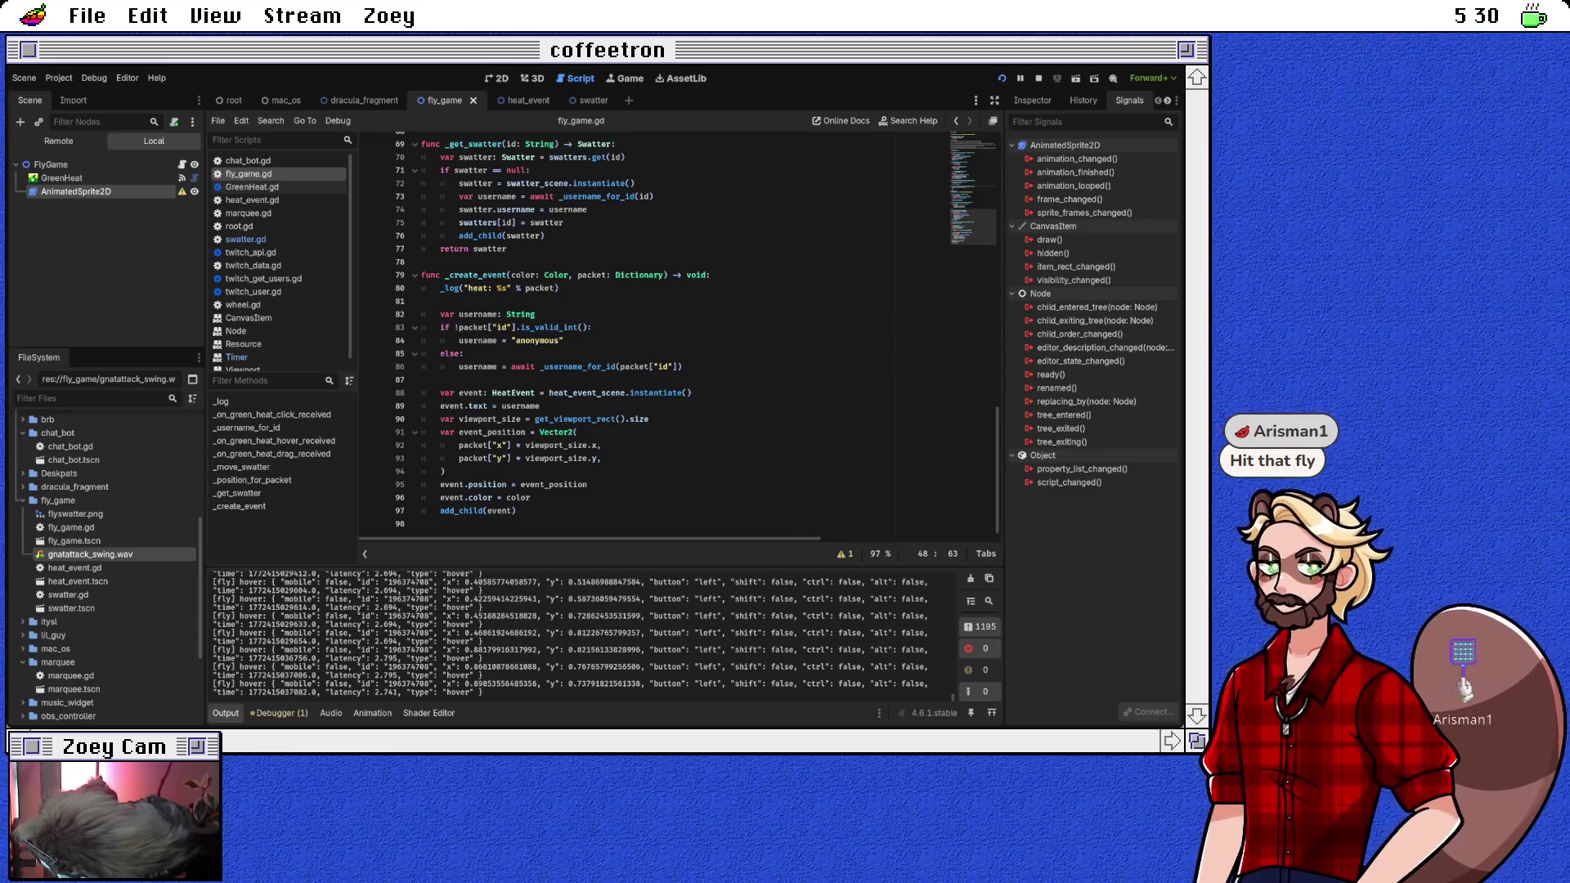
Step: Switch from Godot to Aseprite, where the flyswatter sprite is open
key("alt+Tab")
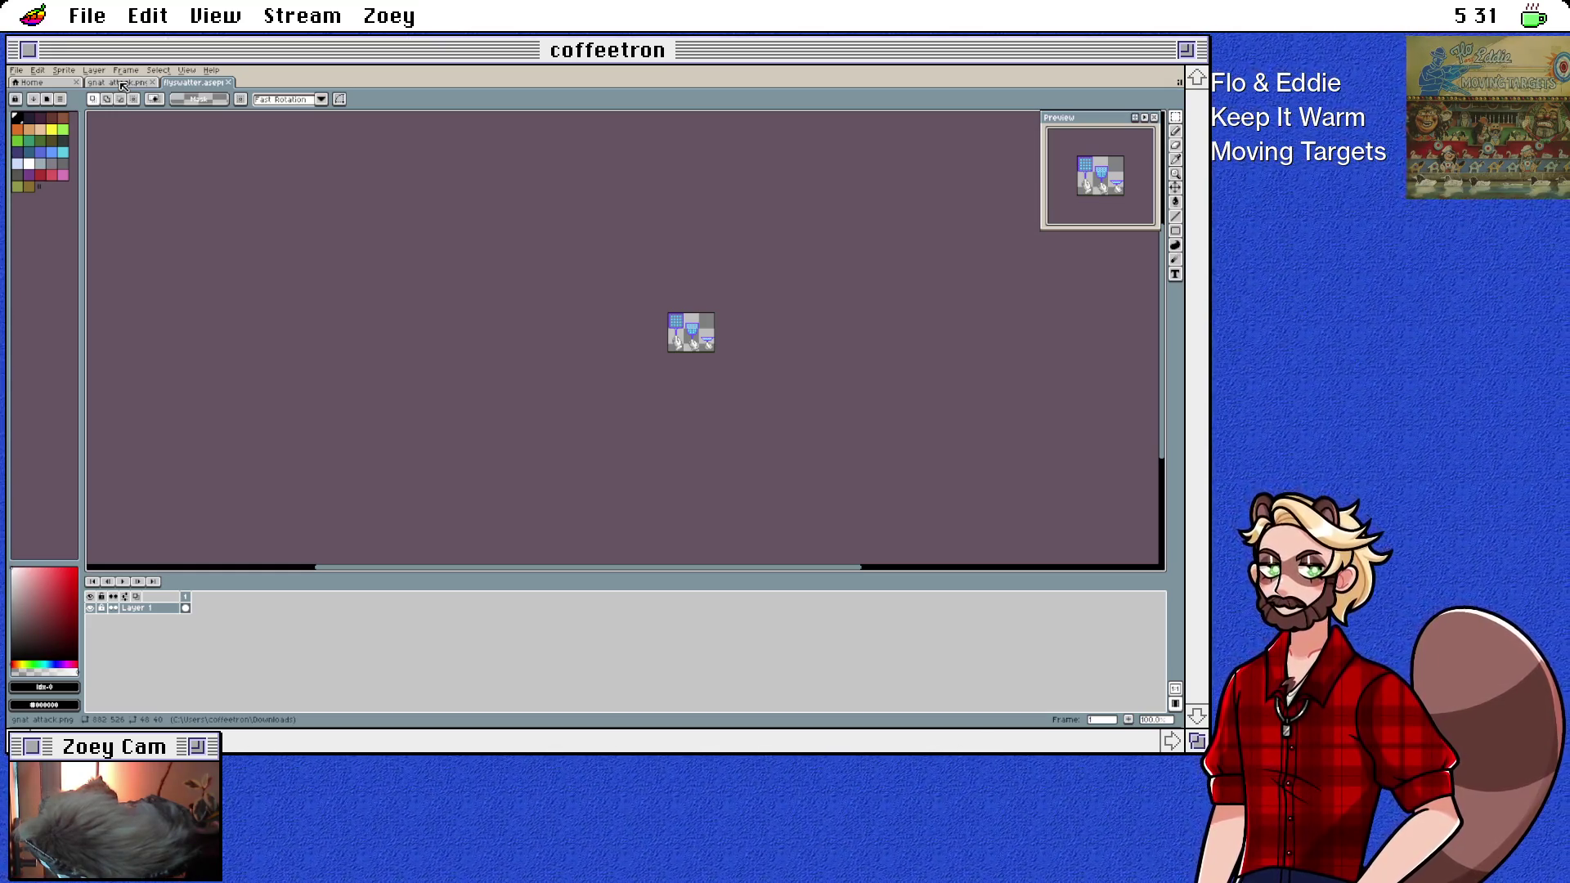
Step: Open wingup.png from Aseprite's Home page recent files list
left_click(25, 85)
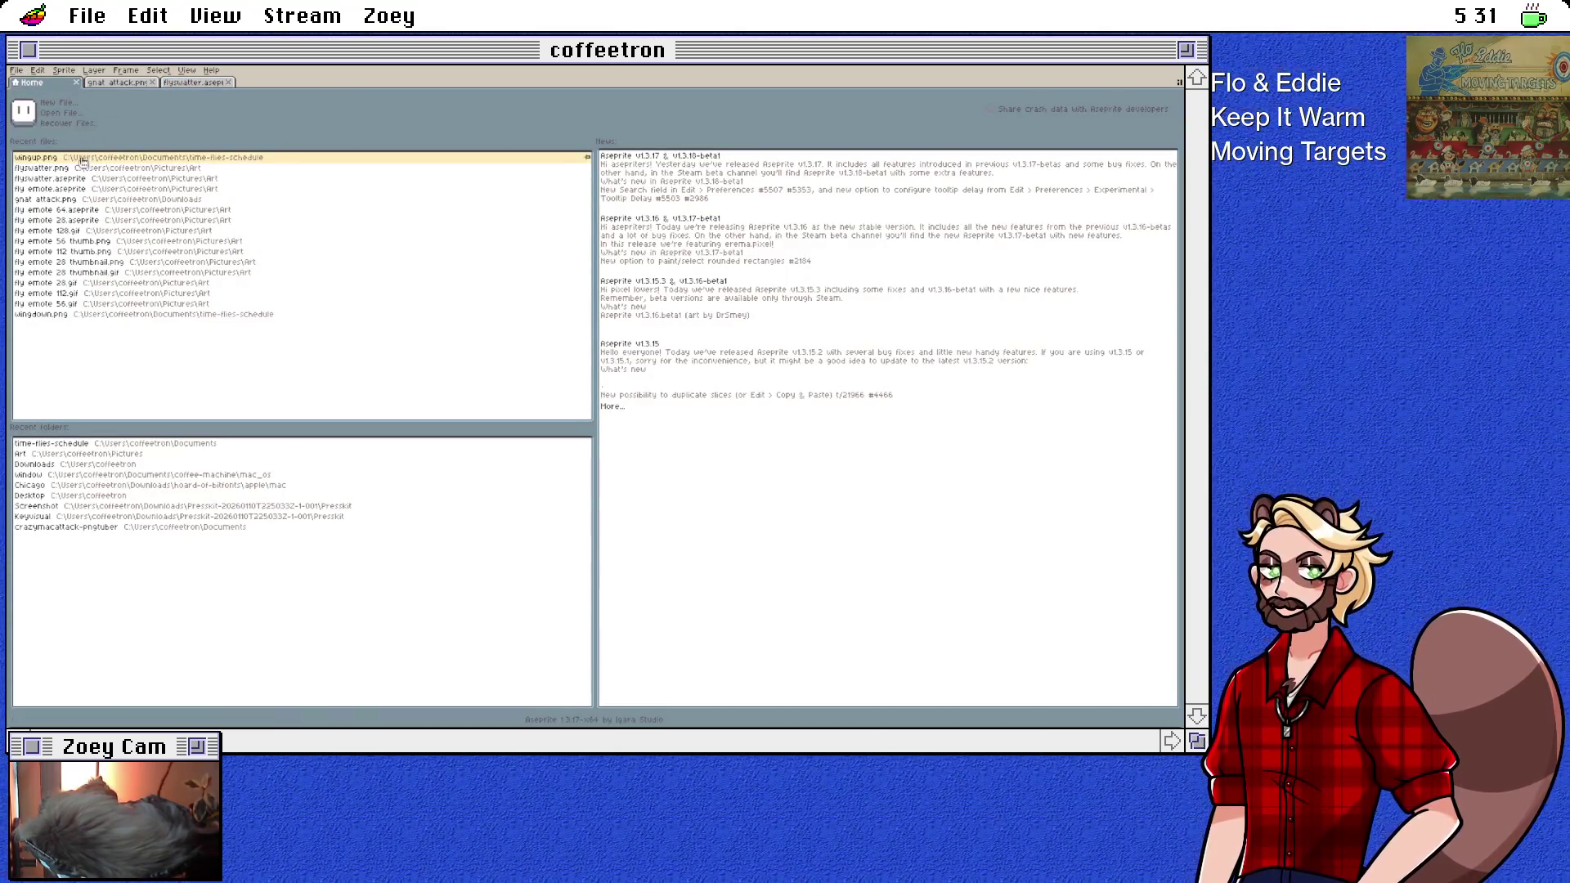
left_click(37, 157)
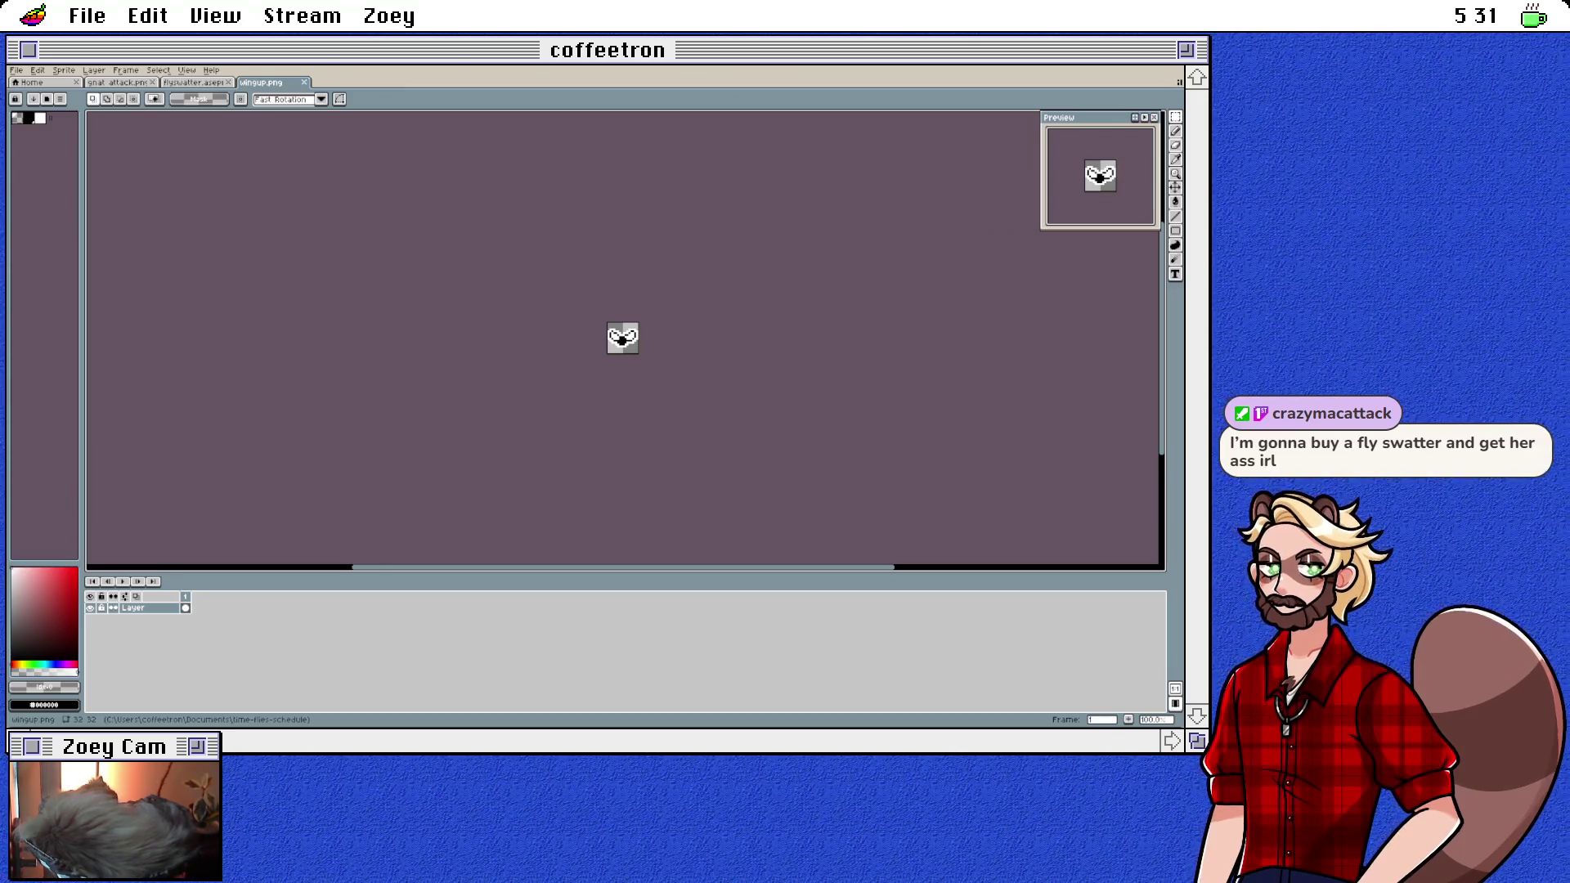
left_click(18, 71)
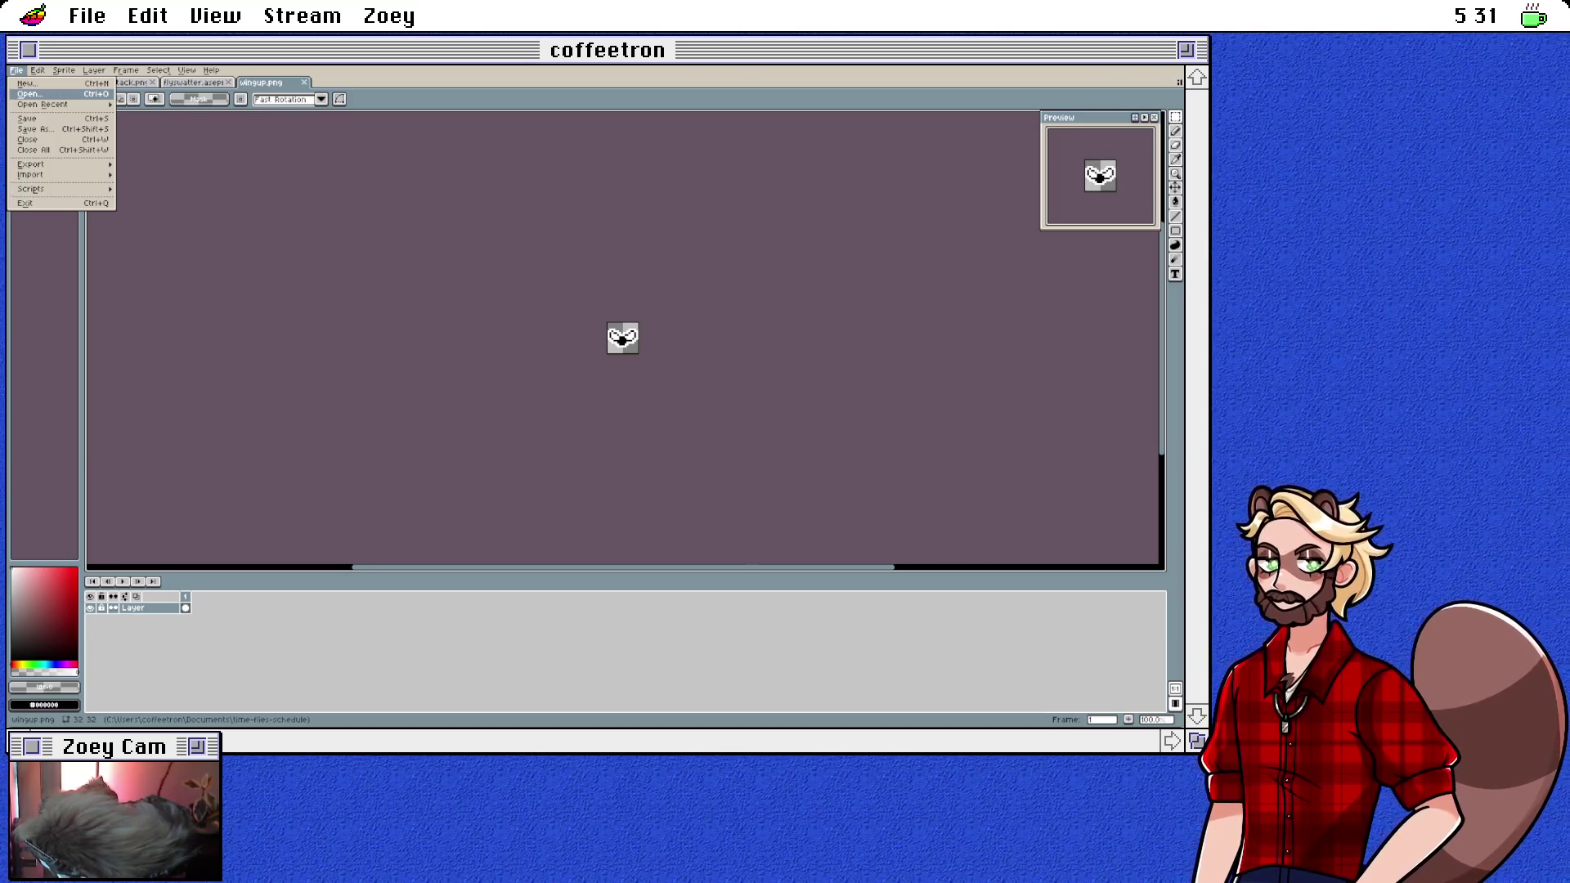
key("Escape")
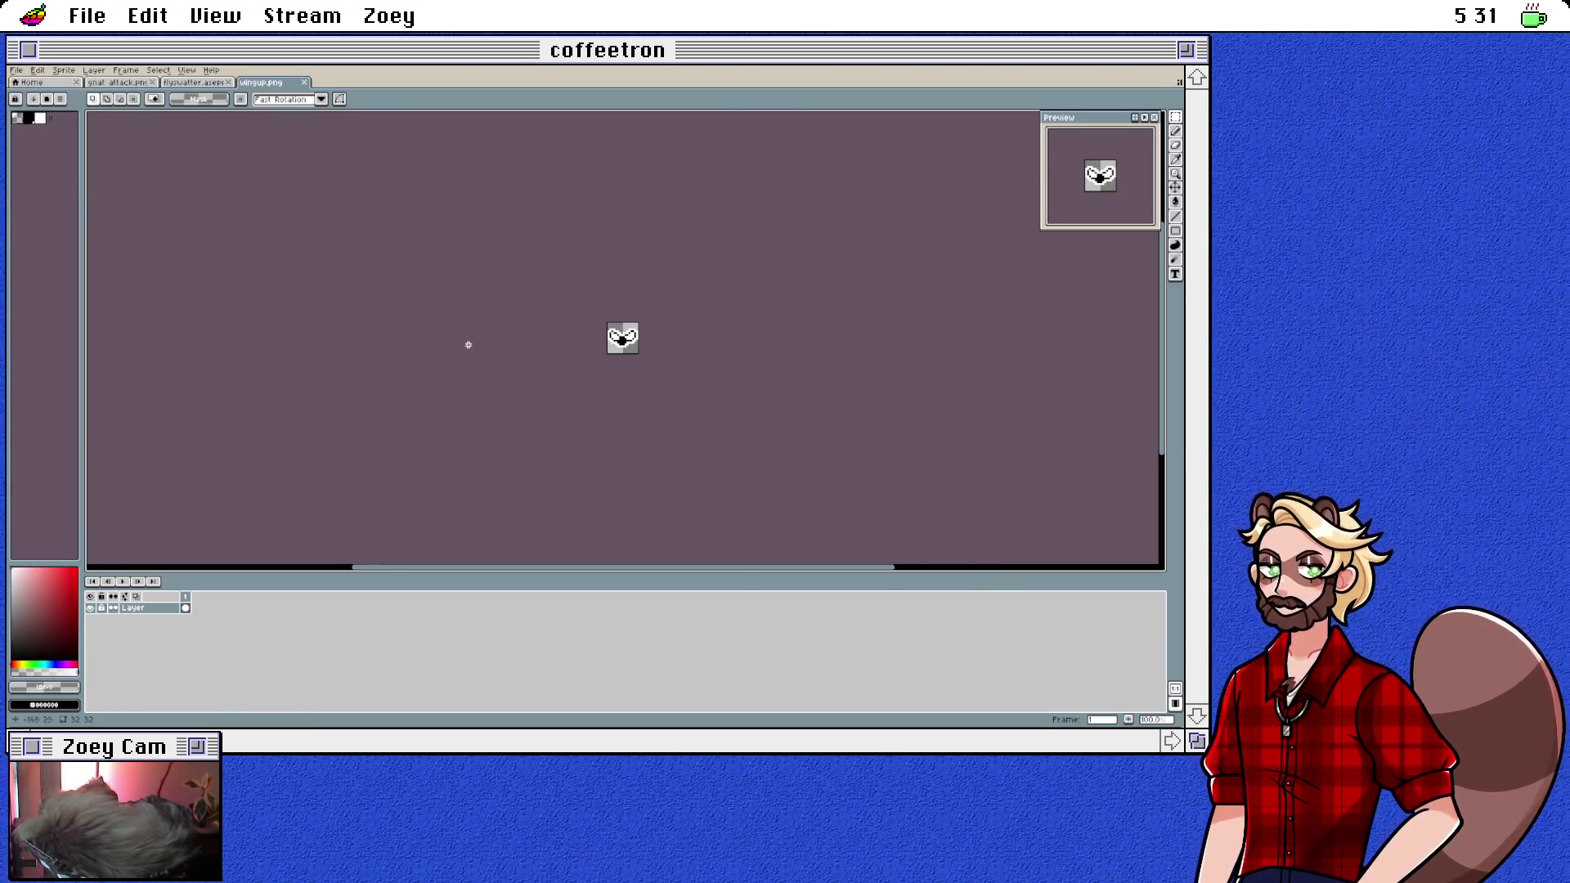
left_click(16, 71)
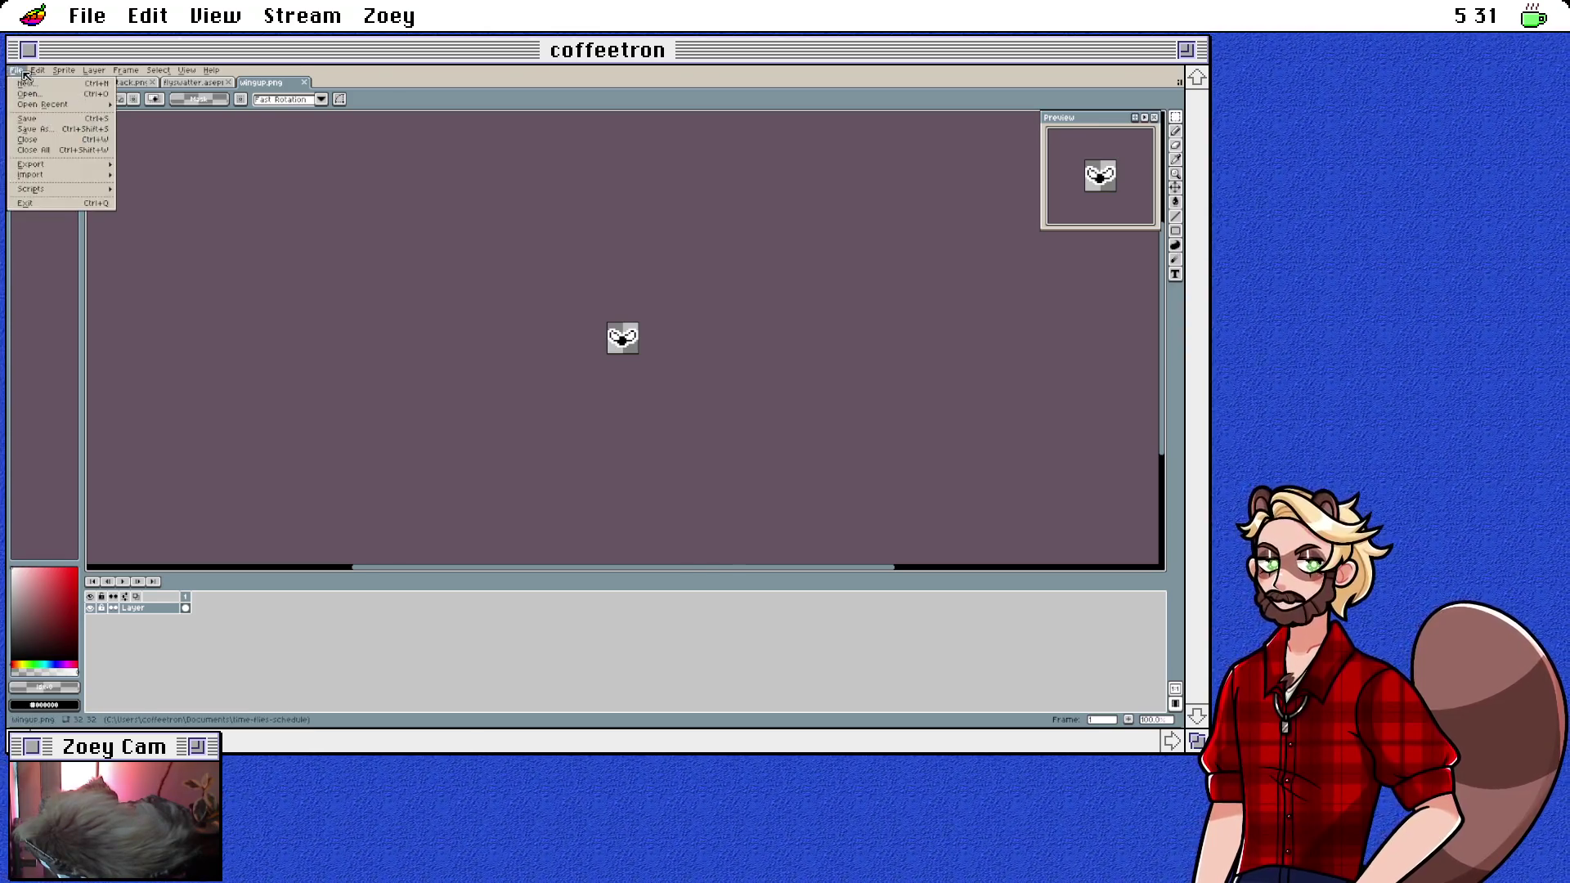
mouse_move(36, 106)
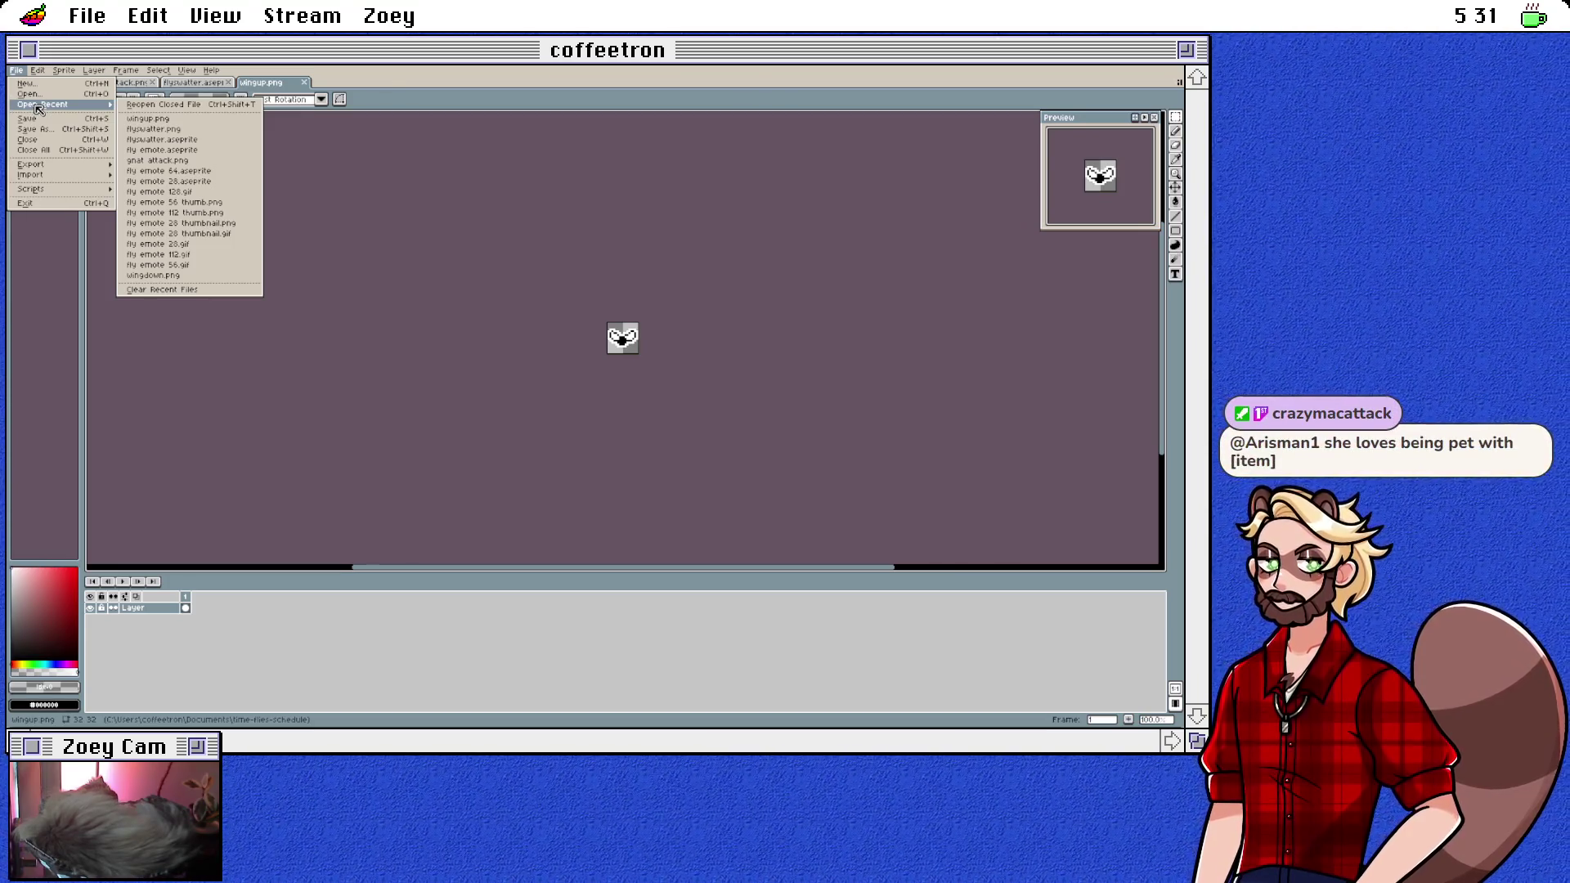
left_click(582, 233)
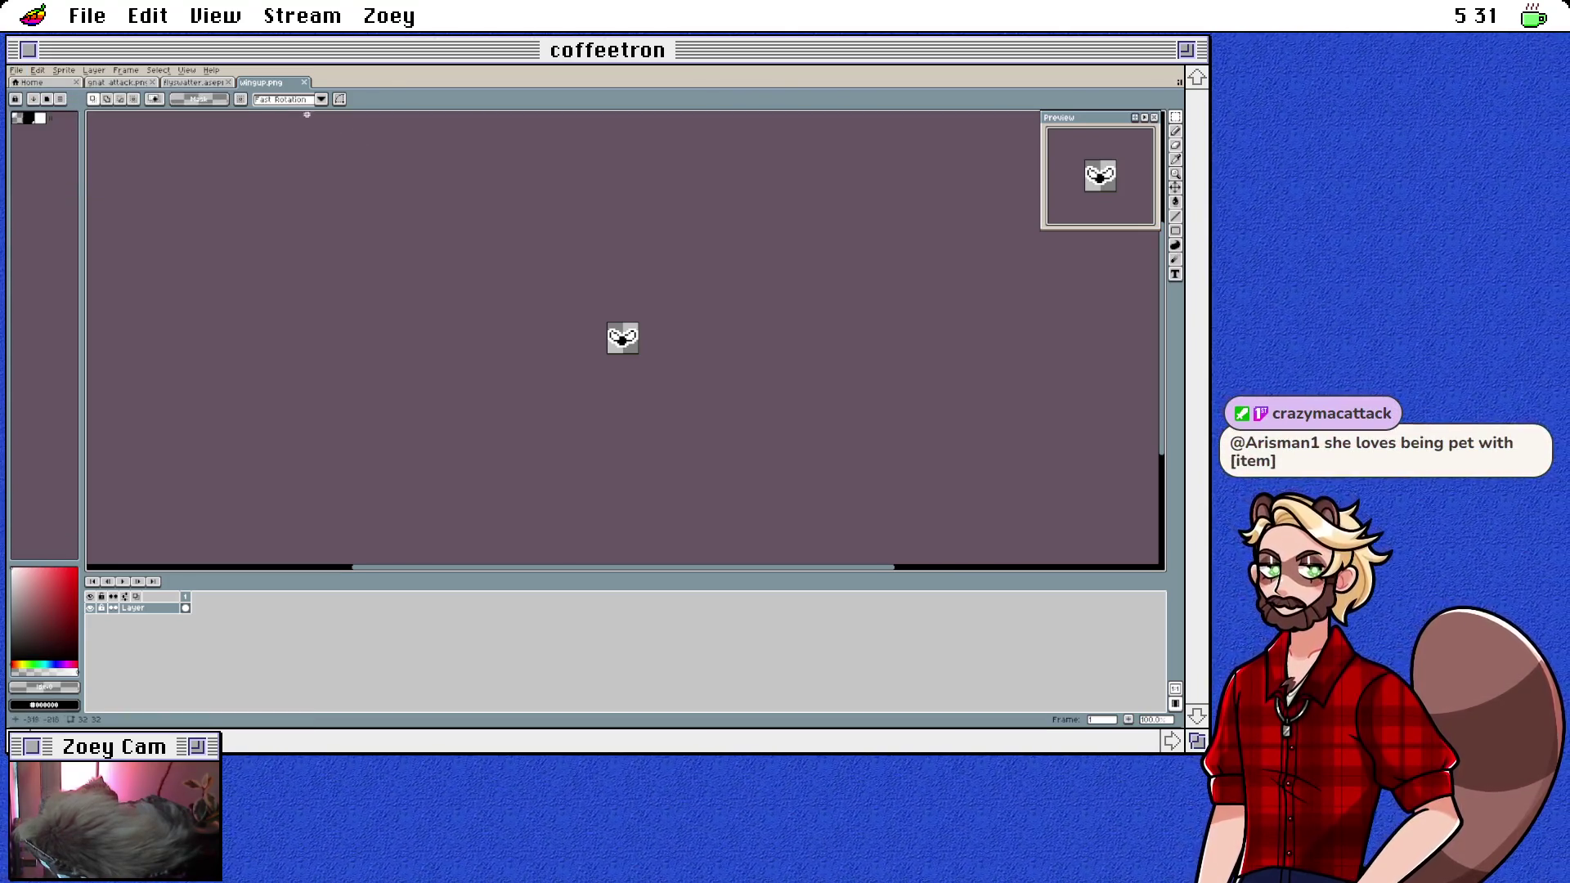
right_click(253, 88)
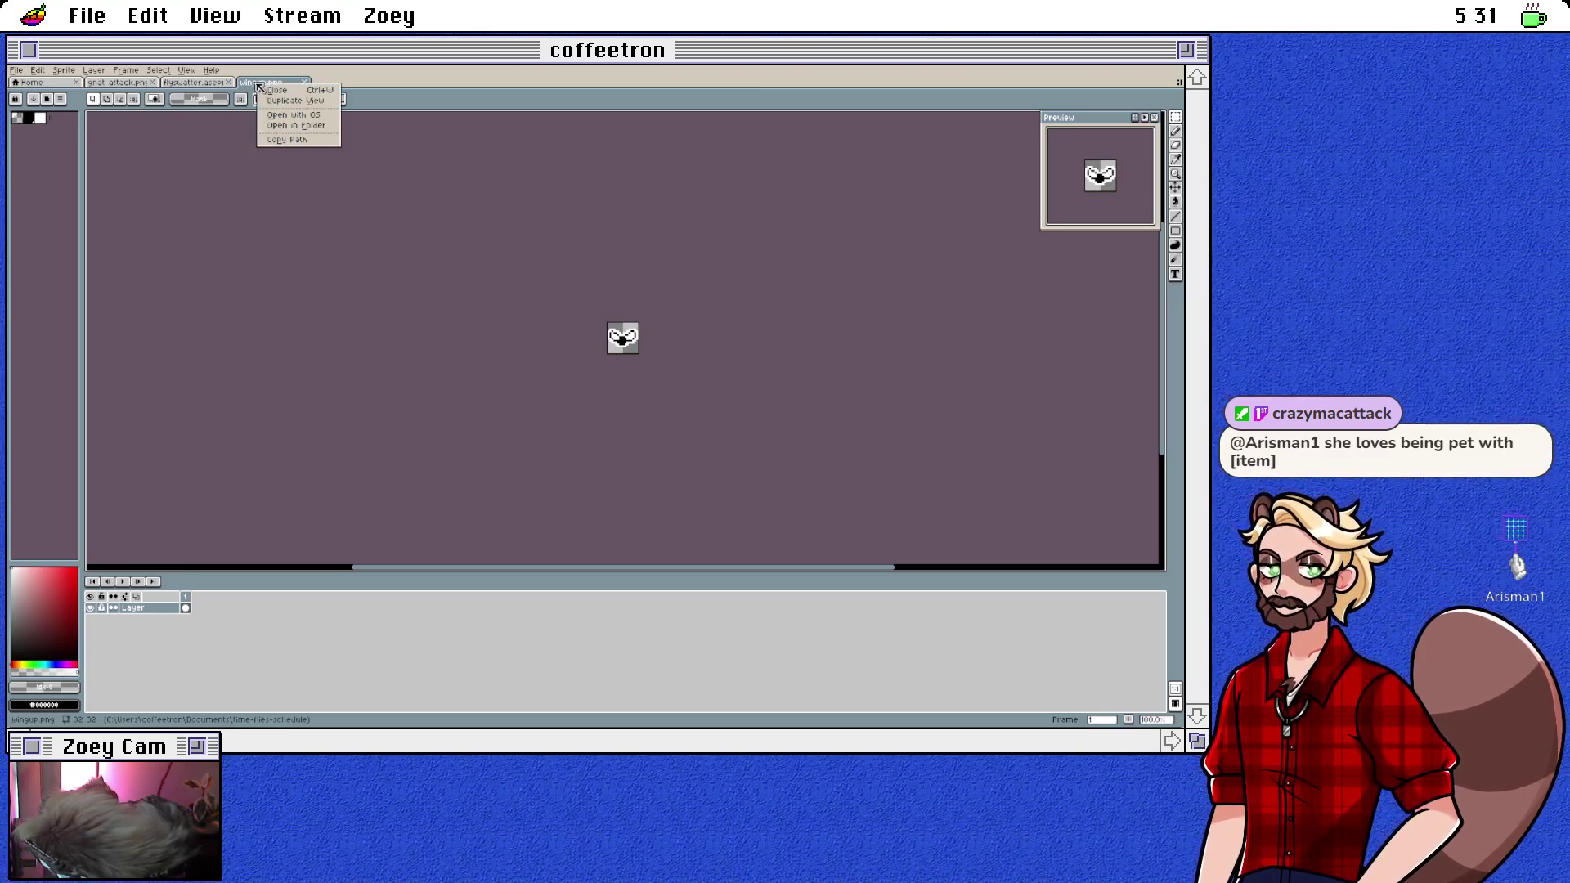
left_click(288, 116)
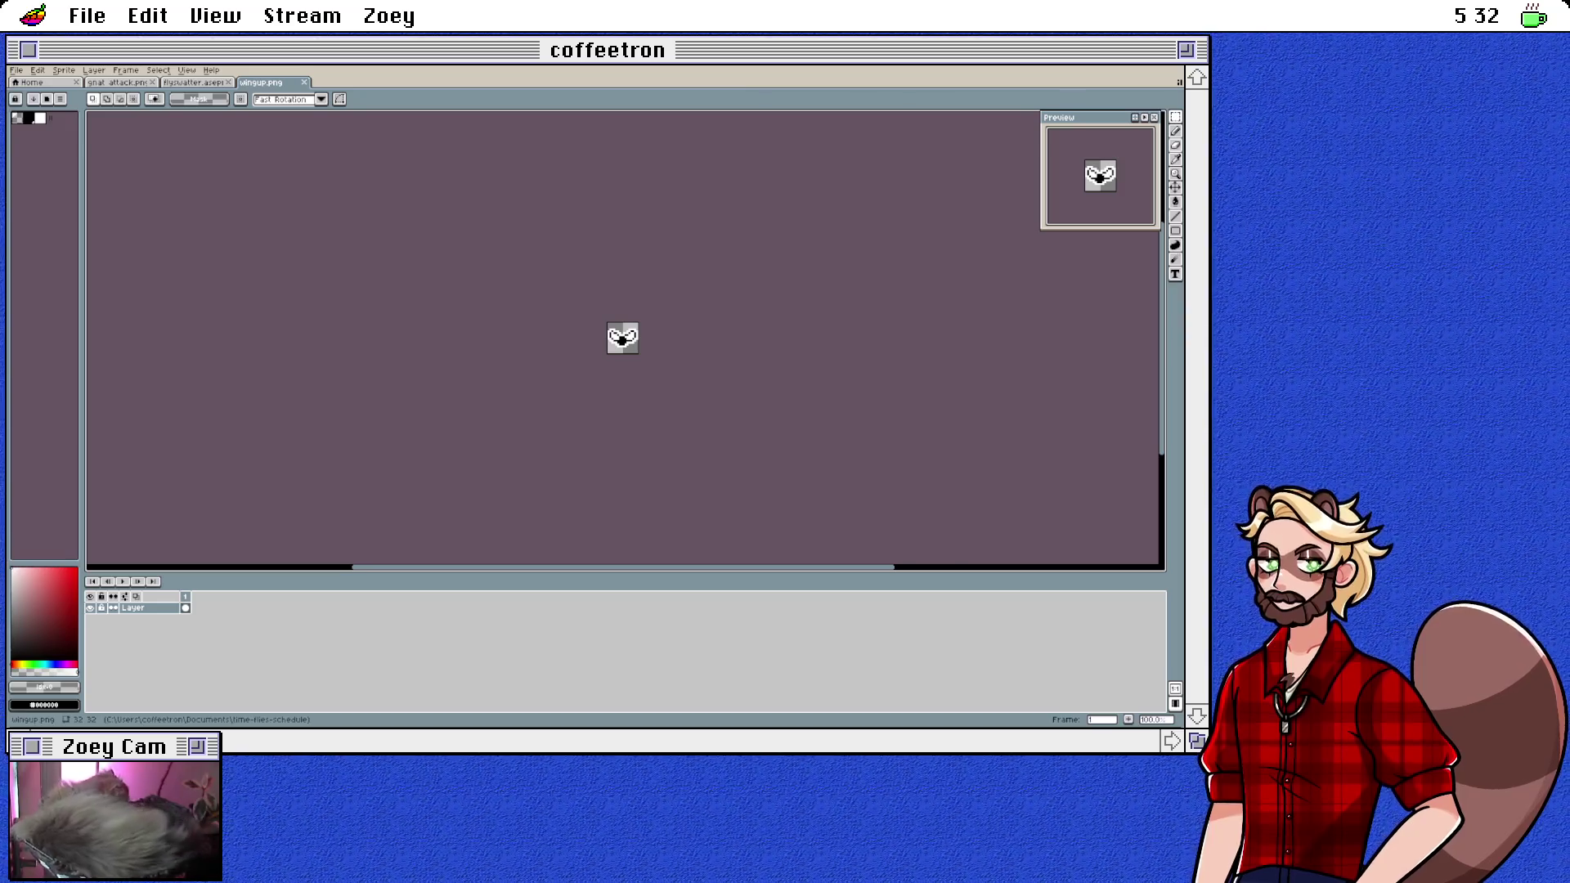
right_click(262, 83)
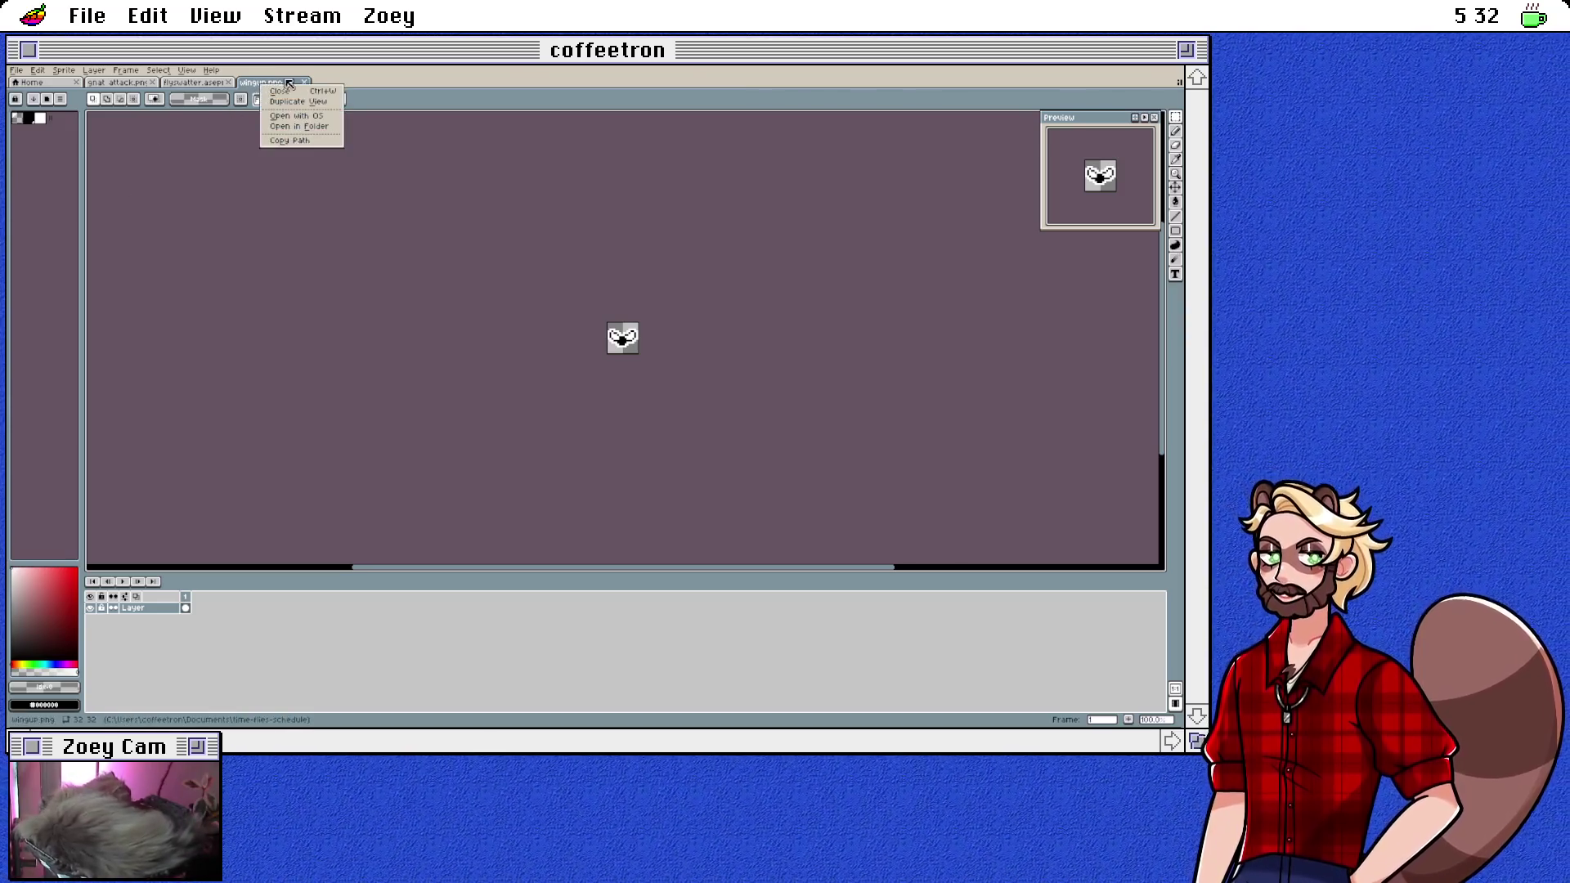
left_click(298, 126)
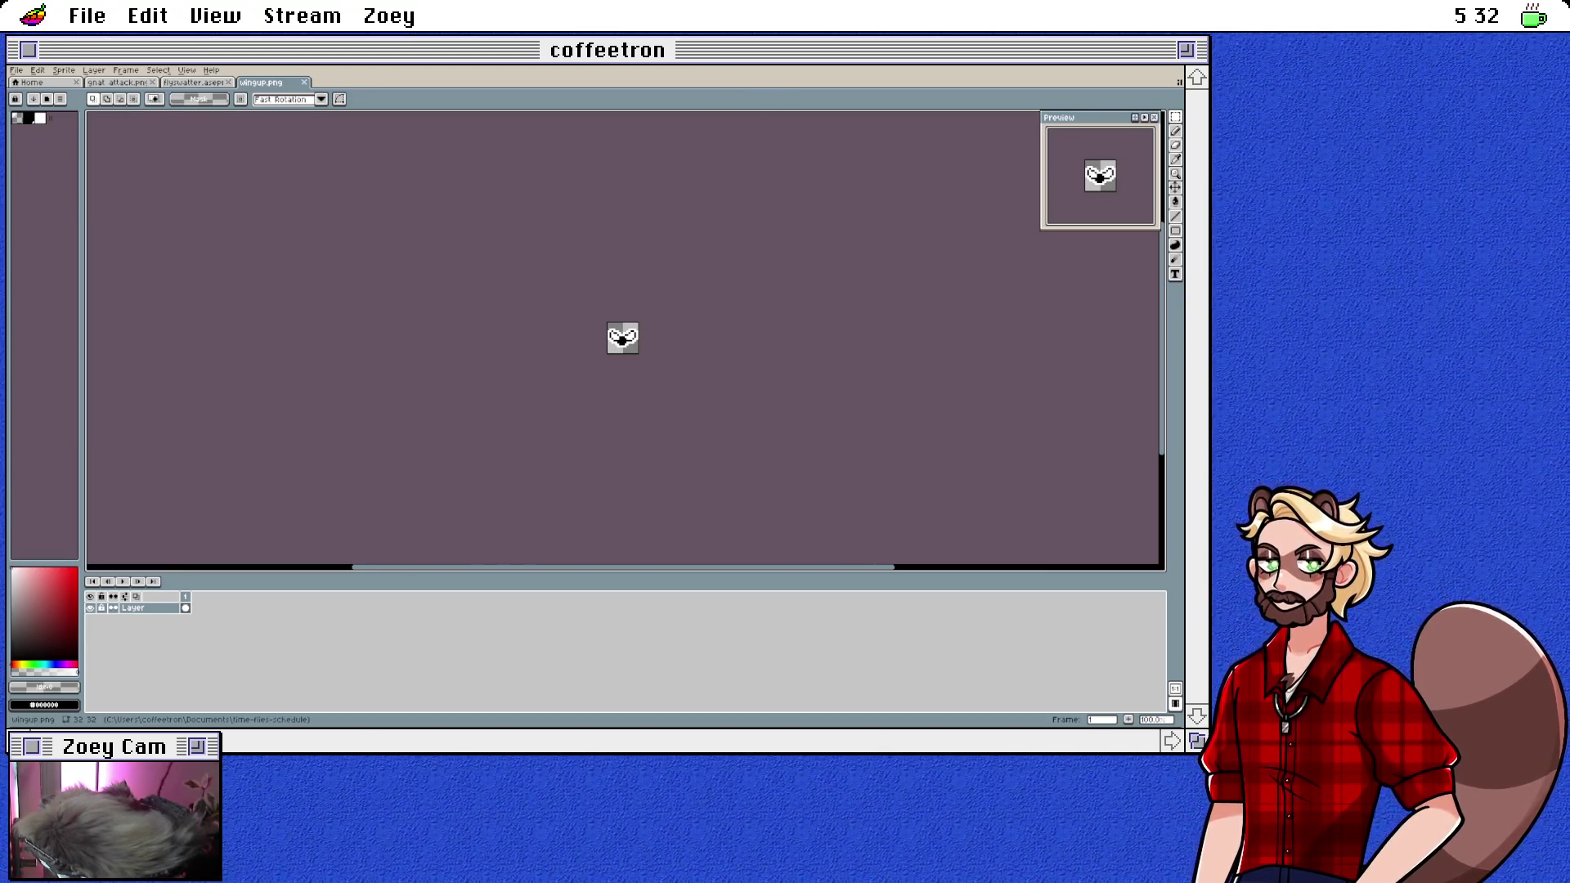
Step: Resize the wingup.png canvas to width 64, anchored top-left so space is added on the right
left_click(93, 71)
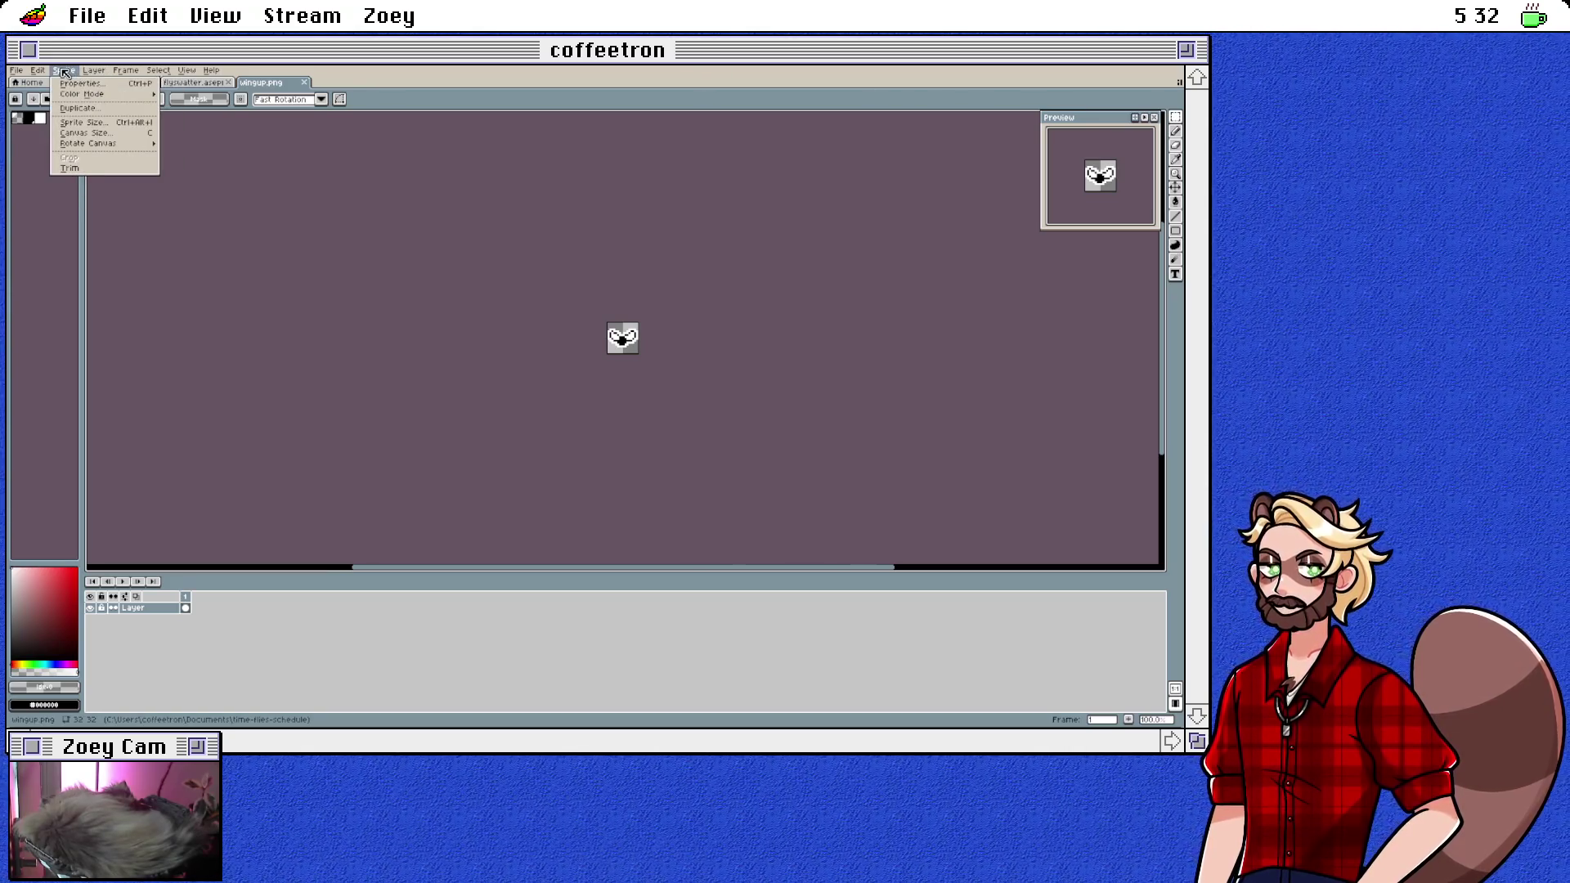
left_click(86, 133)
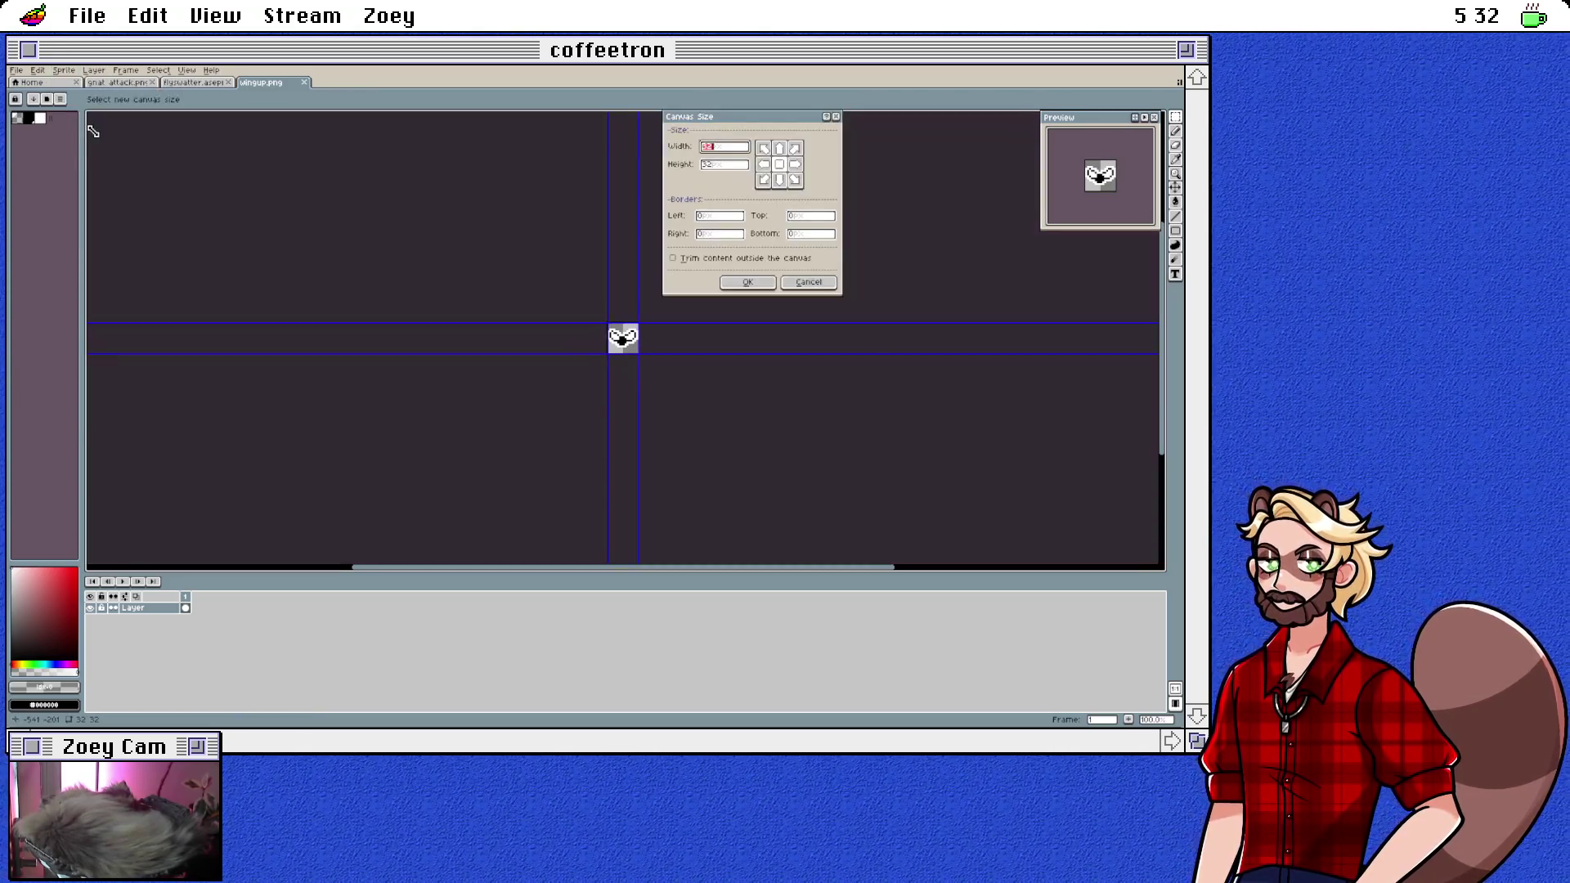
left_click(763, 148)
left_click(717, 148)
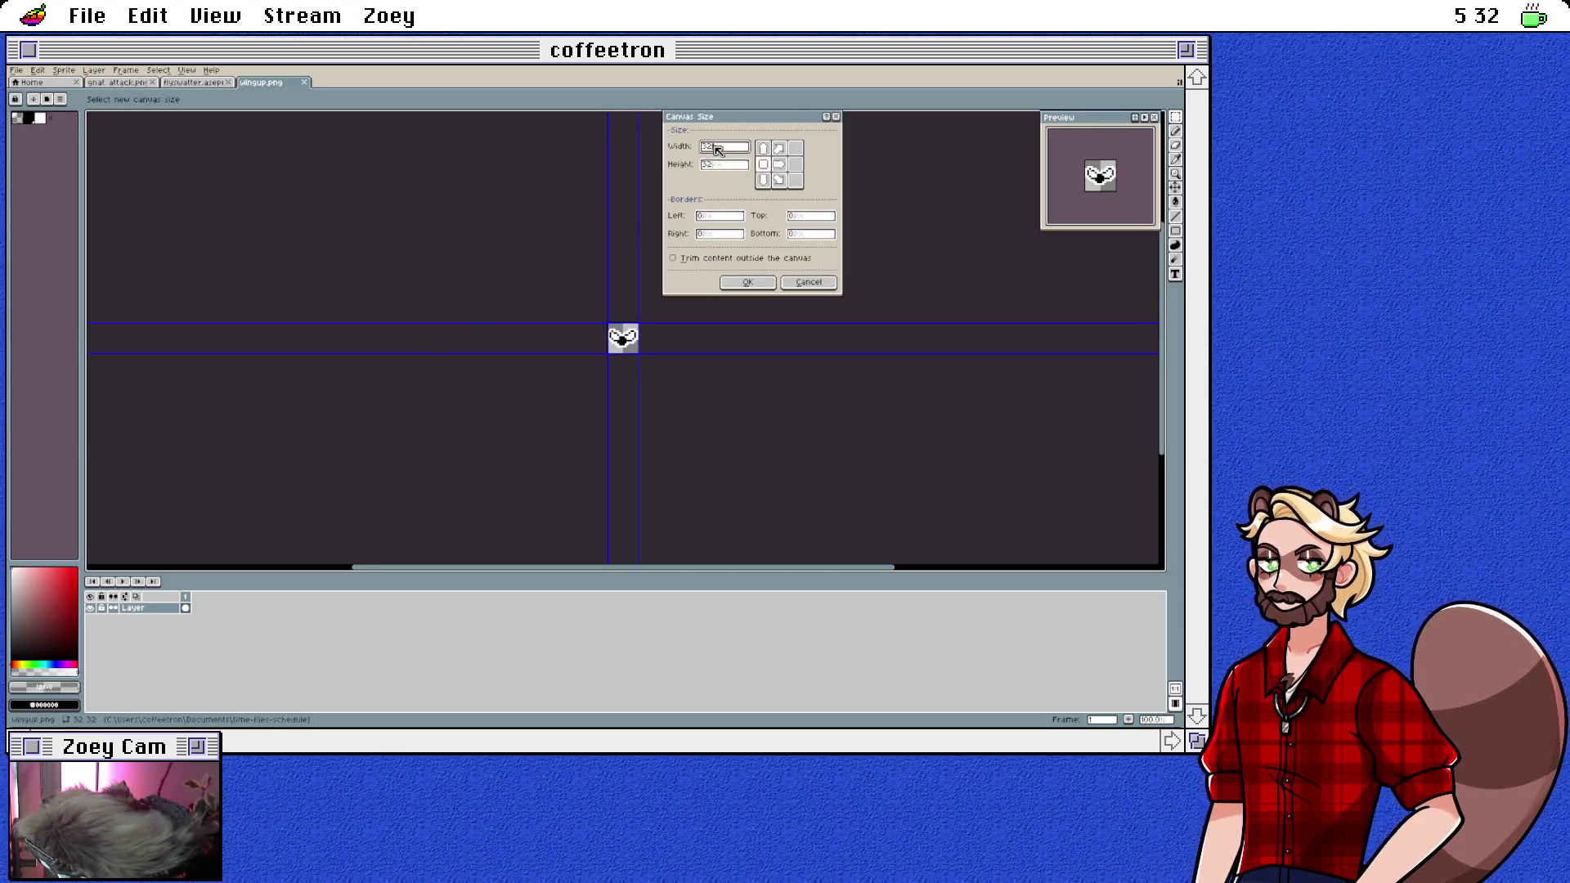
type("64")
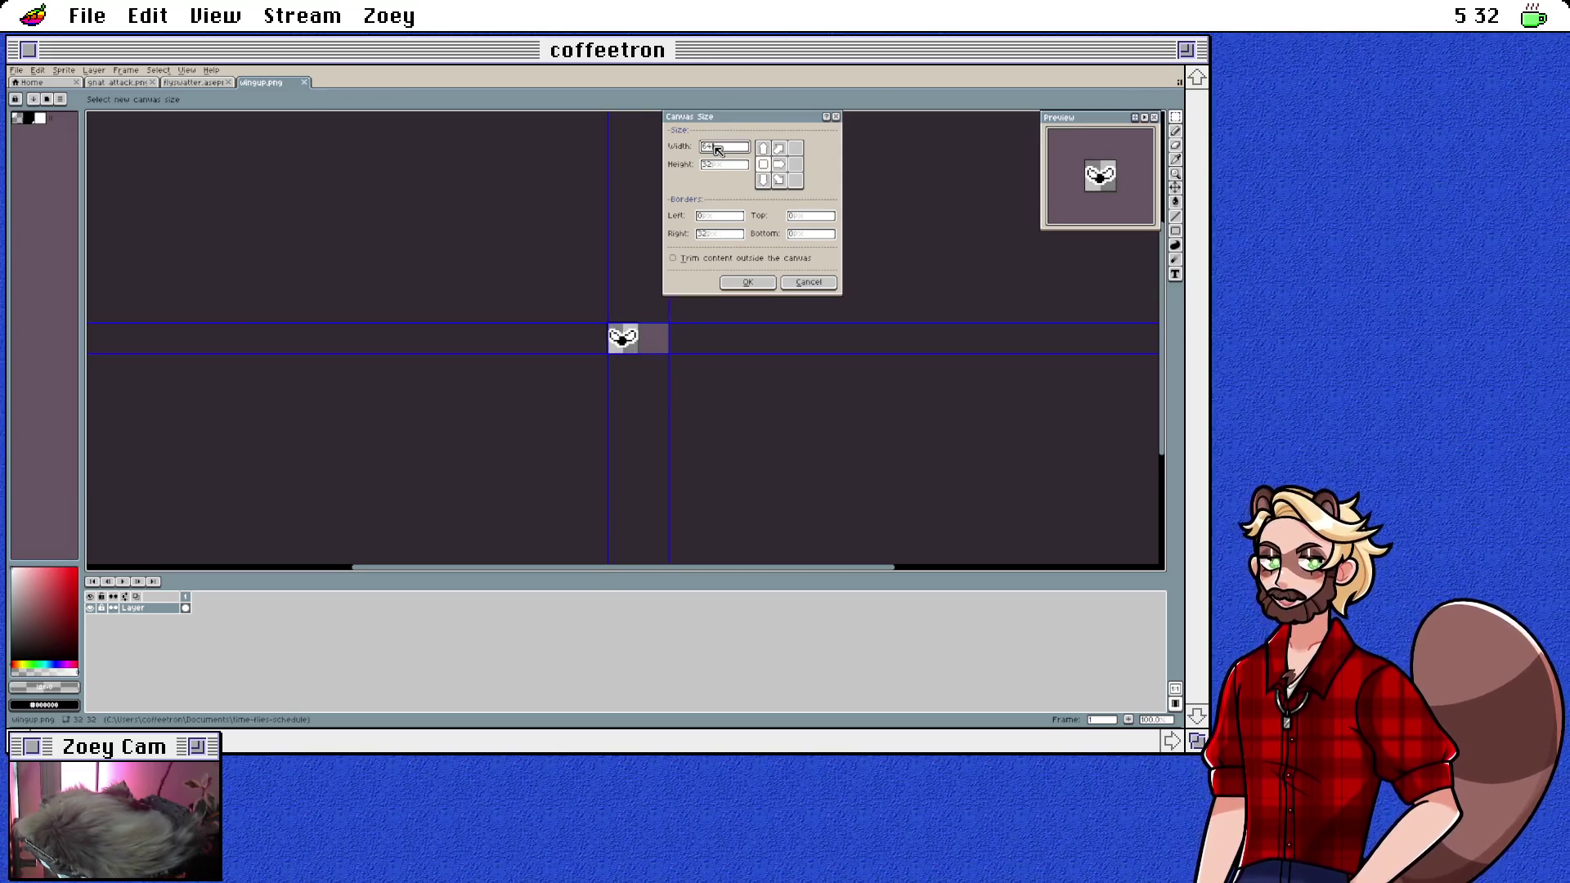
left_click(748, 282)
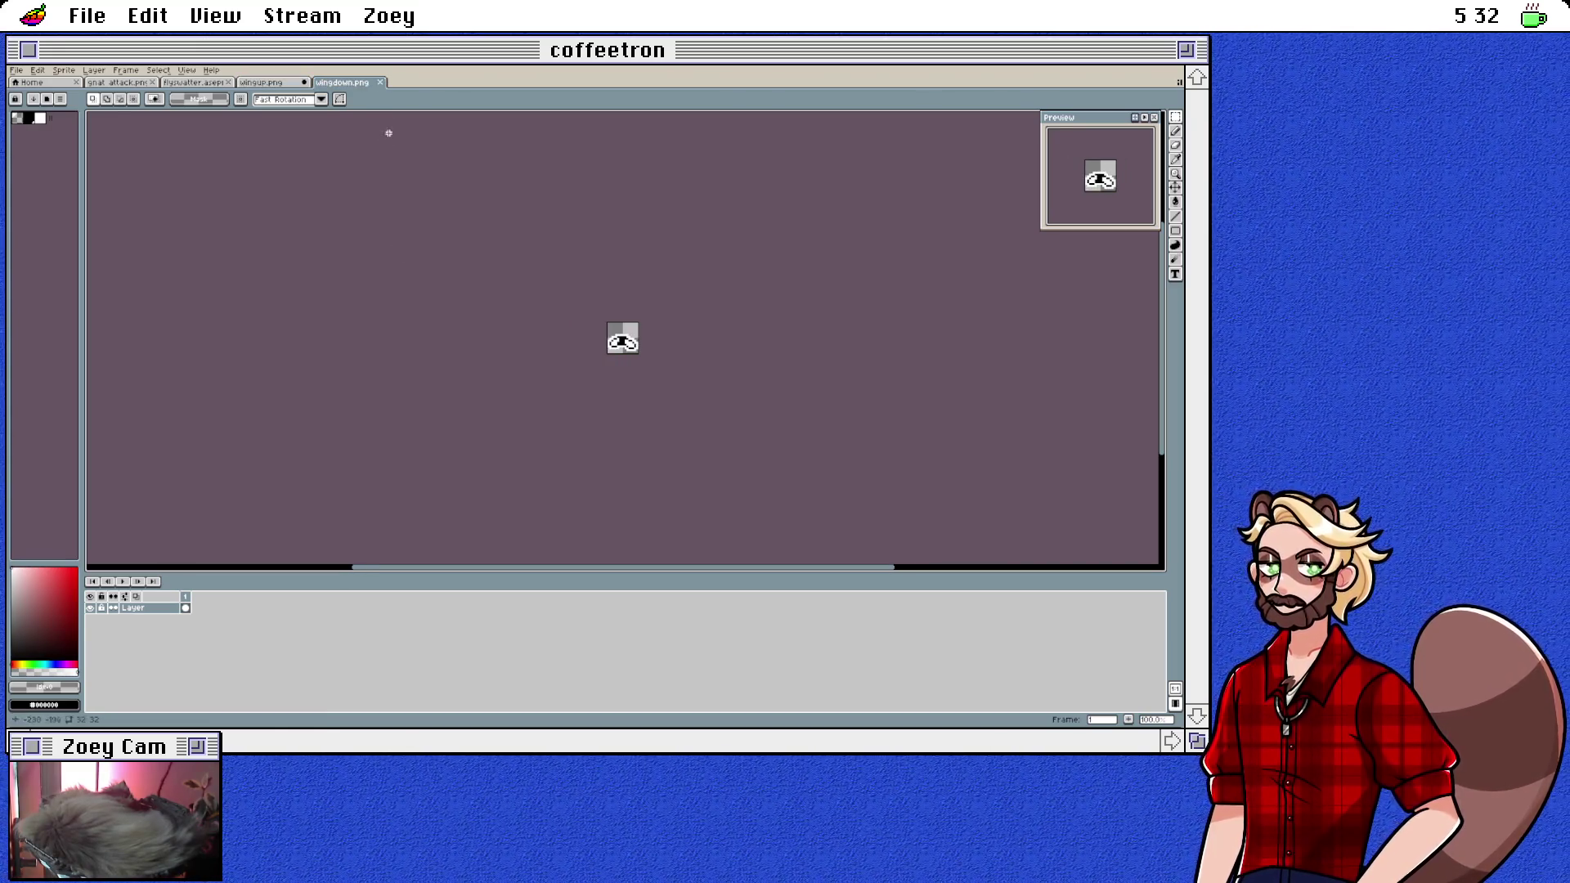
Step: Copy the whole wingdown.png fly and paste it into wingup.png
key("ctrl+a")
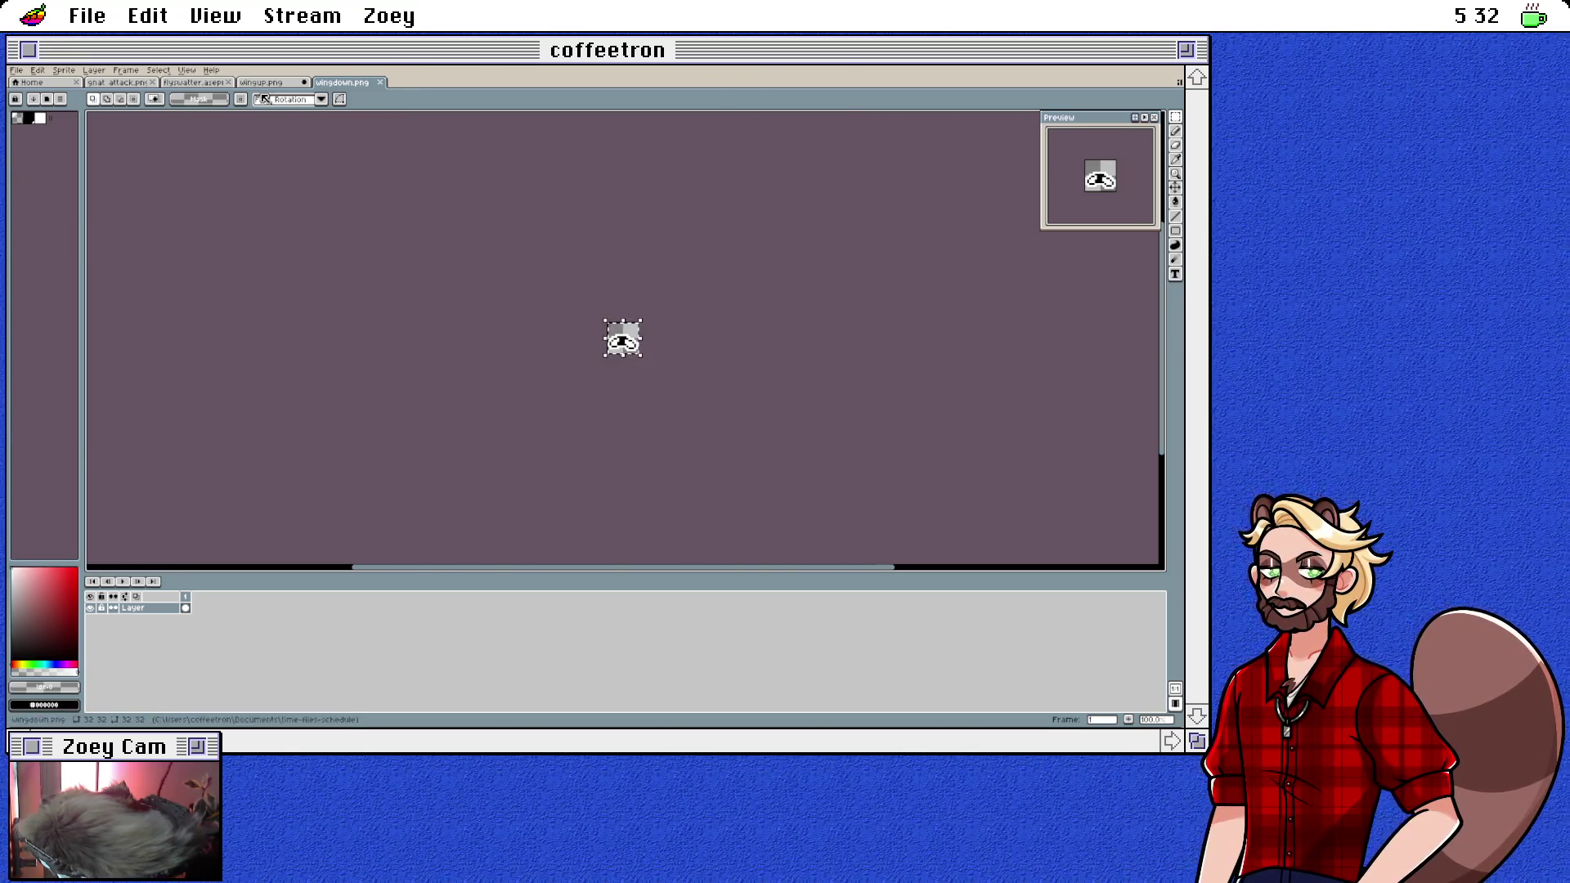
left_click(262, 82)
key("ctrl+v")
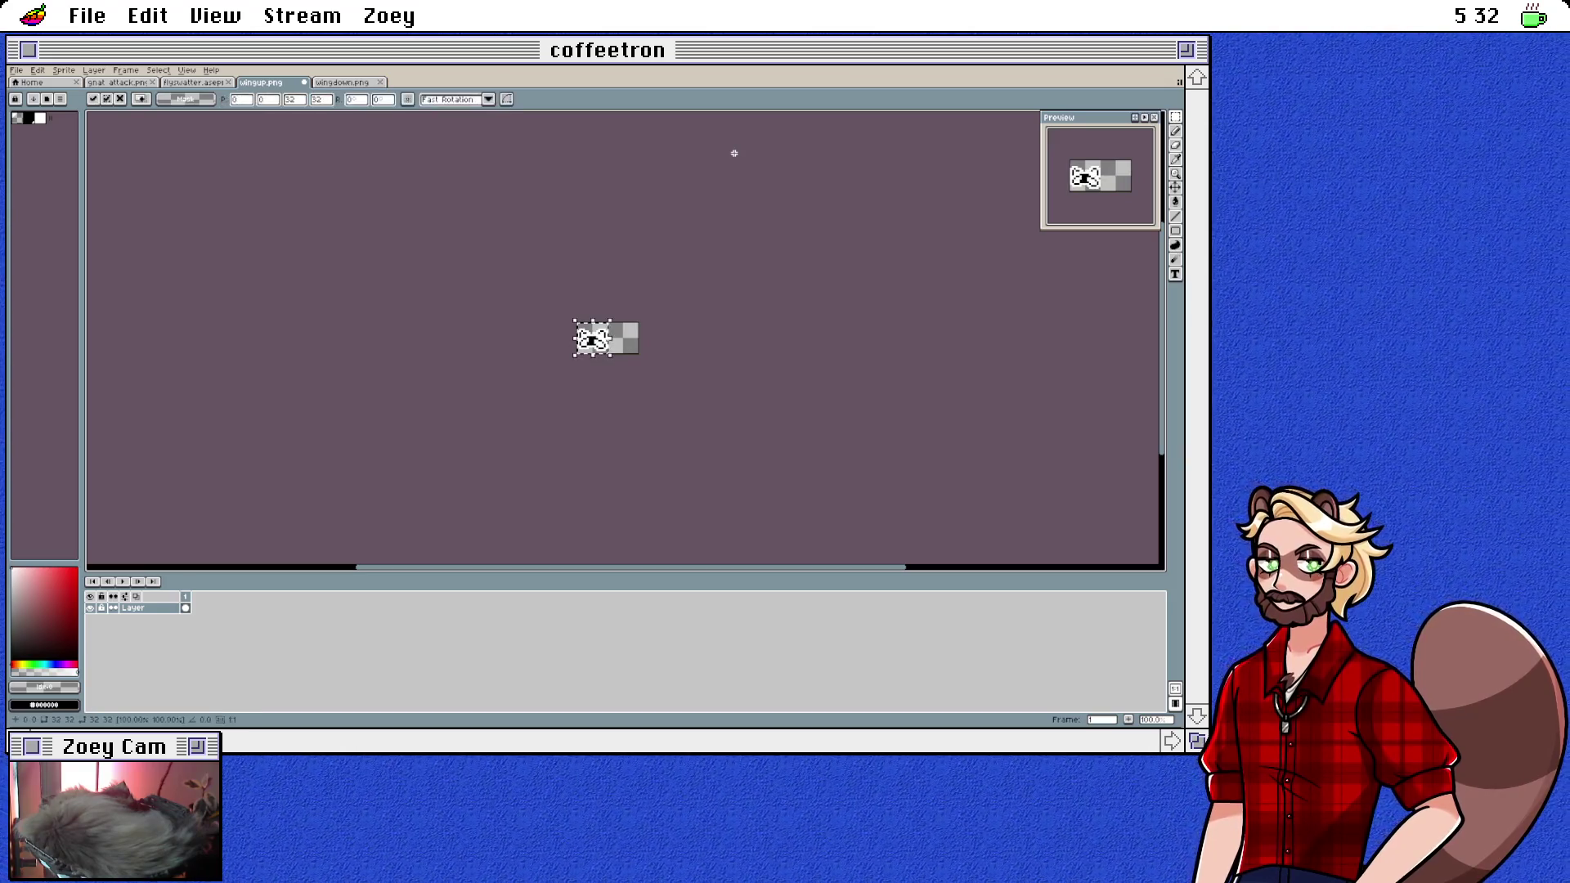
Step: Move the pasted fly to 32,0 in the empty right half and deselect it
left_click_drag(601, 352, 627, 341)
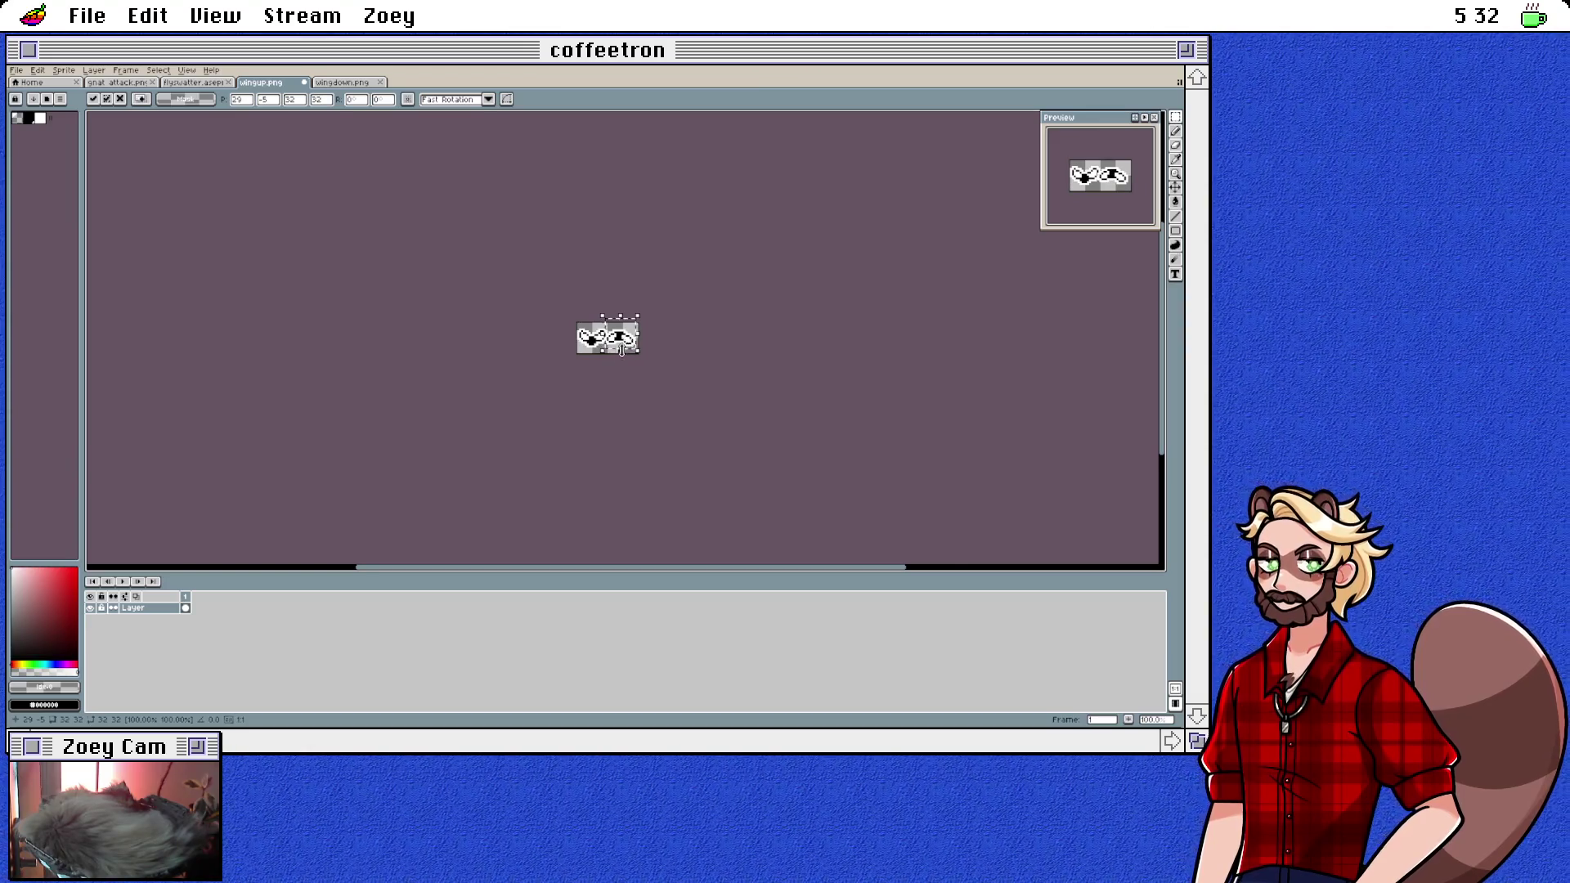
scroll(624, 351, "up", 4)
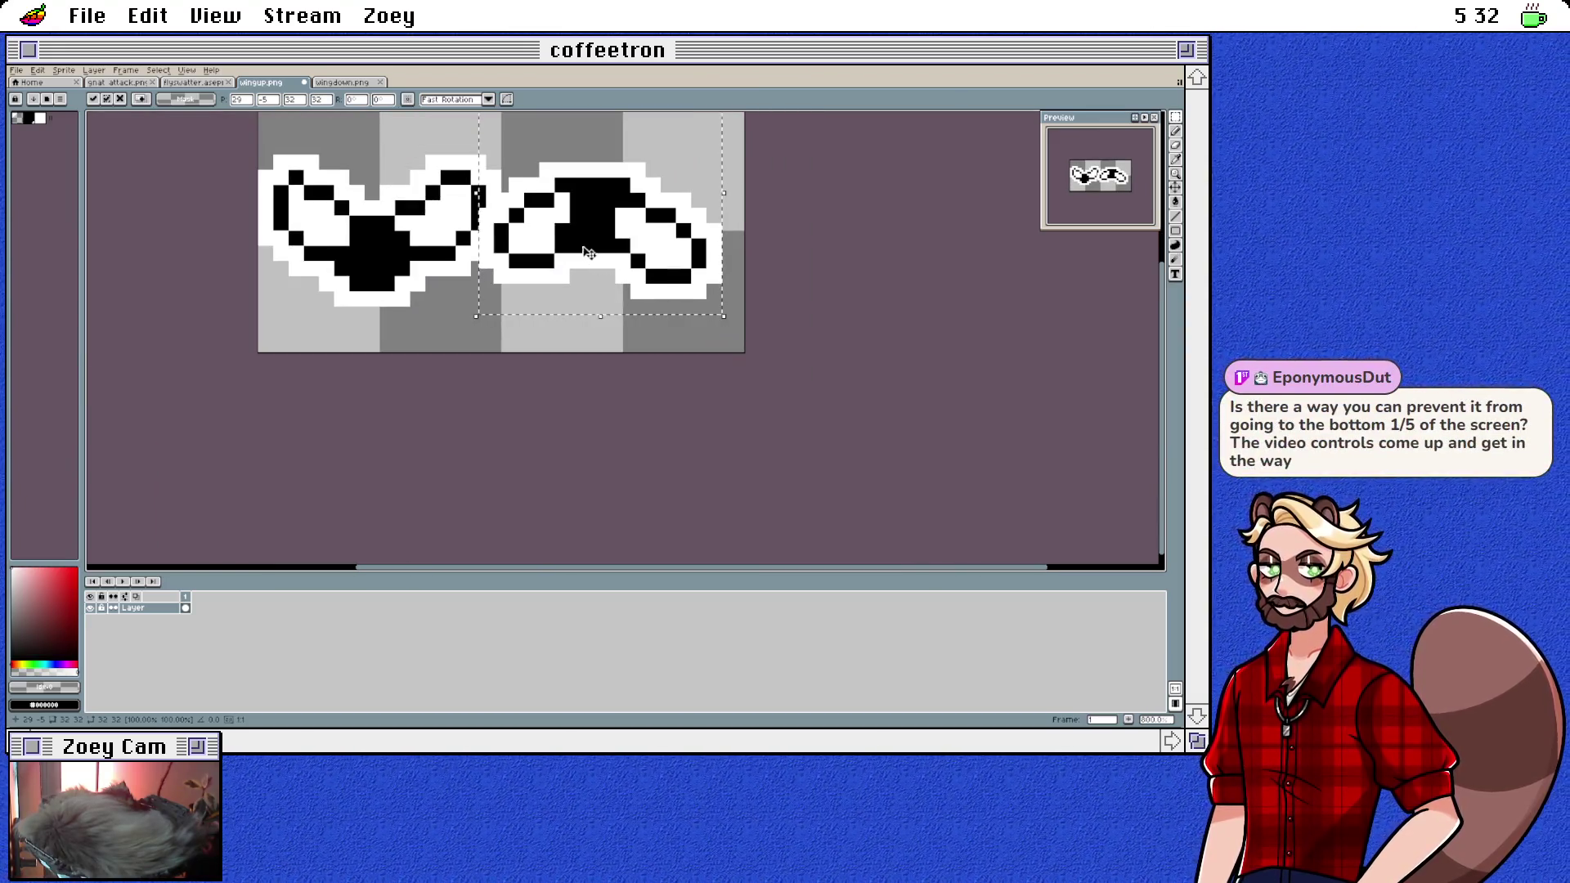
key("Down")
key("Down")
key("Down")
key("Right")
key("Right")
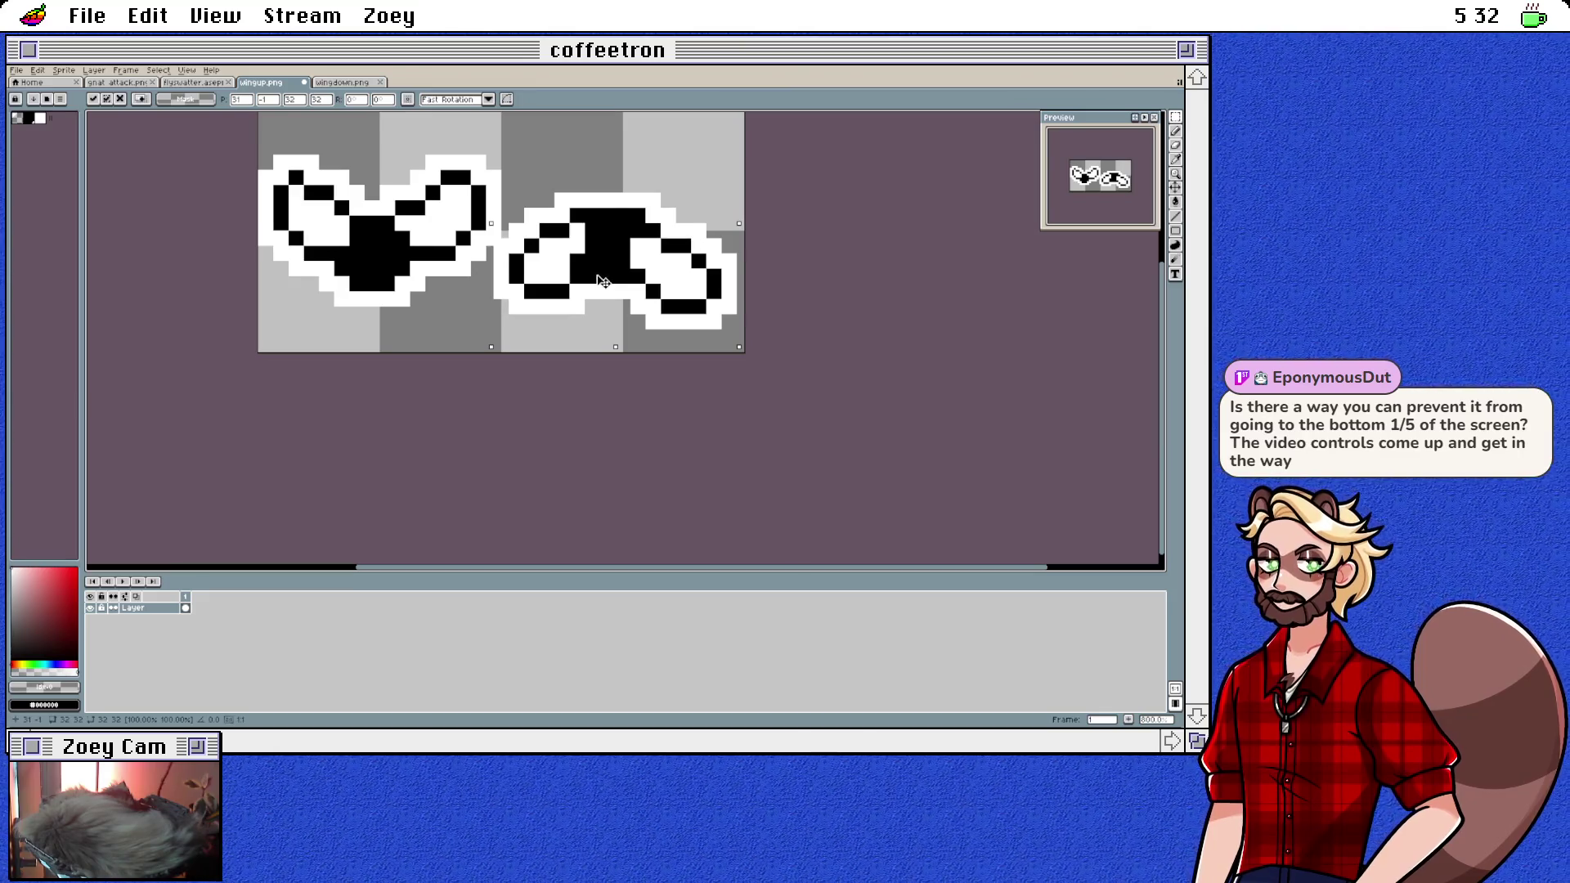
key("Down")
key("Right")
scroll(777, 264, "up", 1)
scroll(839, 258, "down", 1)
left_click_drag(826, 245, 850, 323)
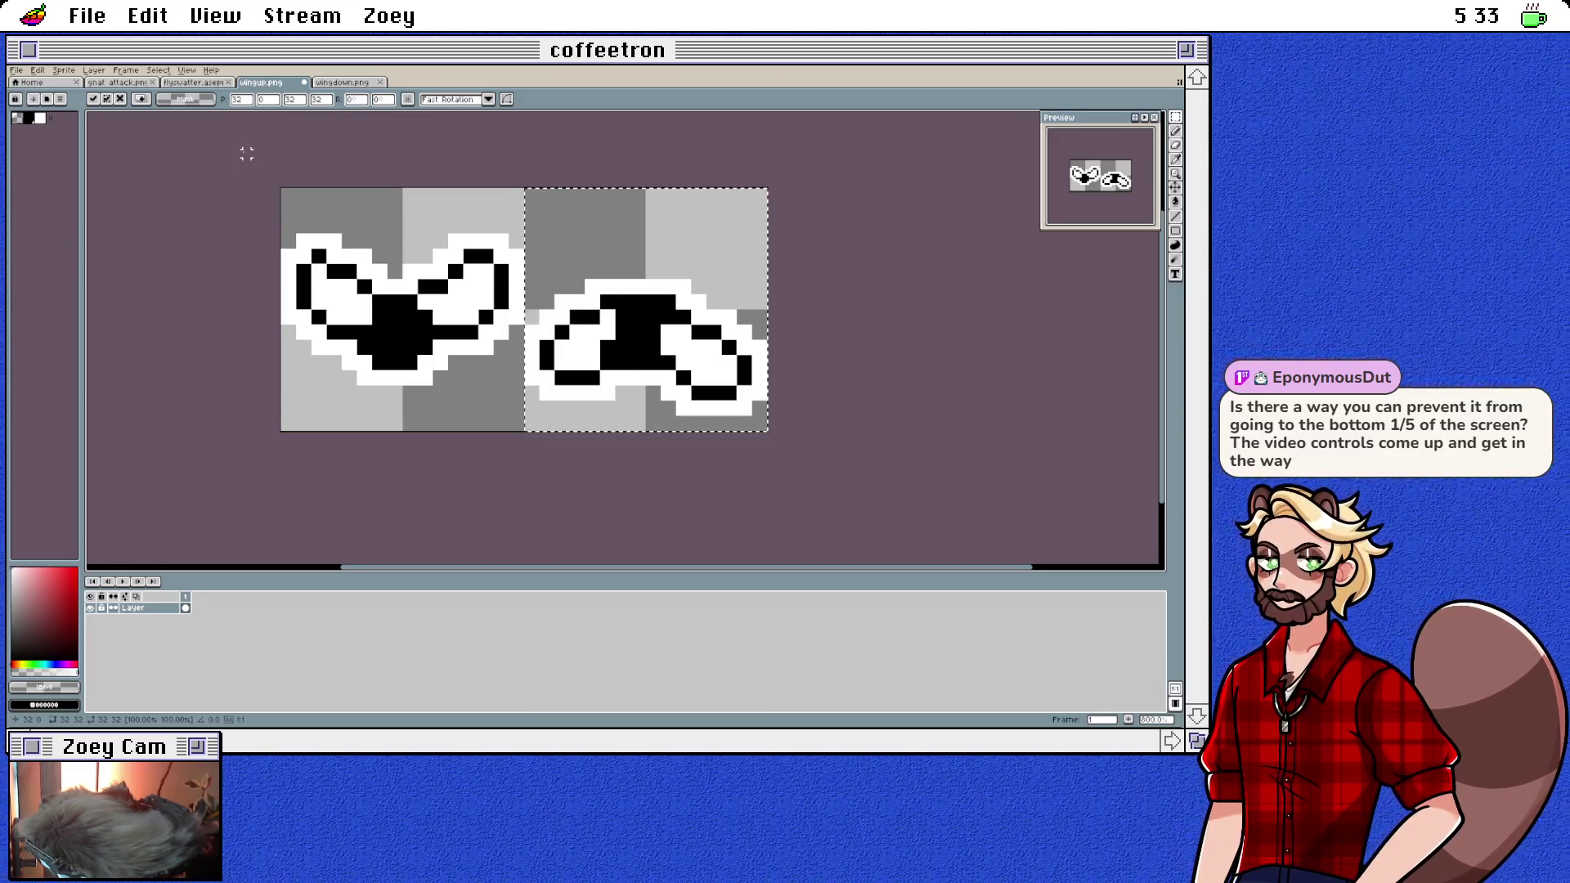
left_click(231, 161)
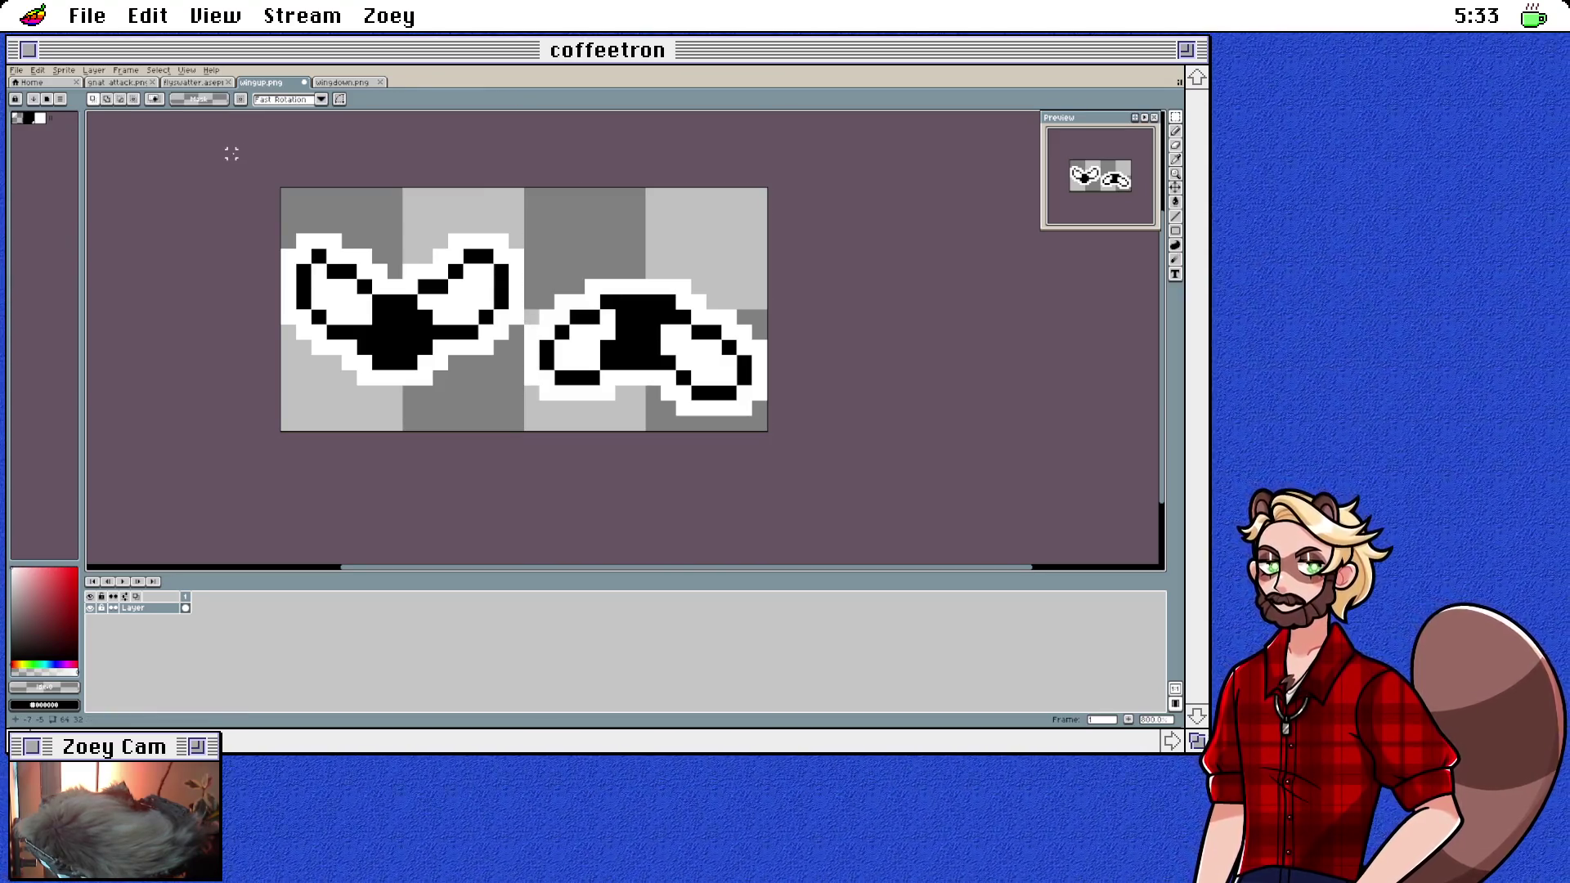
Step: Export all frames of the two-pose fly sheet to fly.png
left_click(16, 71)
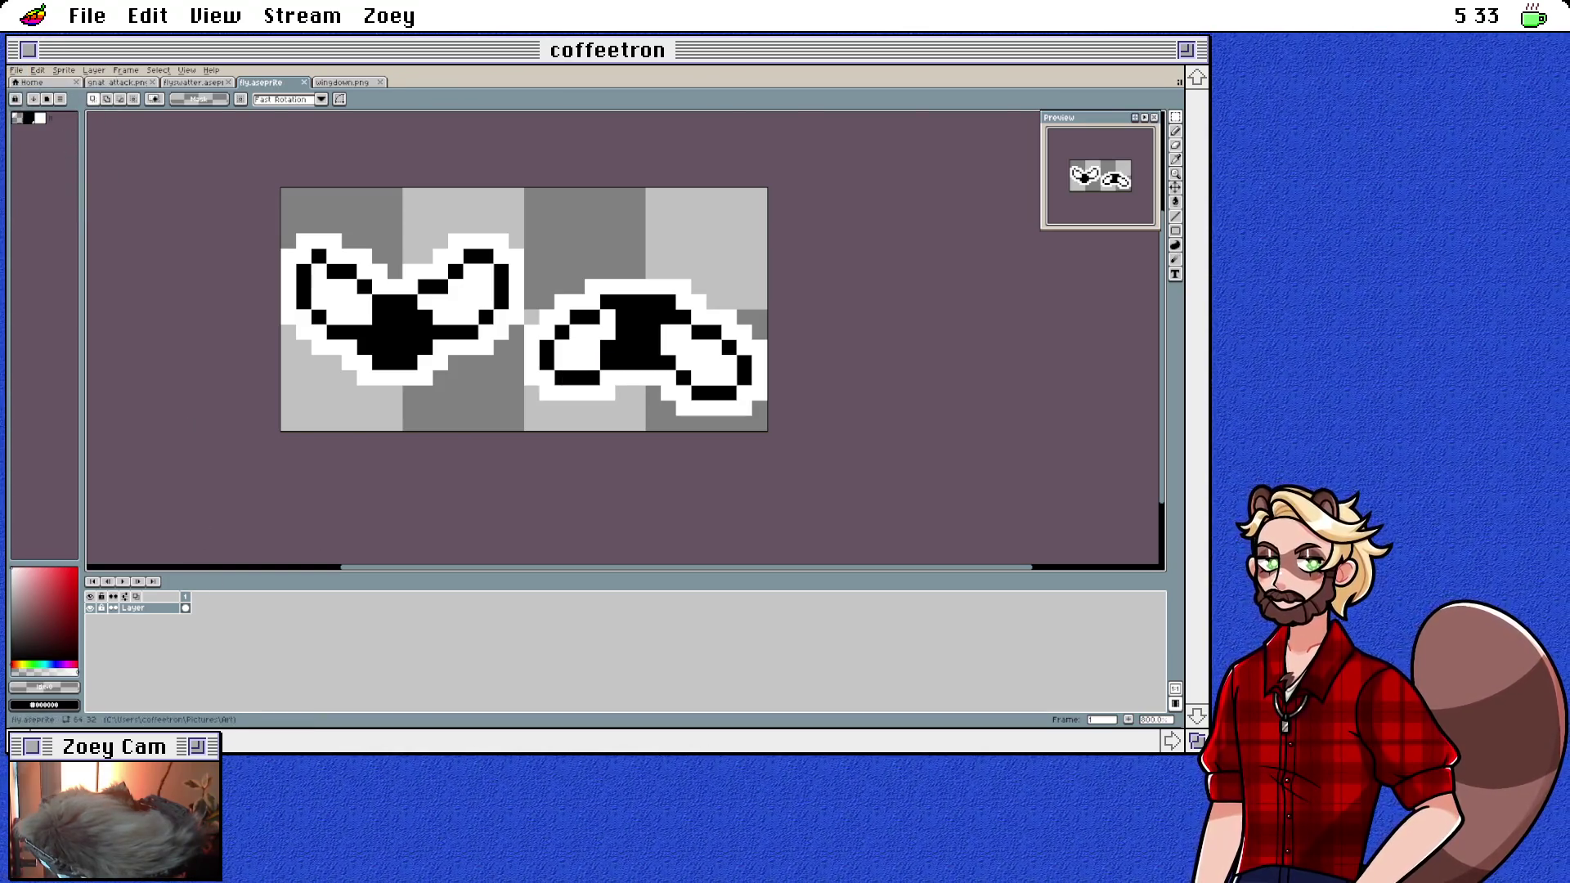
left_click(17, 70)
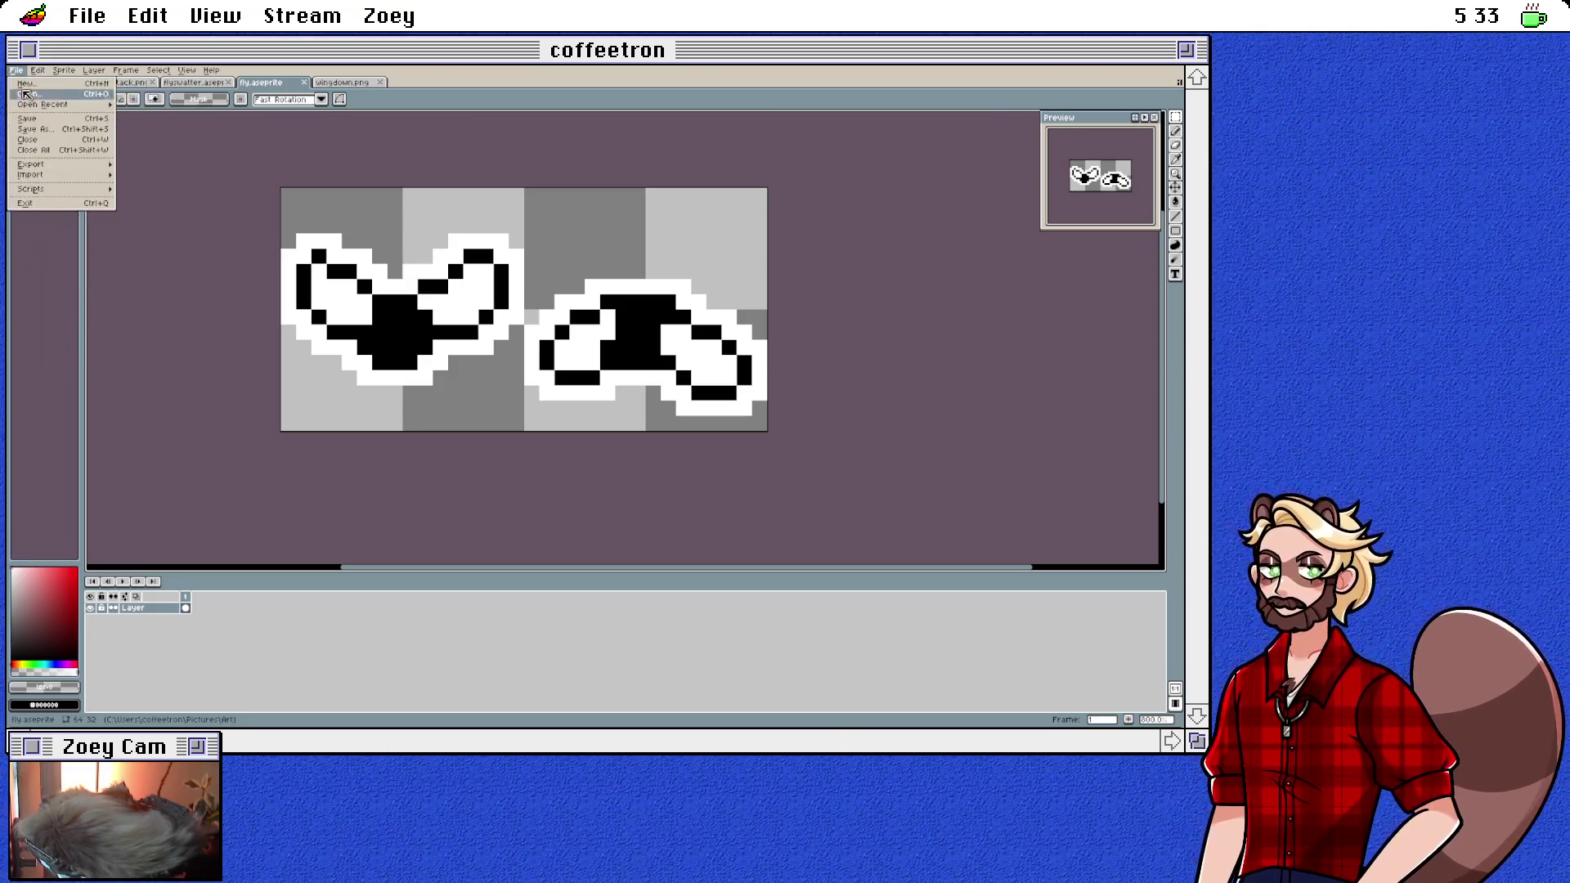
mouse_move(31, 164)
left_click(137, 167)
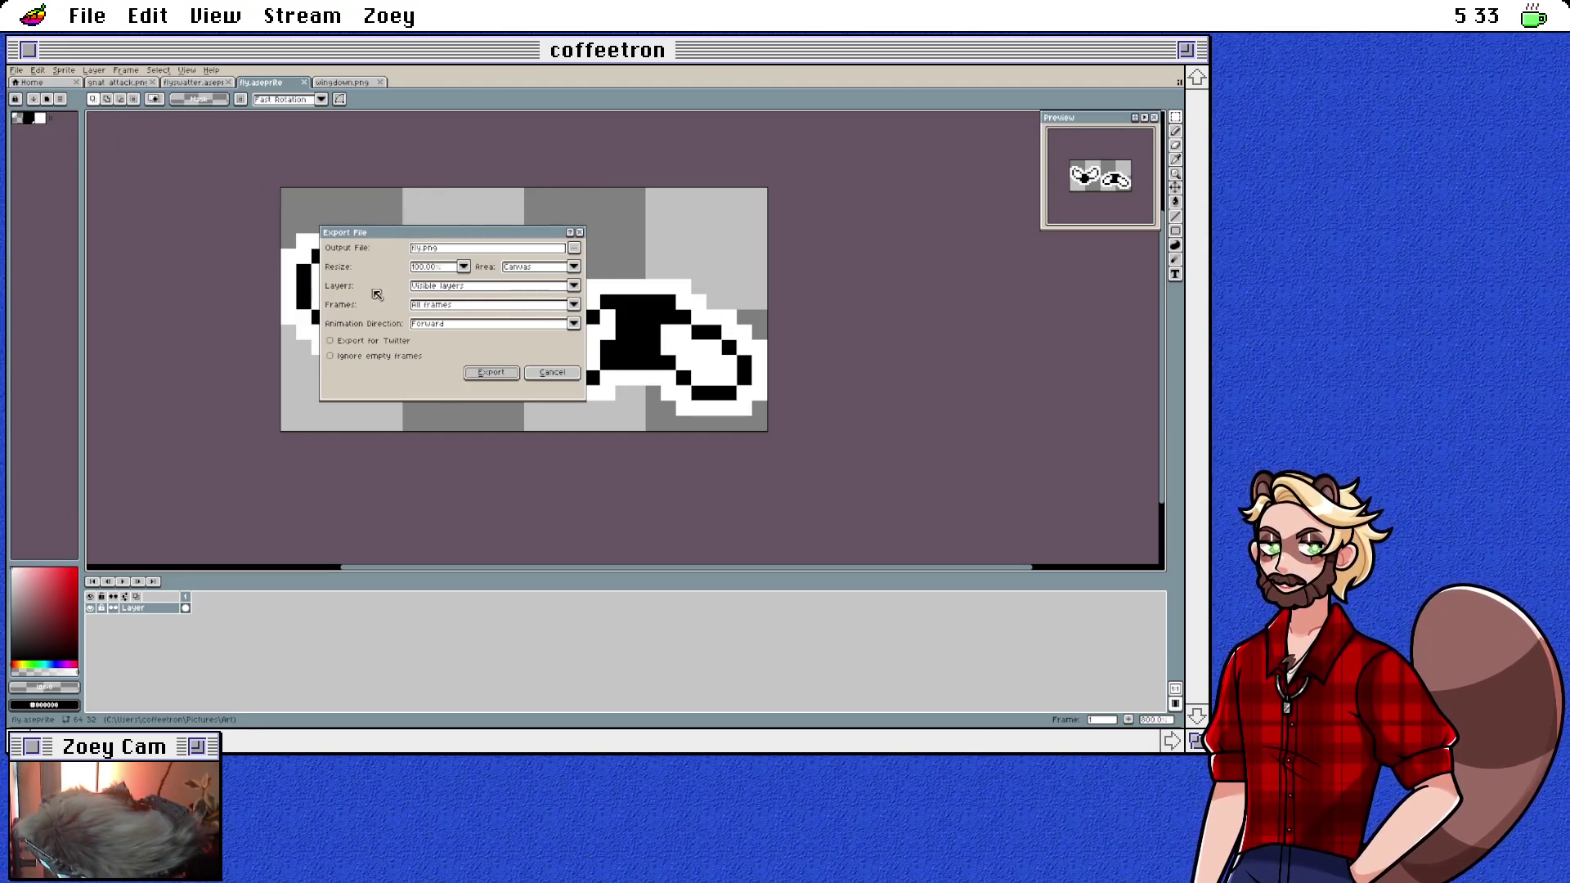
left_click(474, 371)
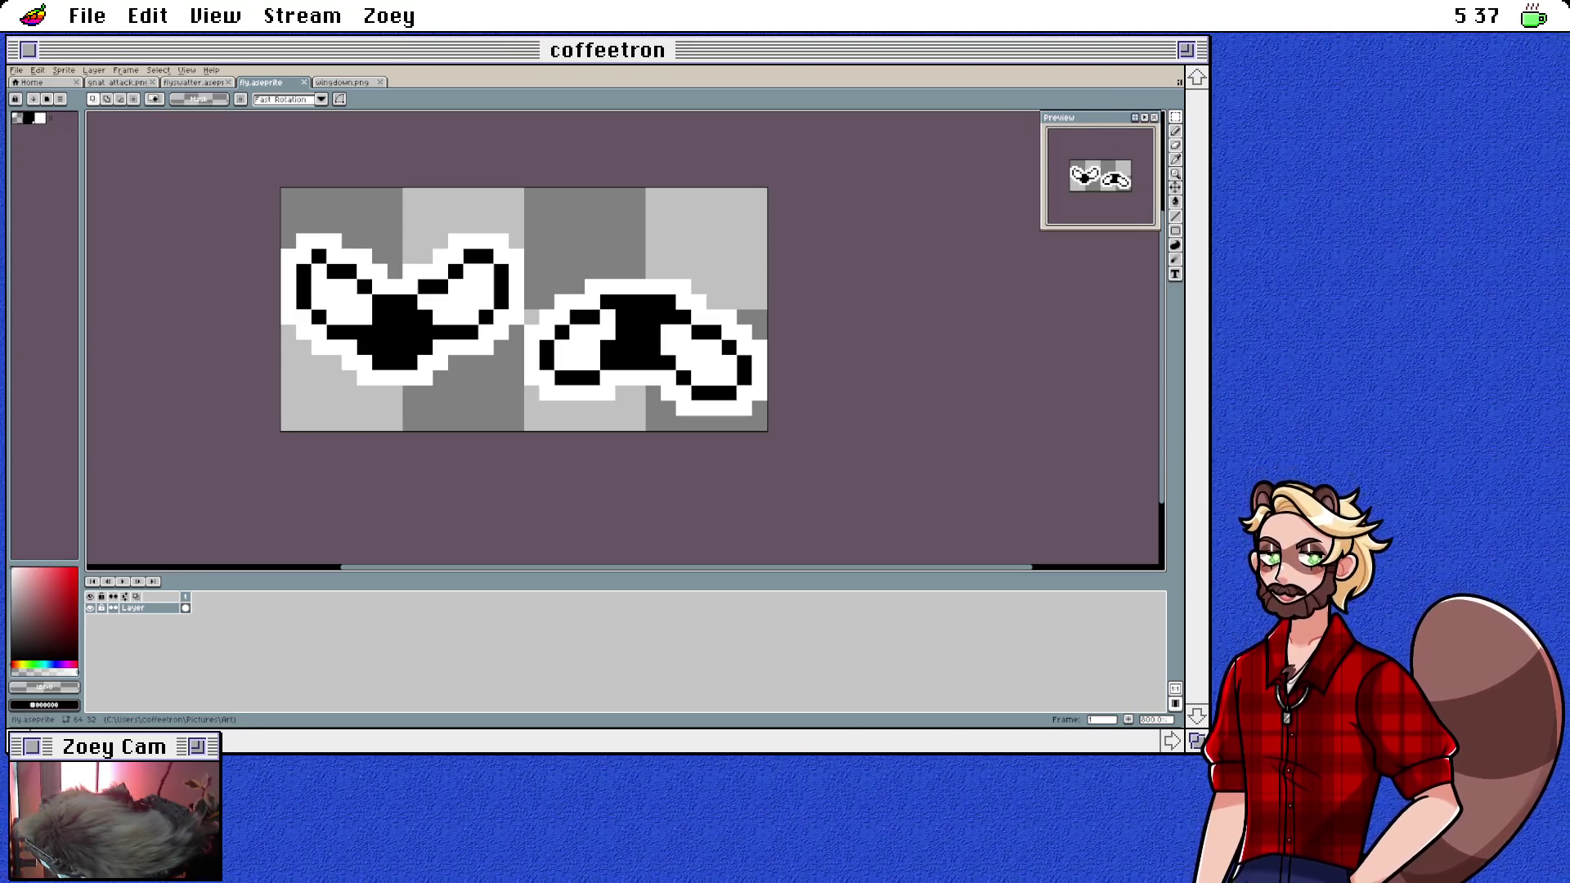
Step: Switch from Aseprite back to the Godot editor
key("alt+Tab")
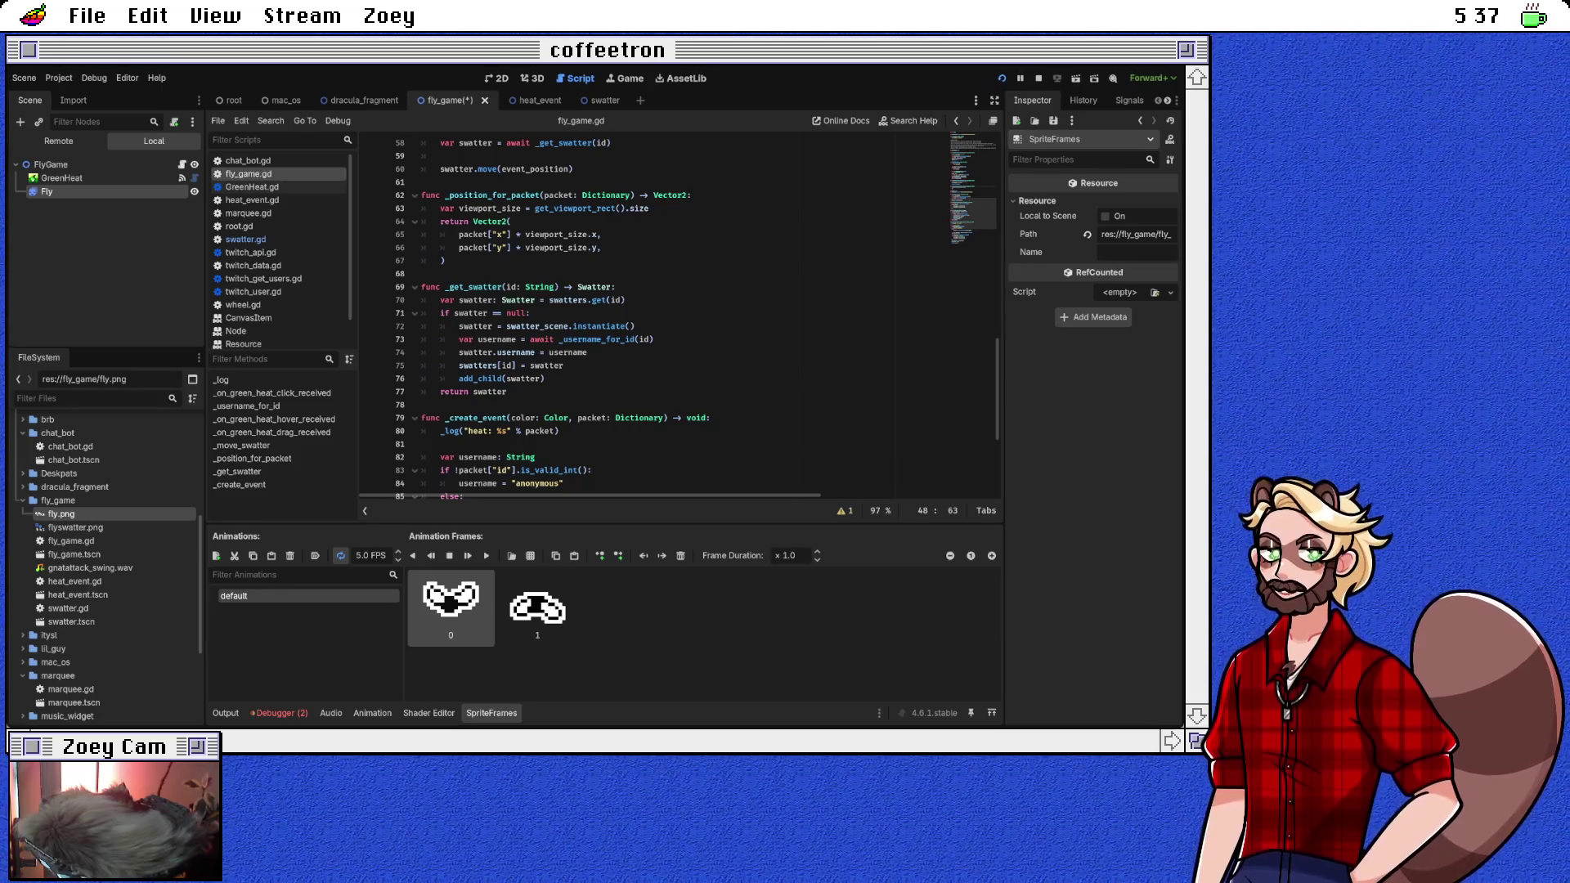
Step: Save fly_game.gd and raise the fly animation speed to 6 FPS
key("ctrl+s")
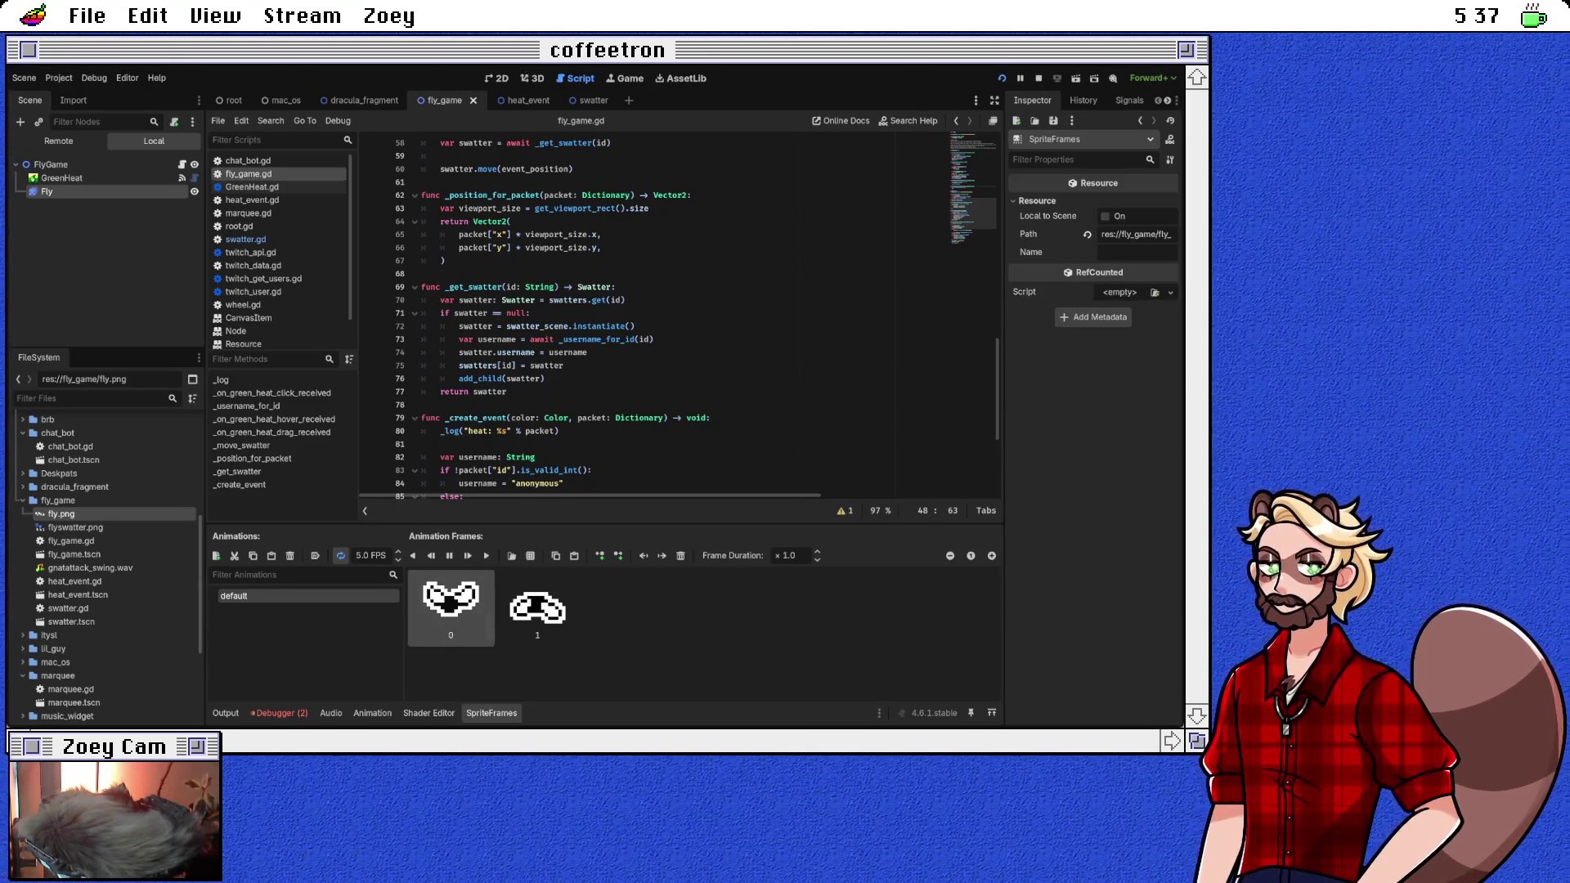
left_click(398, 552)
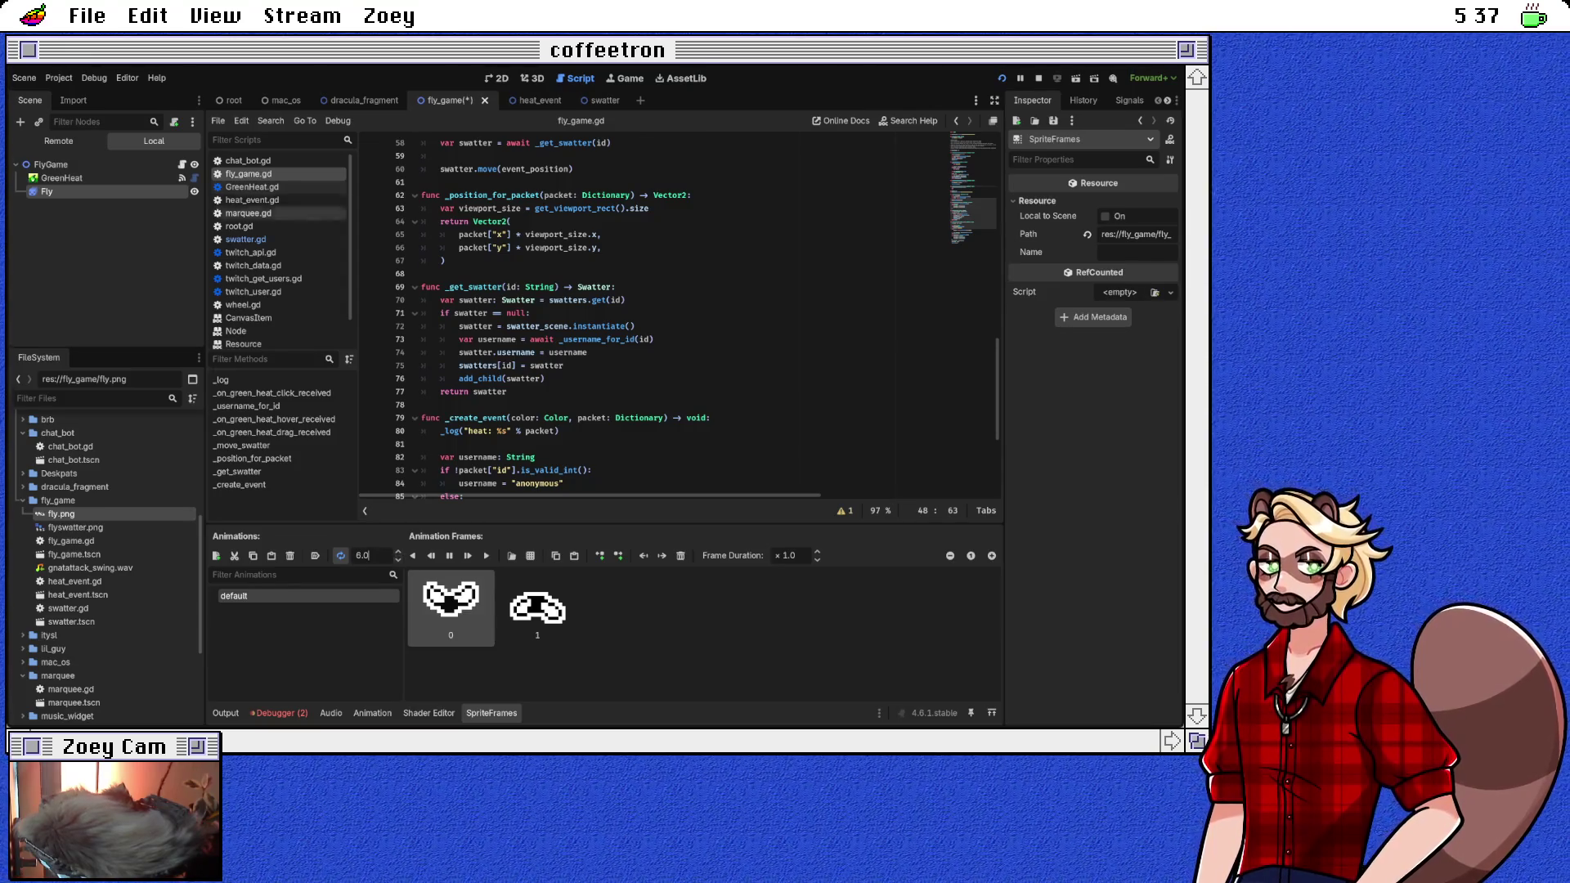
Step: Switch to the 2D workspace and center the fly sprite in the view
left_click(496, 78)
scroll(250, 164, "up", 5)
mouse_move(245, 152)
left_mouse_down()
mouse_move(501, 350)
mouse_move(620, 389)
left_mouse_up()
left_click(677, 429)
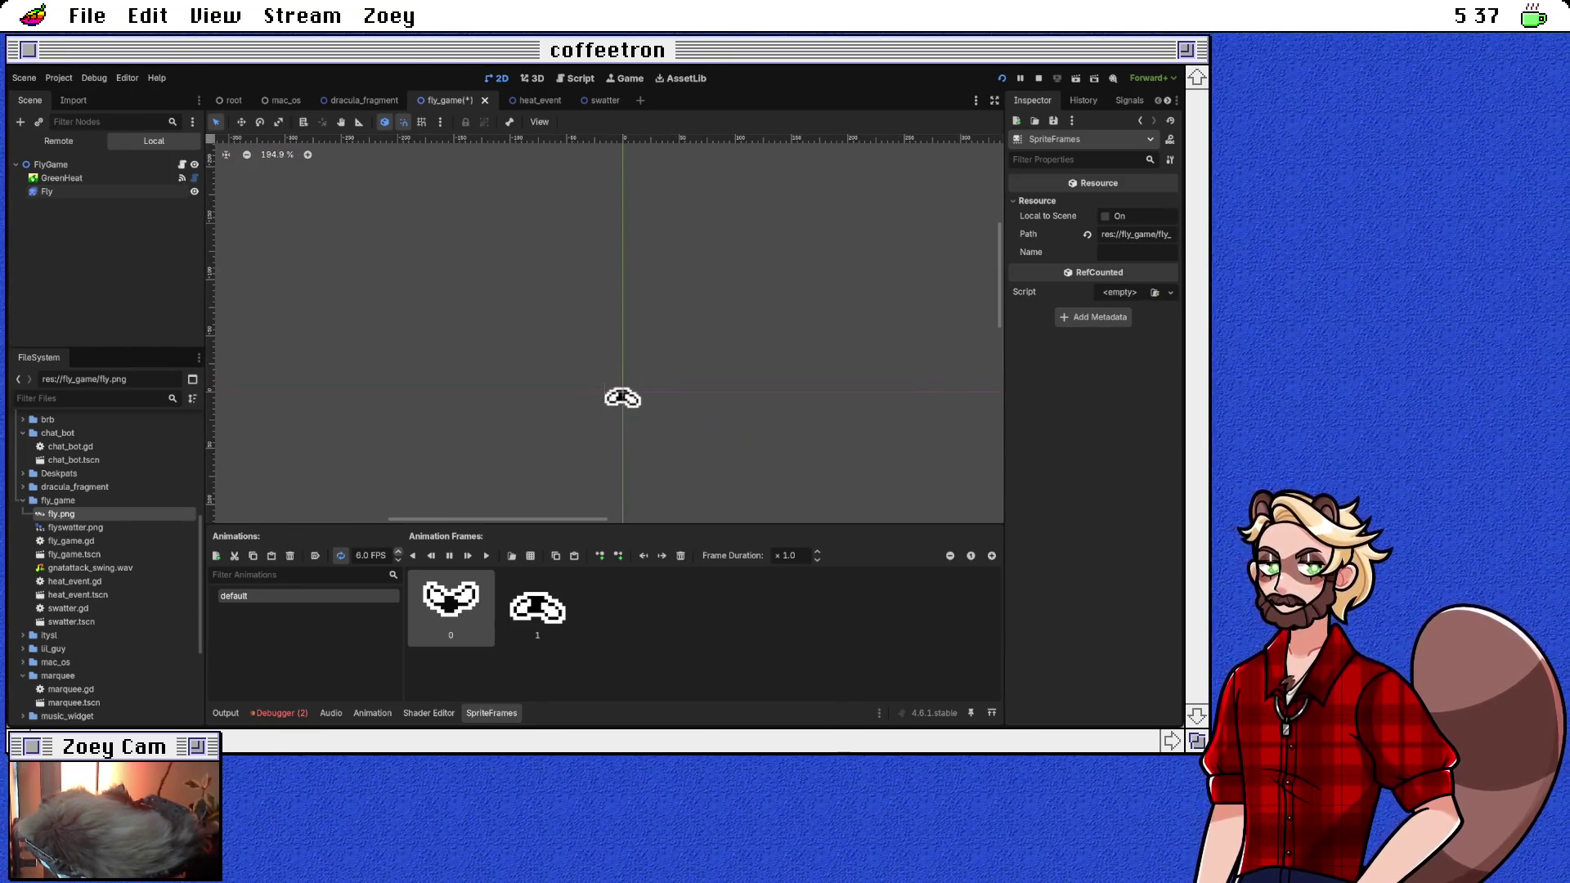
Step: Set the fly's default animation to 20 FPS and reset the canvas zoom to 100%
double_click(362, 555)
type("12")
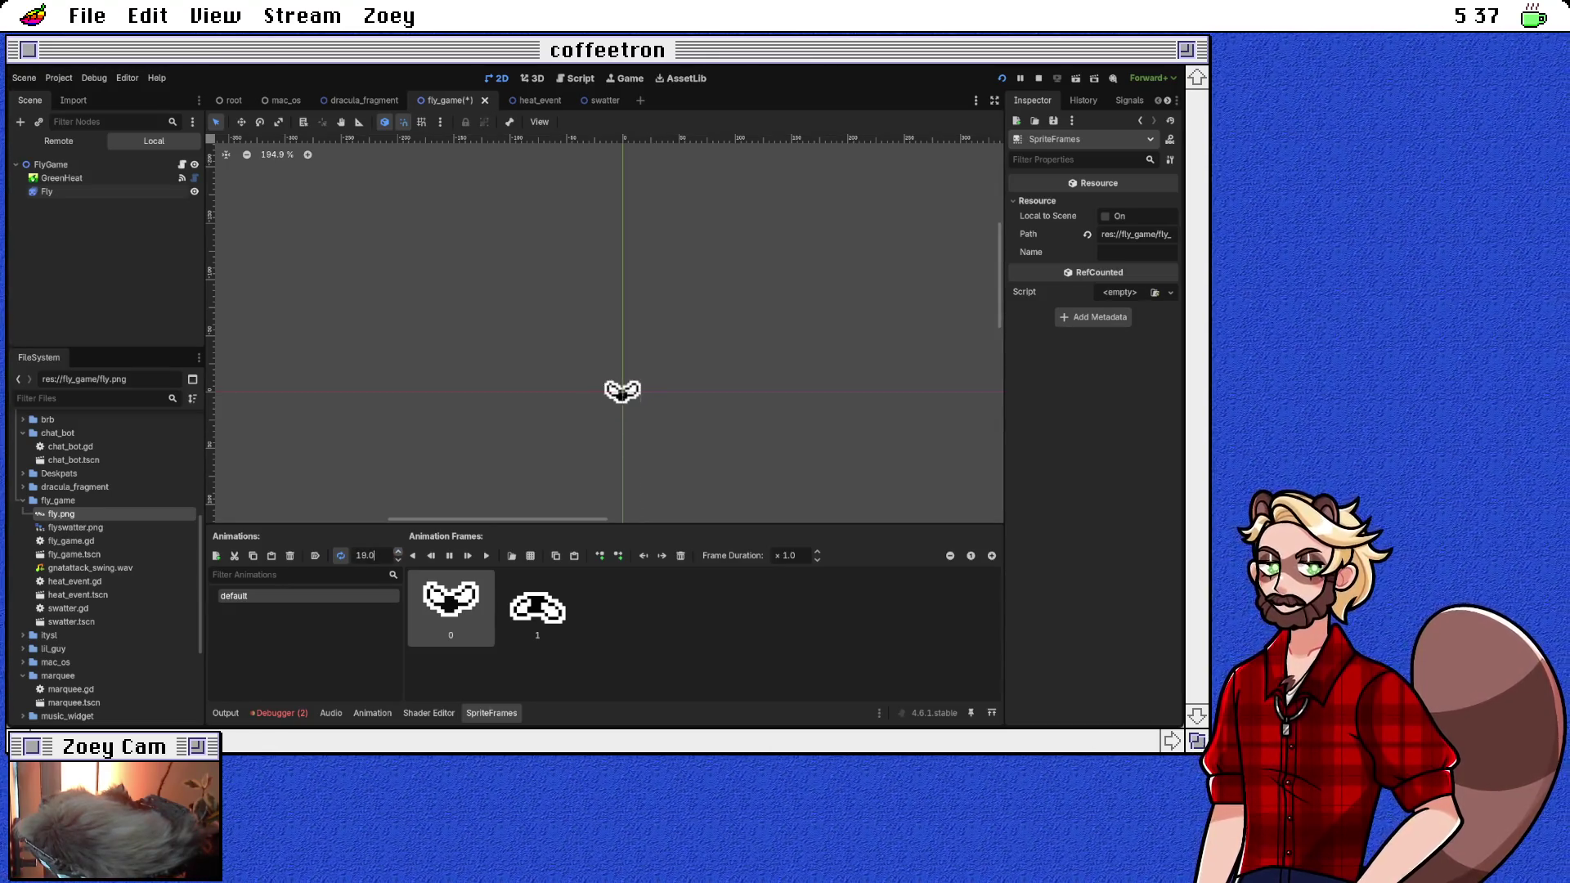
key("Return")
key("Return")
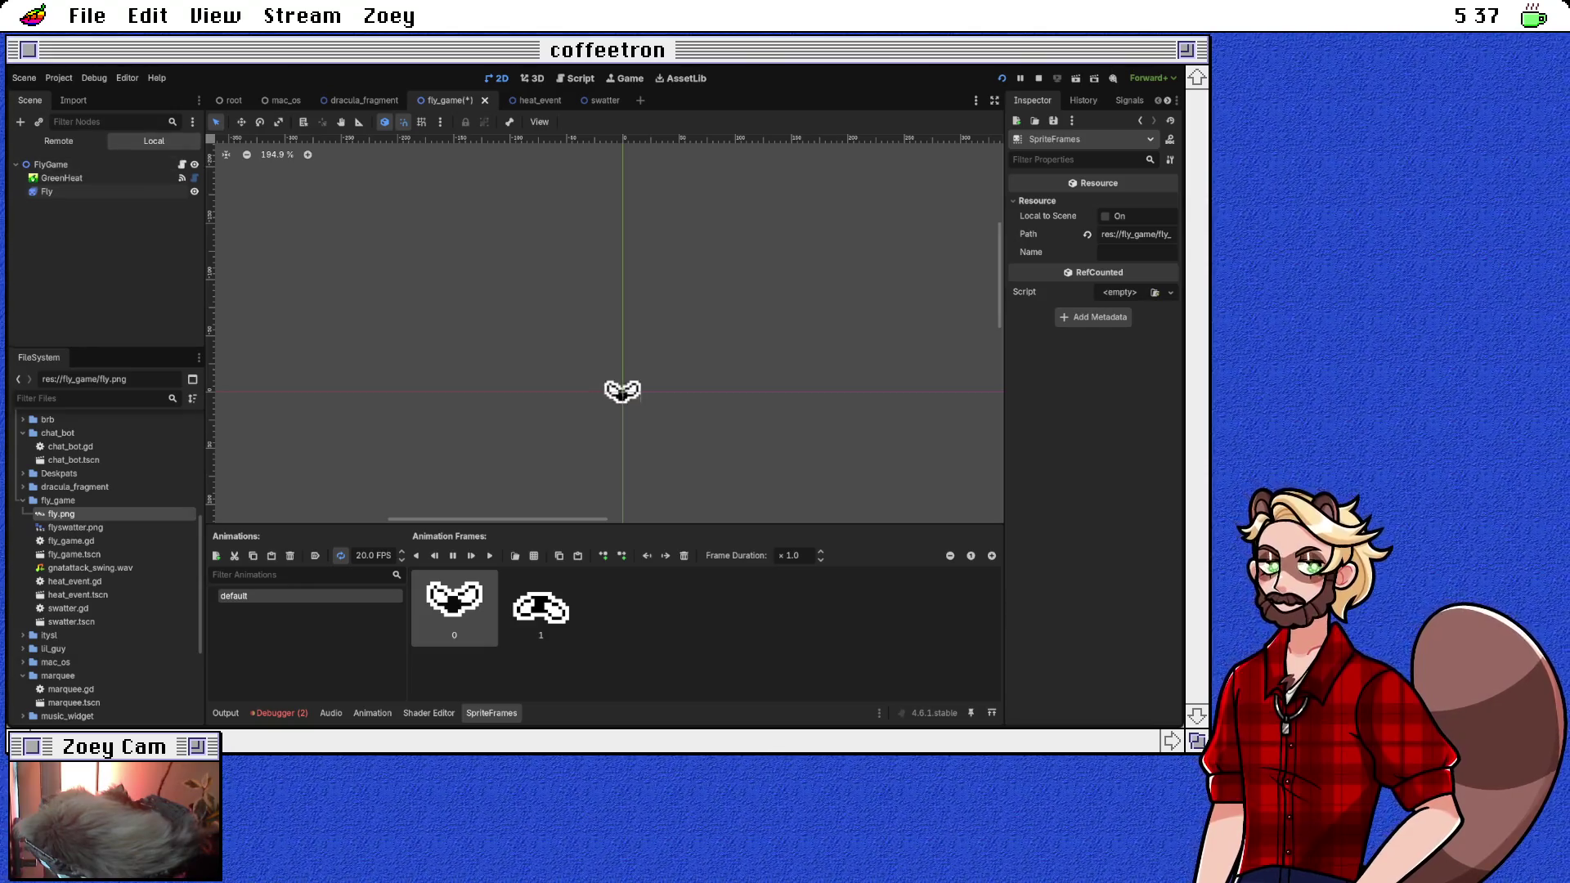
key("ctrl+0")
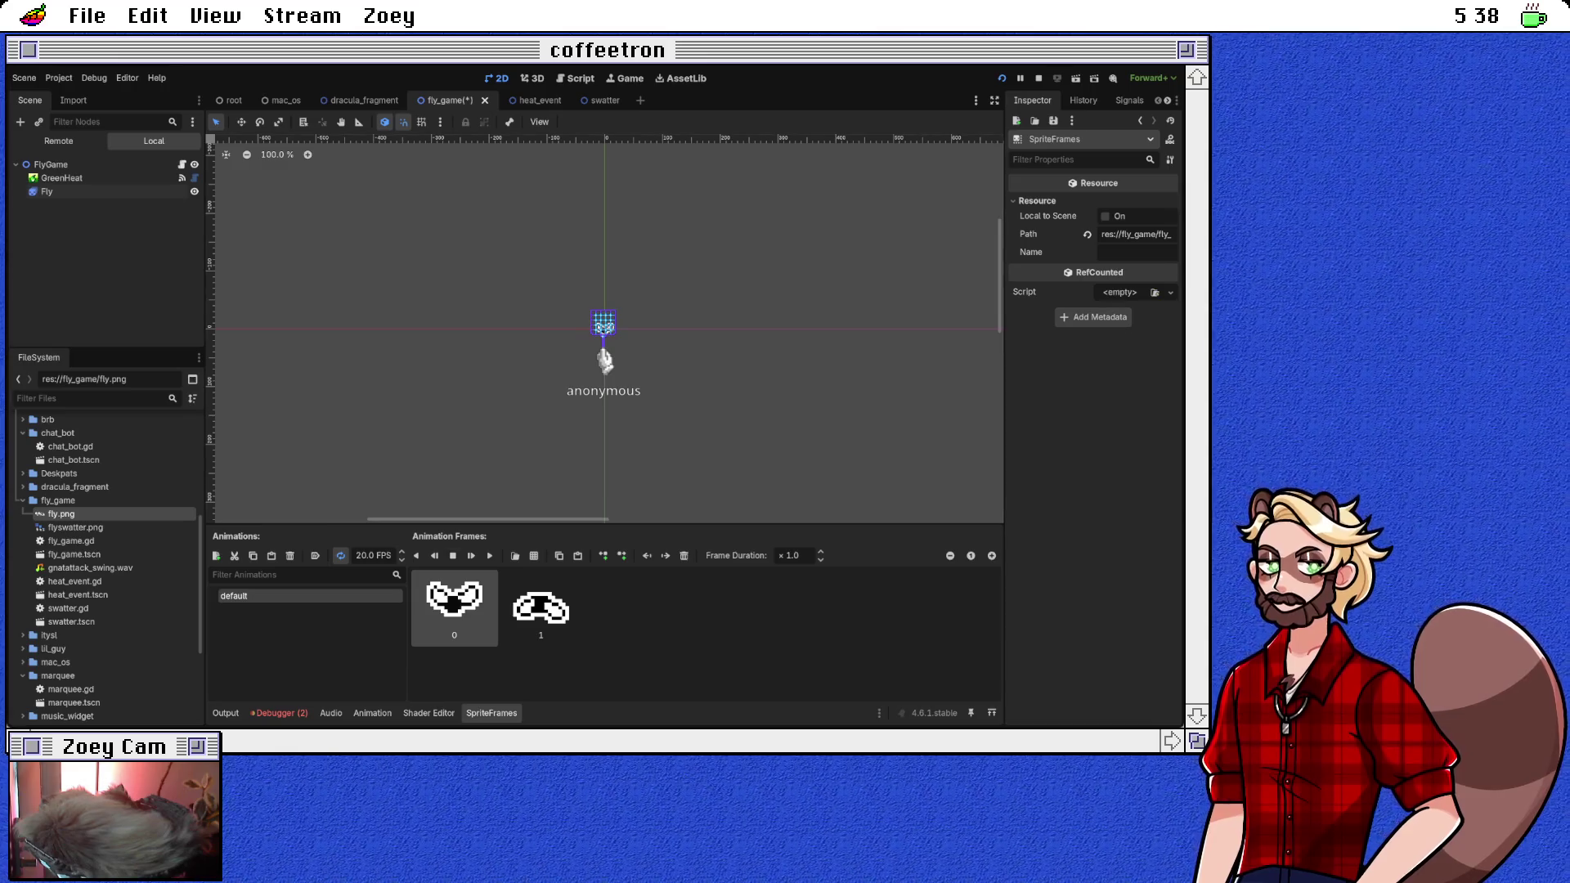
Step: Set the Fly node's CanvasItem texture filter to Nearest for crisp pixels
scroll(616, 333, "up", 10)
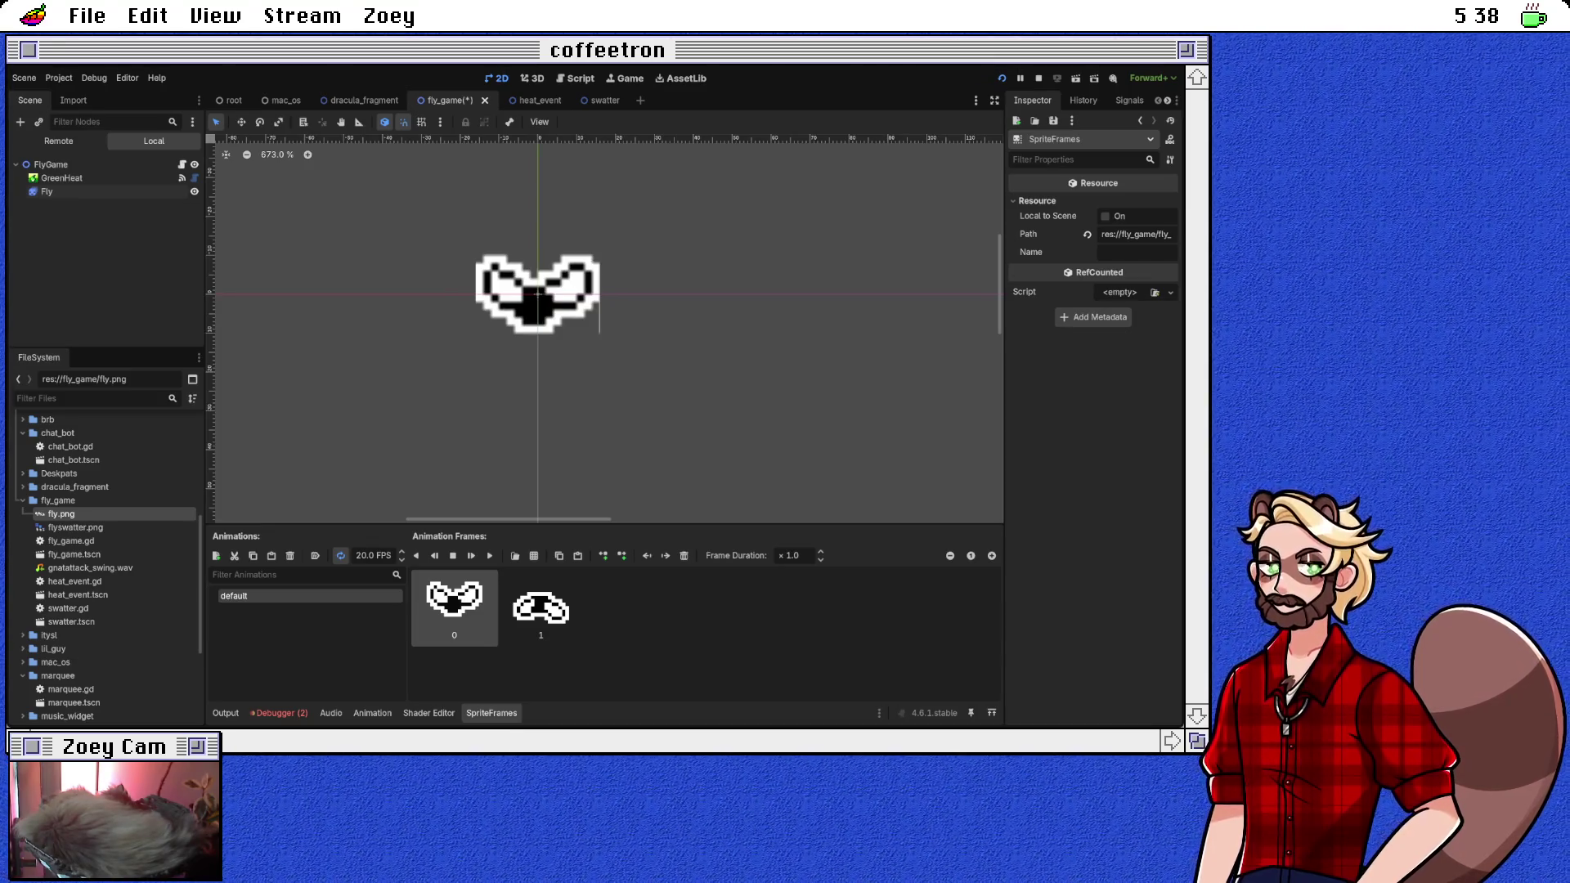
left_click(537, 294)
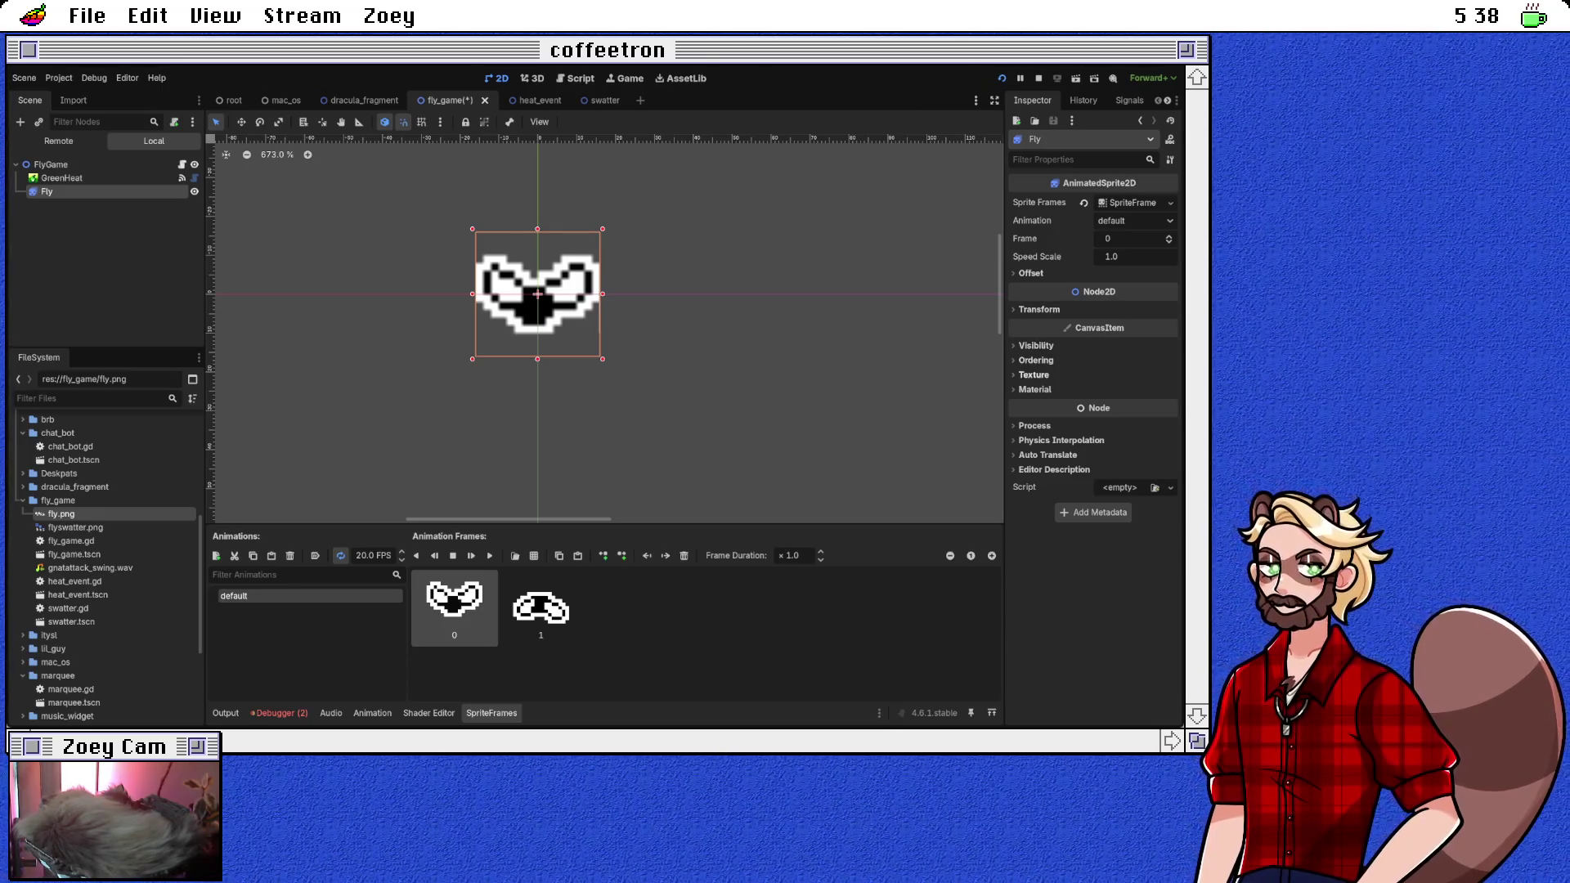
left_click(1034, 374)
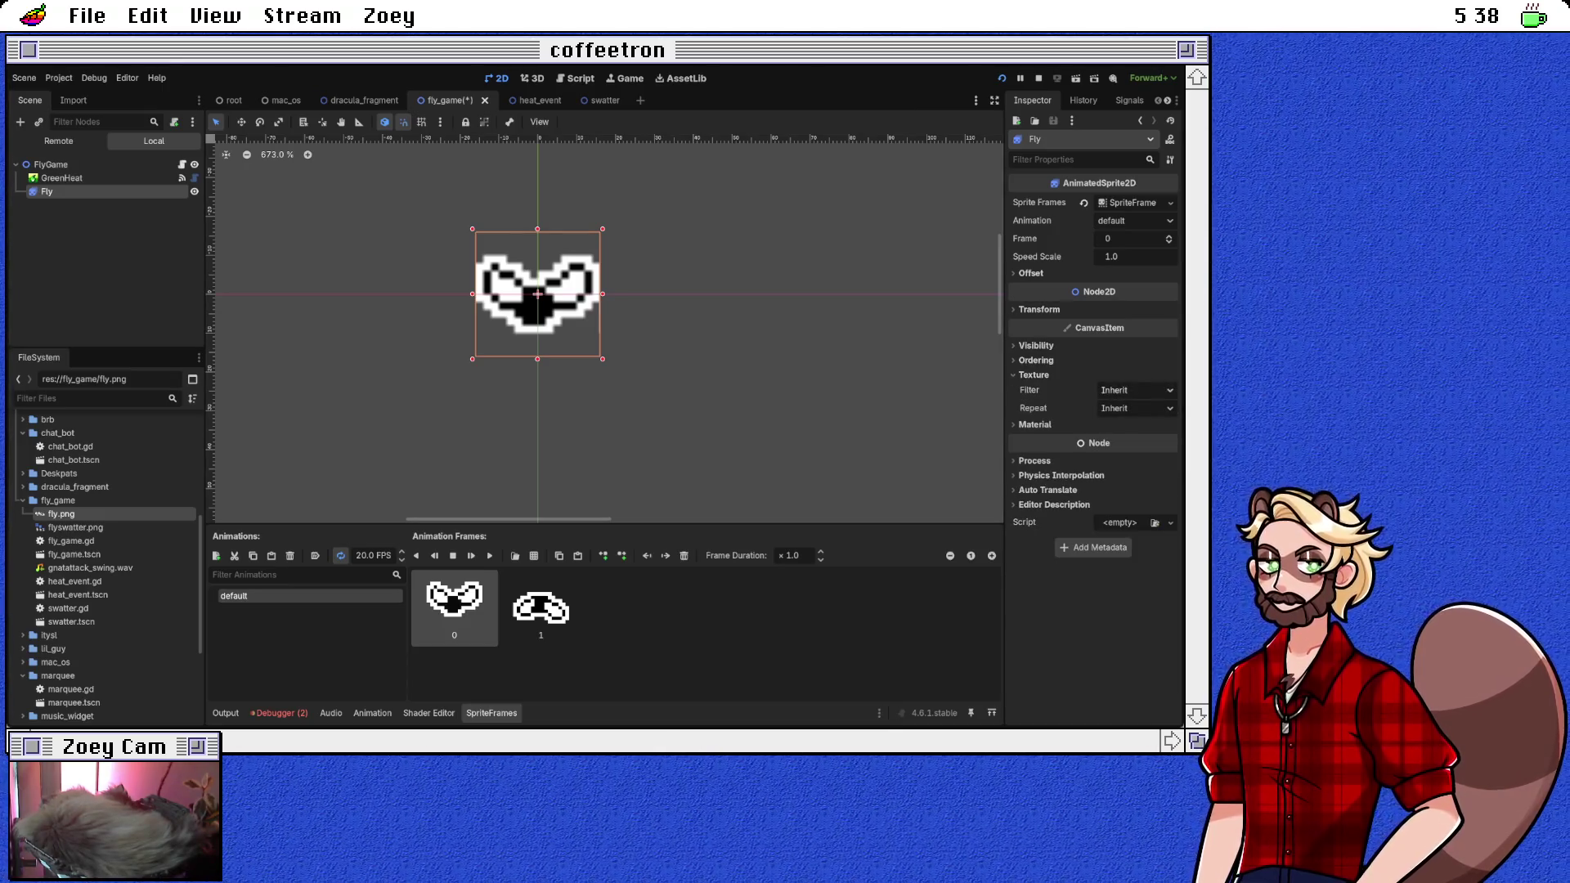
left_click(1136, 390)
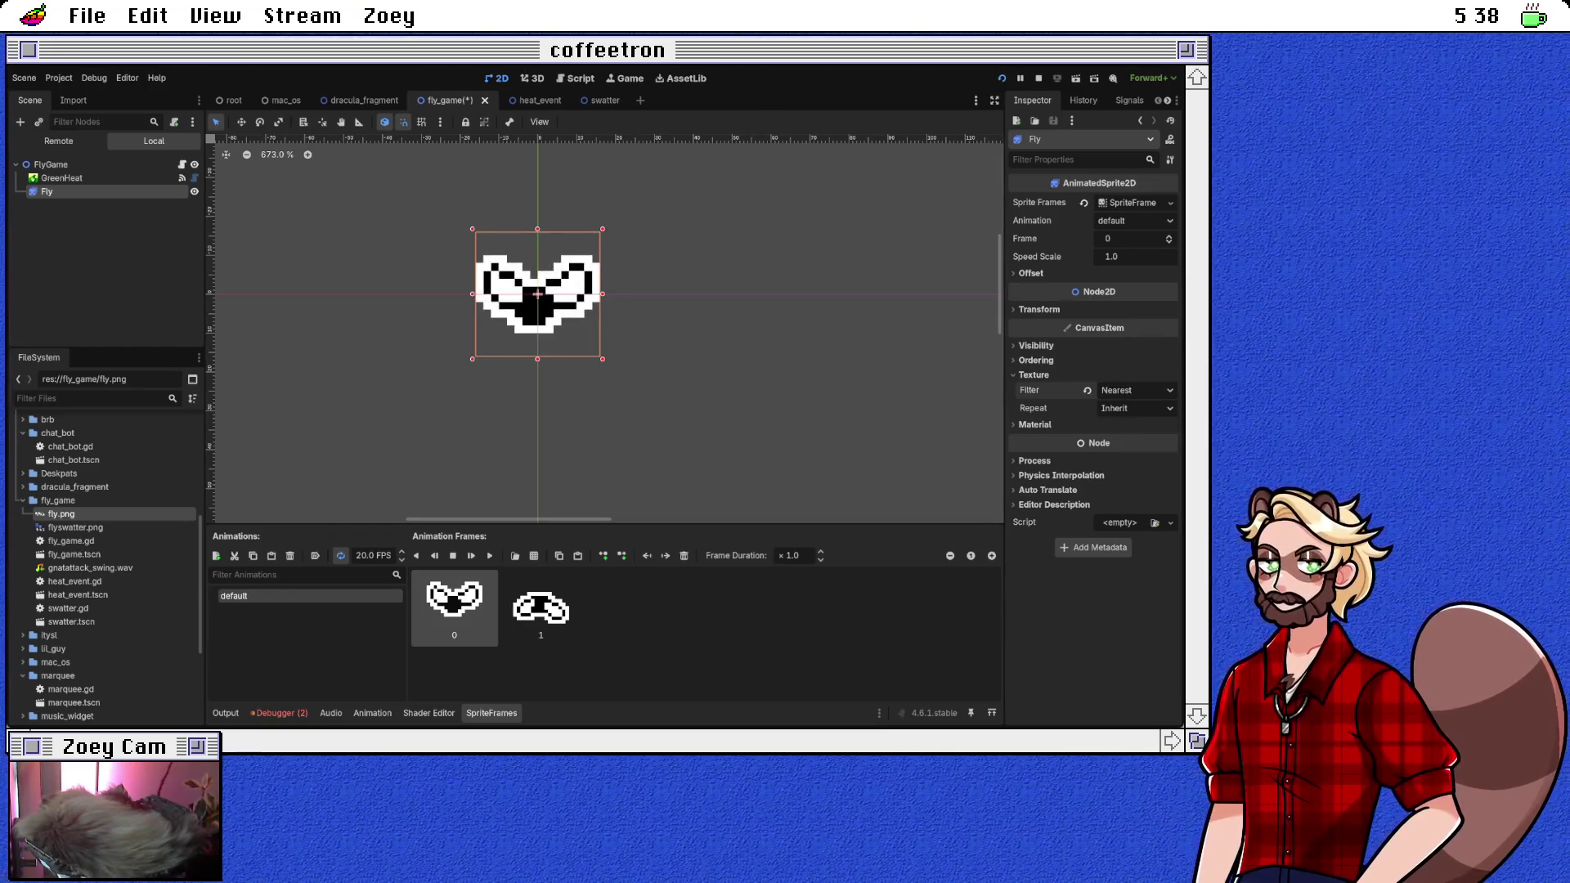
Step: Preview the fly animation, slow it to 15 FPS, and deselect the Fly node
left_click(490, 555)
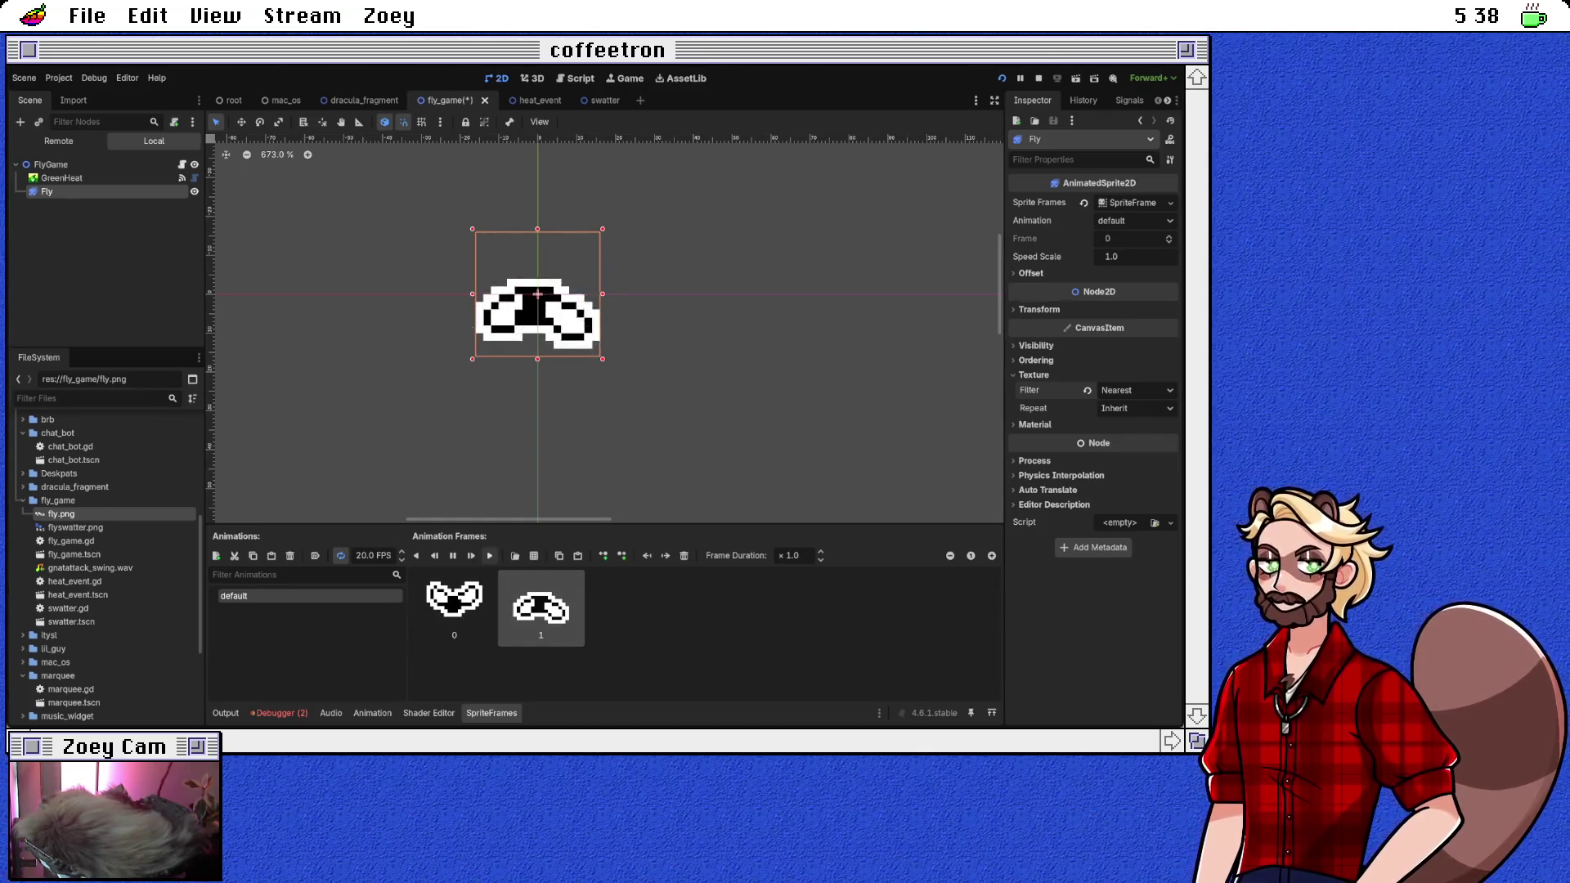
scroll(400, 558, "down", 3)
type("15")
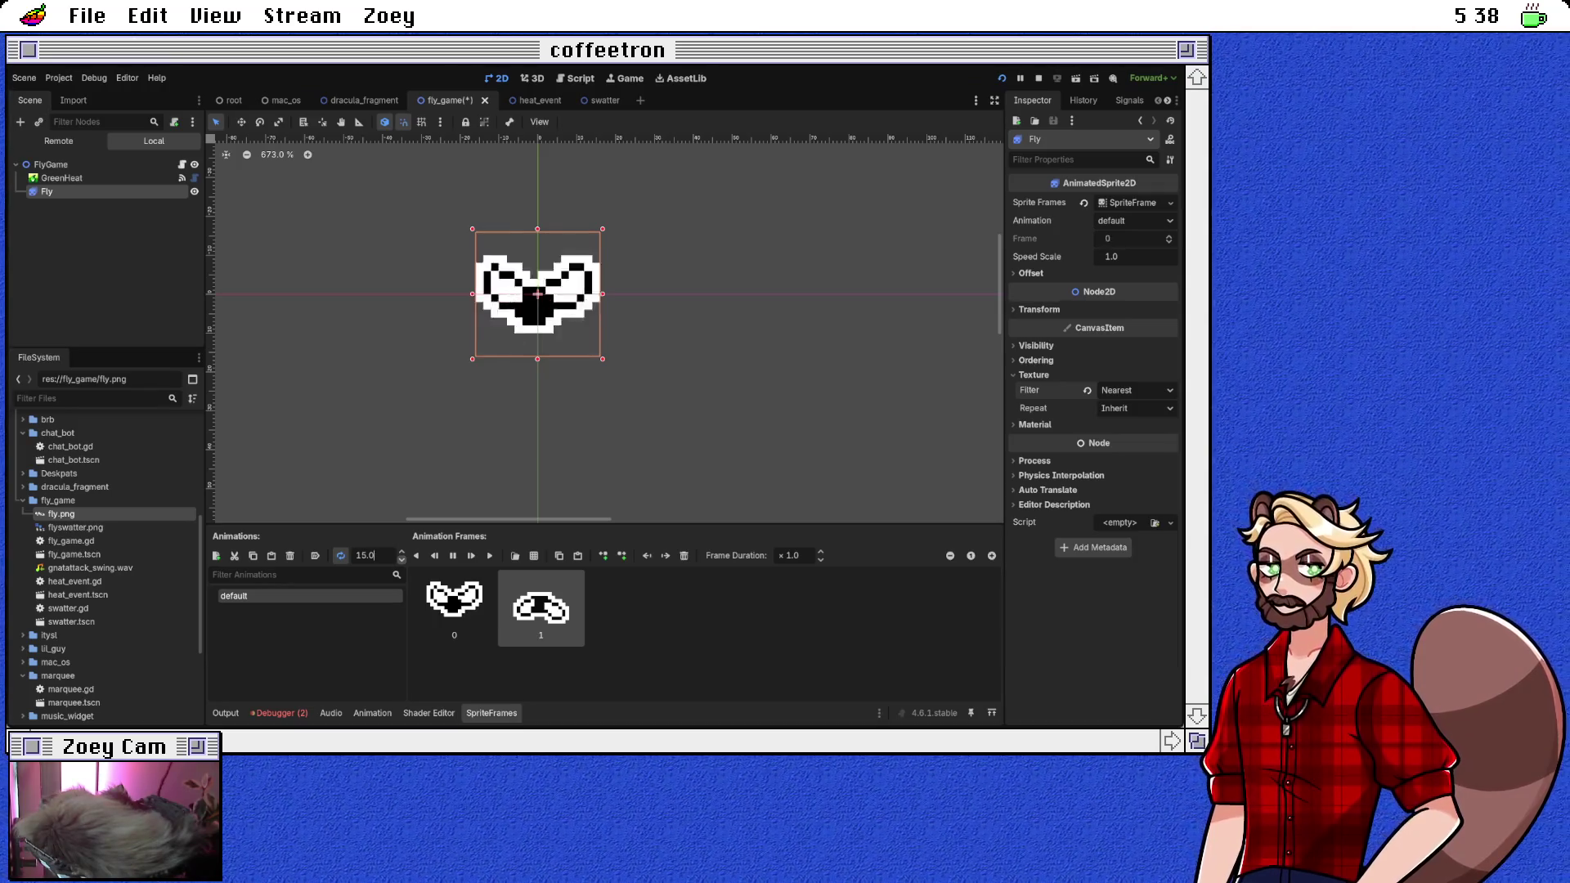
key("Escape")
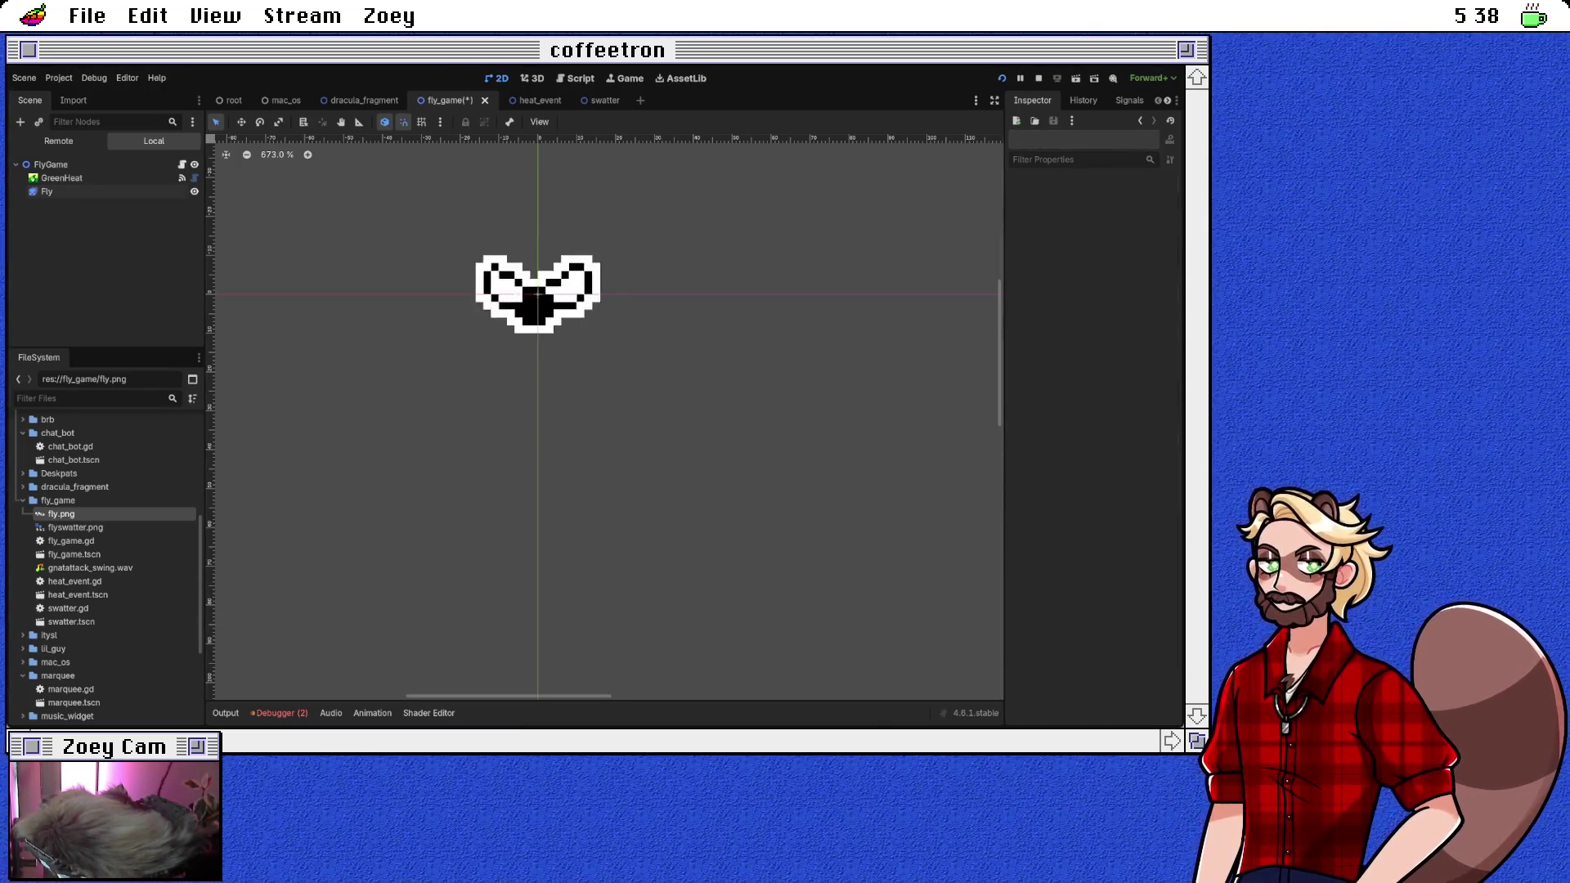
Step: Save the fly_game scene, then open fly_game.gd from the FlyGame root node
scroll(524, 207, "down", 5)
scroll(523, 282, "down", 20)
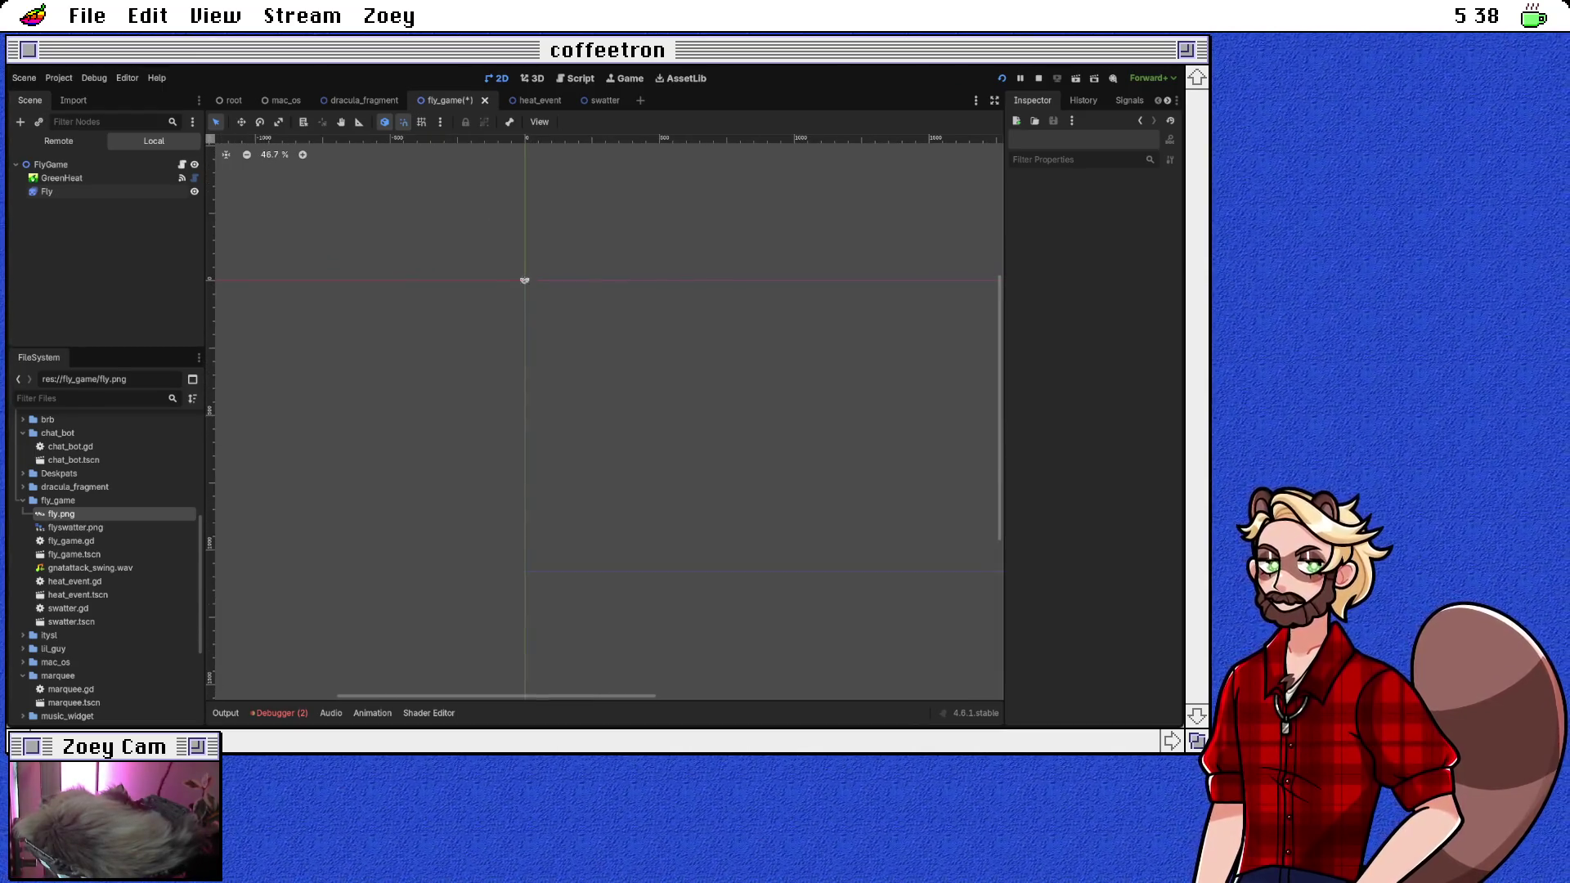
scroll(539, 311, "up", 10)
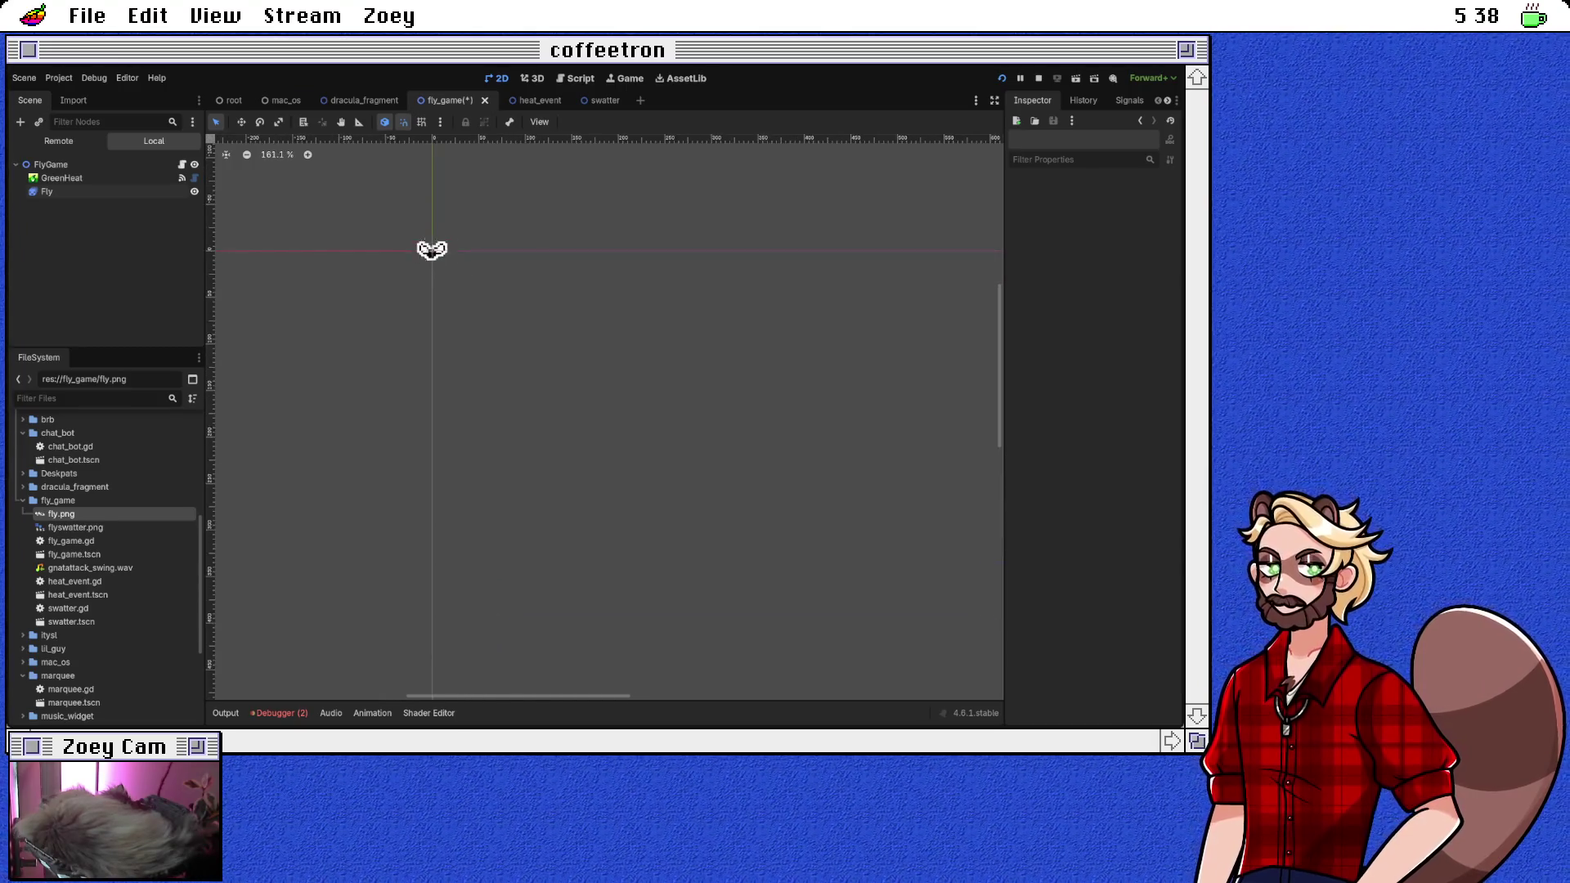
scroll(609, 417, "left", 2)
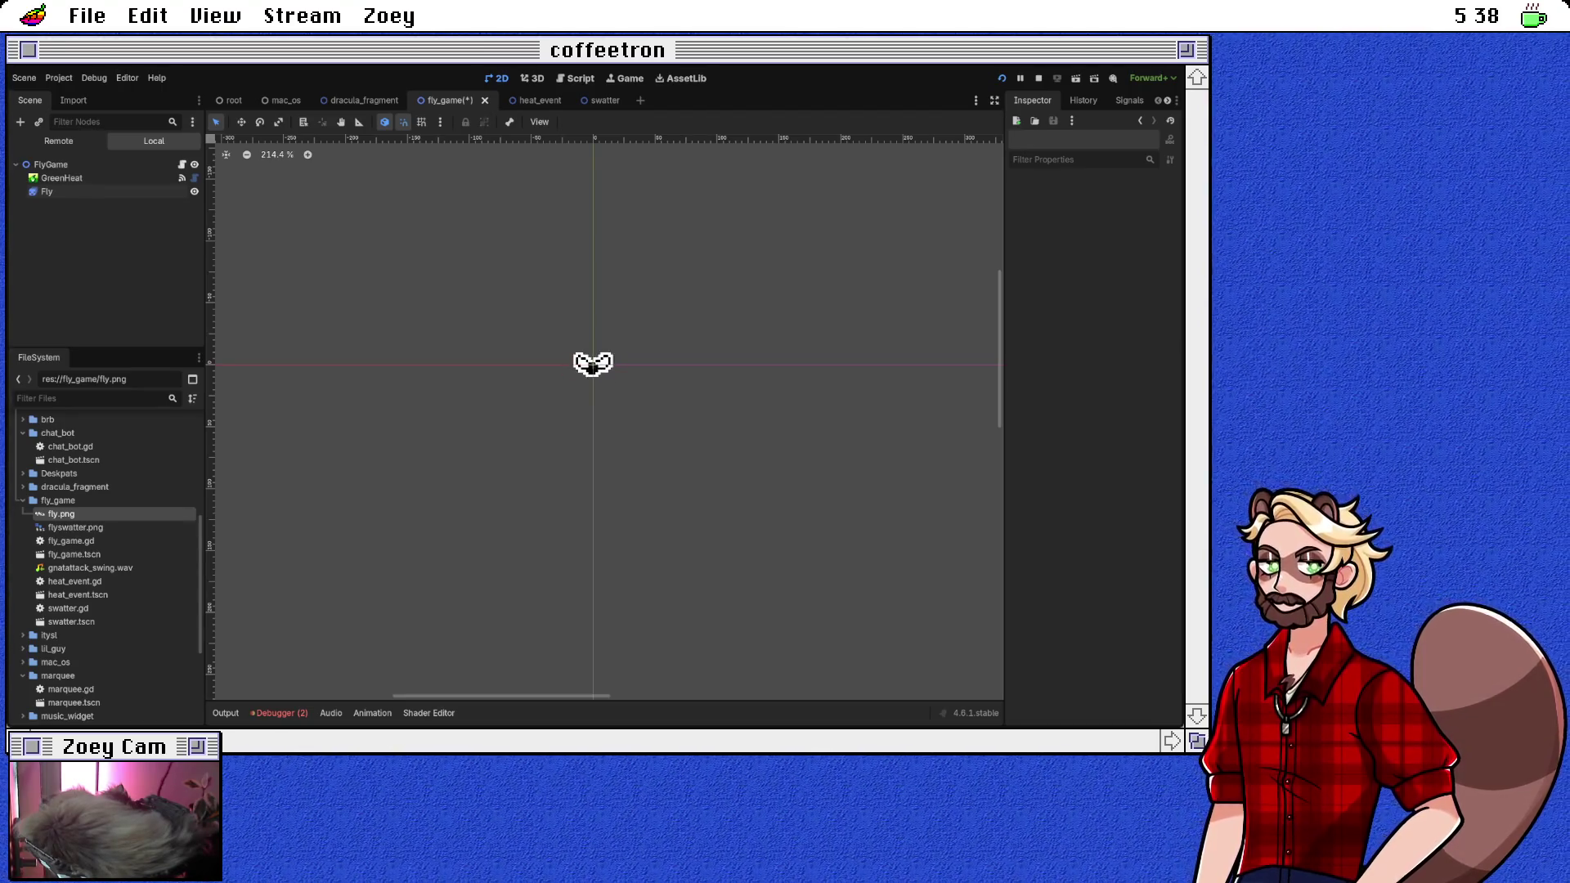
key("ctrl+s")
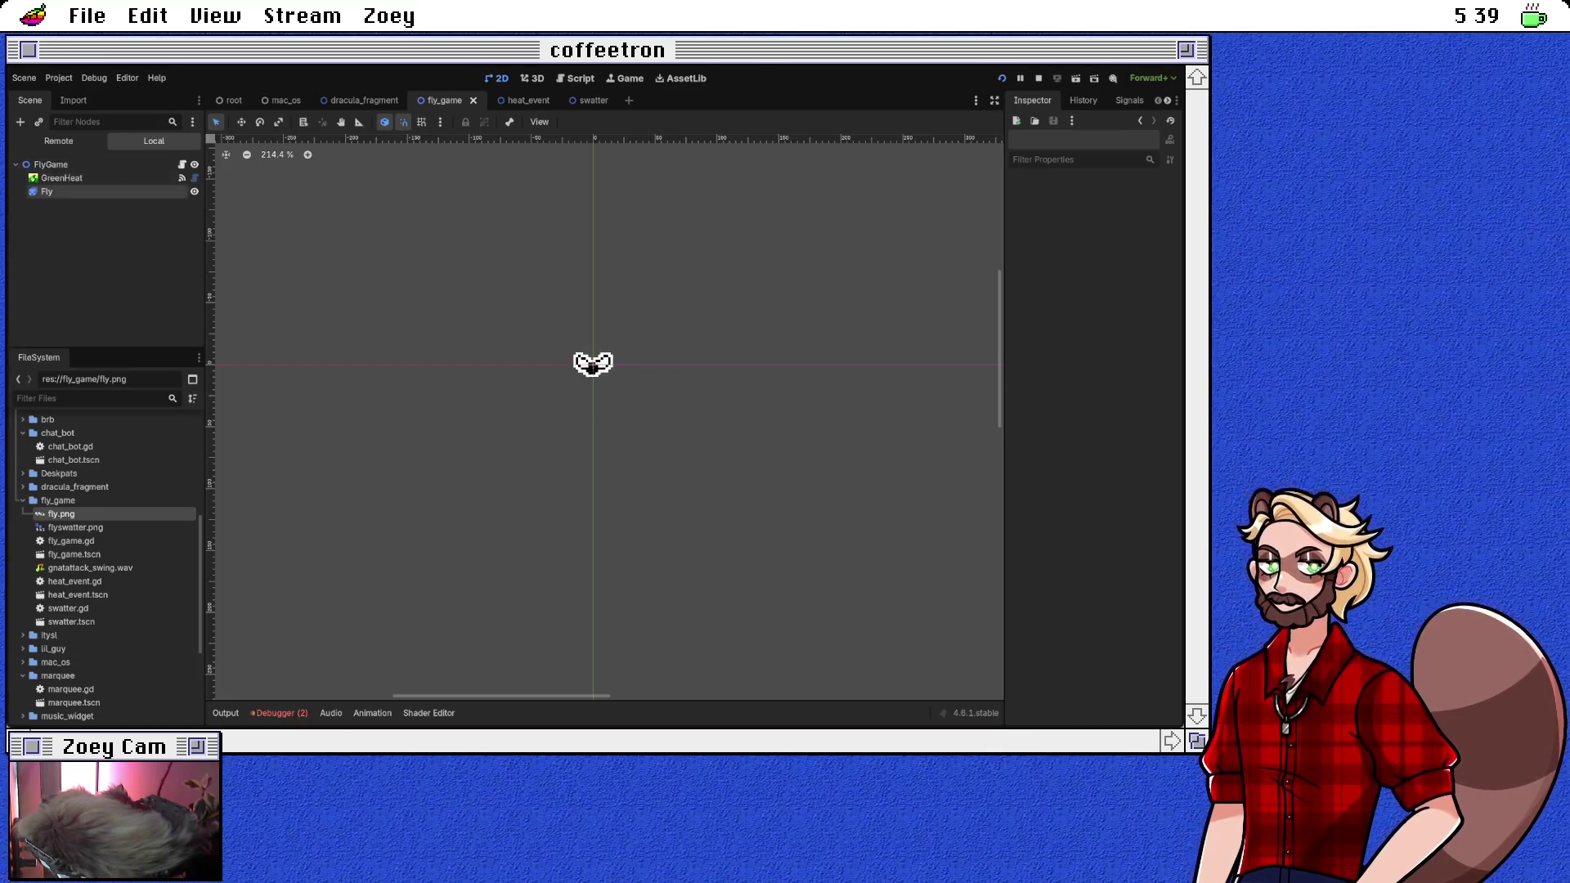
left_click(51, 164)
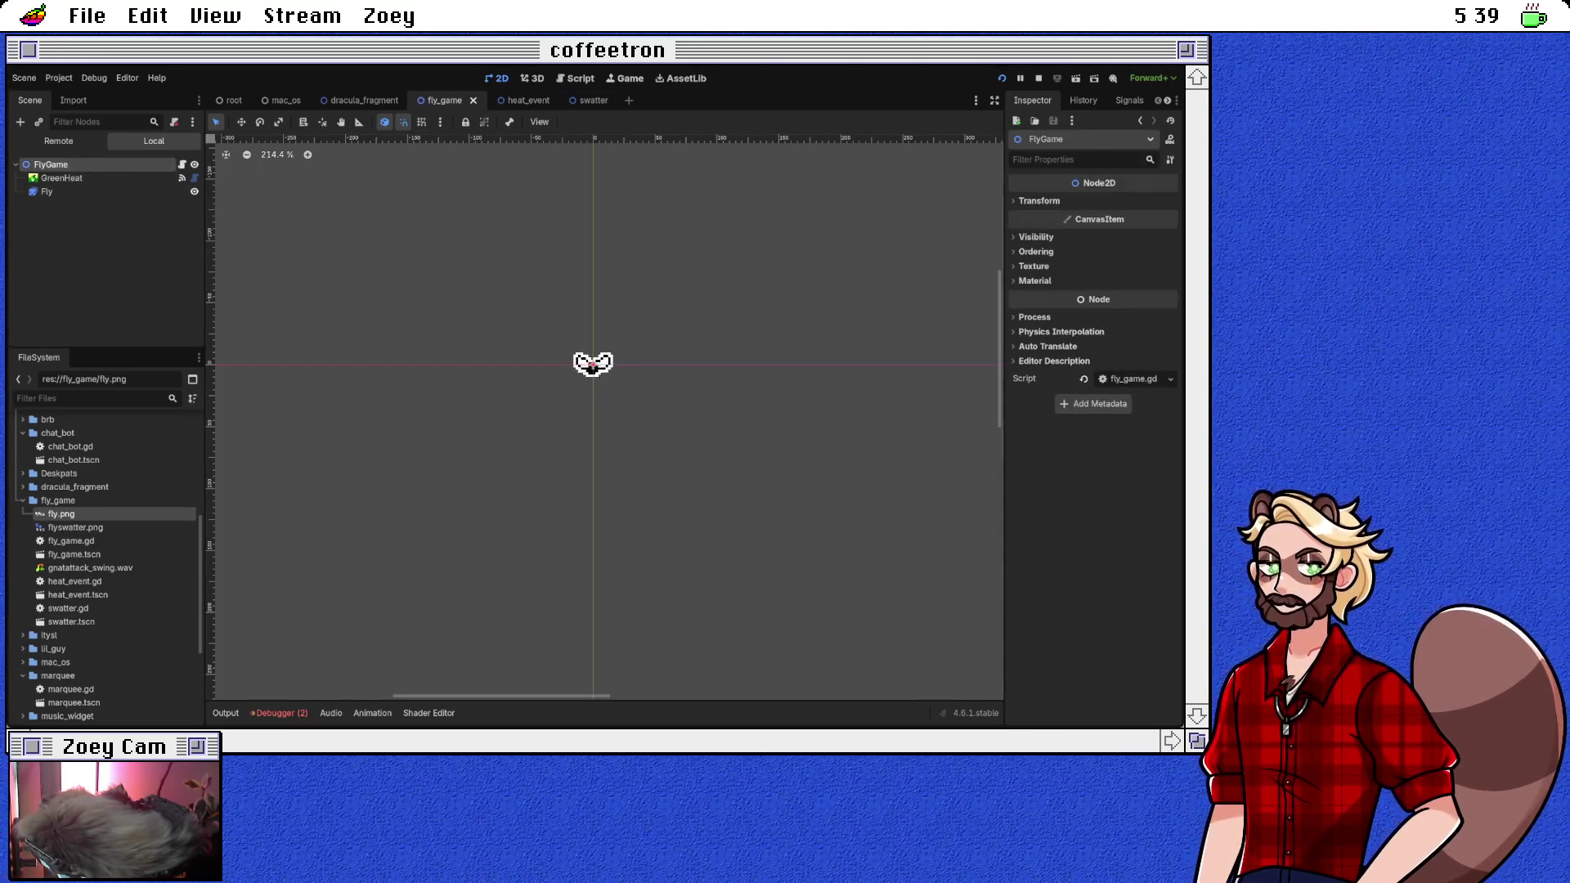
left_click(575, 77)
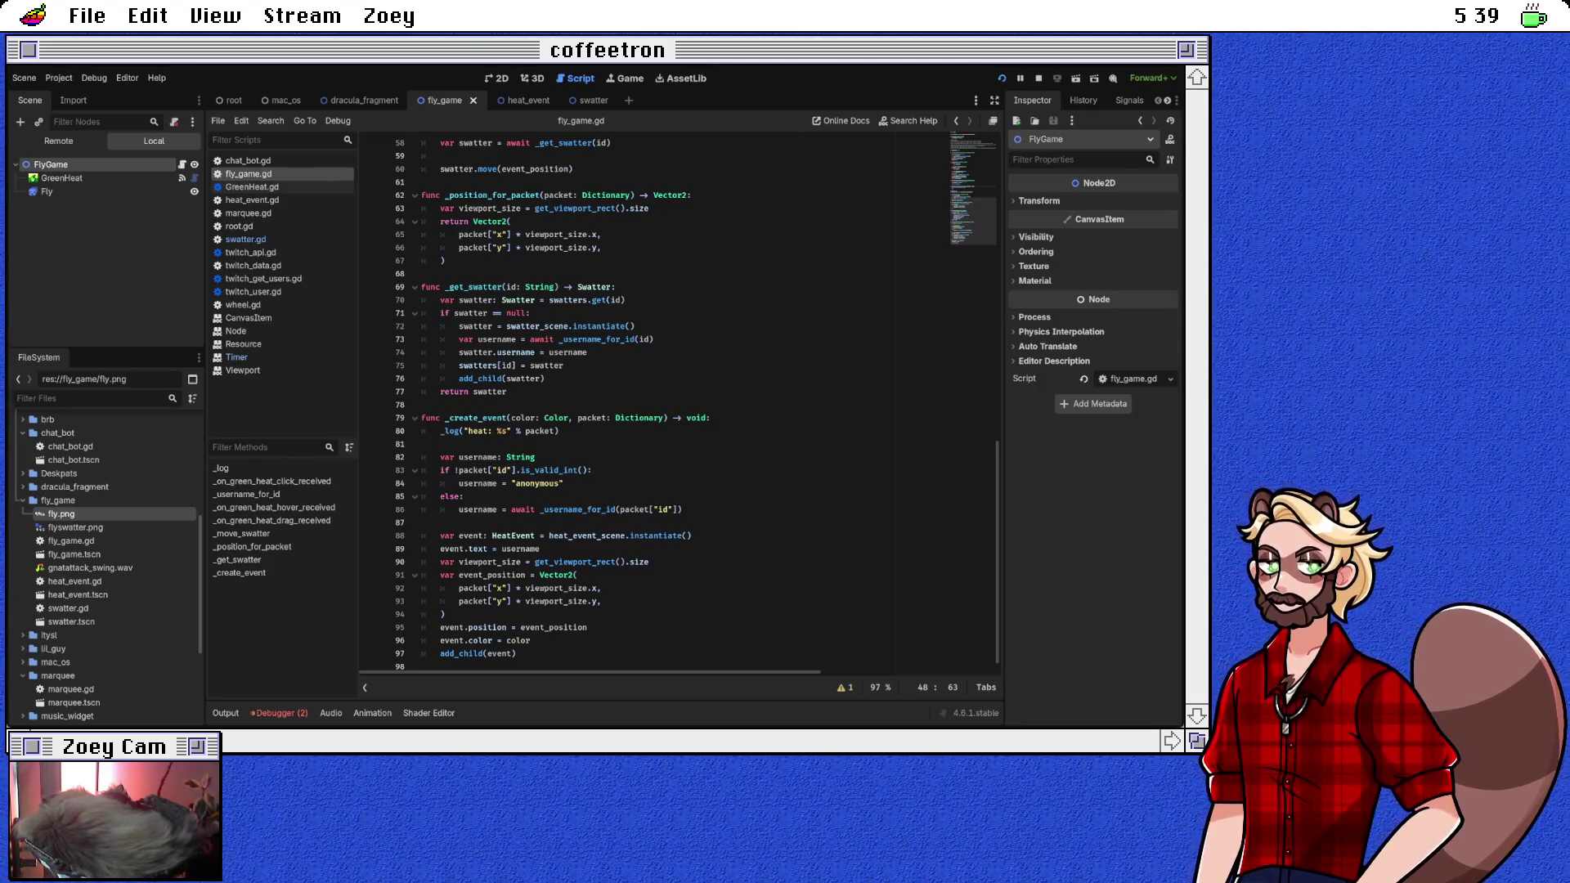
Step: Insert blank lines below the heat_event_scene preload at line 4 of fly_game.gd
scroll(679, 401, "up", 15)
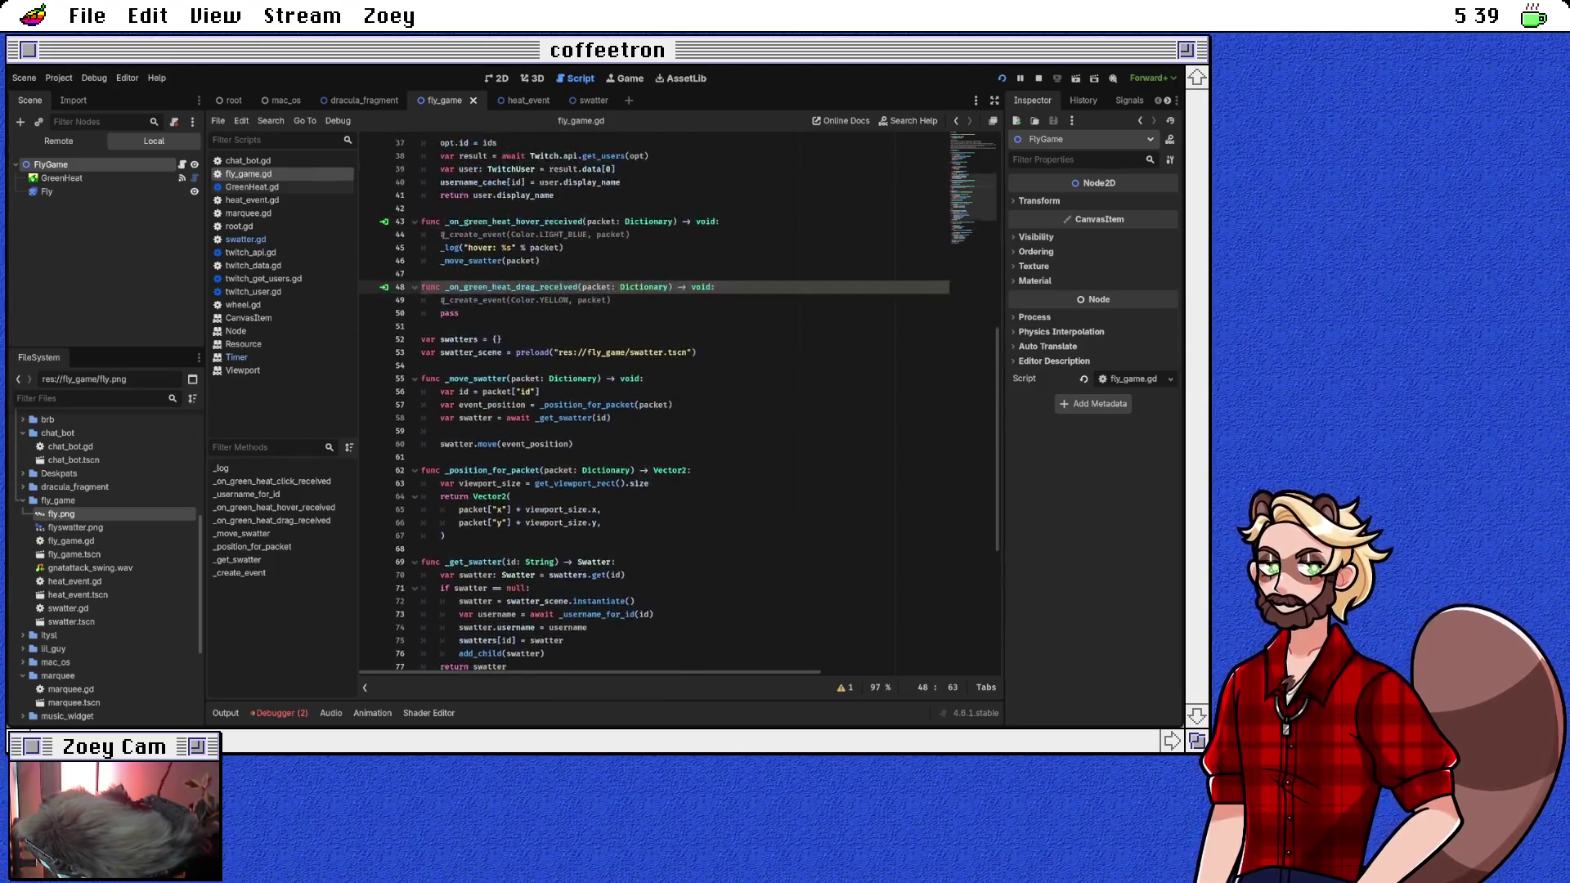
scroll(679, 401, "down", 2)
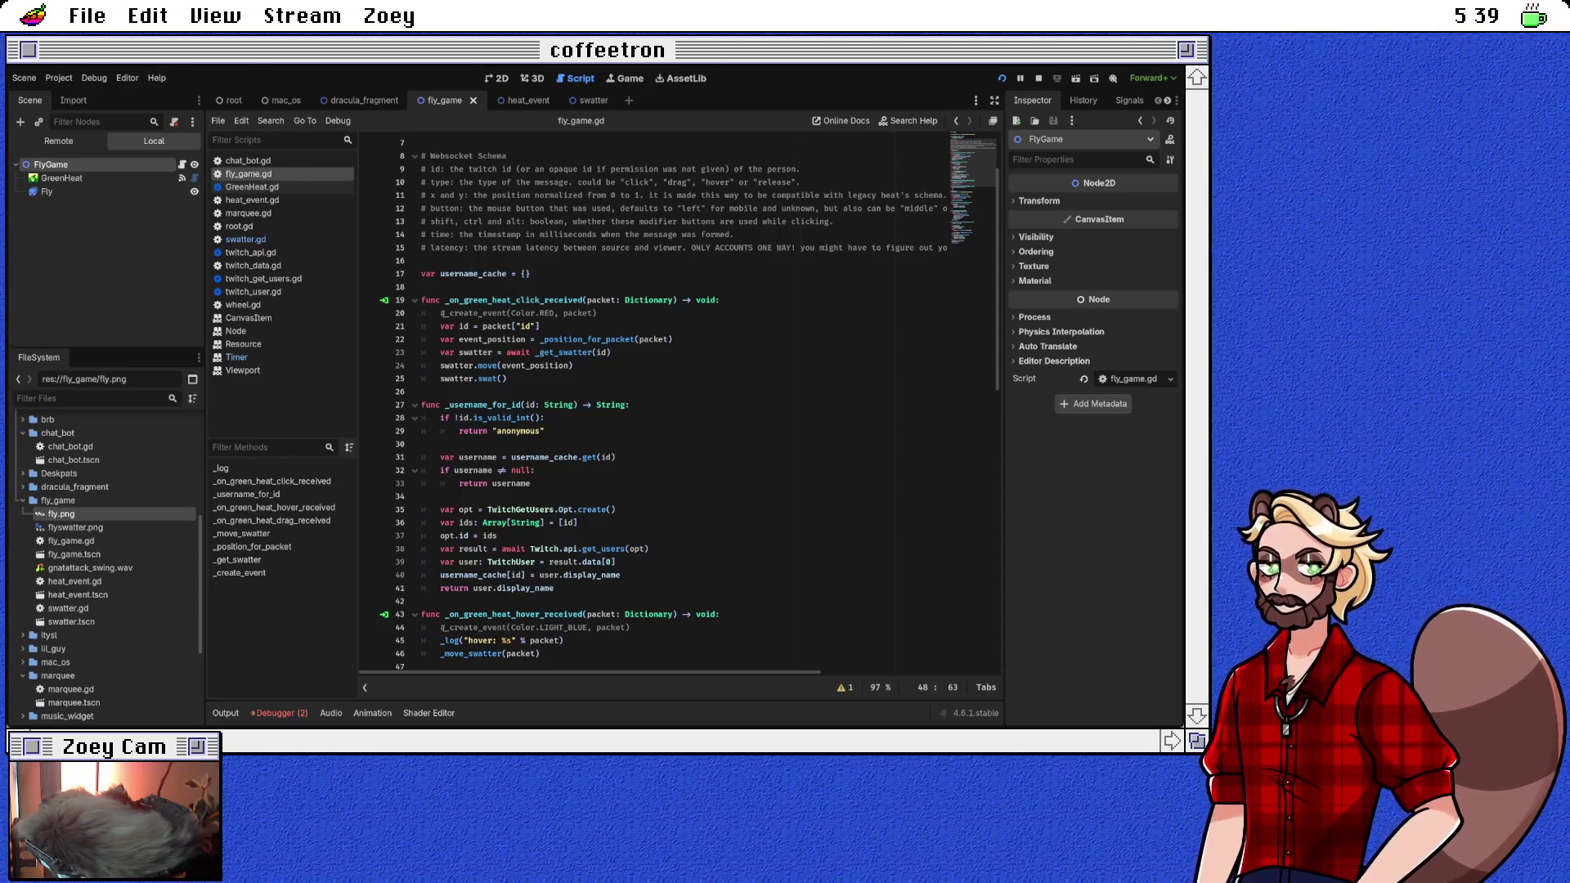
scroll(678, 405, "up", 2)
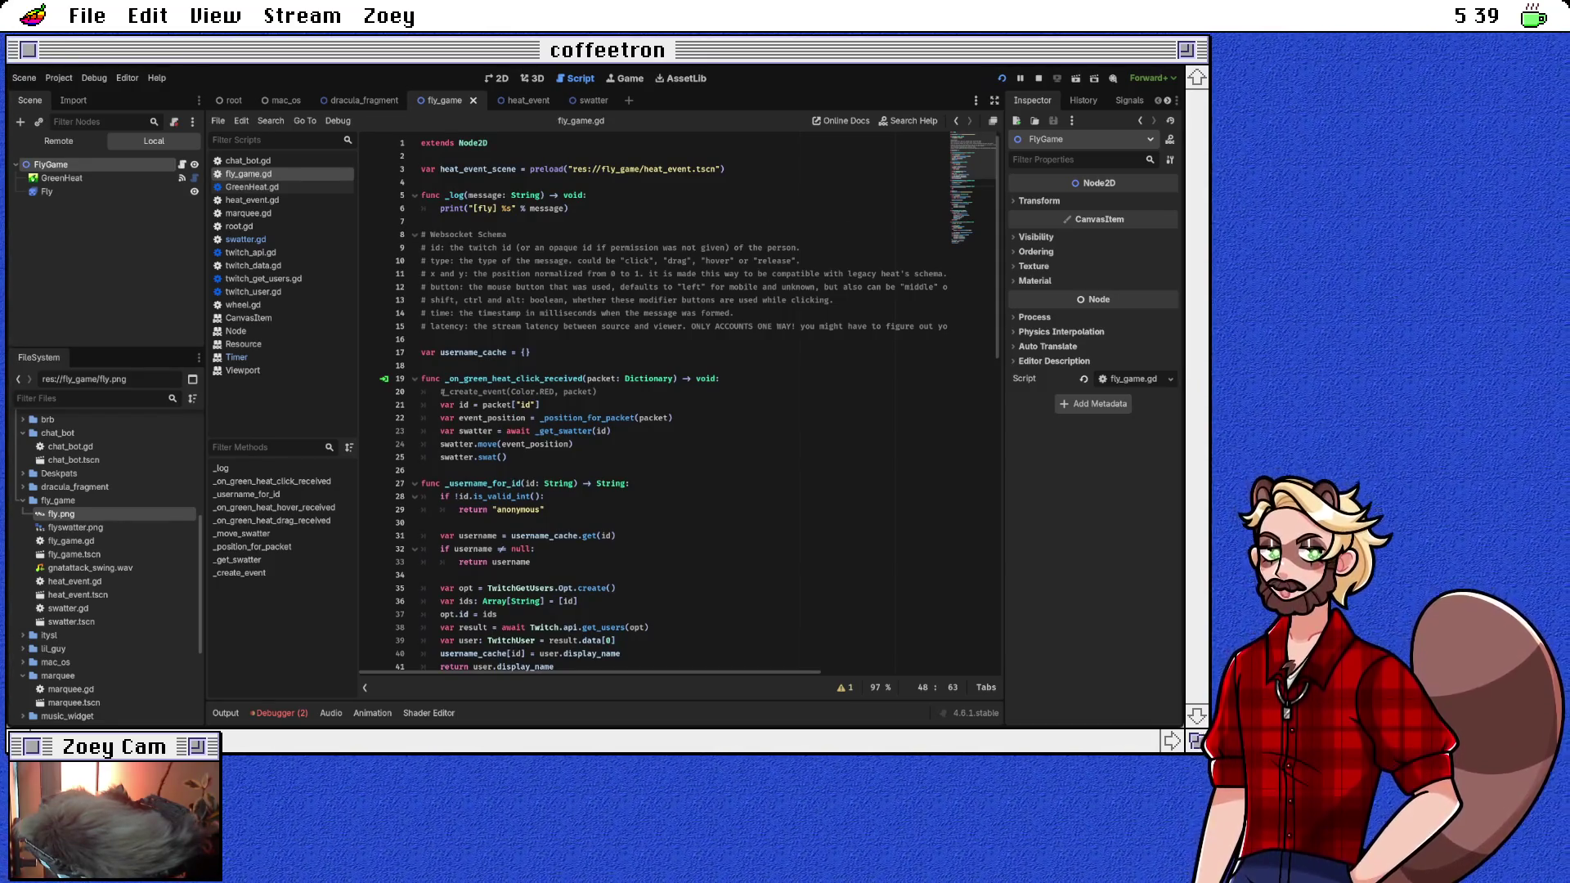
left_click(422, 181)
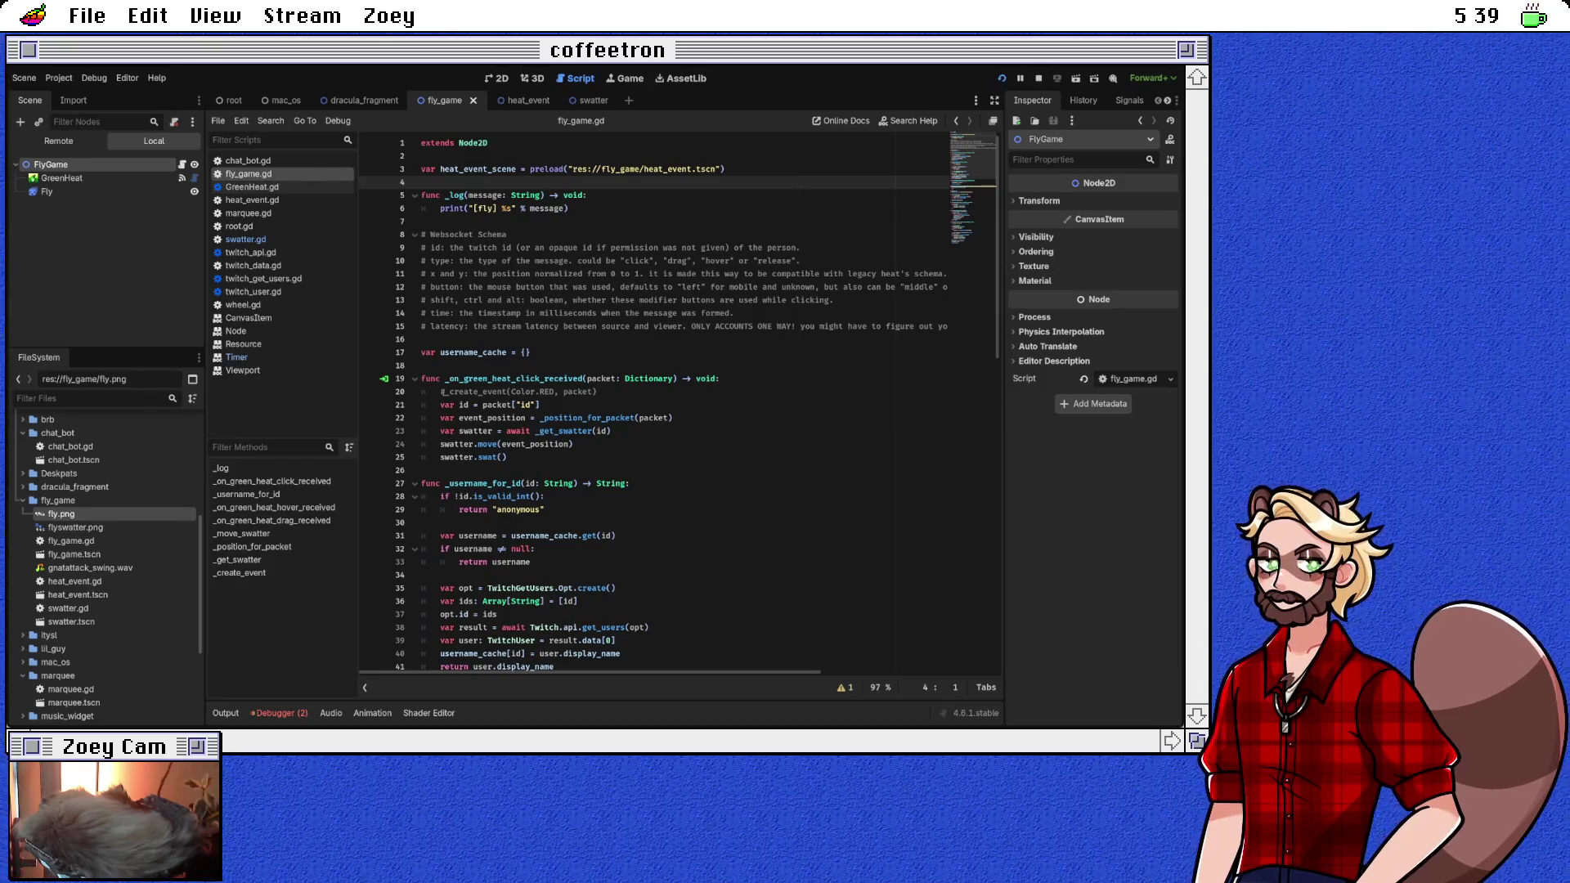
left_click(422, 365)
left_click(421, 182)
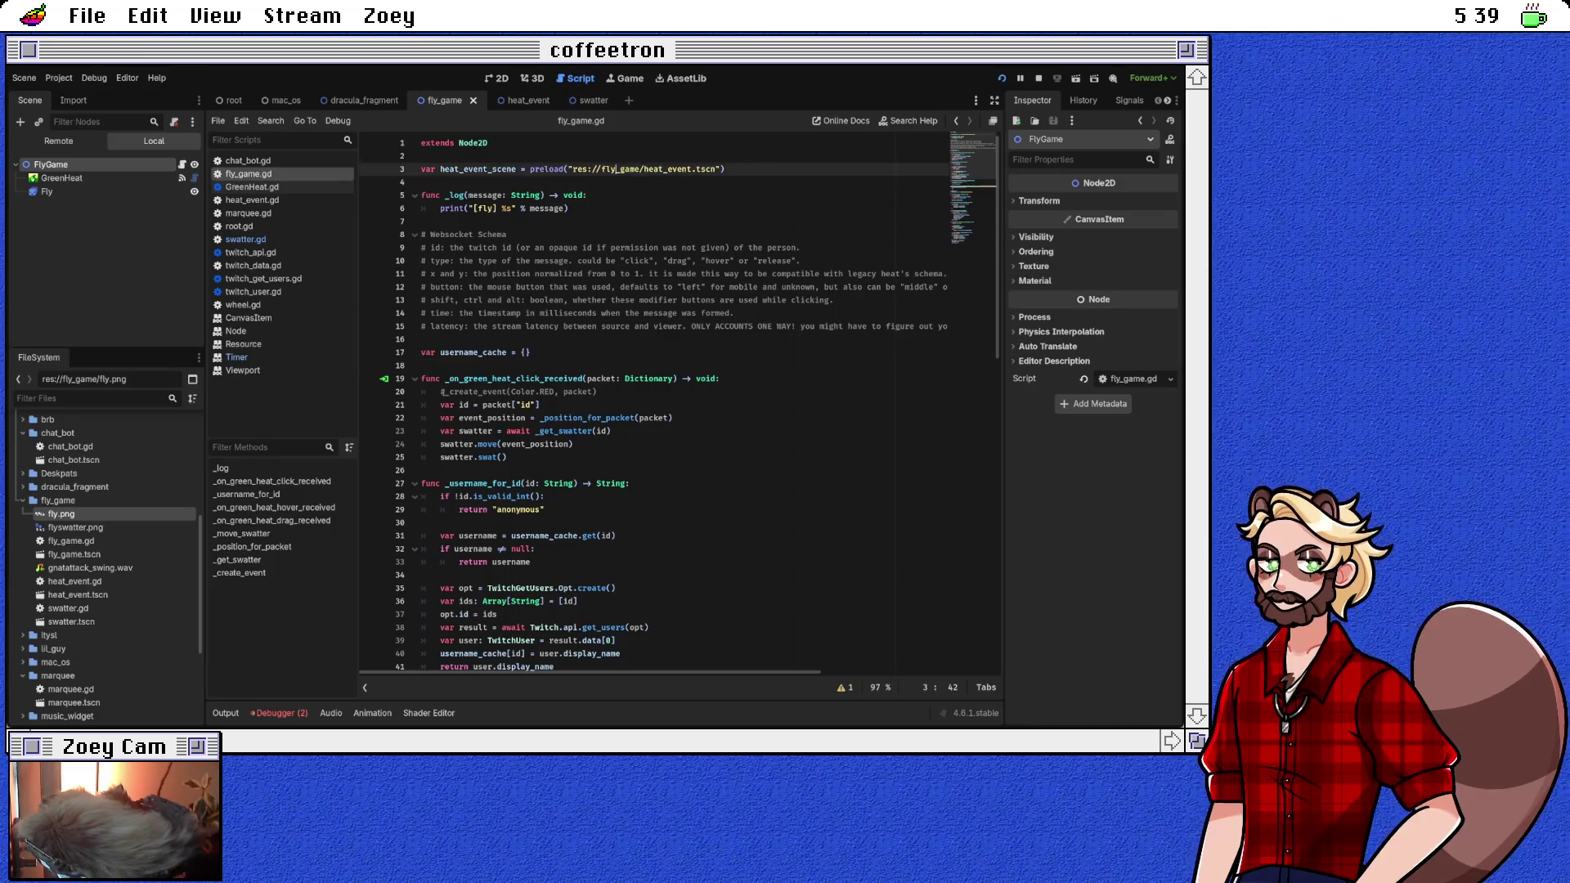
key("Return")
key("Return")
key("Up")
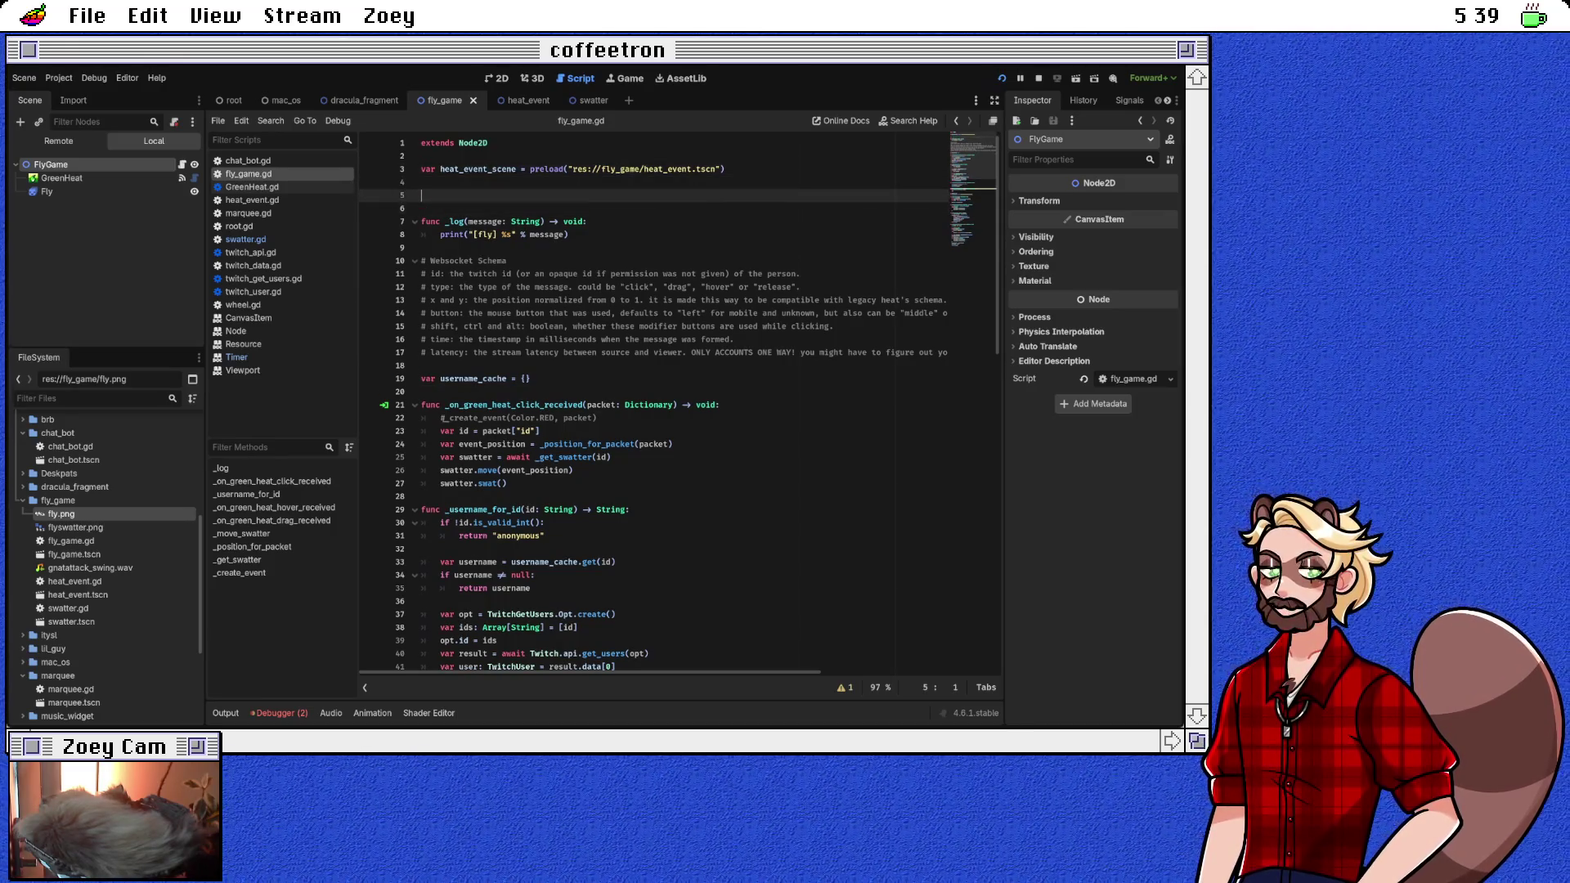